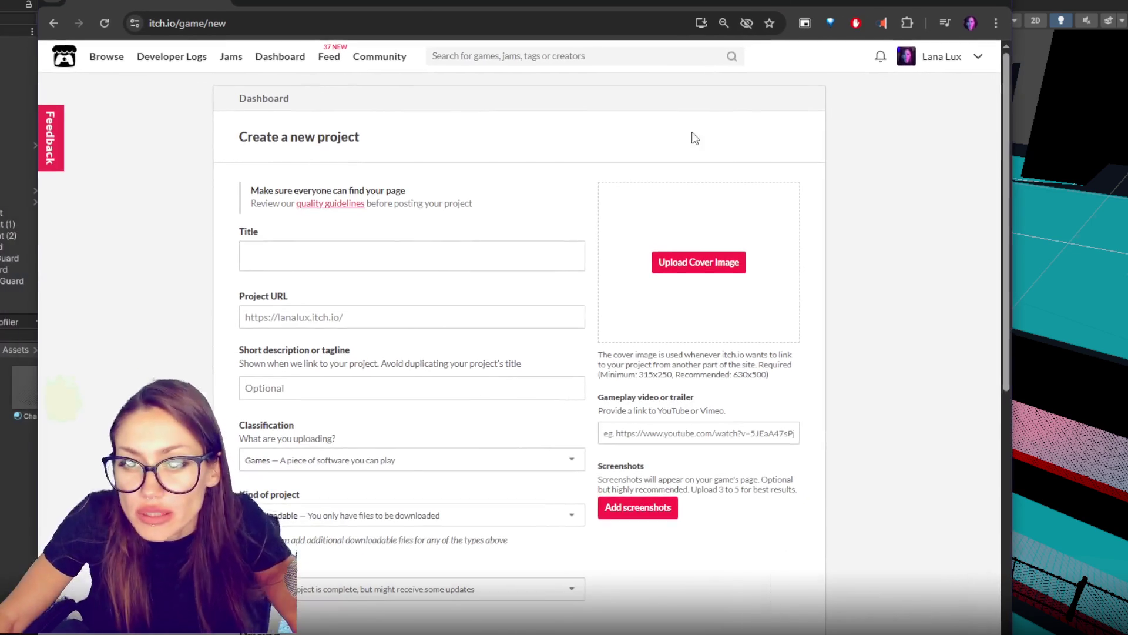
Step: Scroll down the itch.io 'Create a new project' page, with WebGL set as Unity's build platform
scroll(393, 464, down, 1)
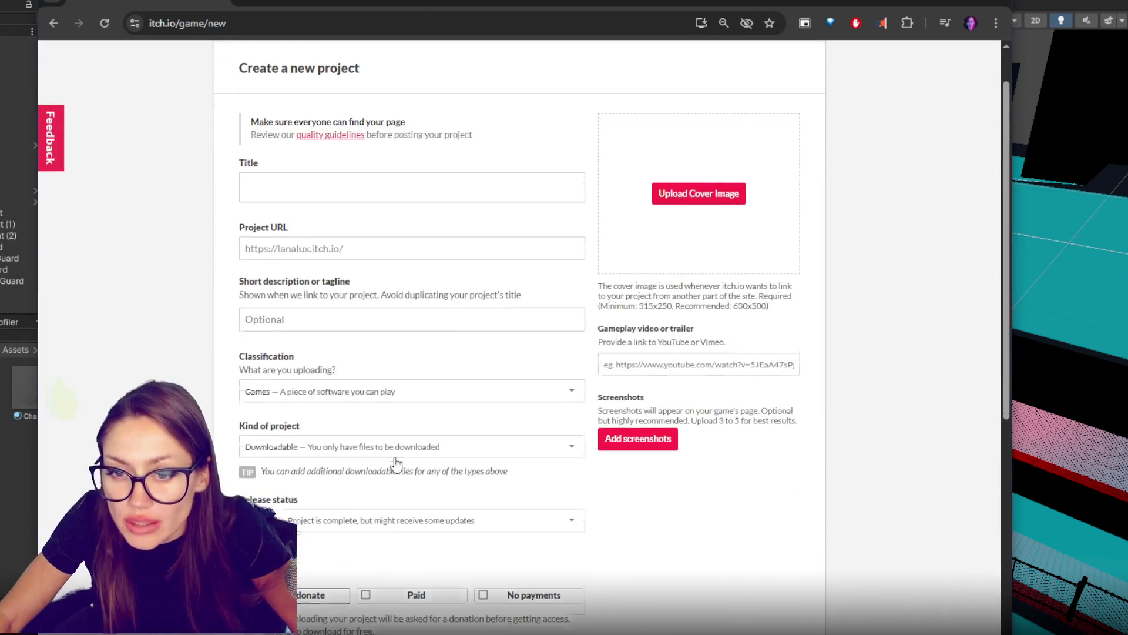
Step: Choose No payments under Pricing and HTML as the Kind of project
scroll(541, 307, down, 2)
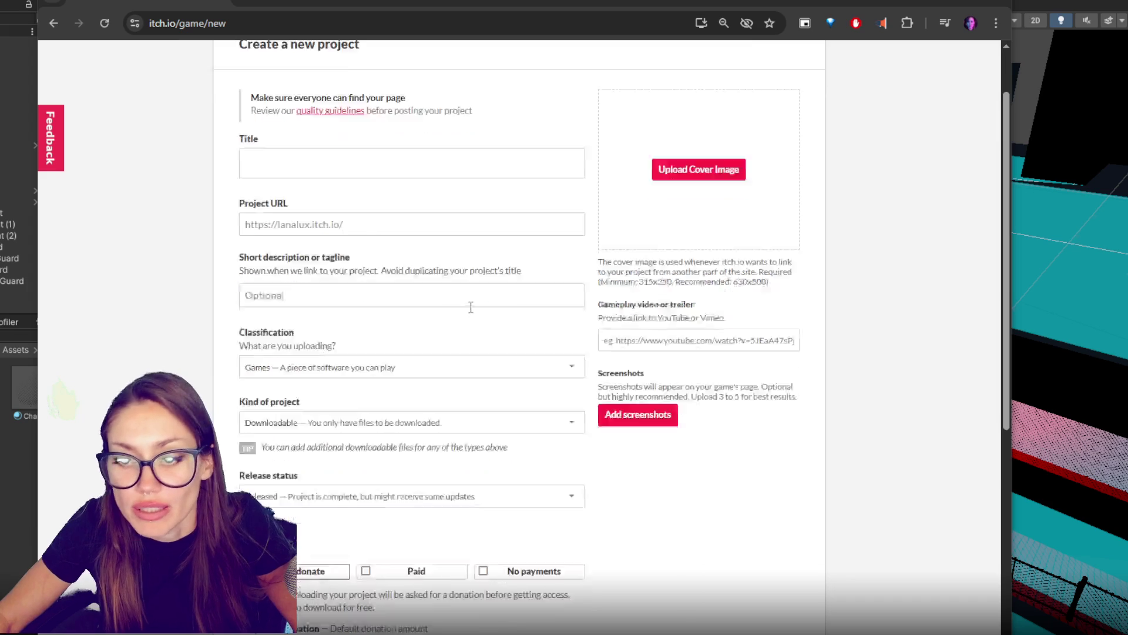
scroll(505, 326, down, 1)
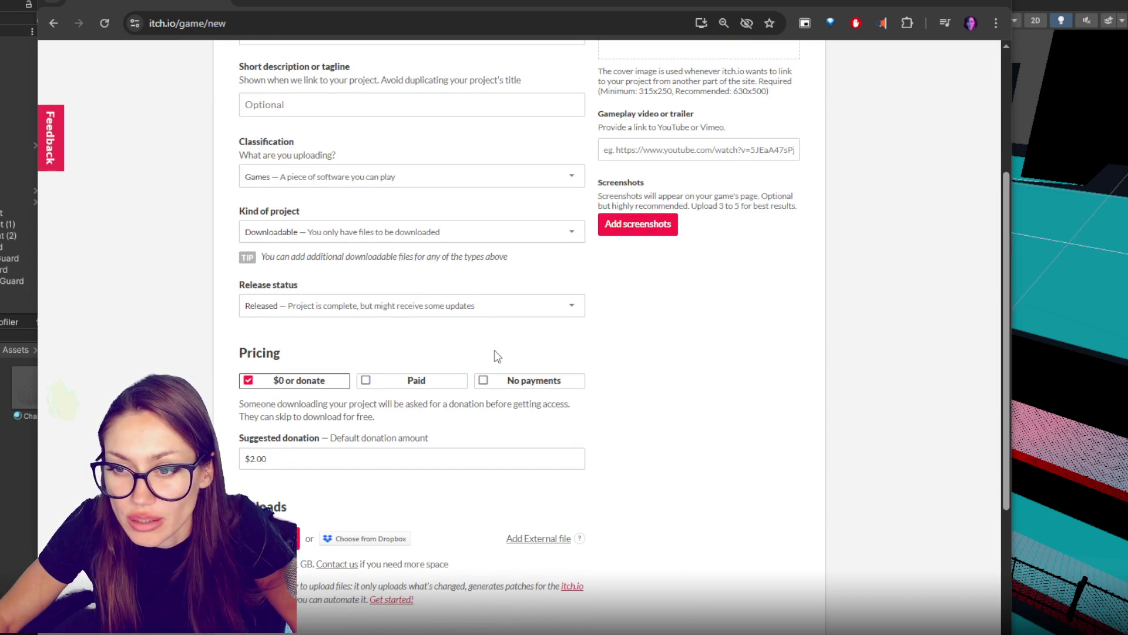
click(484, 381)
scroll(756, 340, down, 1)
scroll(755, 338, down, 1)
scroll(750, 333, up, 2)
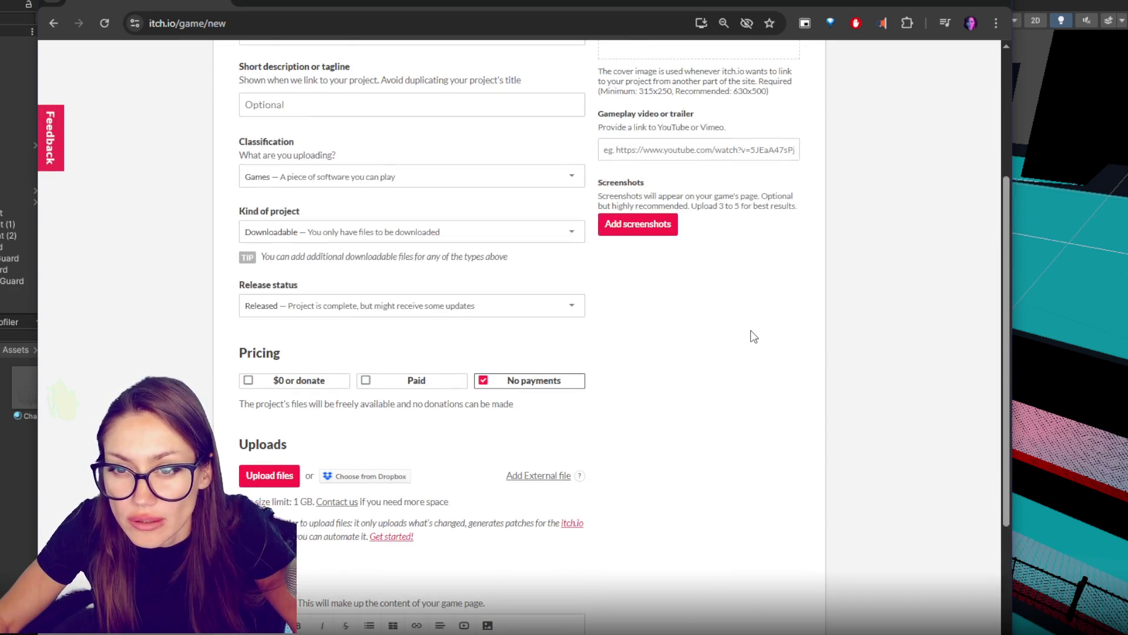
scroll(452, 326, up, 1)
click(439, 306)
click(301, 338)
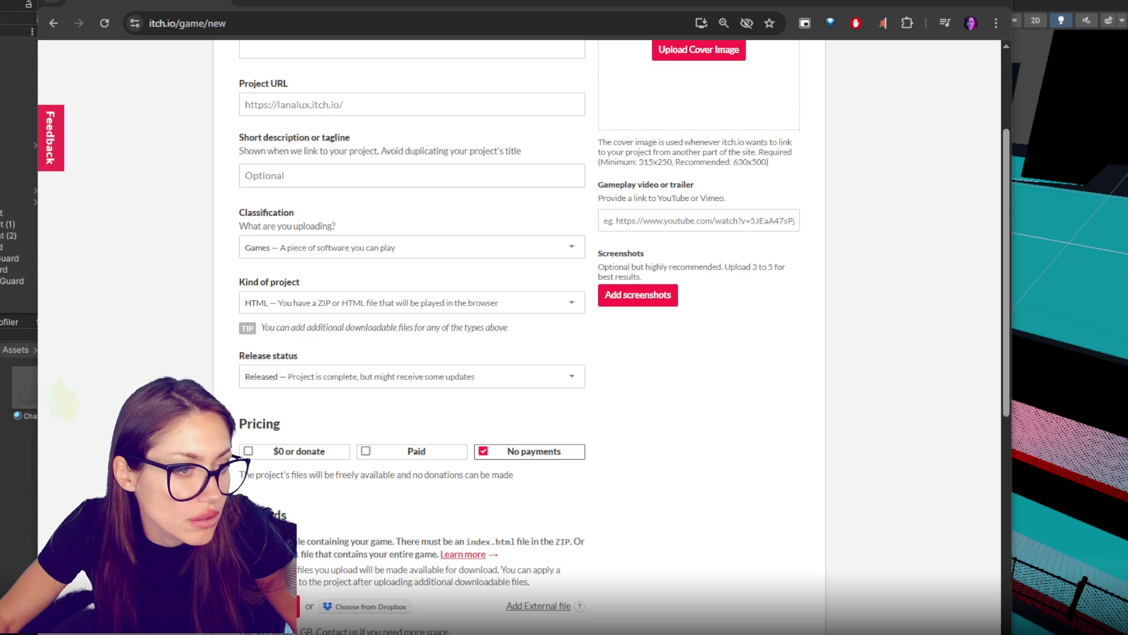
mouse_move(288, 626)
mouse_down()
mouse_move(247, 611)
mouse_move(385, 381)
mouse_move(291, 624)
mouse_up()
key(alt+Left)
click(270, 605)
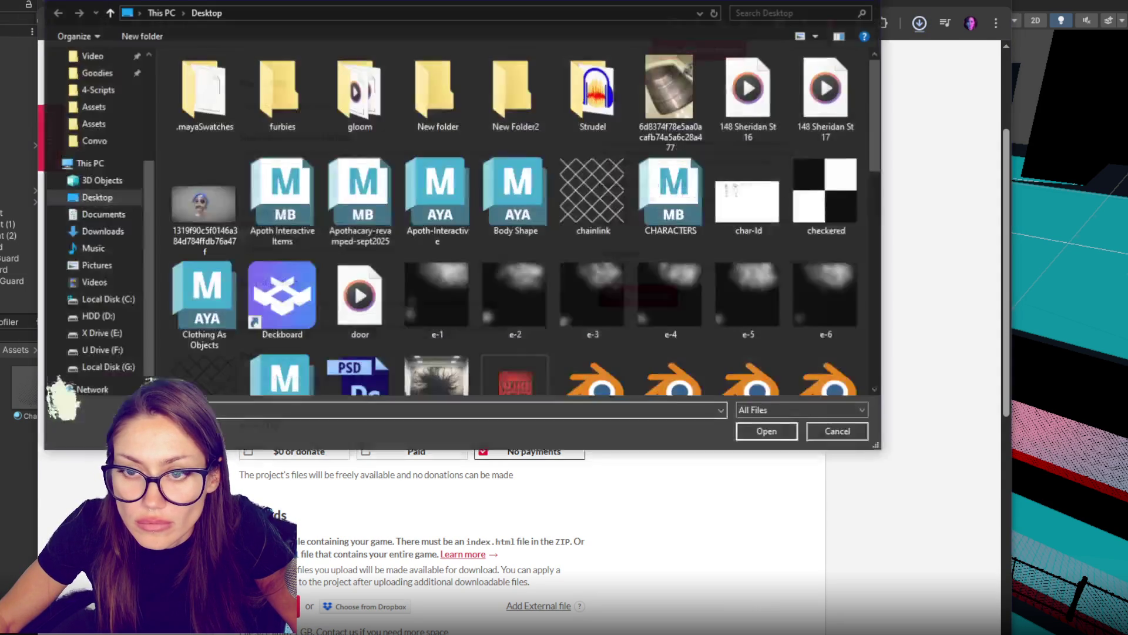
key(Escape)
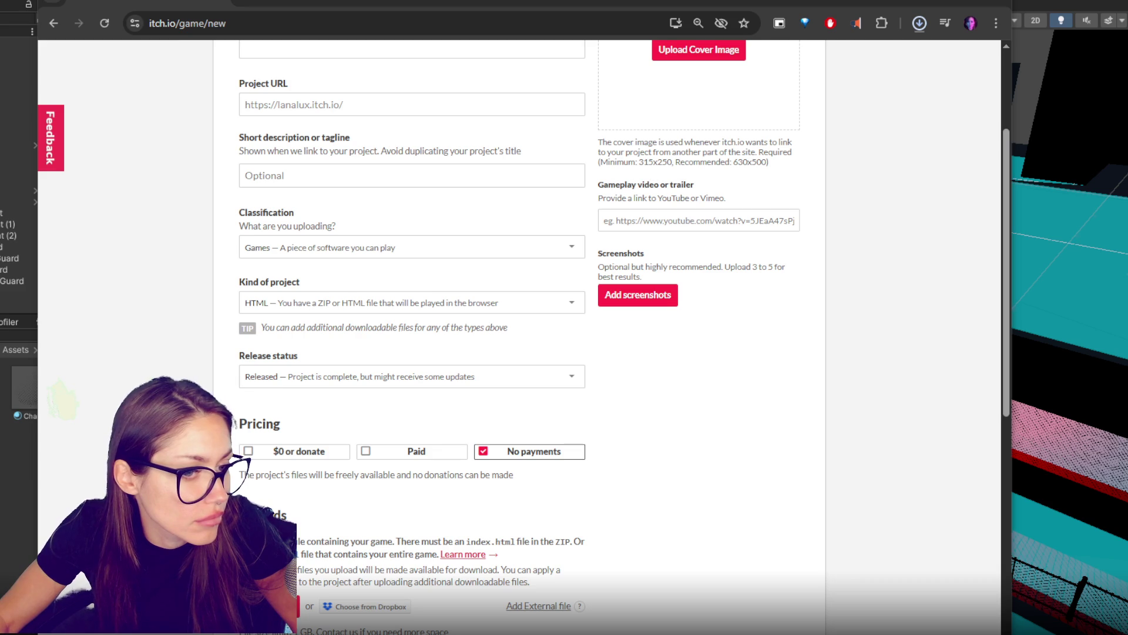
click(288, 626)
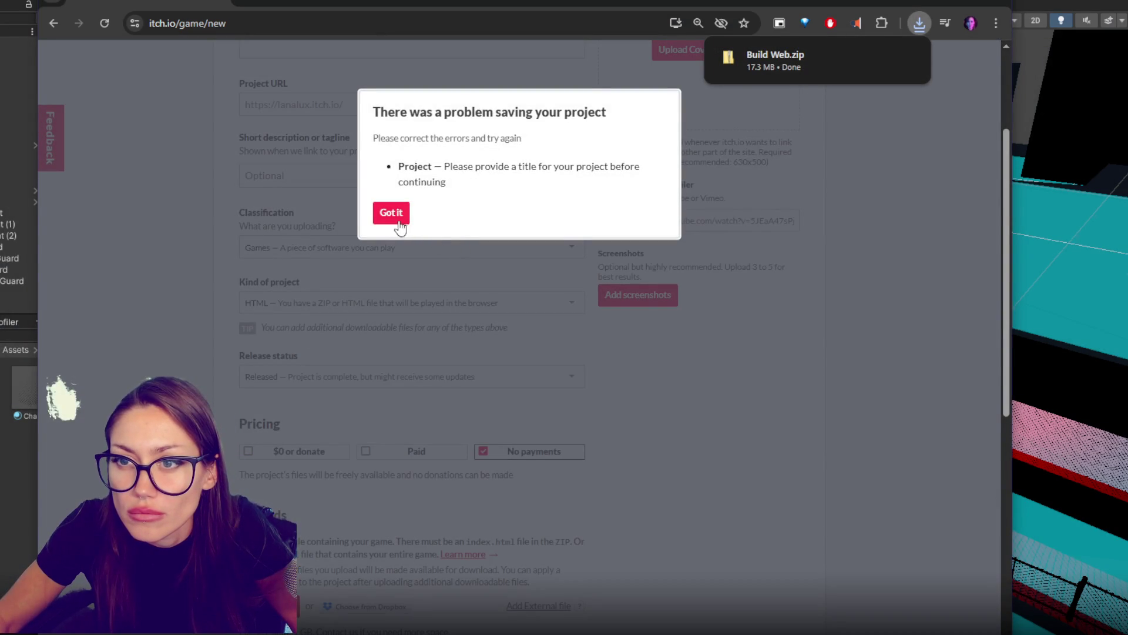
click(391, 213)
scroll(390, 201, up, 4)
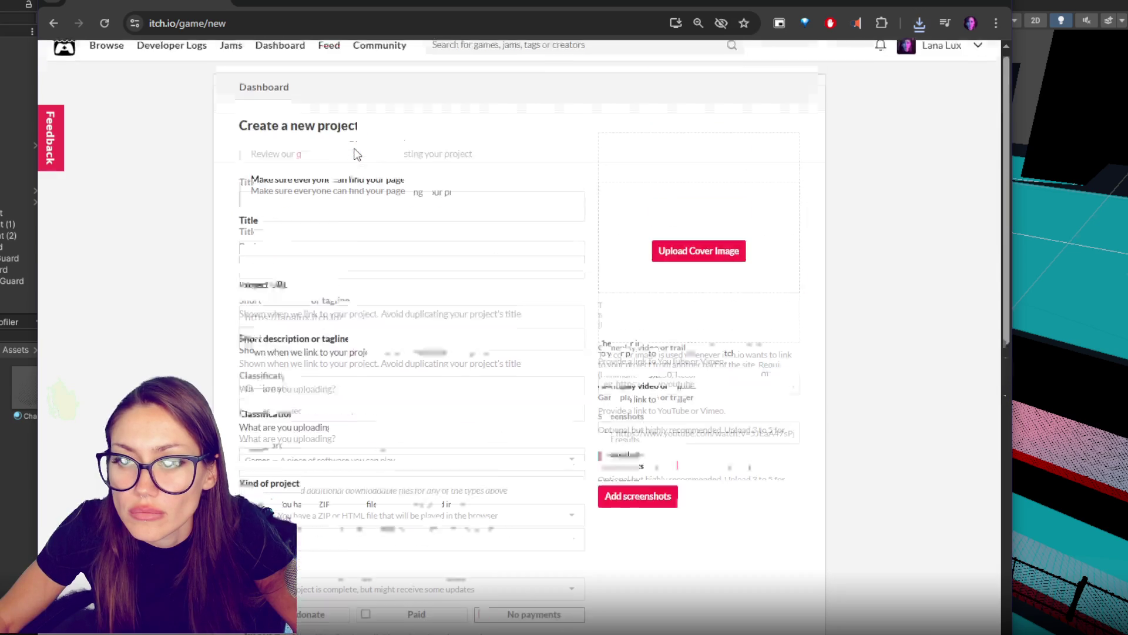
Step: Enter 'Collector' as the project title so the URL fills in
click(344, 254)
text(Collectoer)
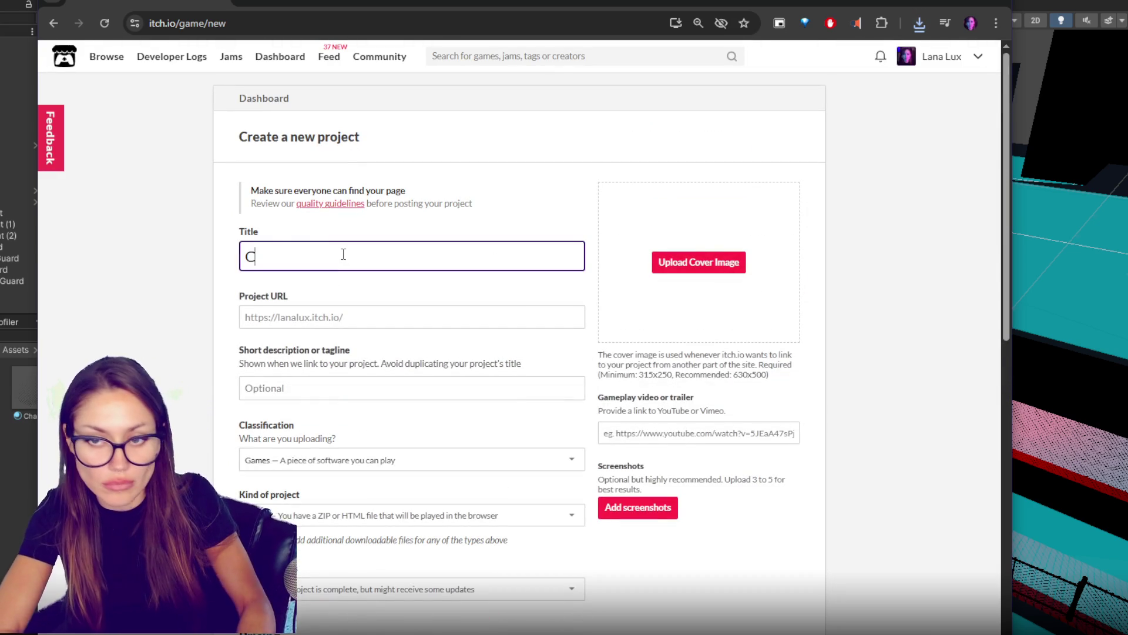
key(BackSpace)
key(BackSpace)
text(r)
scroll(343, 254, down, 2)
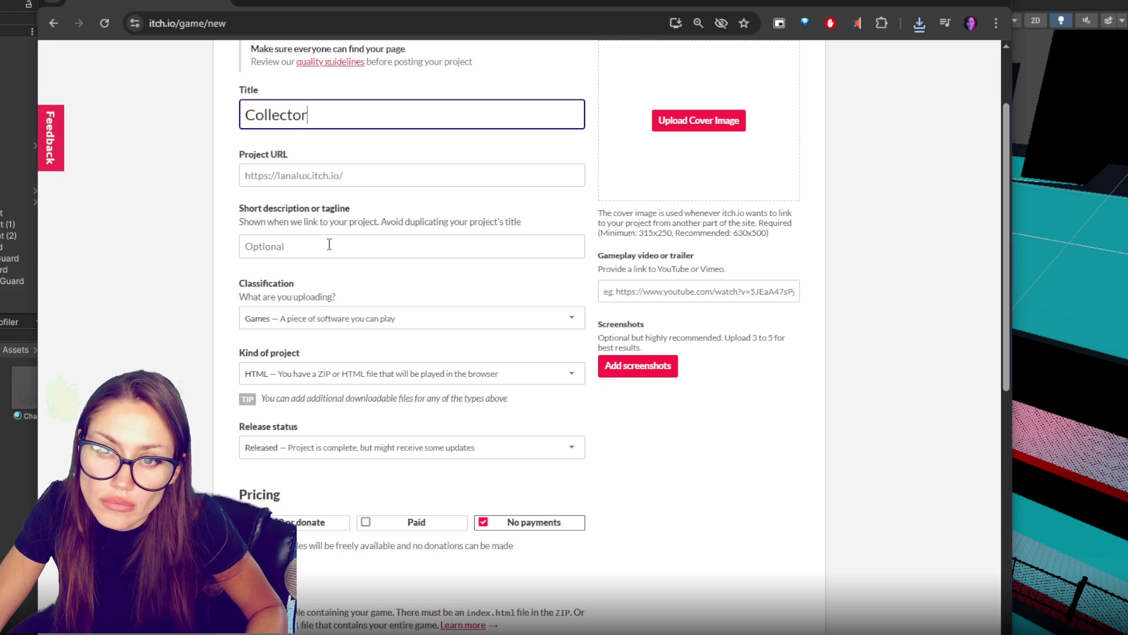
click(177, 500)
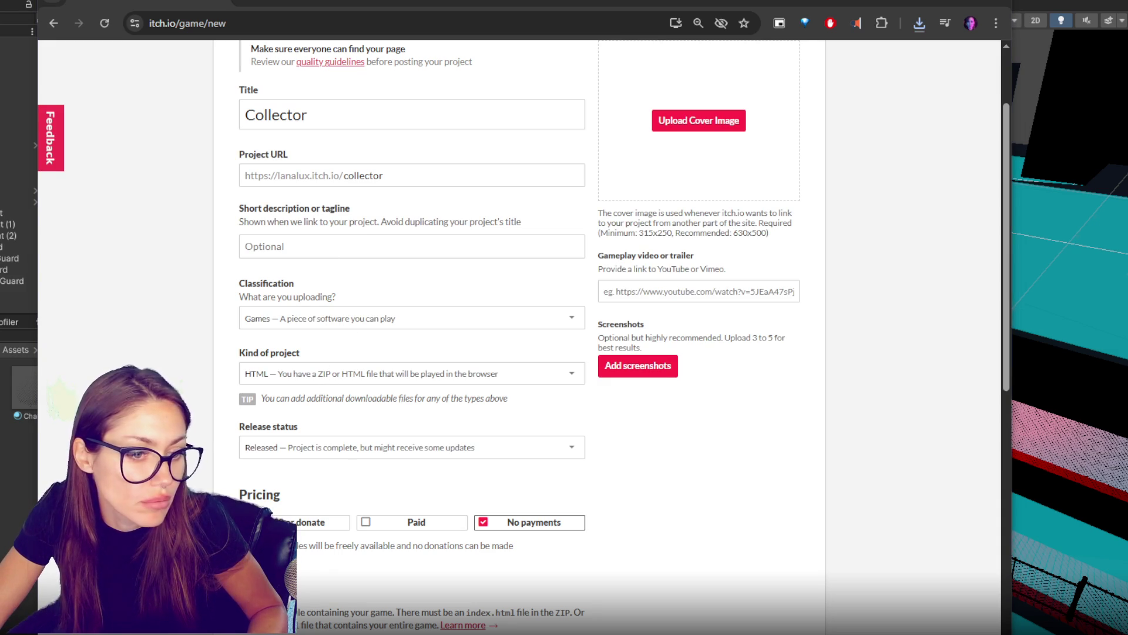
Step: Save the draft project and view its page
scroll(859, 262, up, 1)
scroll(859, 262, down, 15)
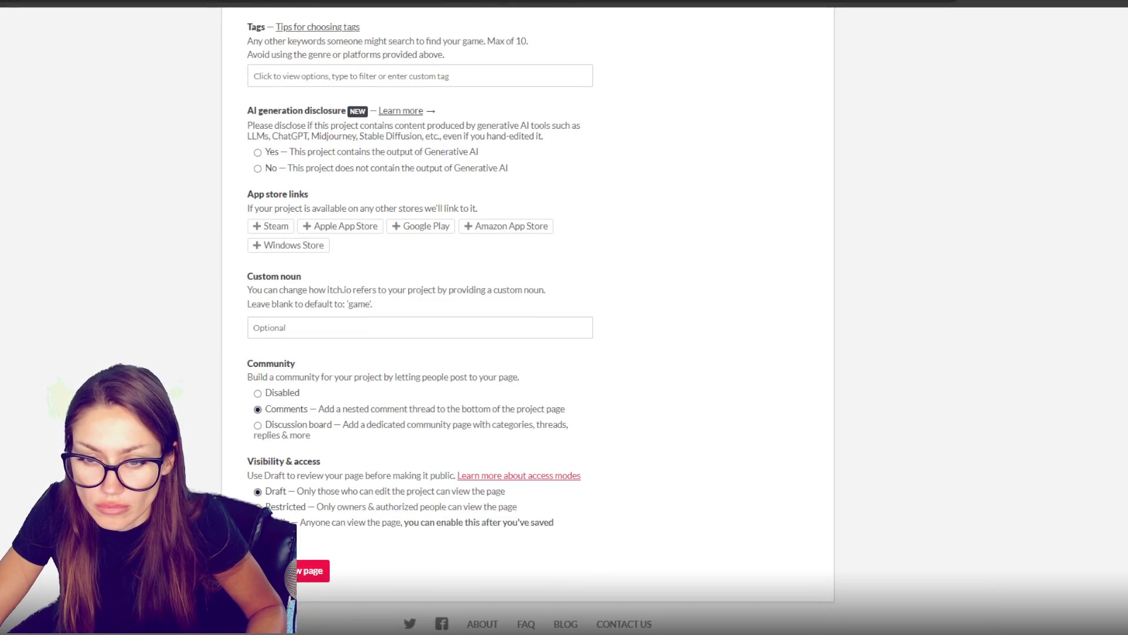
click(314, 571)
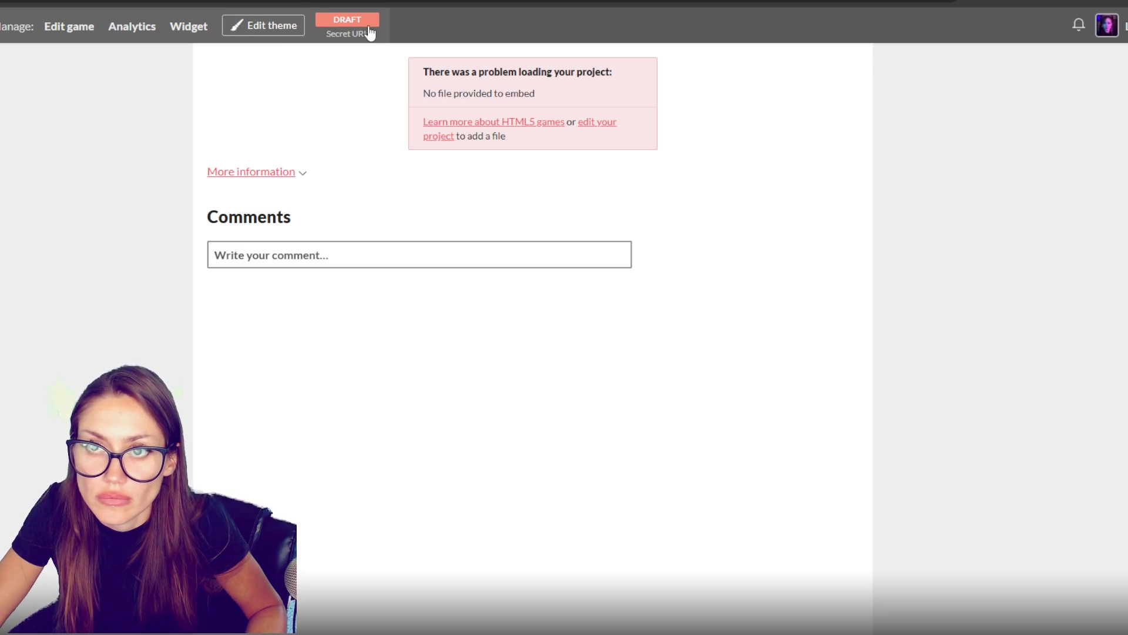
Step: Upload Build Web.zip (17mb) to the Collector project and save the changes
click(81, 28)
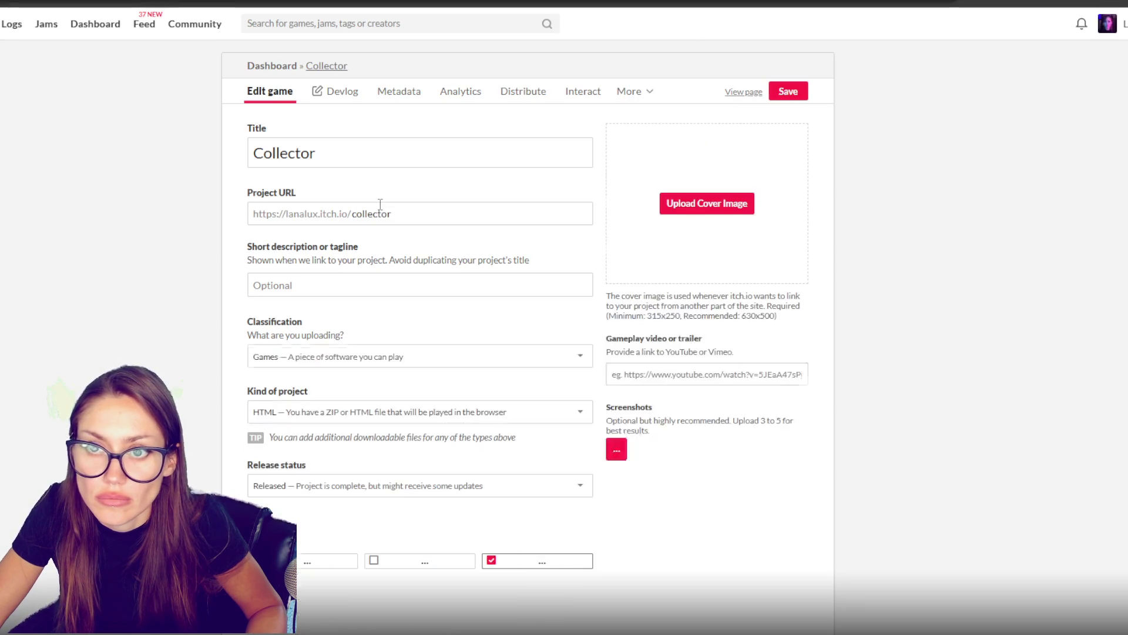
scroll(425, 519, down, 5)
click(277, 429)
key(Escape)
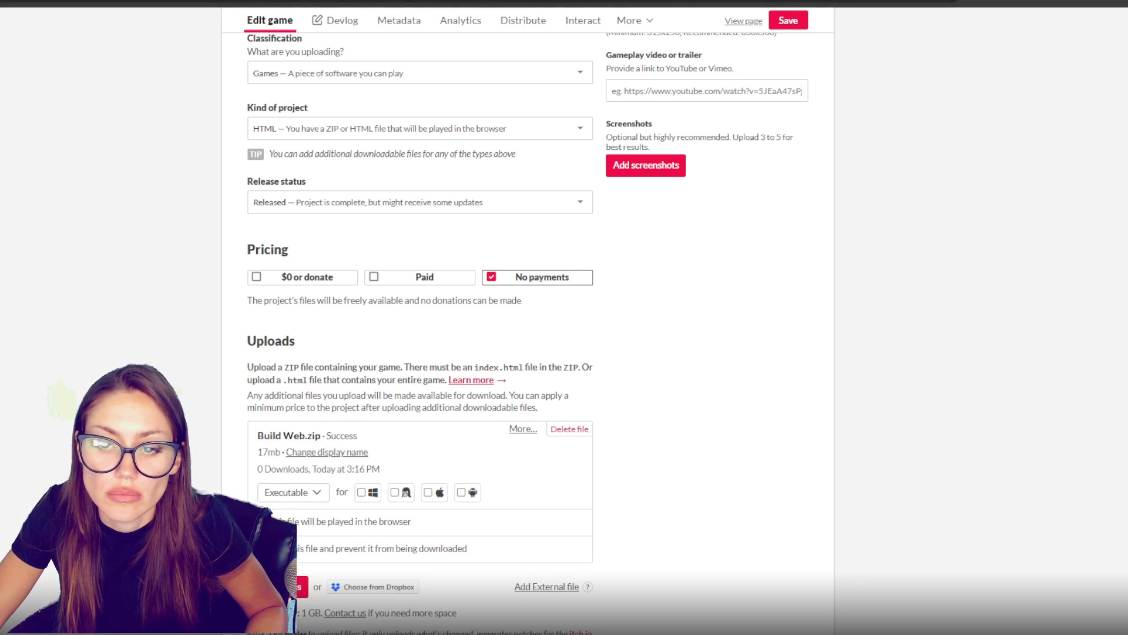
click(796, 22)
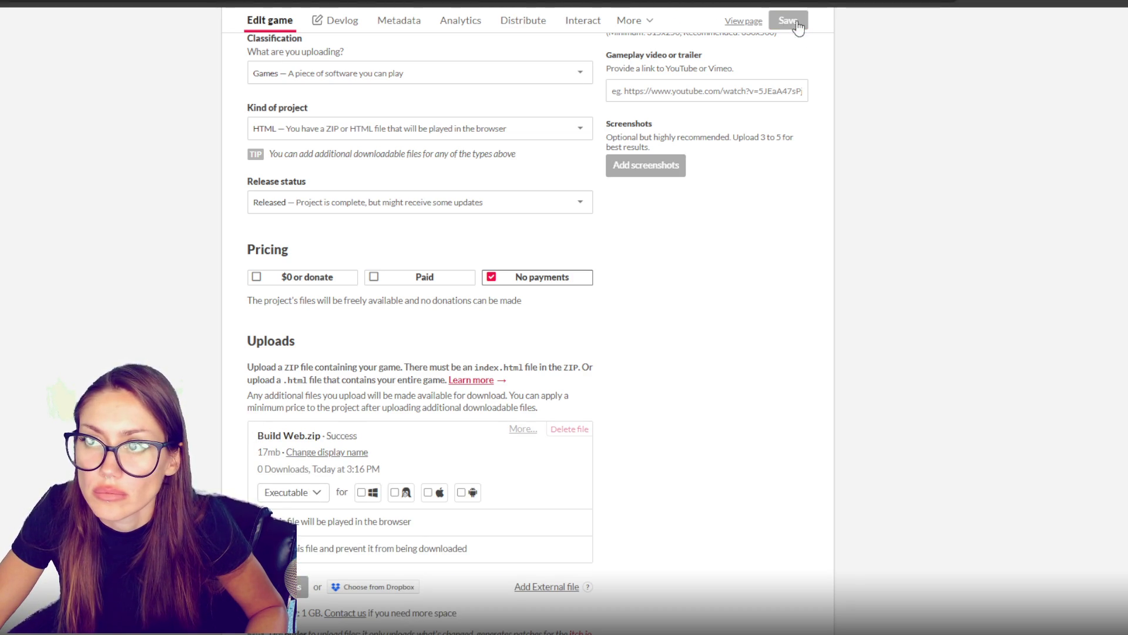
click(749, 27)
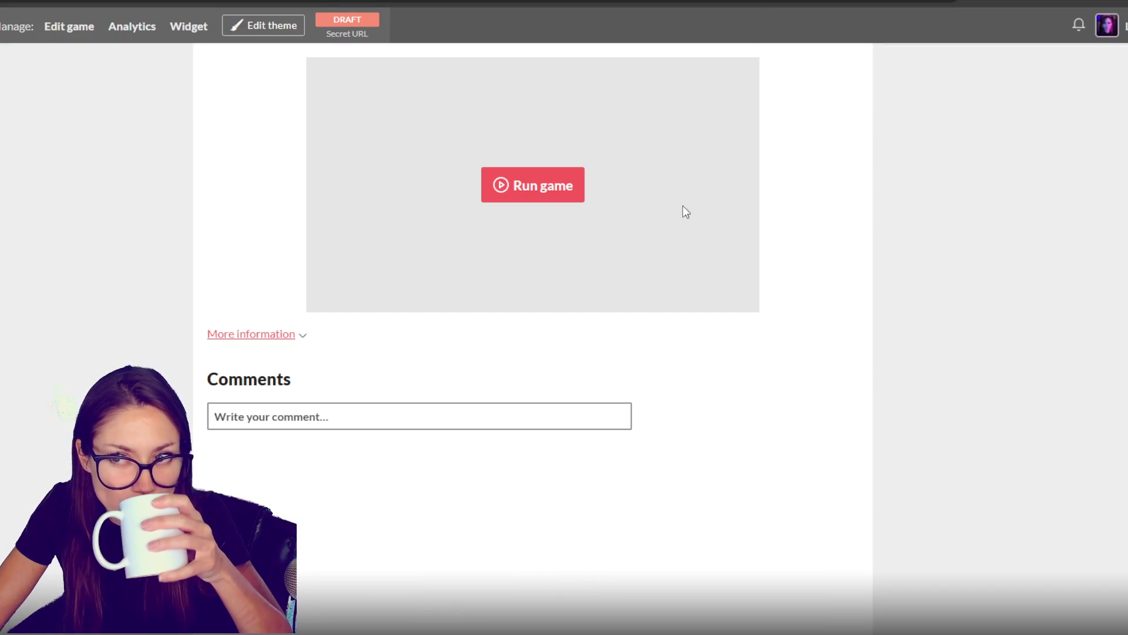
Step: Playtest Collector through the red door into the dark curtain room, then return to the edit form
click(559, 193)
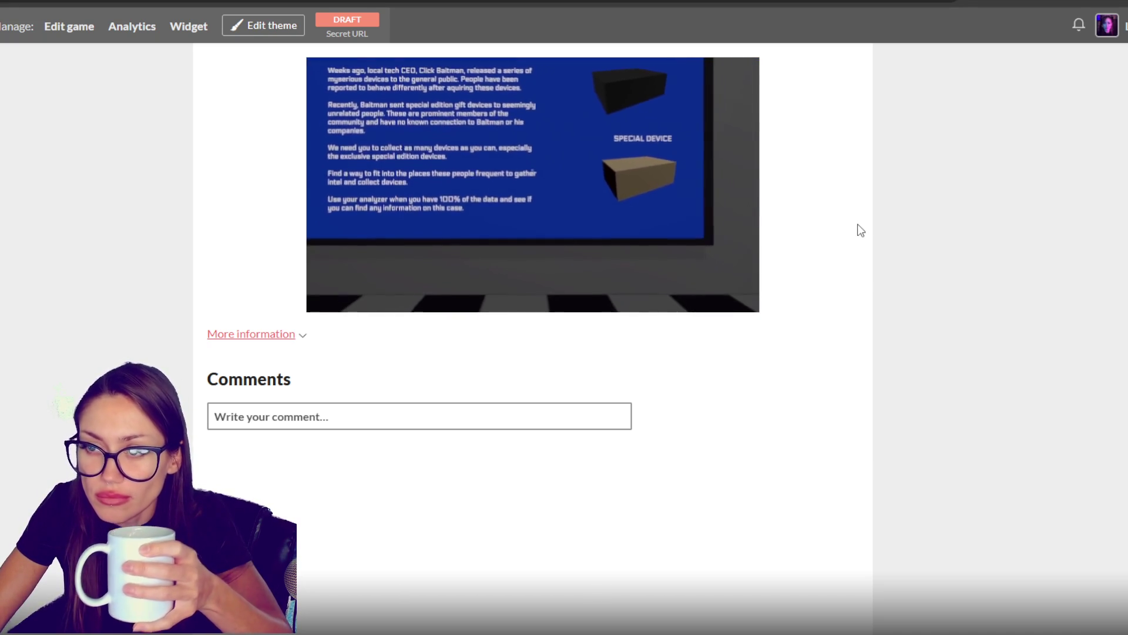
click(757, 131)
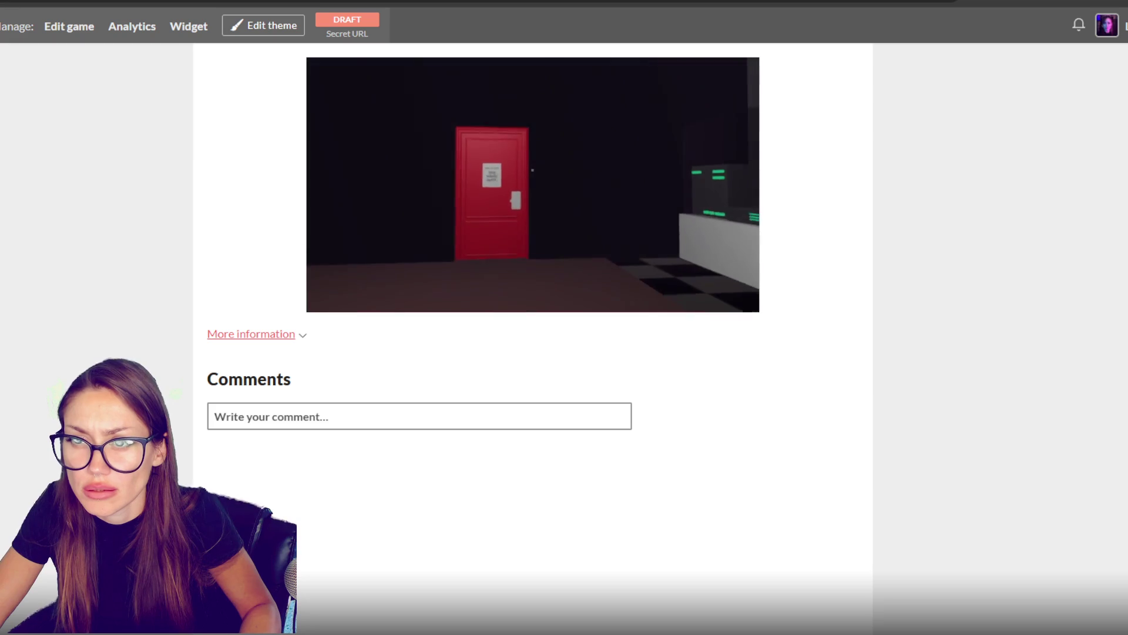
key(w)
key(e)
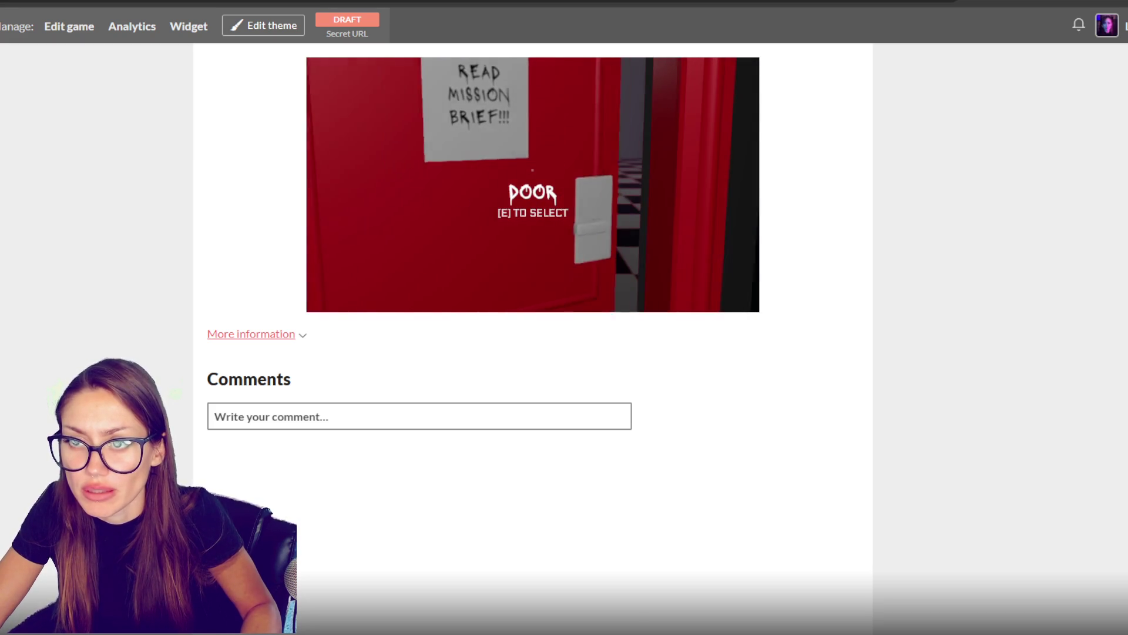
key(w)
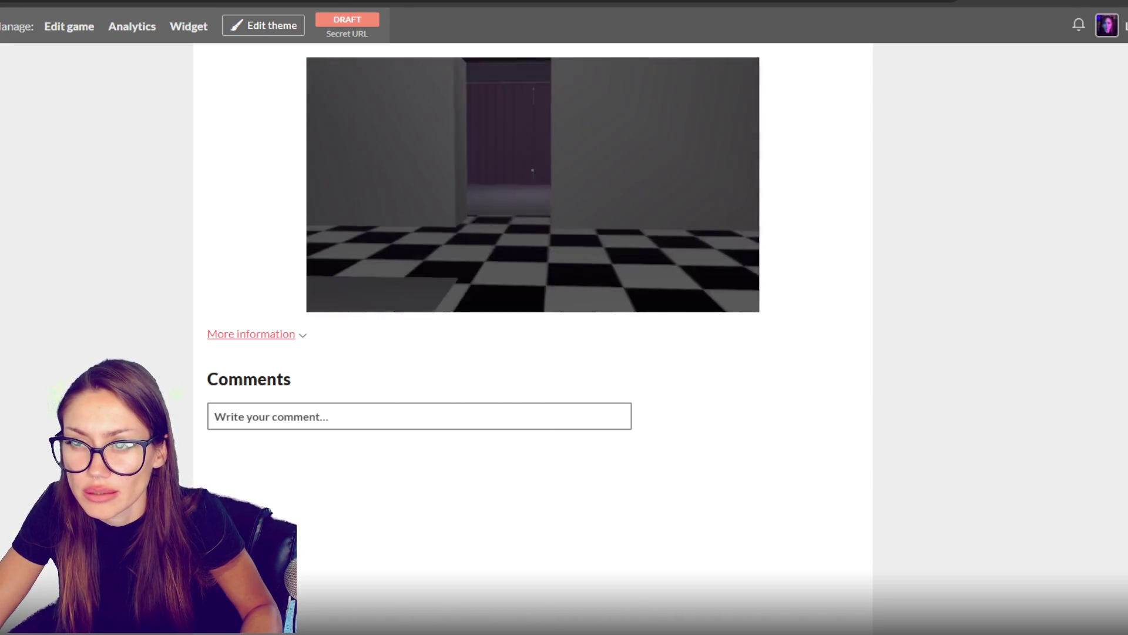
key(w)
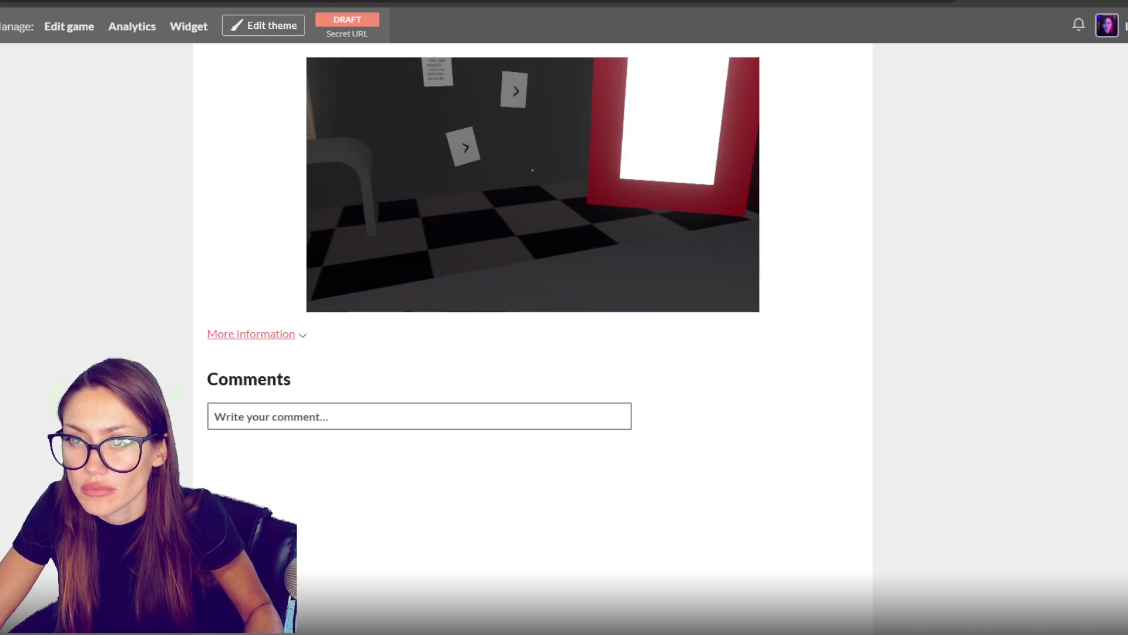
key(Escape)
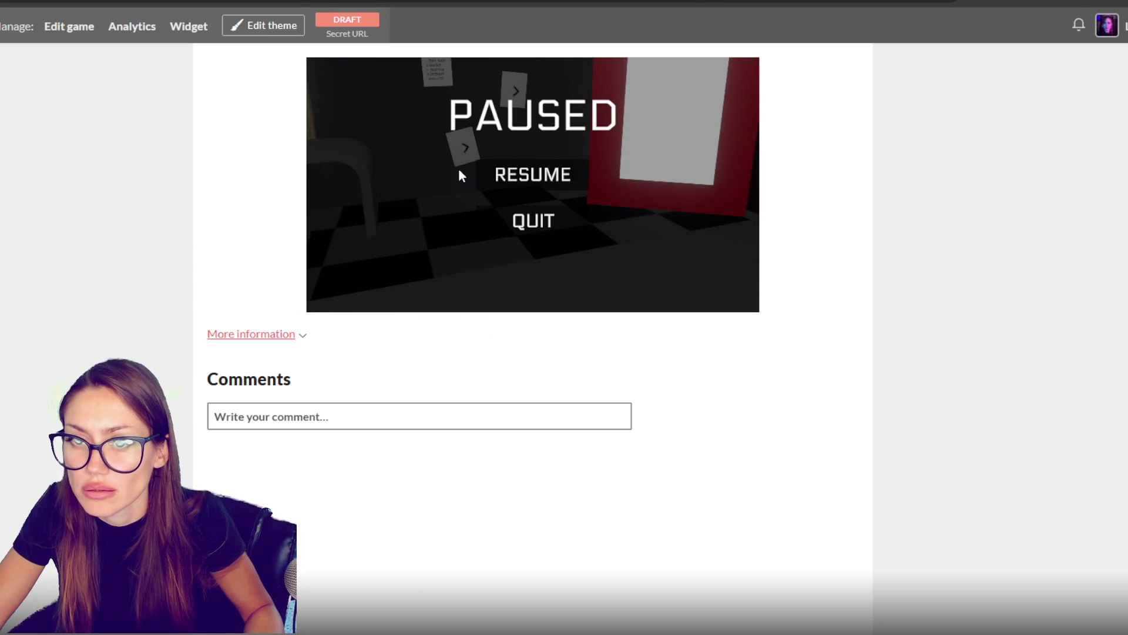
click(460, 175)
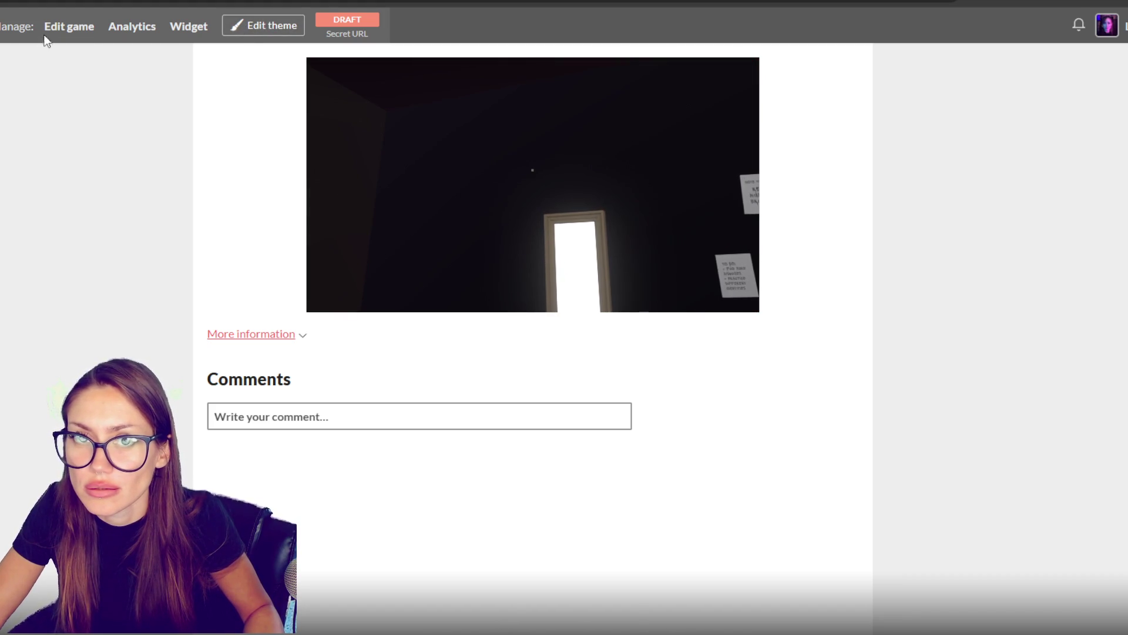
click(68, 27)
scroll(410, 278, down, 7)
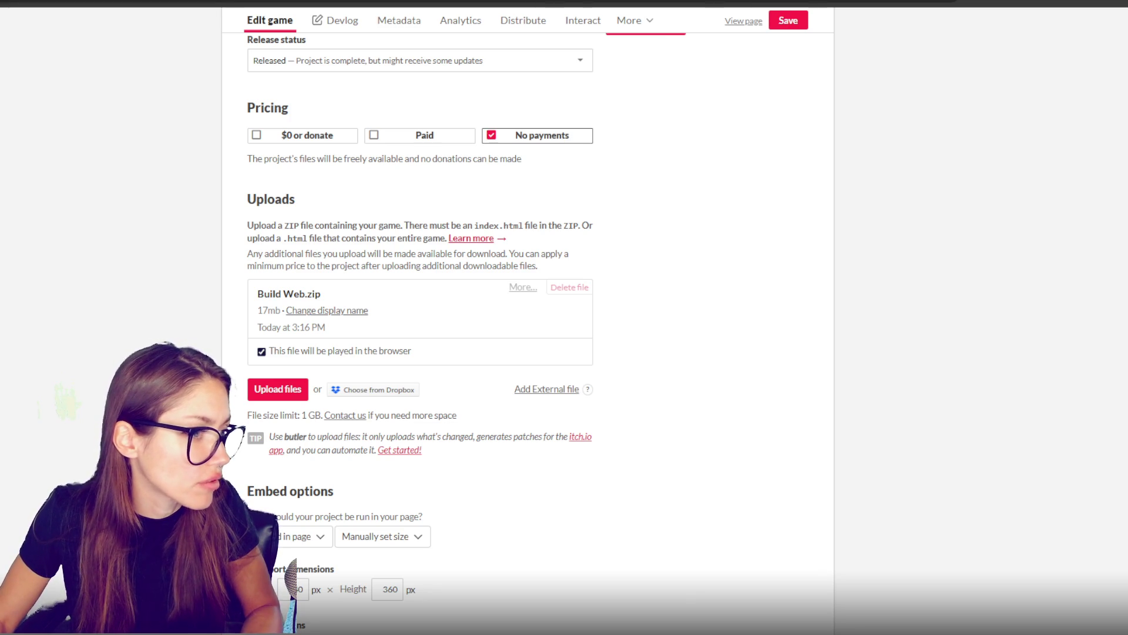
Step: Review the Collector edit form, then move over to Visual Studio Code
scroll(290, 194, up, 3)
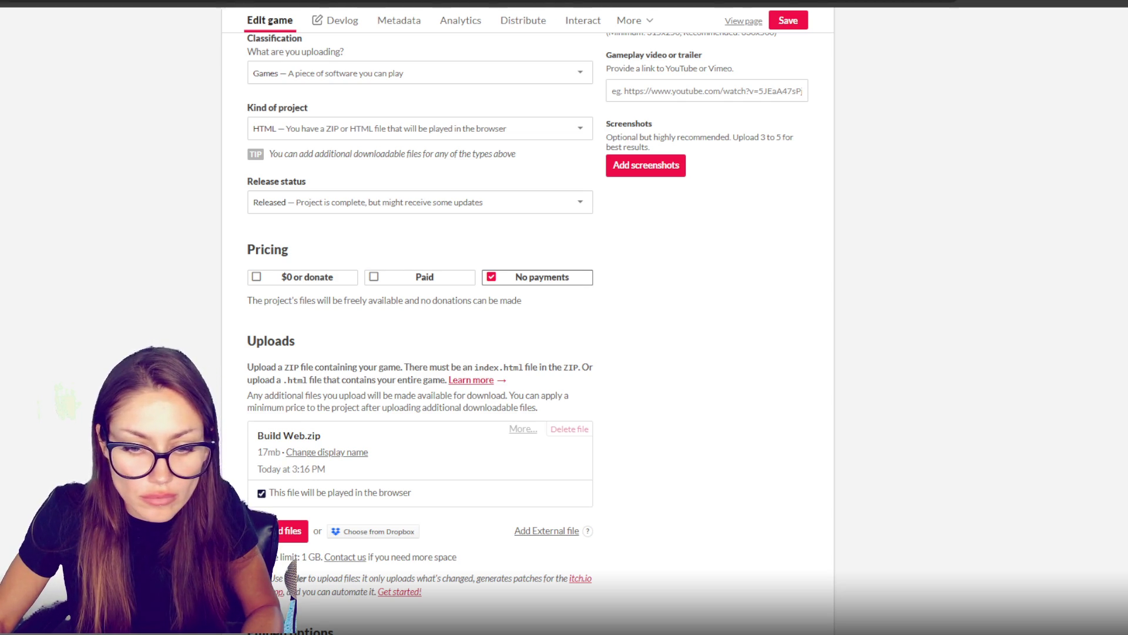
key(alt+Tab)
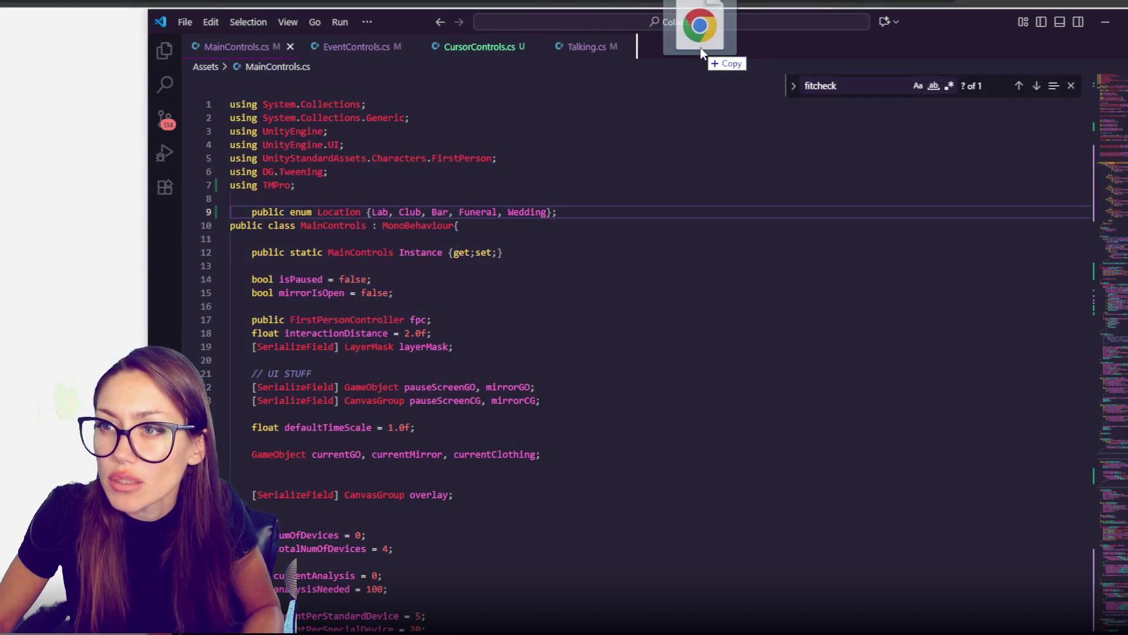
Step: Set the canvas width and height to 1920 and 1080 in index.html
drag(701, 47, 699, 49)
double_click(445, 229)
text(1920)
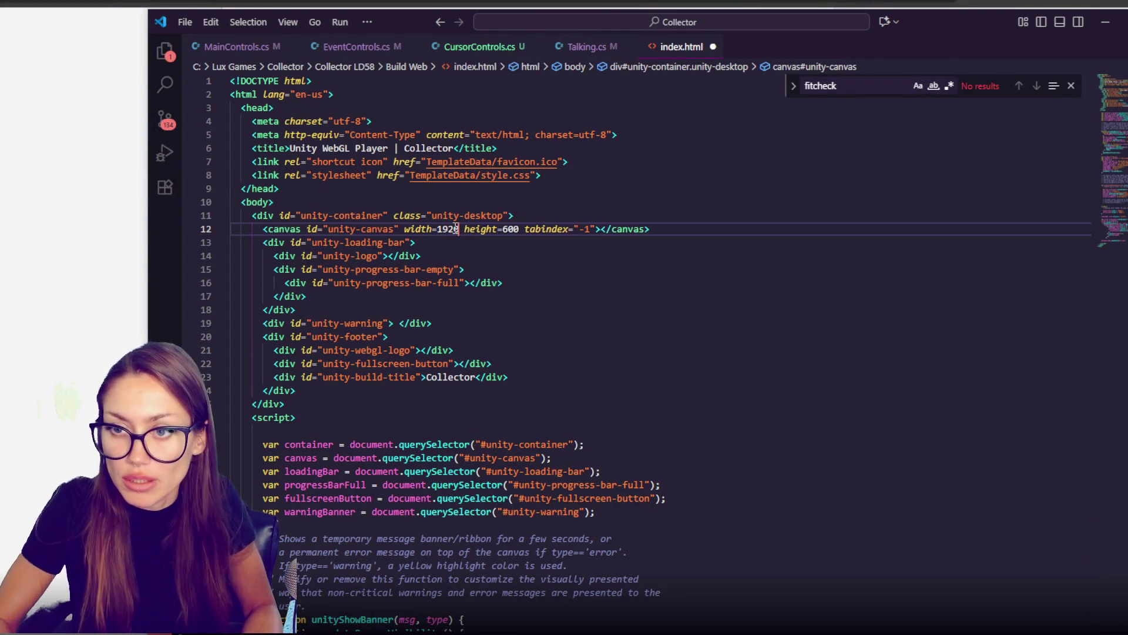
double_click(512, 228)
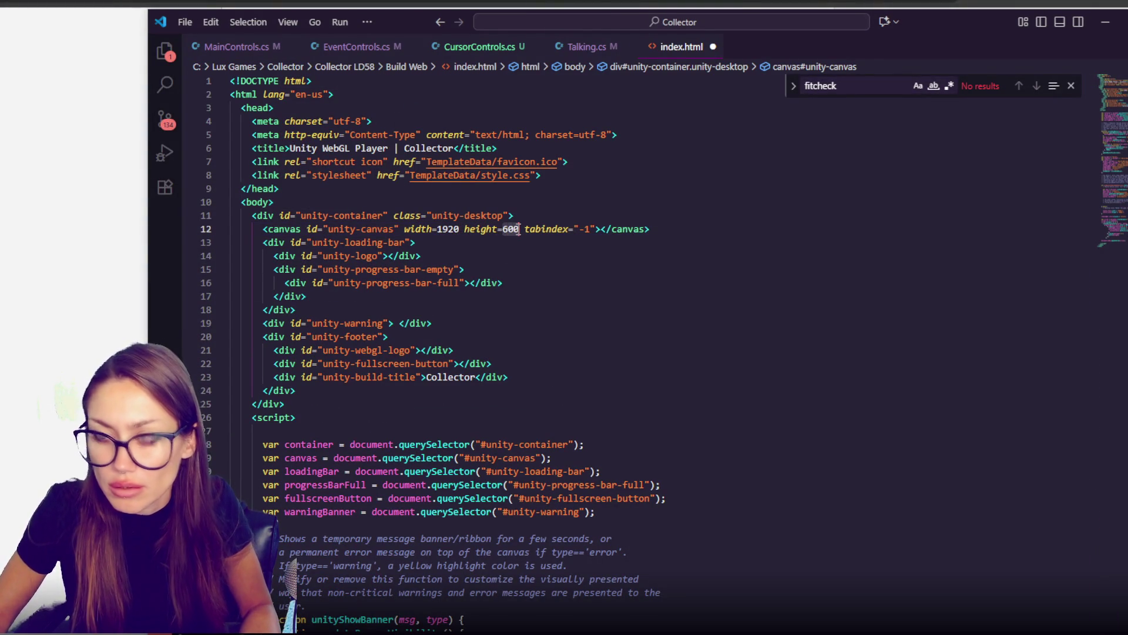
text(1080)
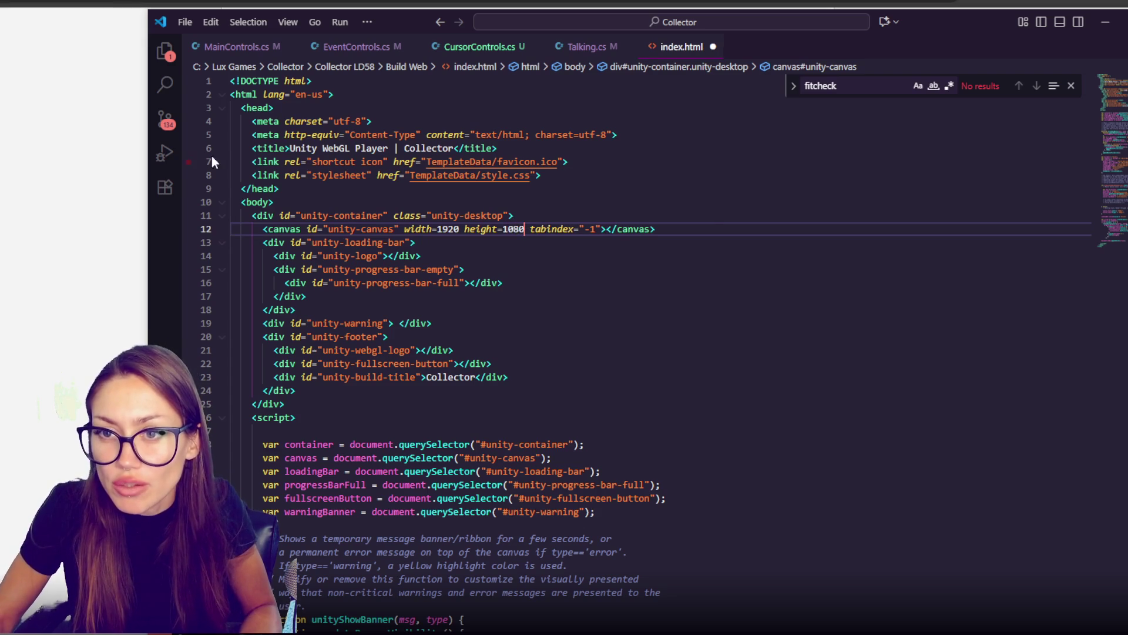
Step: Replace the 'Unity WebGL Player' title prefix so the title reads Collector with the creator's name
drag(289, 148, 404, 148)
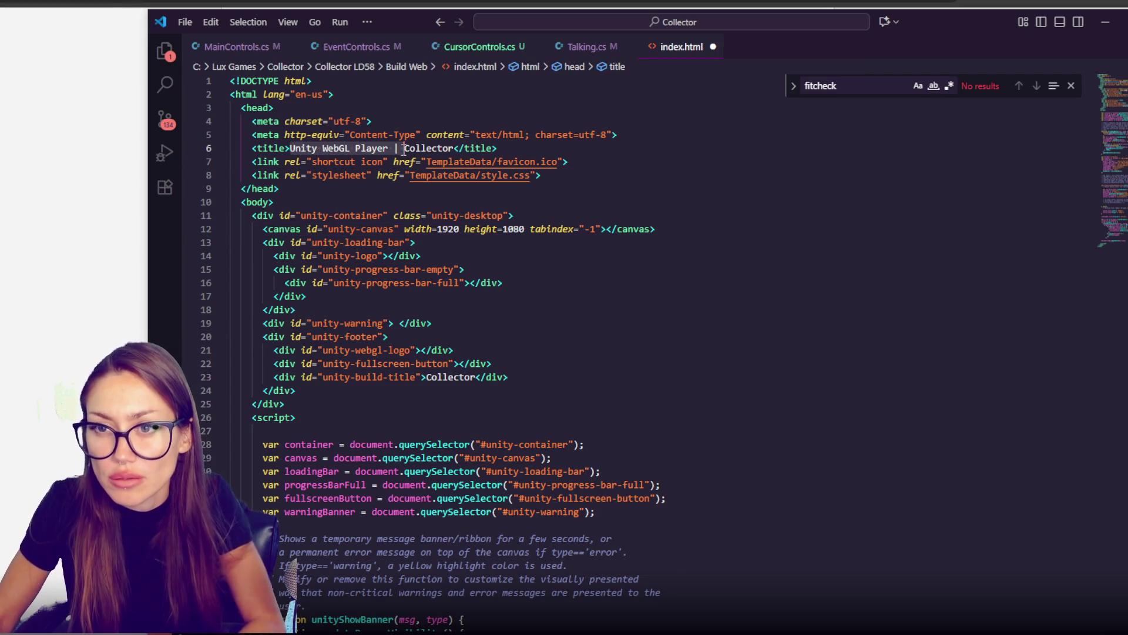
key(BackSpace)
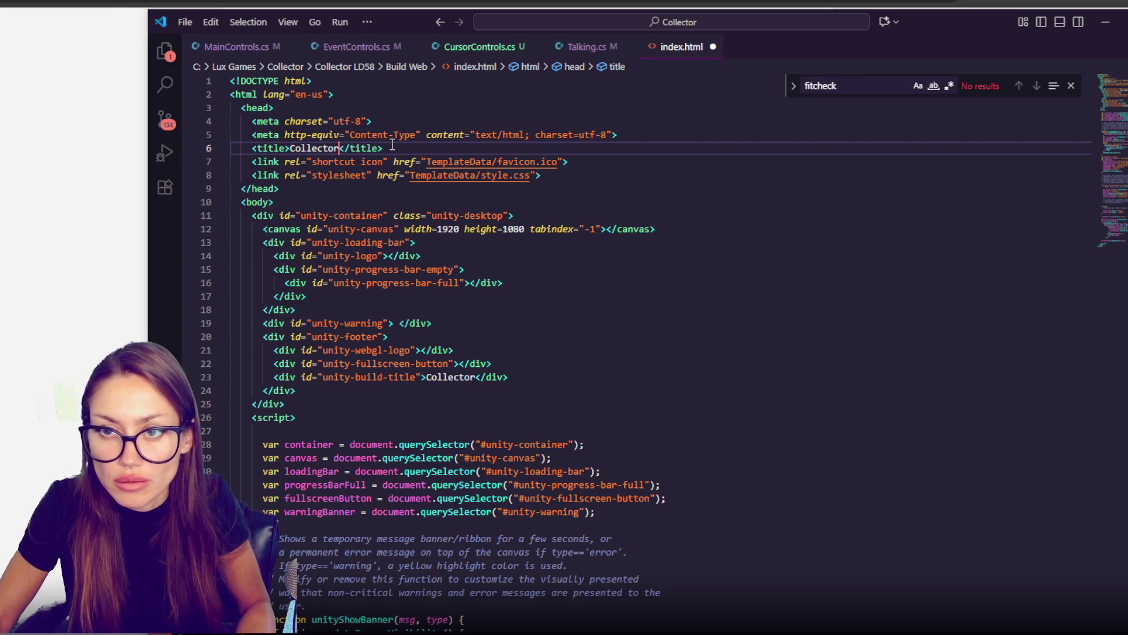
text(| L)
text(asns)
key(BackSpace)
key(BackSpace)
key(BackSpace)
text(na La)
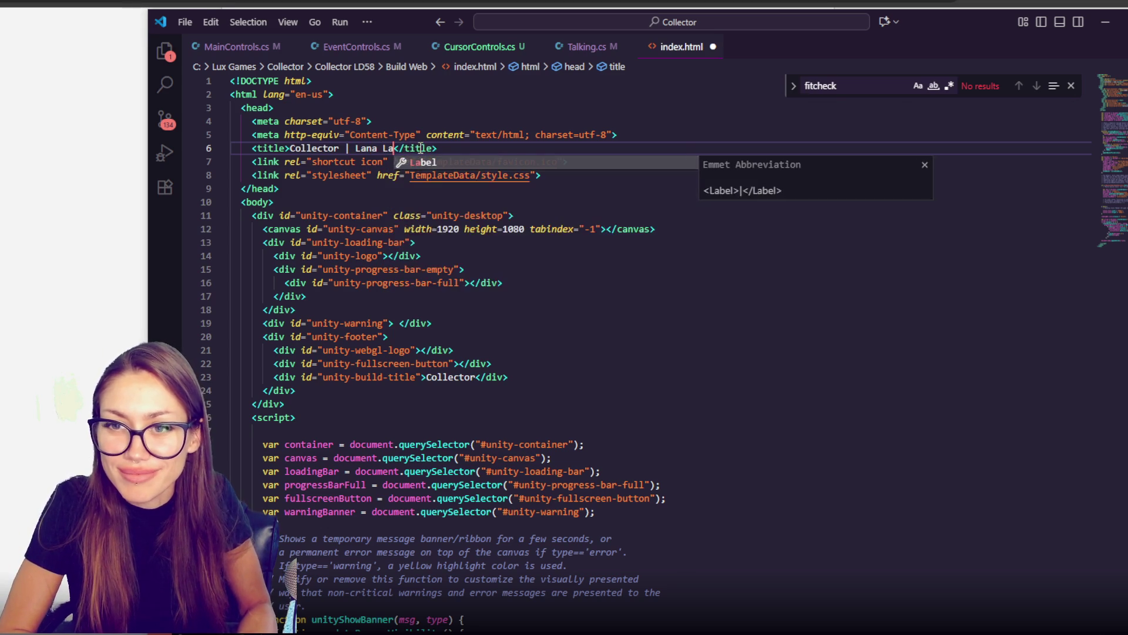
key(BackSpace)
text(ux)
Step: Change the desktop canvas style width from 960 to 1920px and height from 600 to 1080px
click(542, 229)
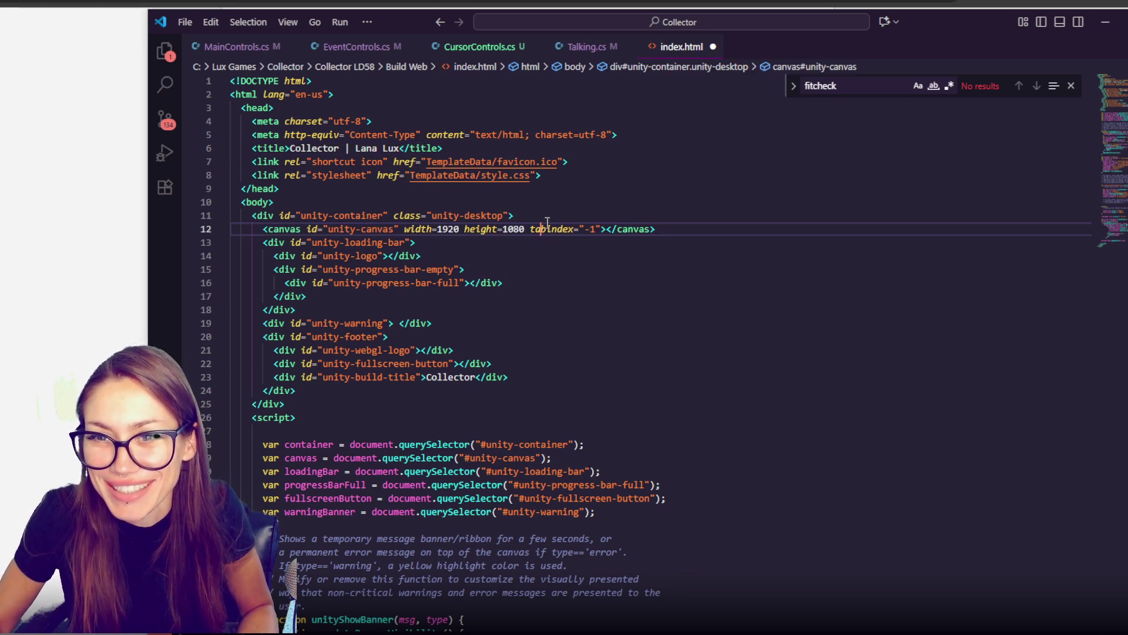
scroll(565, 175, down, 15)
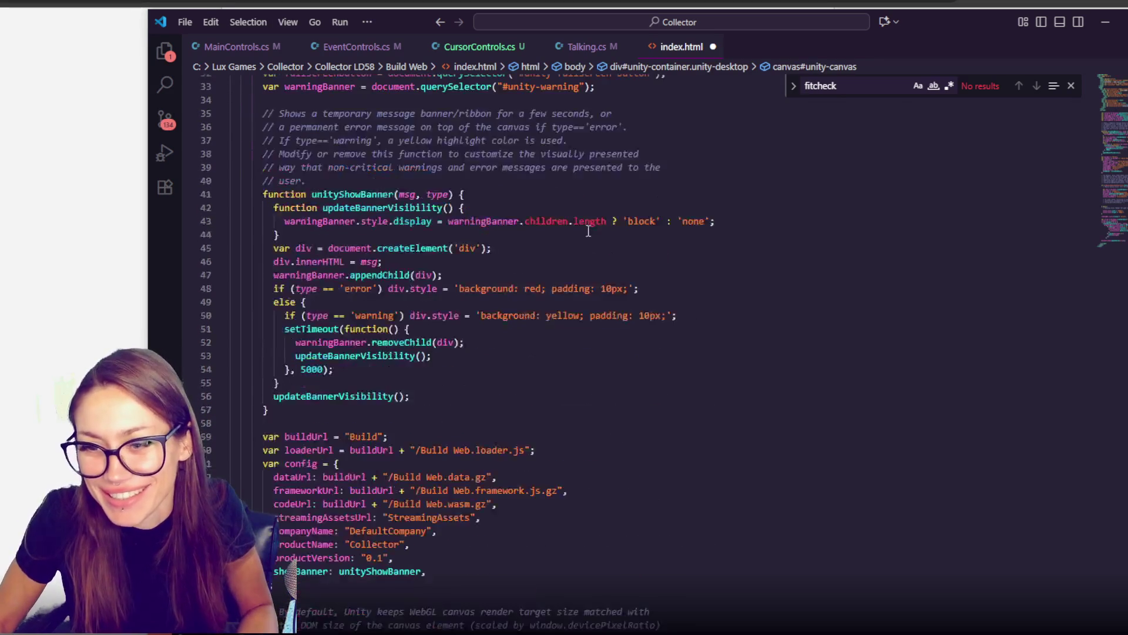
scroll(585, 241, down, 12)
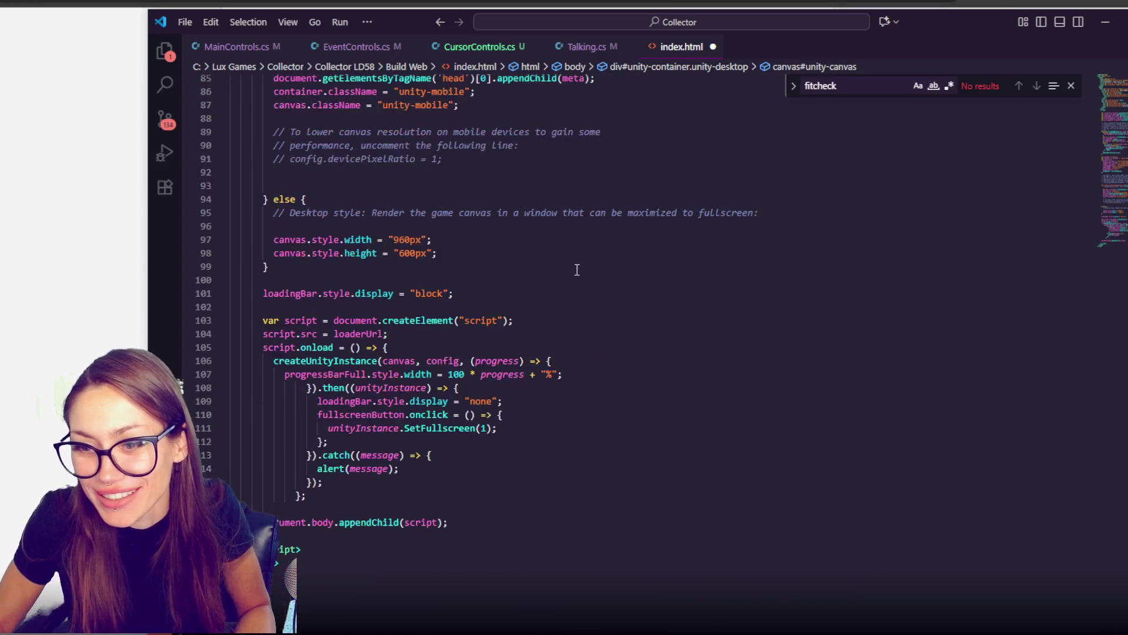
click(393, 239)
drag(394, 239, 409, 239)
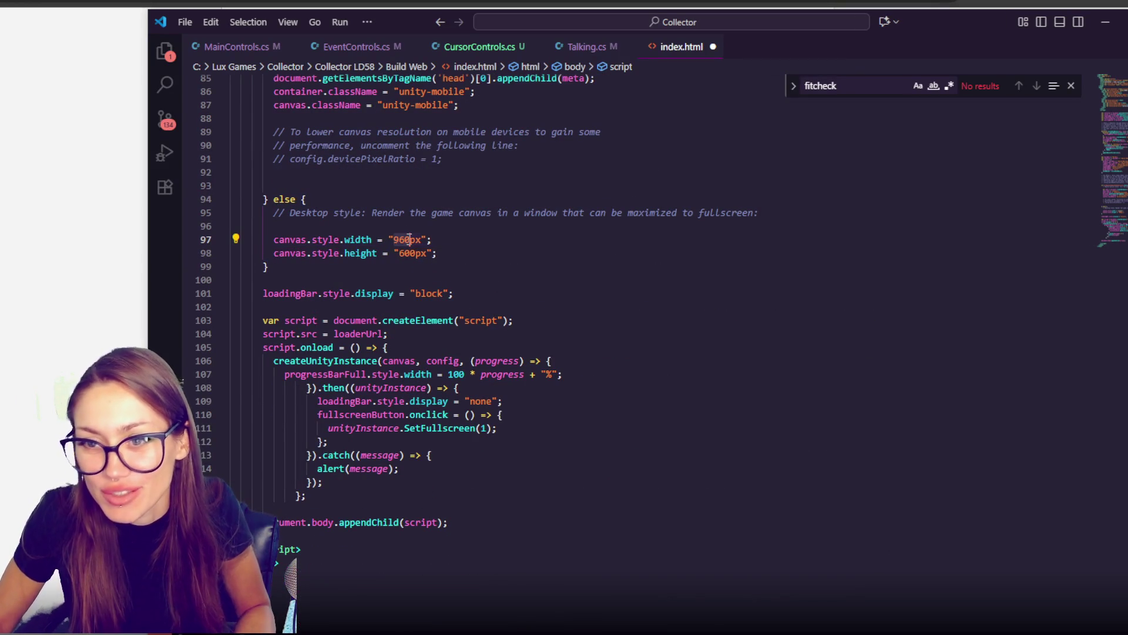
text(20)
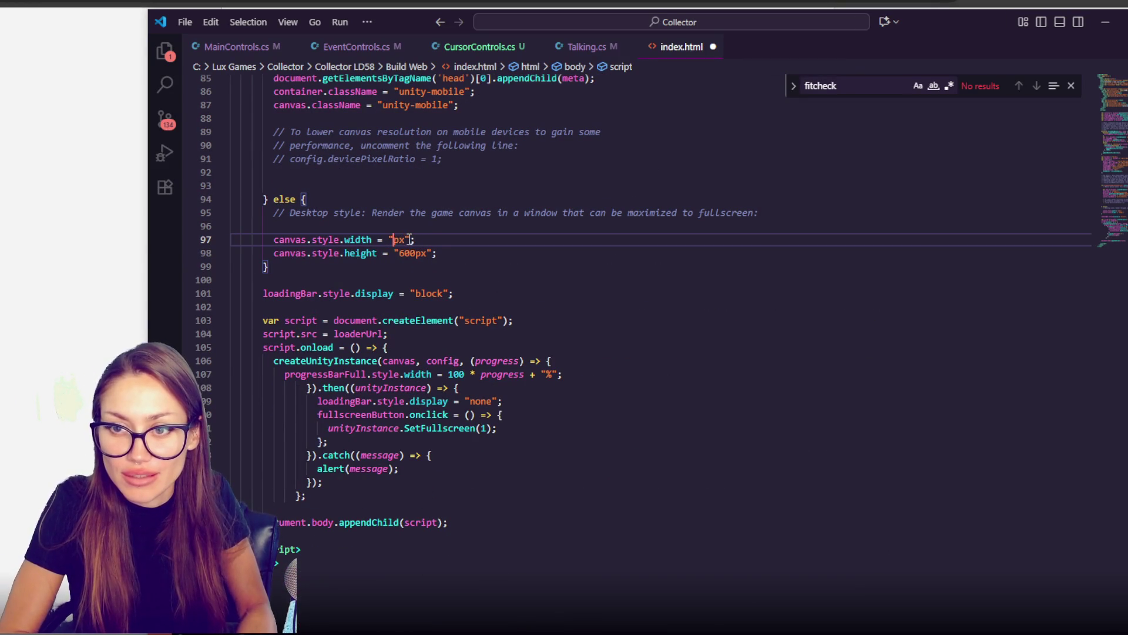
scroll(512, 298, down, 1)
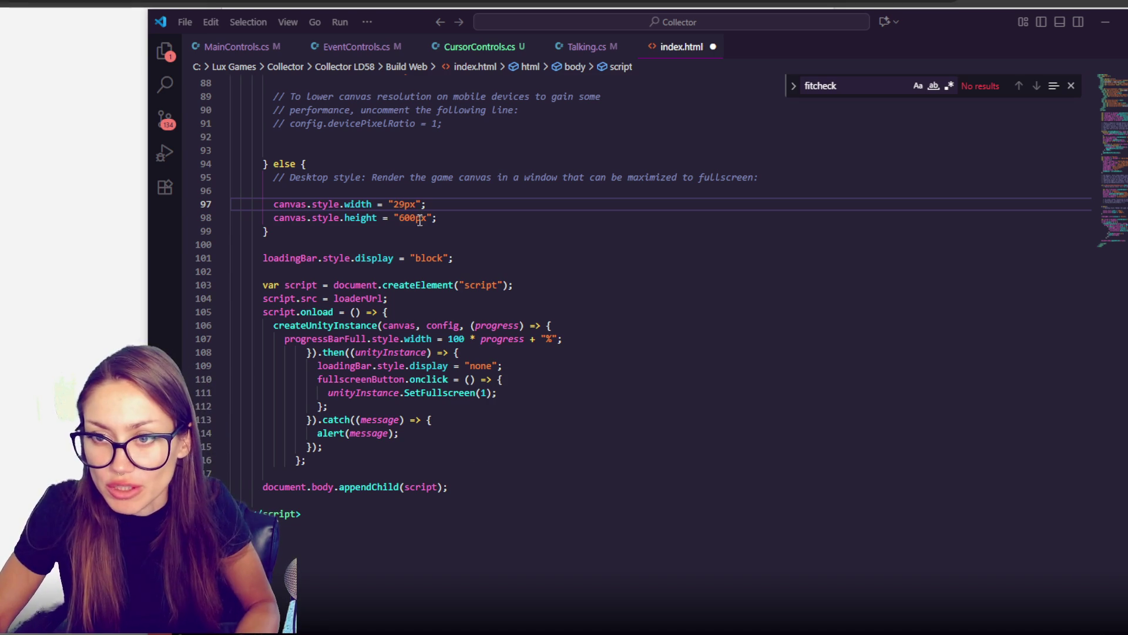
drag(390, 206, 410, 205)
text(1920)
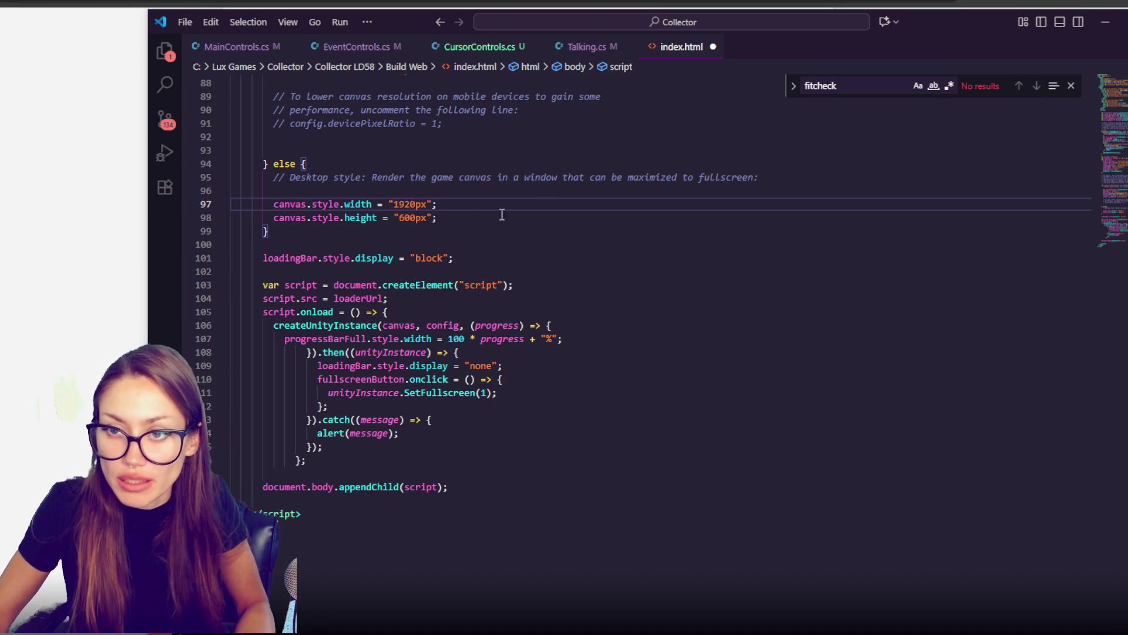
click(410, 218)
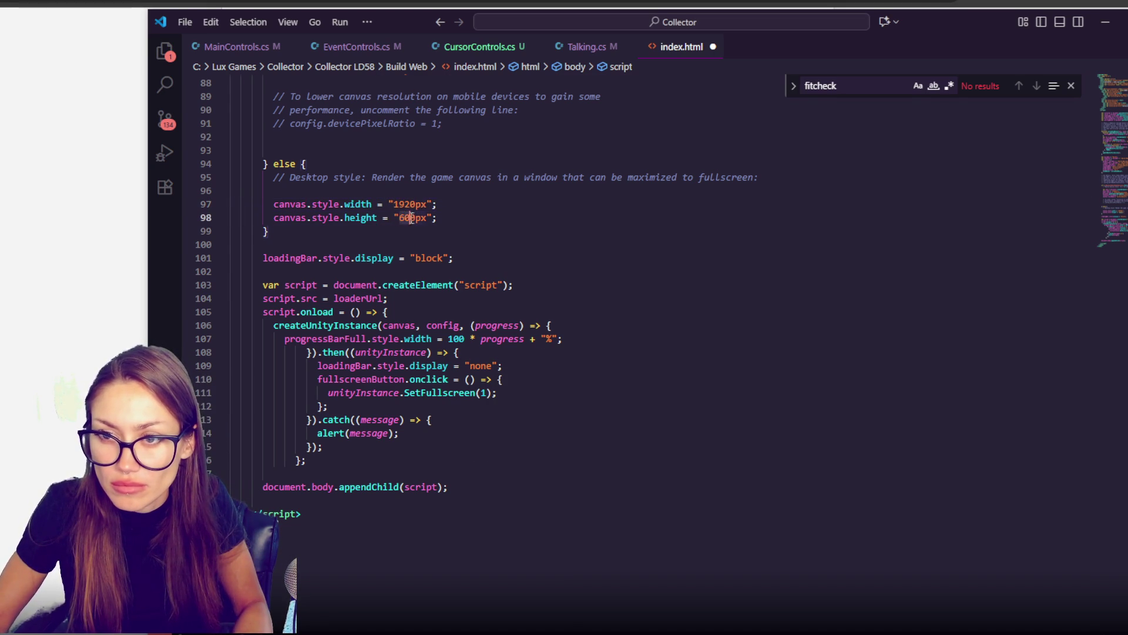
text(108)
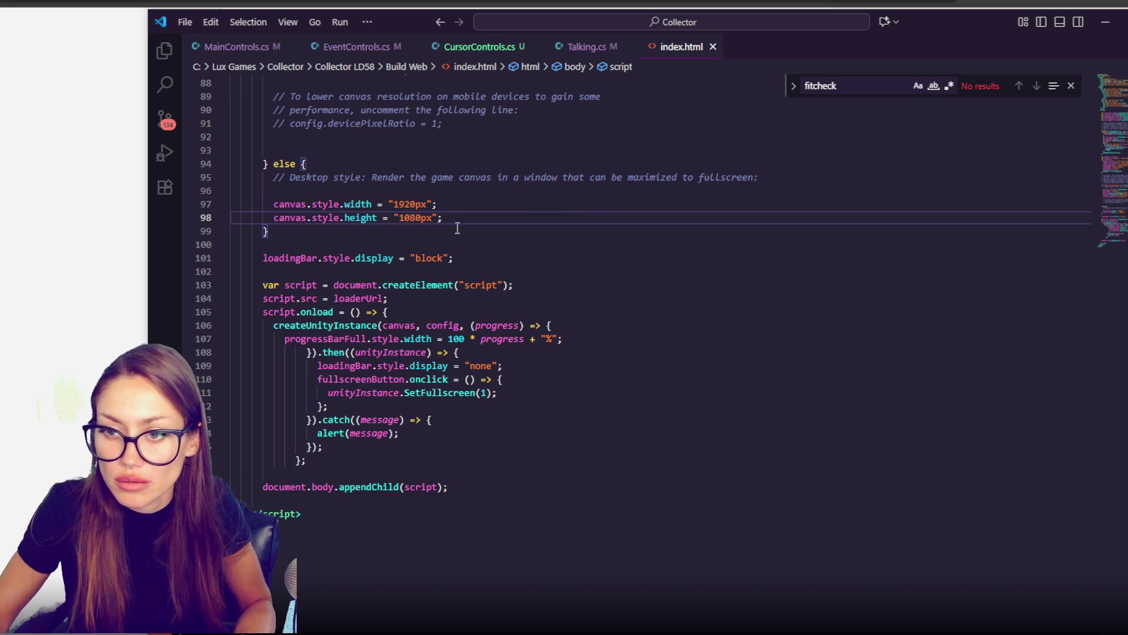
scroll(774, 299, up, 15)
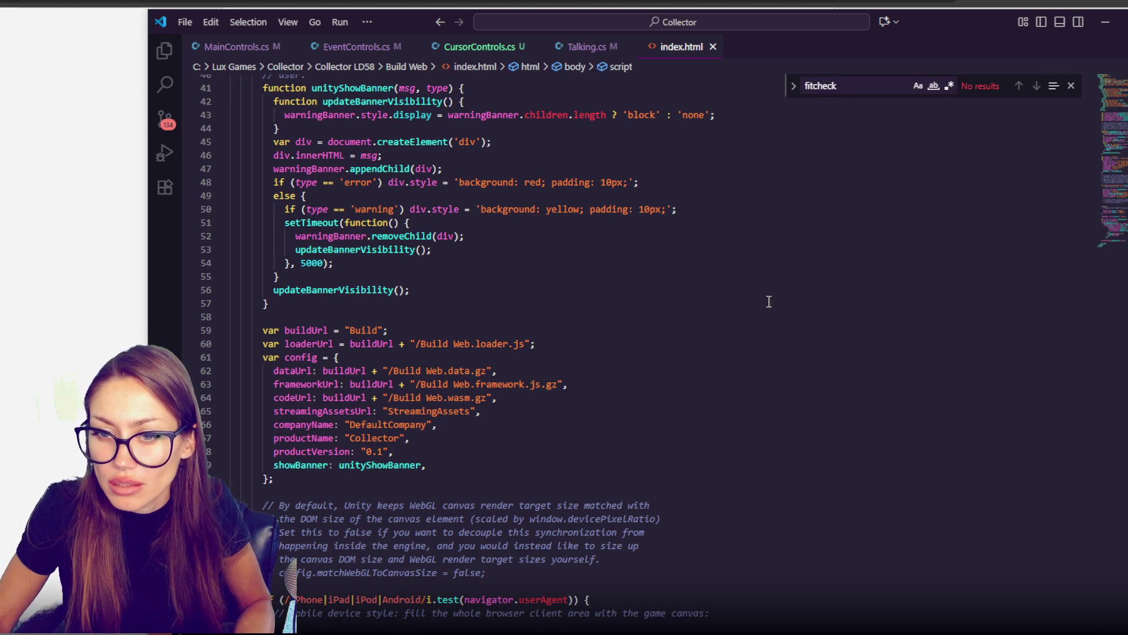
Step: Replace companyName 'DefaultCompany' with the creator's name and check the productName value
triple_click(394, 426)
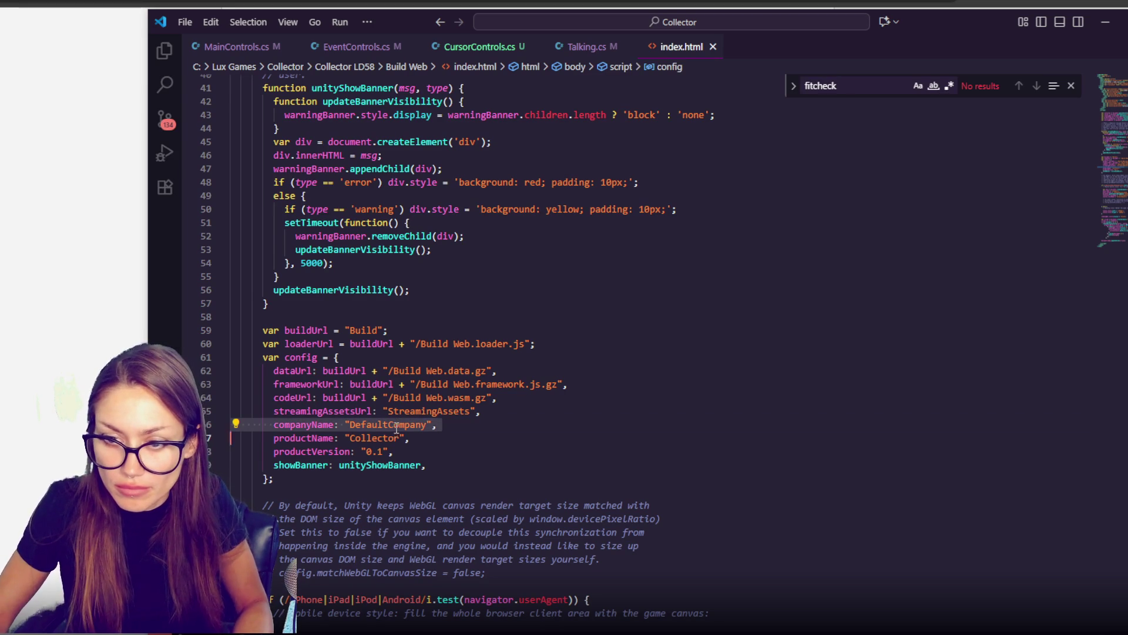
double_click(395, 426)
text(Lar)
key(BackSpace)
text(na Lux)
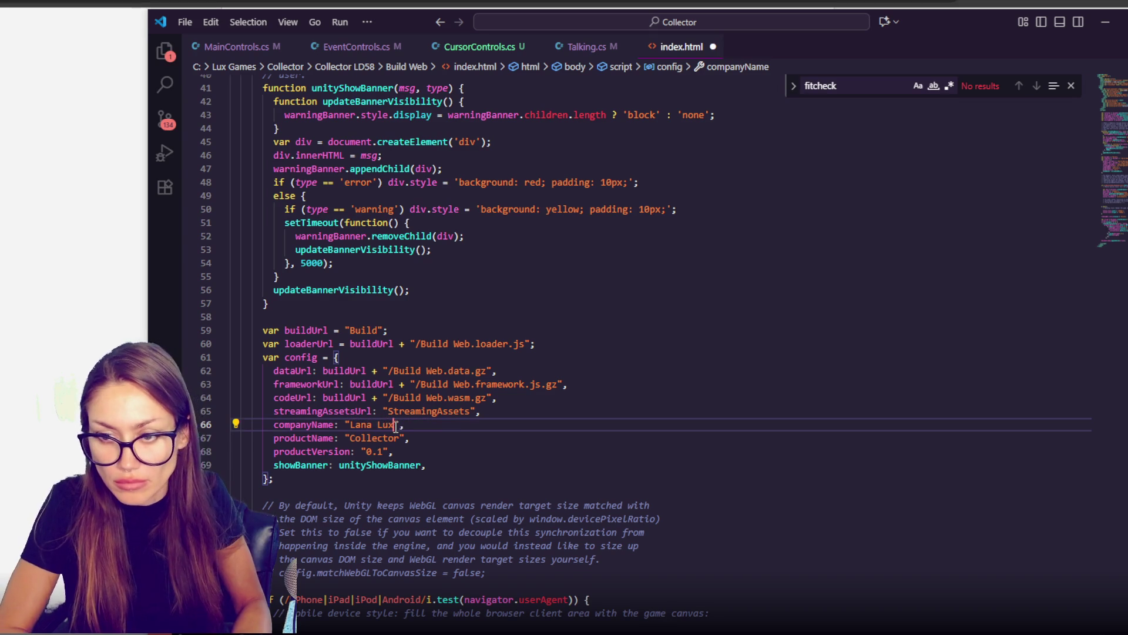
click(352, 436)
scroll(461, 418, up, 1)
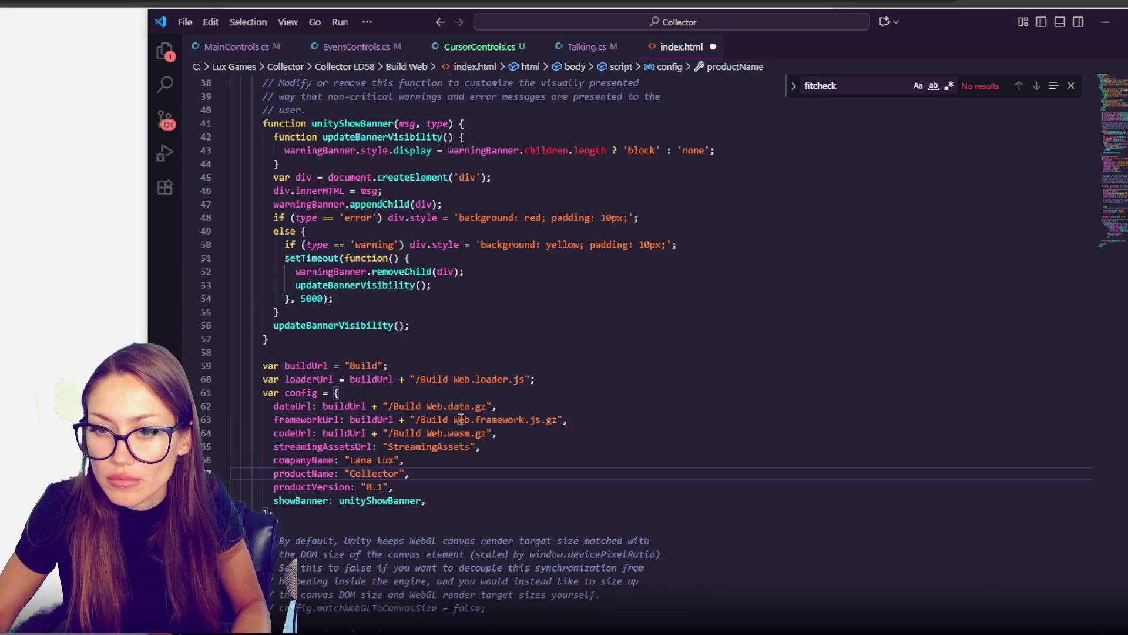
scroll(461, 418, up, 10)
scroll(474, 419, down, 4)
click(486, 432)
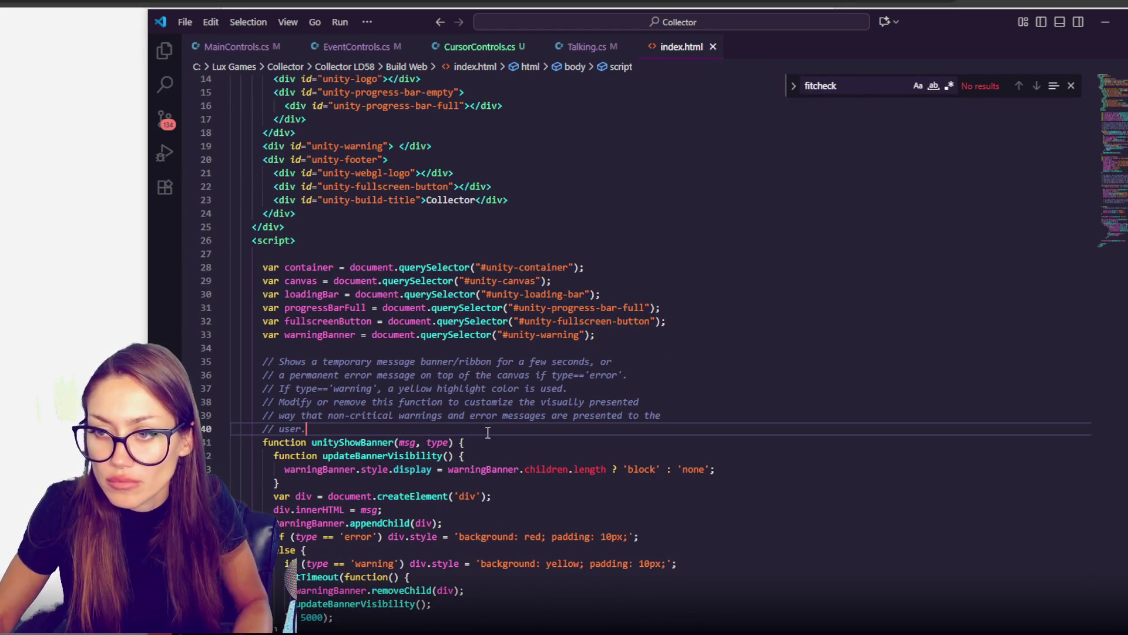
click(582, 345)
scroll(623, 261, up, 4)
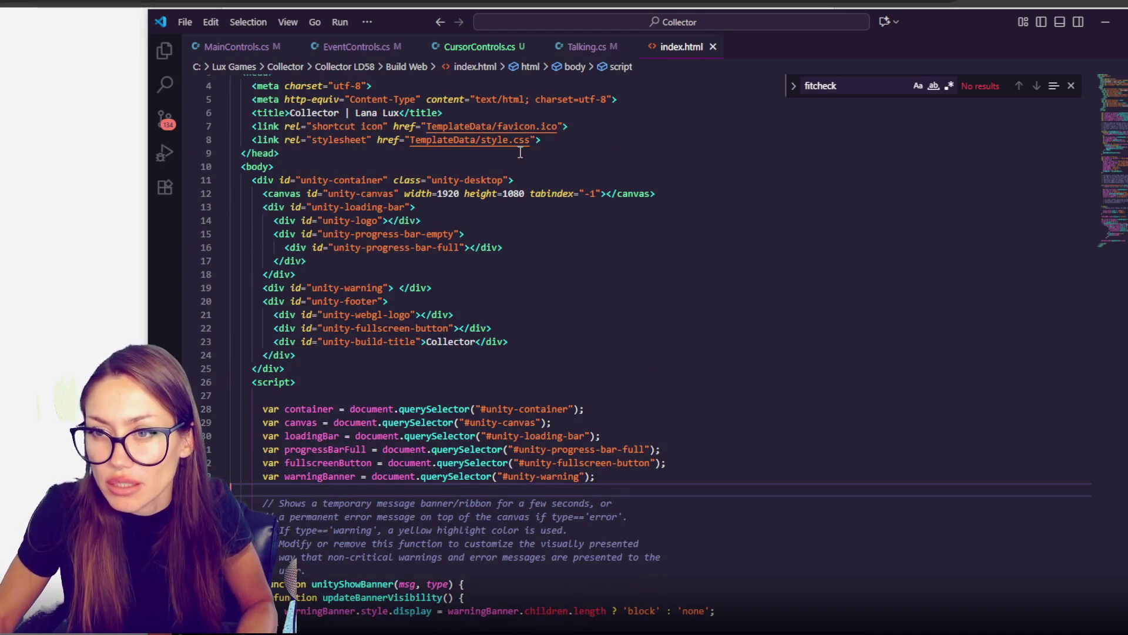
scroll(529, 166, up, 2)
click(59, 352)
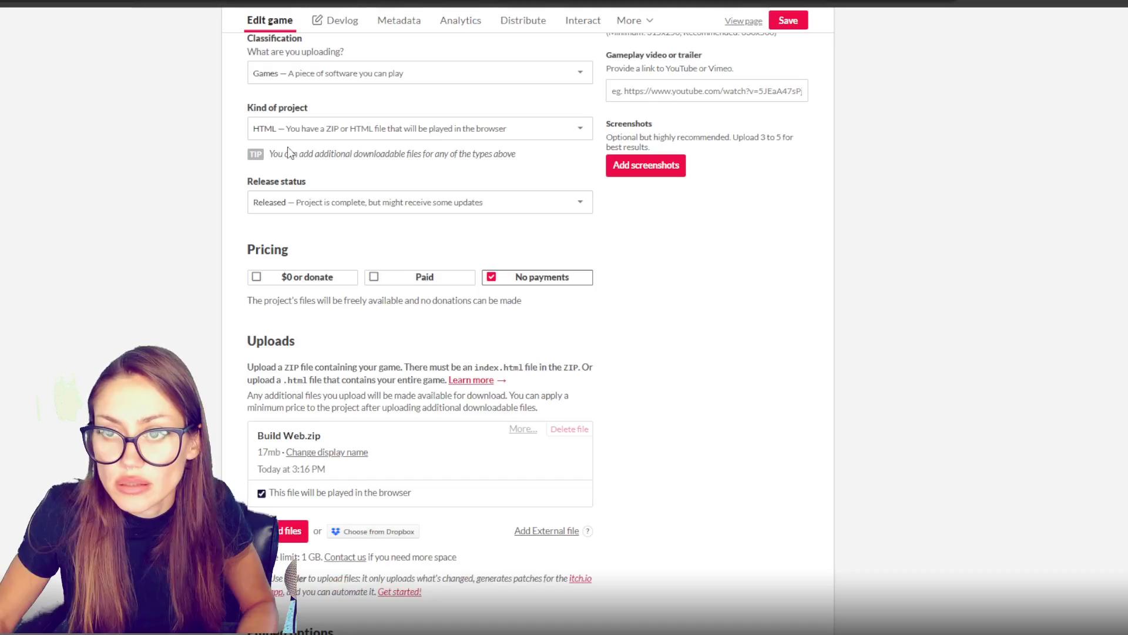
Step: Replace the old Build Web.zip with the new 17mb build, set to play in the browser
click(788, 20)
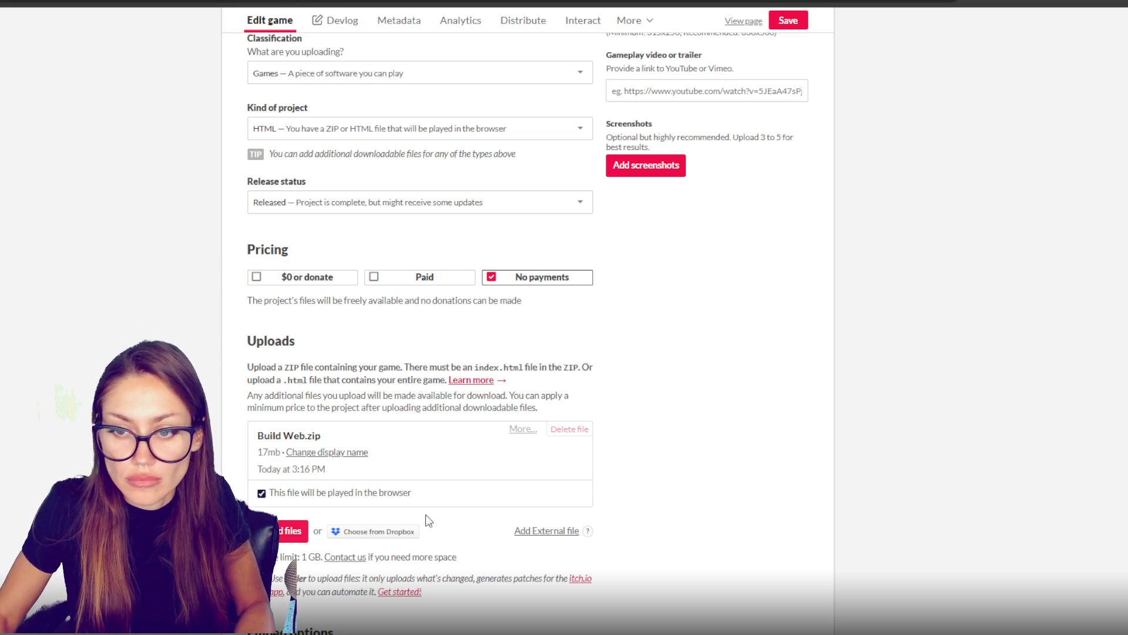
click(551, 430)
click(646, 180)
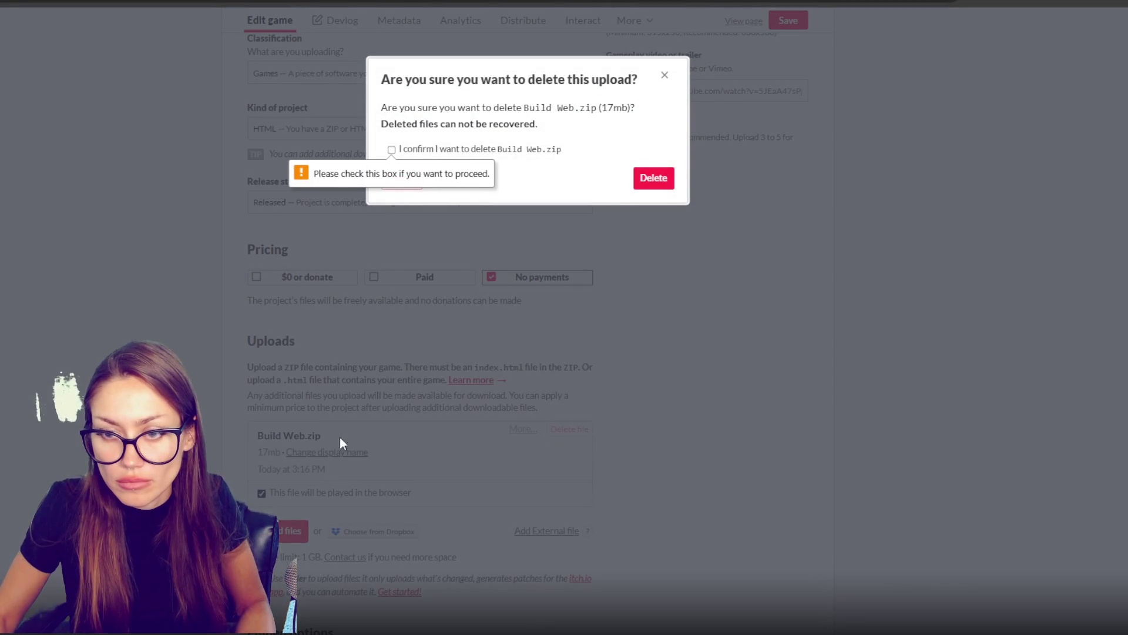
click(432, 154)
click(652, 179)
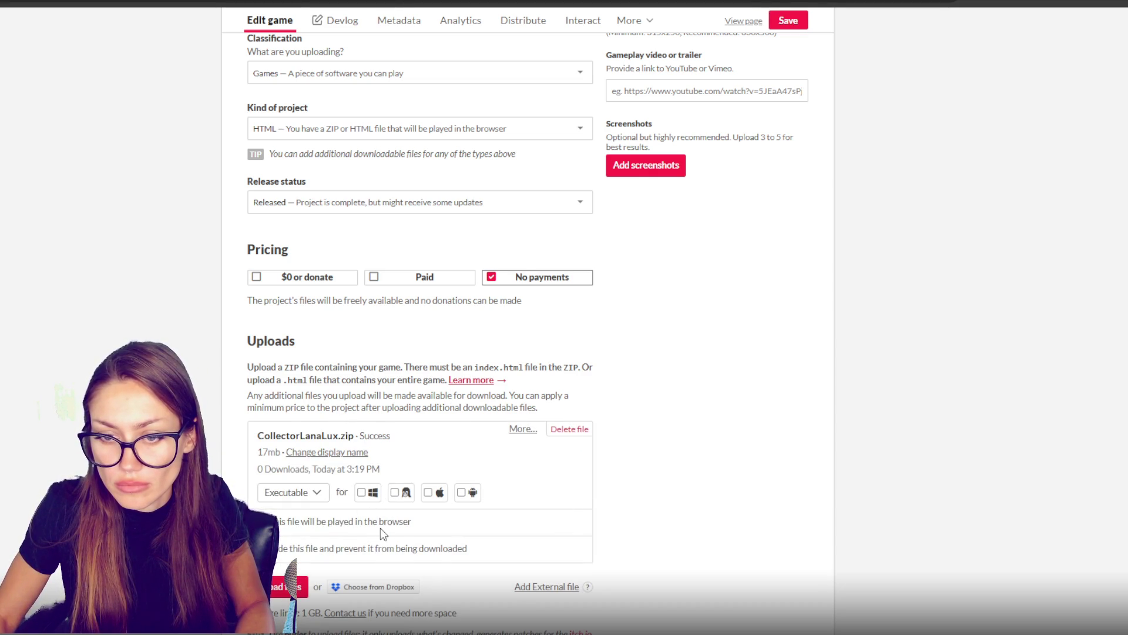
click(370, 522)
Step: Save the upload settings and playtest the rebuilt Collector game on its page with mouse-look
click(788, 23)
click(753, 23)
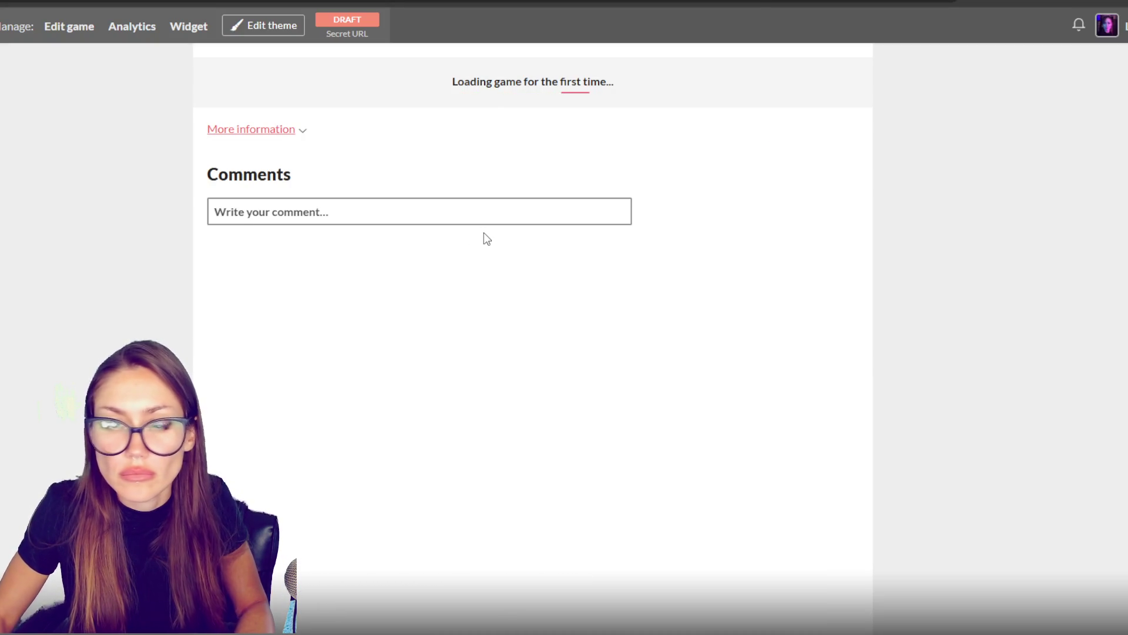
click(535, 189)
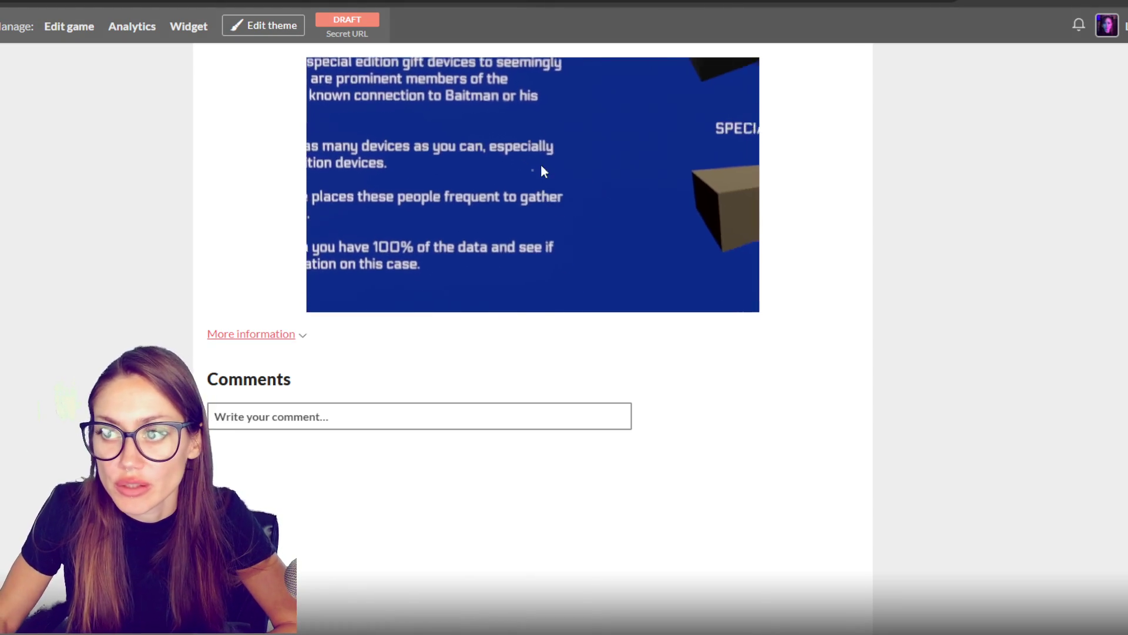
click(539, 160)
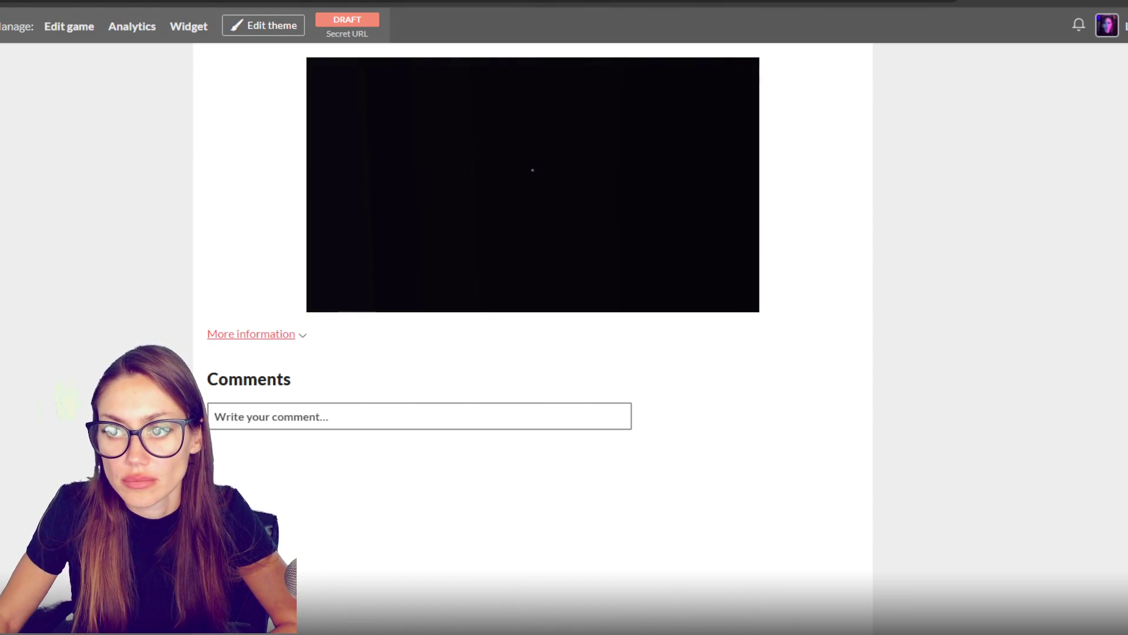
click(705, 171)
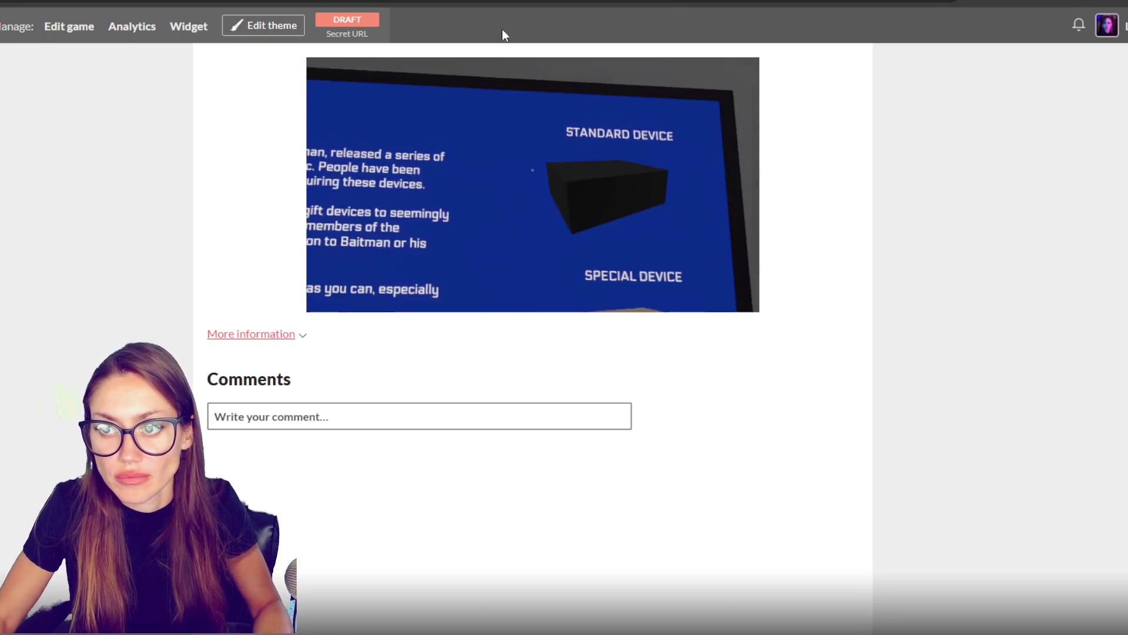
key(Escape)
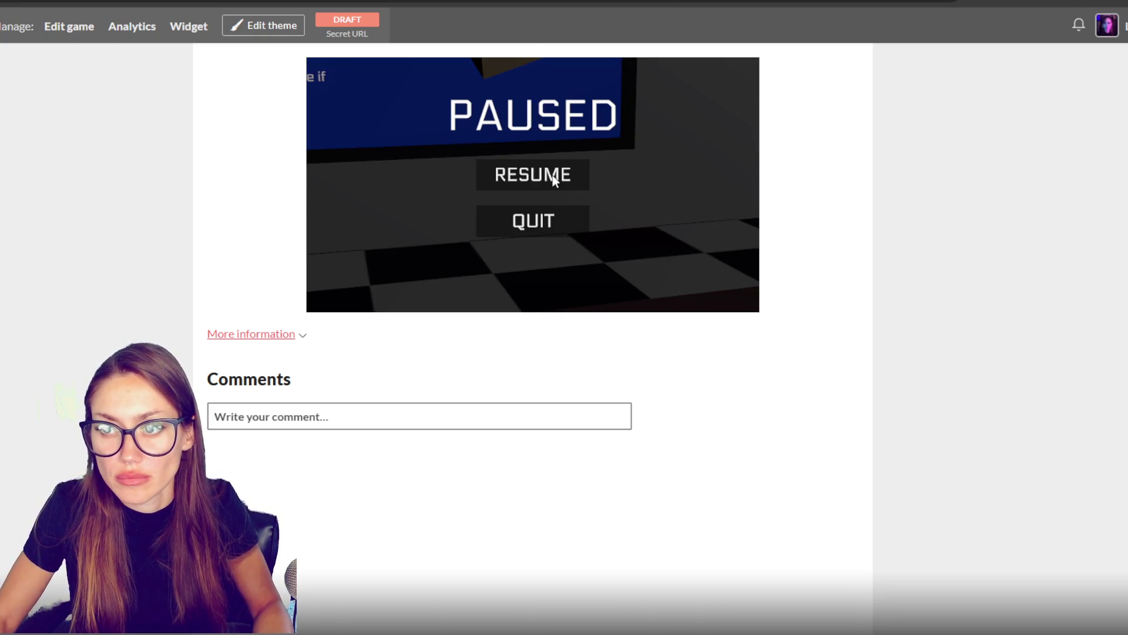
click(554, 184)
key(Escape)
click(758, 308)
key(Escape)
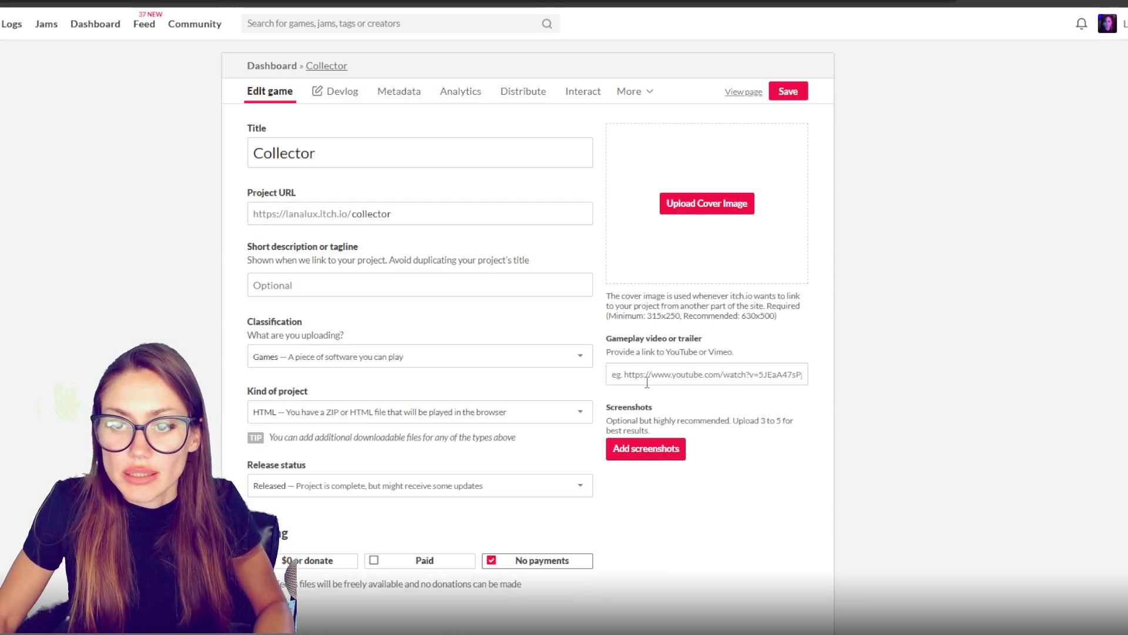
Step: Choose 'Auto-detect size (Unity HTML only)' in Embed options and save the page
scroll(836, 352, down, 3)
scroll(836, 354, down, 2)
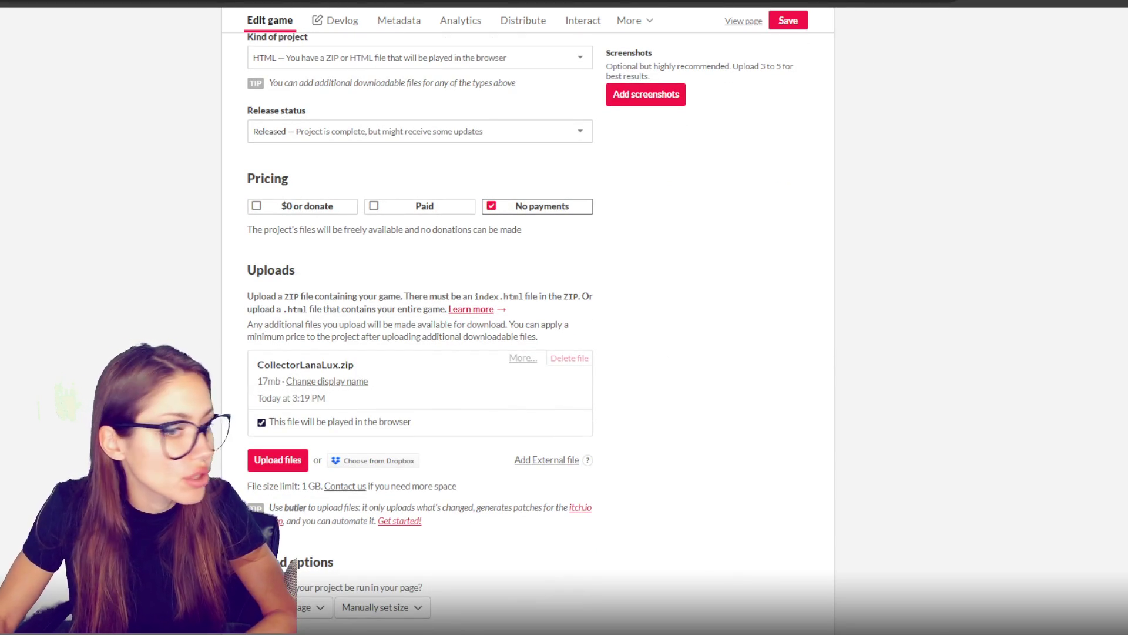
scroll(769, 332, down, 3)
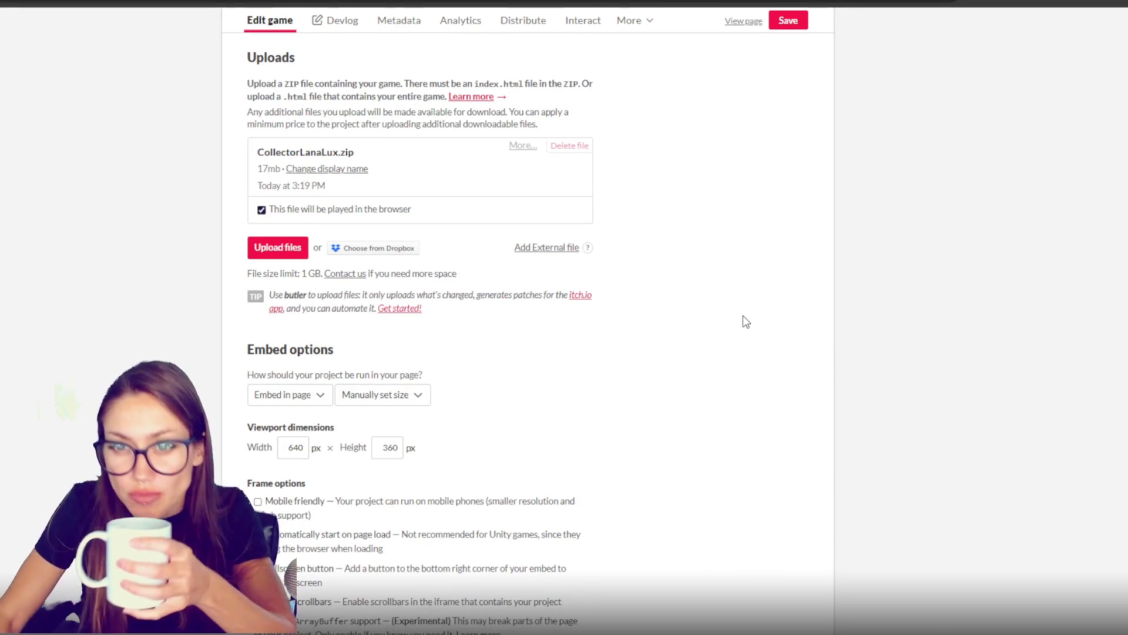
scroll(743, 320, down, 3)
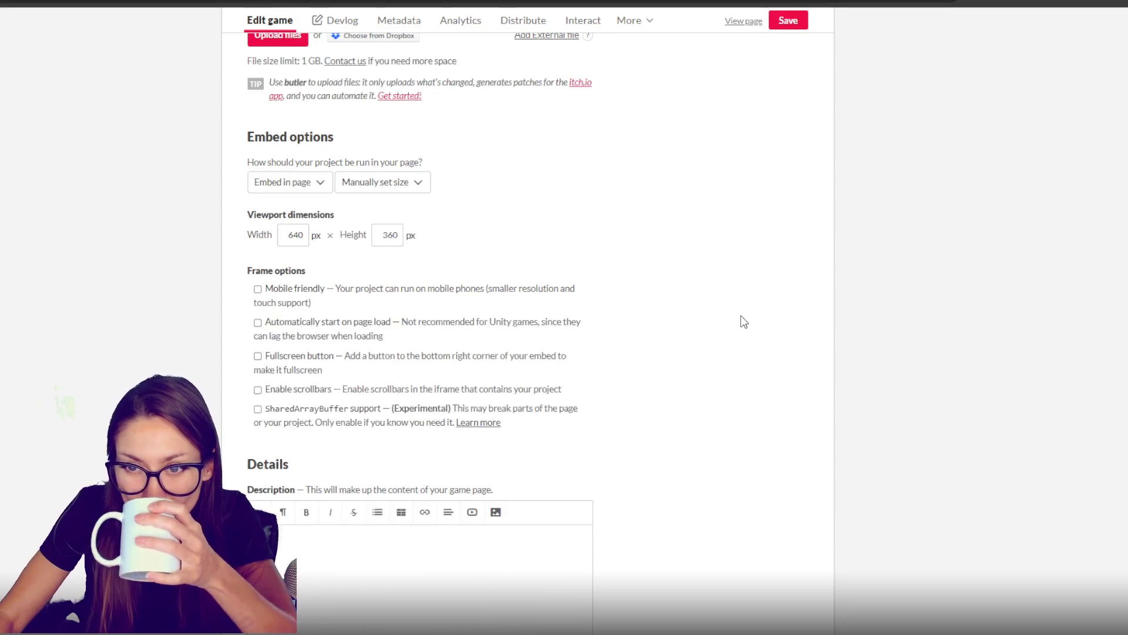
click(321, 187)
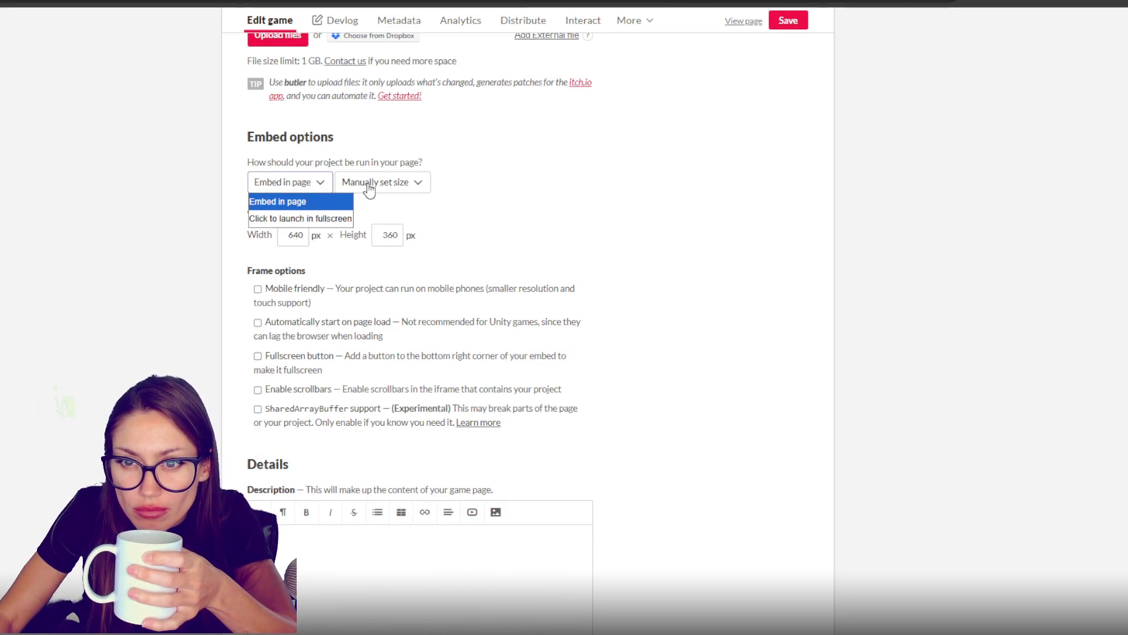
click(369, 187)
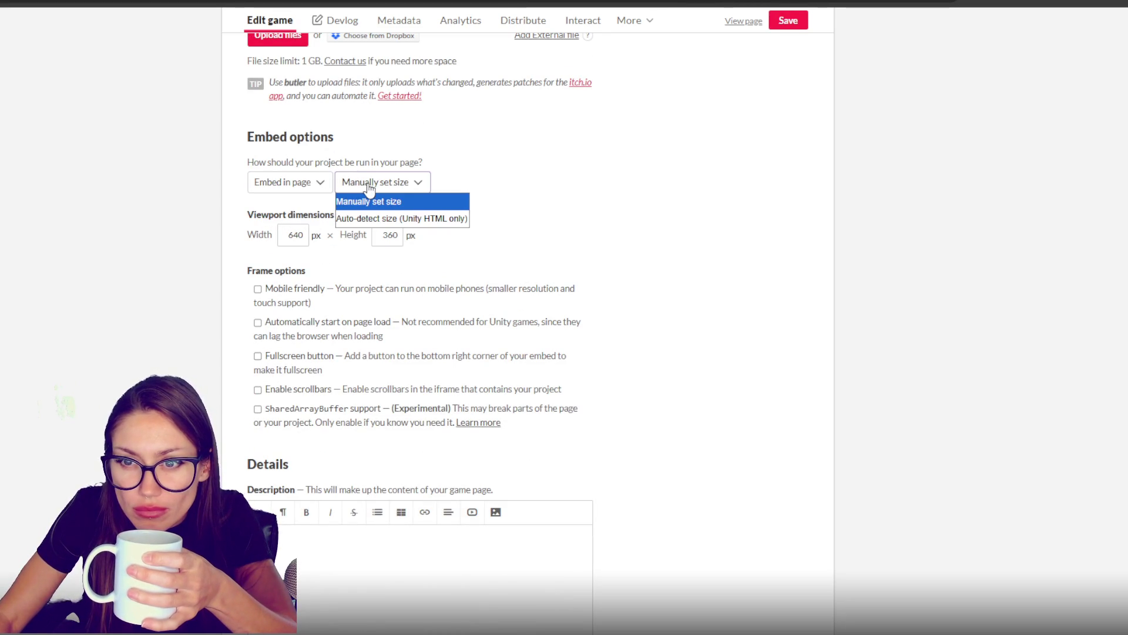
click(364, 220)
click(788, 22)
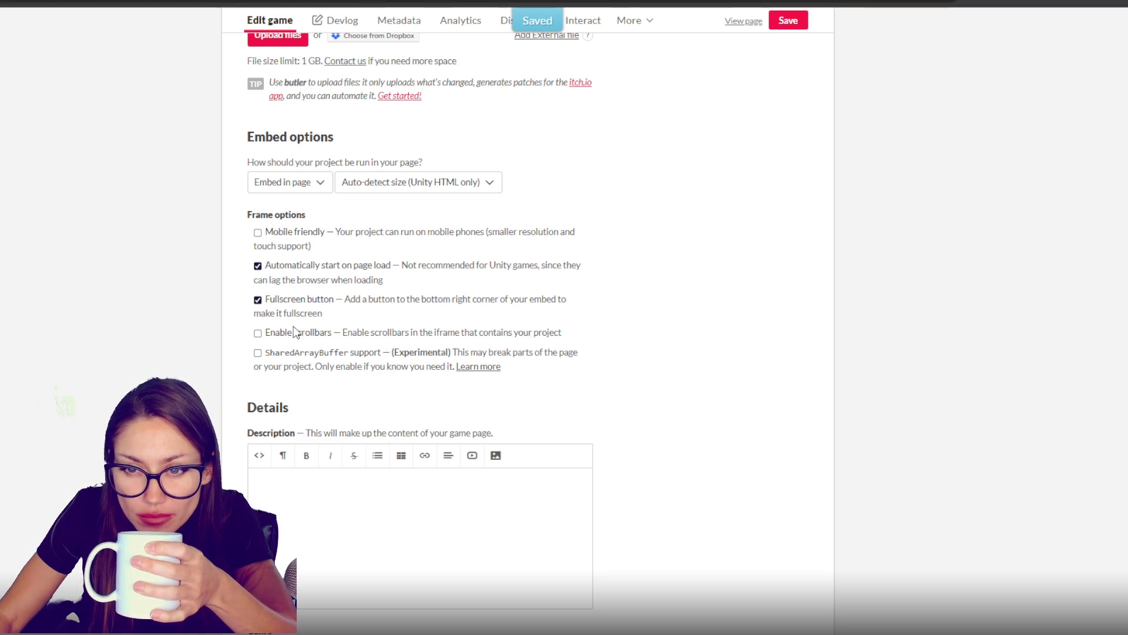
click(802, 16)
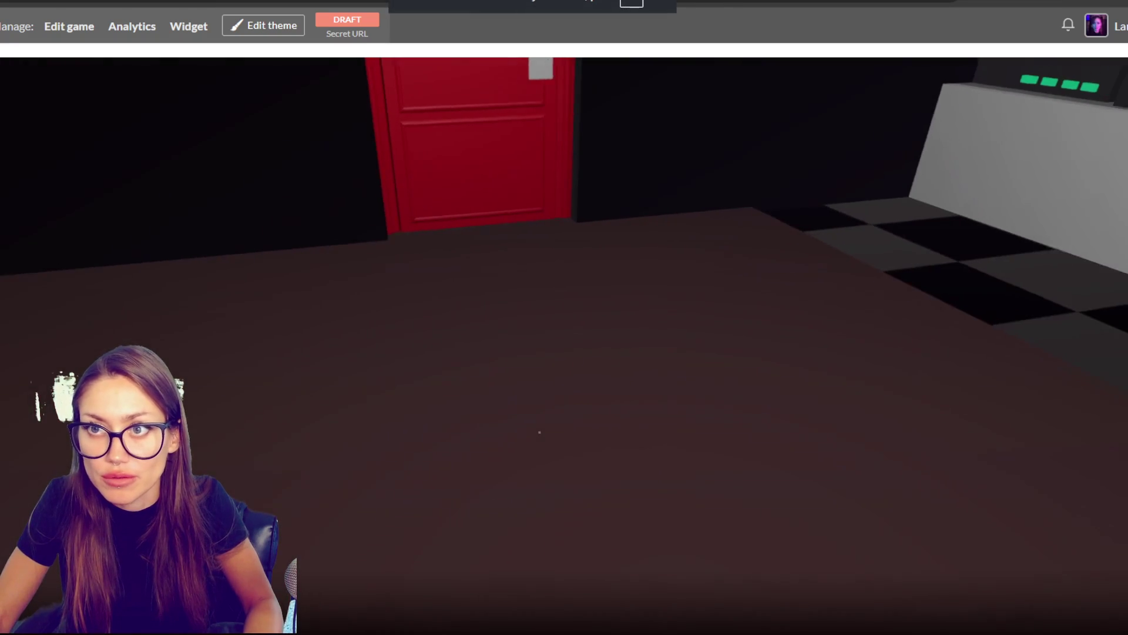
Step: Pause and resume the embedded game, then walk through the red door and the curtained doorway
key(Escape)
key(Escape)
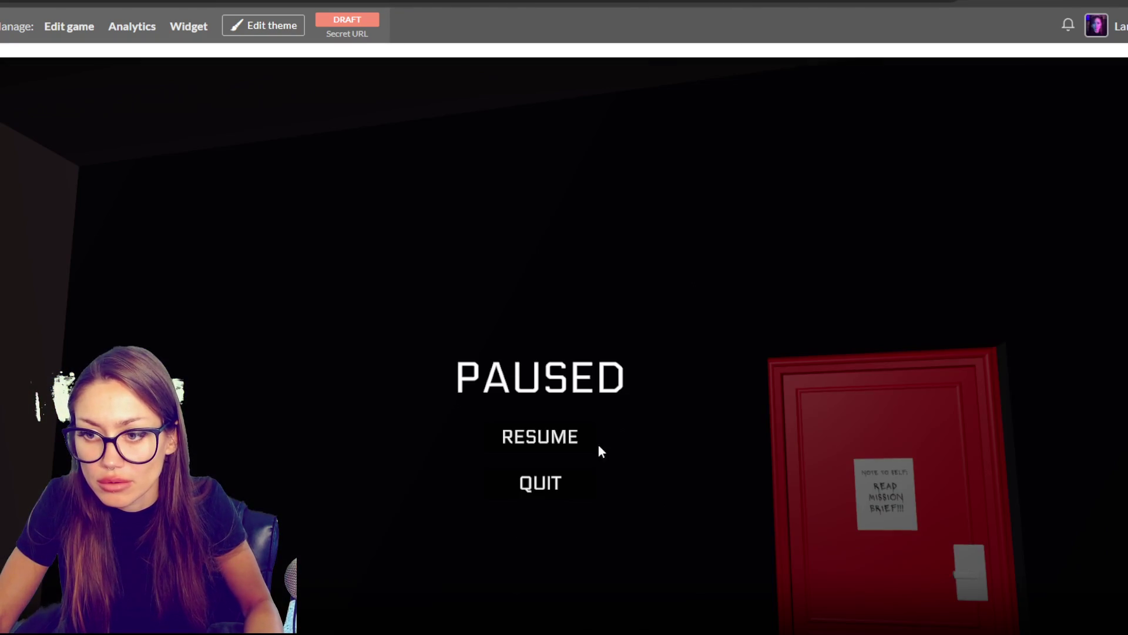
click(582, 437)
click(841, 573)
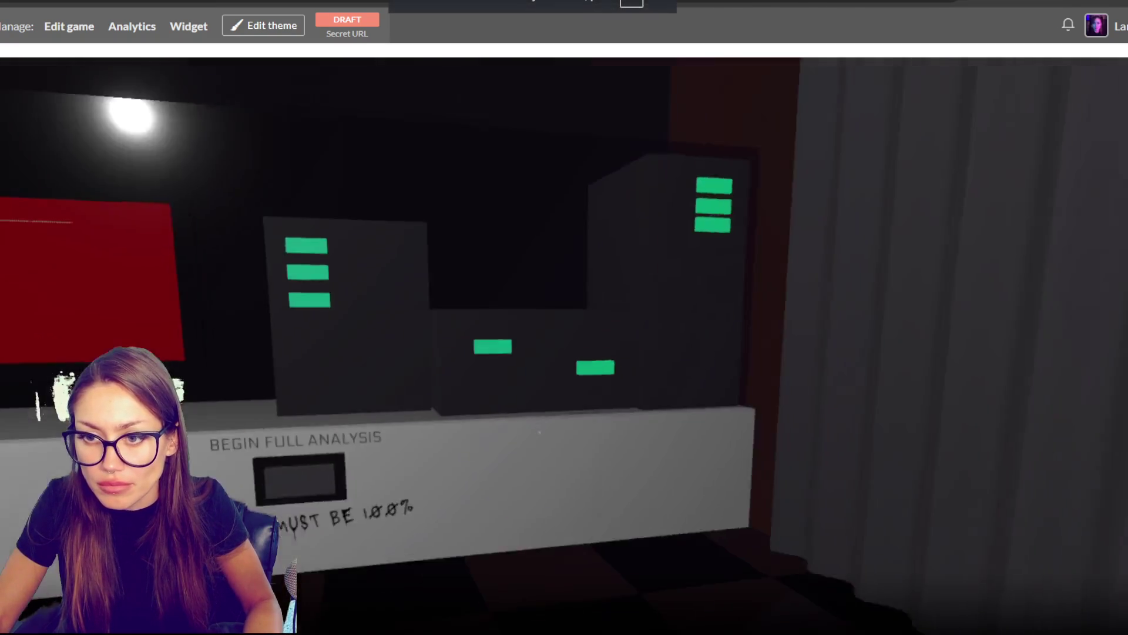
key(w)
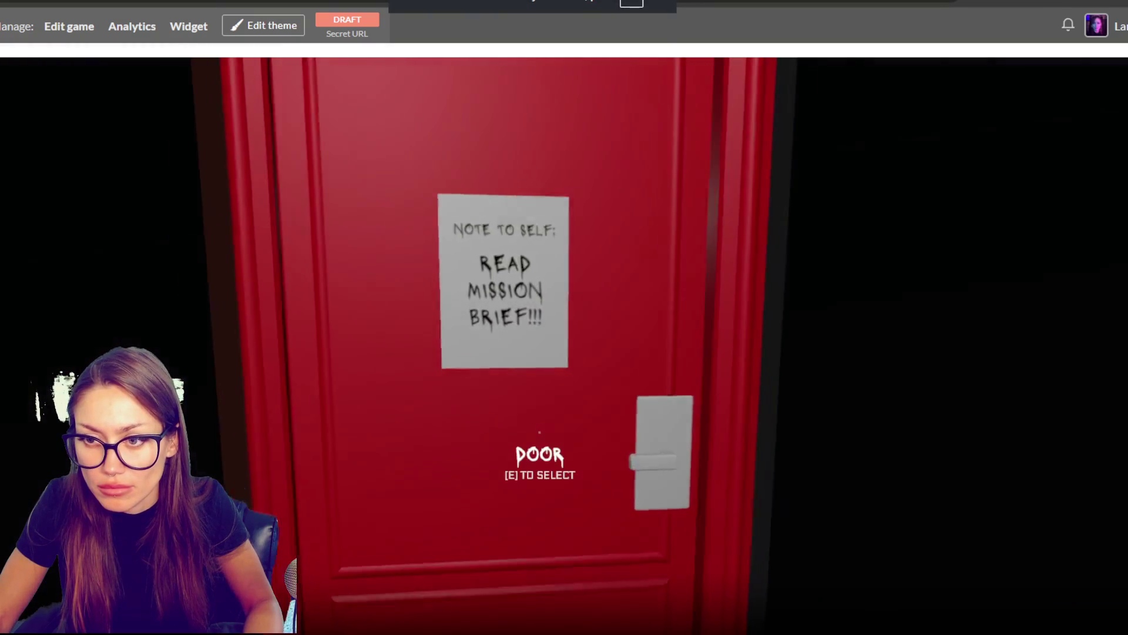
key(e)
key(w)
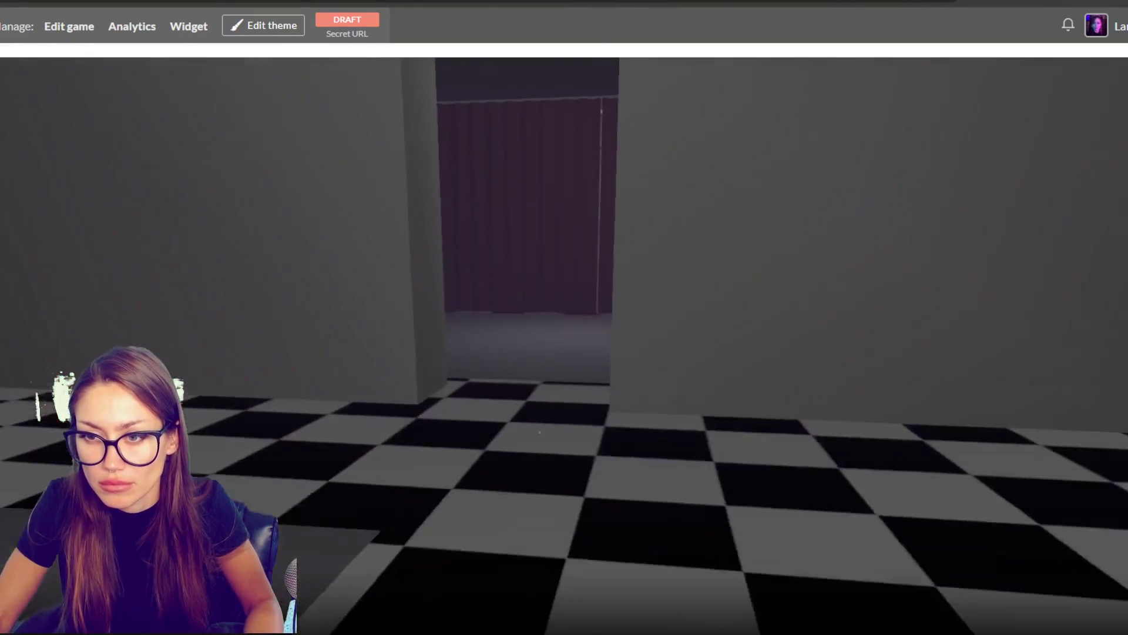
key(w)
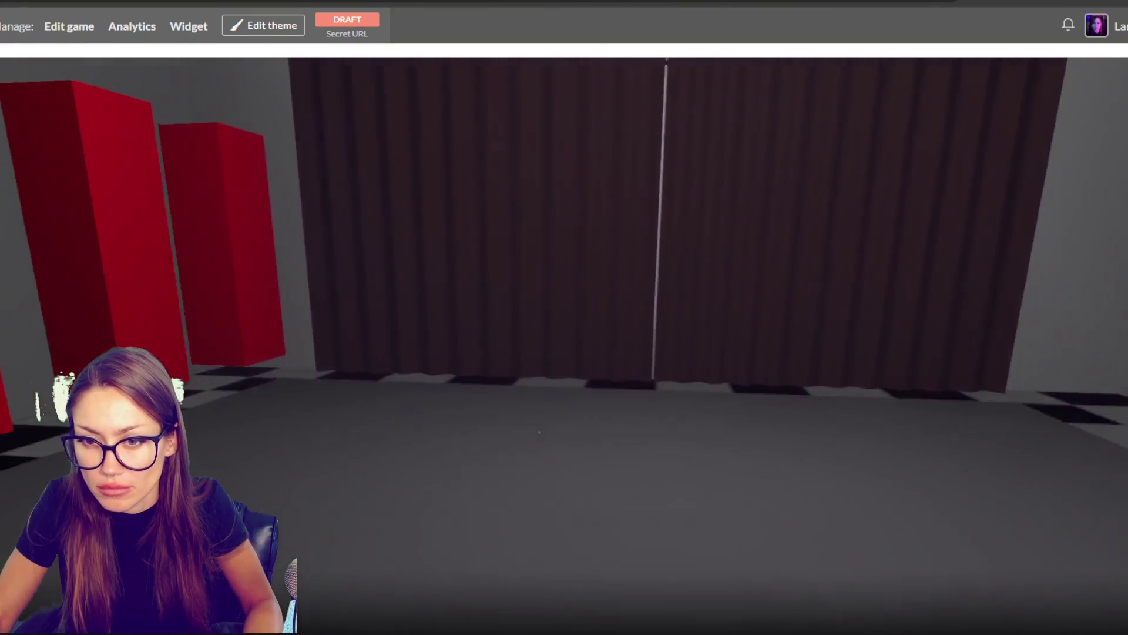
Step: Try a hat option in the disguise room, then exit through the red double door into the foggy alley
key(s)
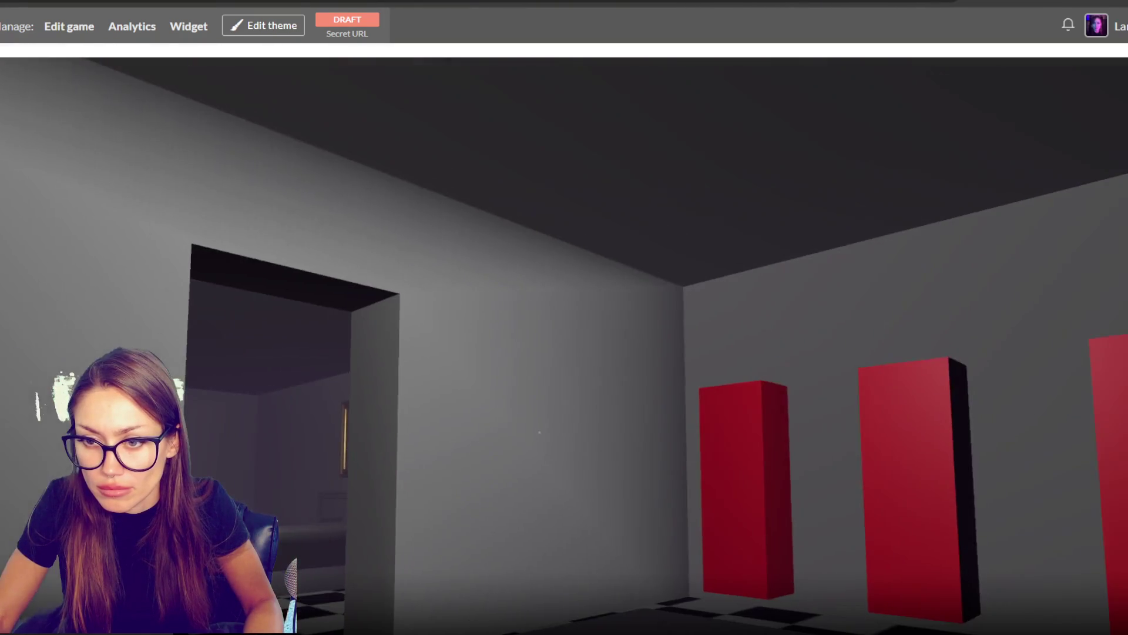
key(w)
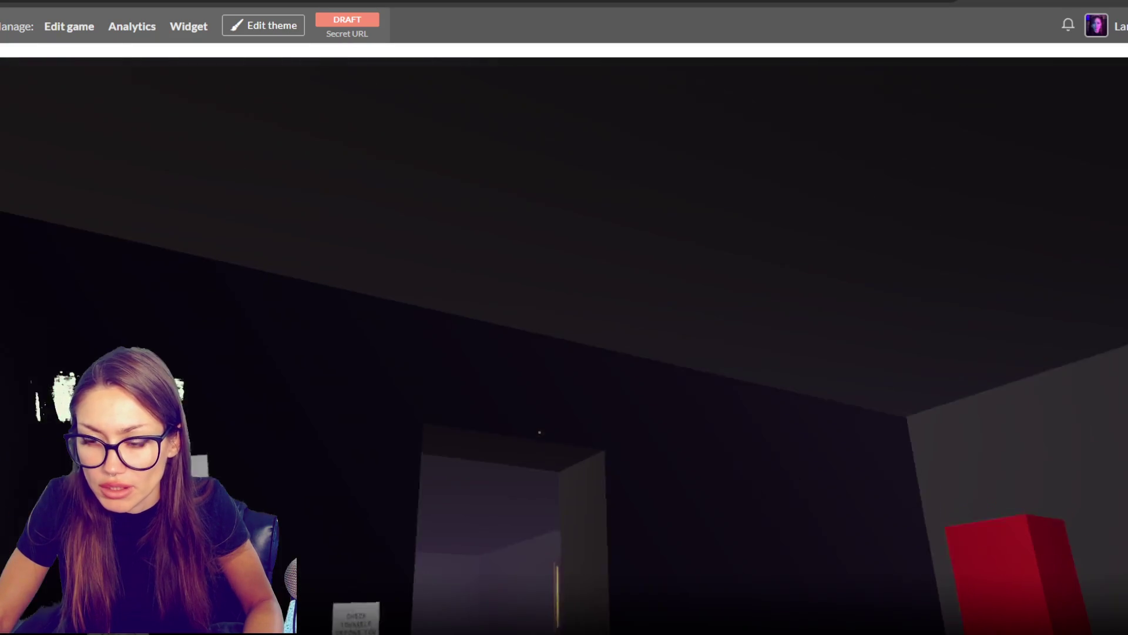
key(w)
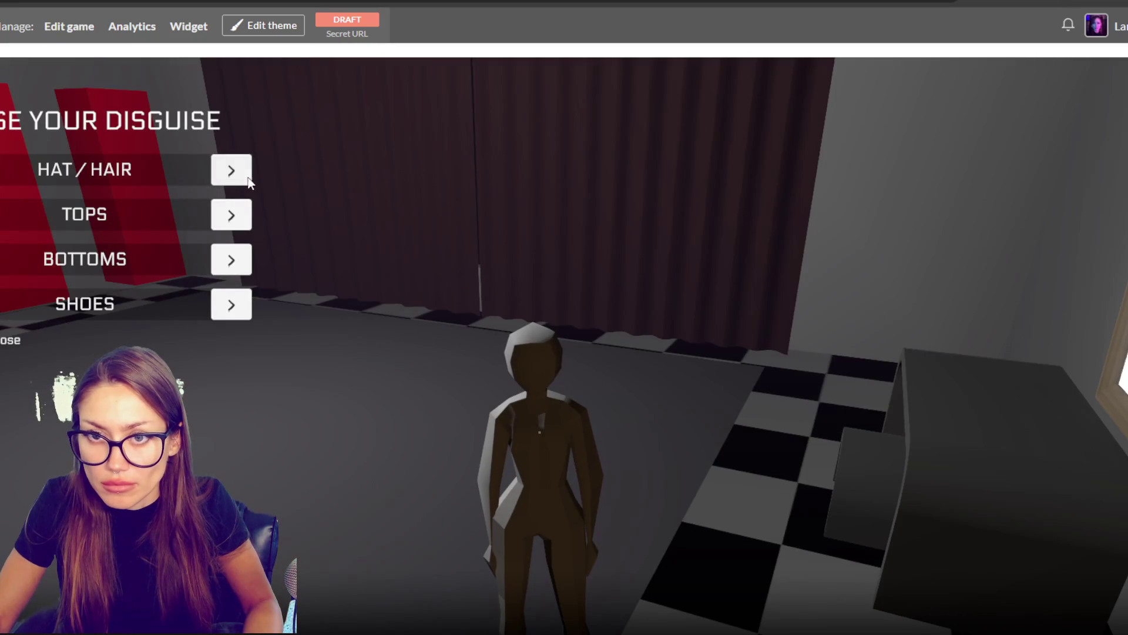
click(245, 176)
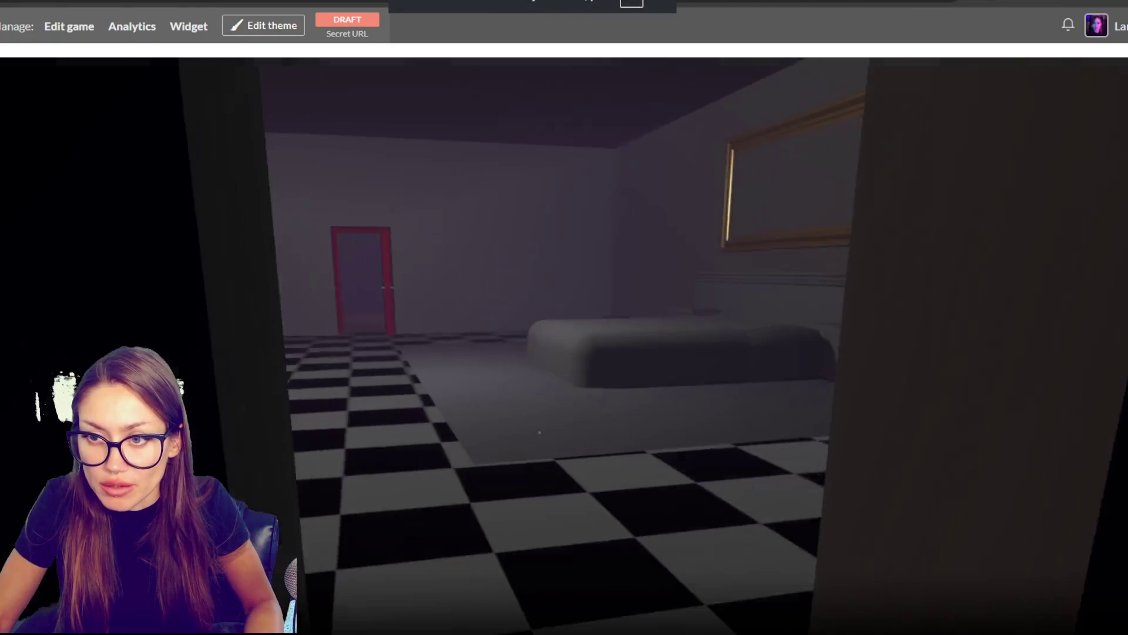
key(w)
key(e)
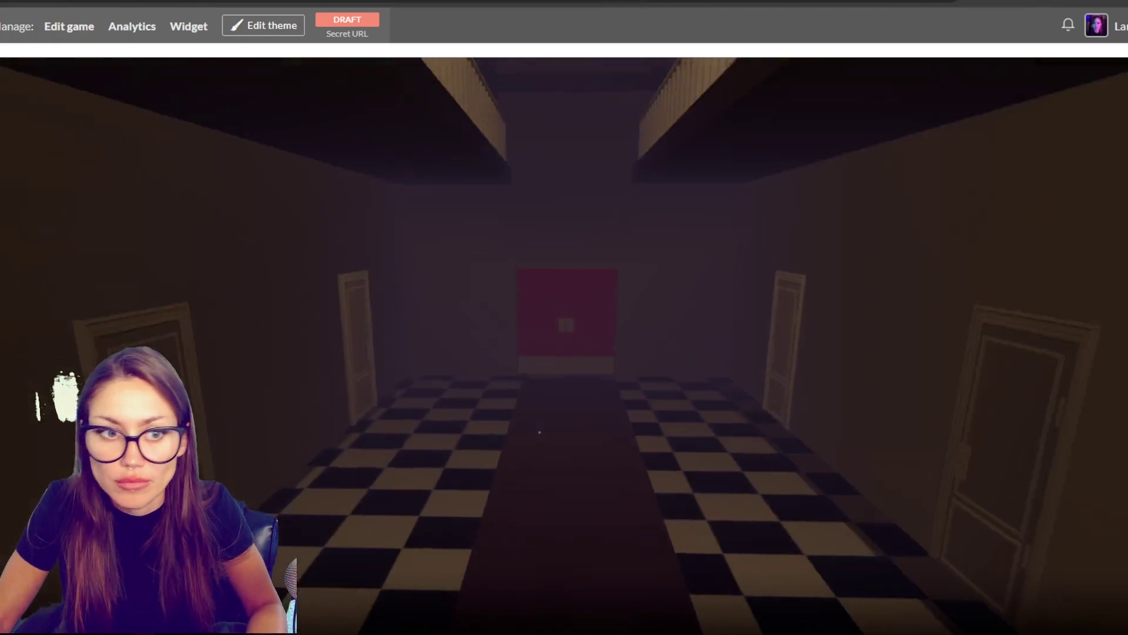
key(w)
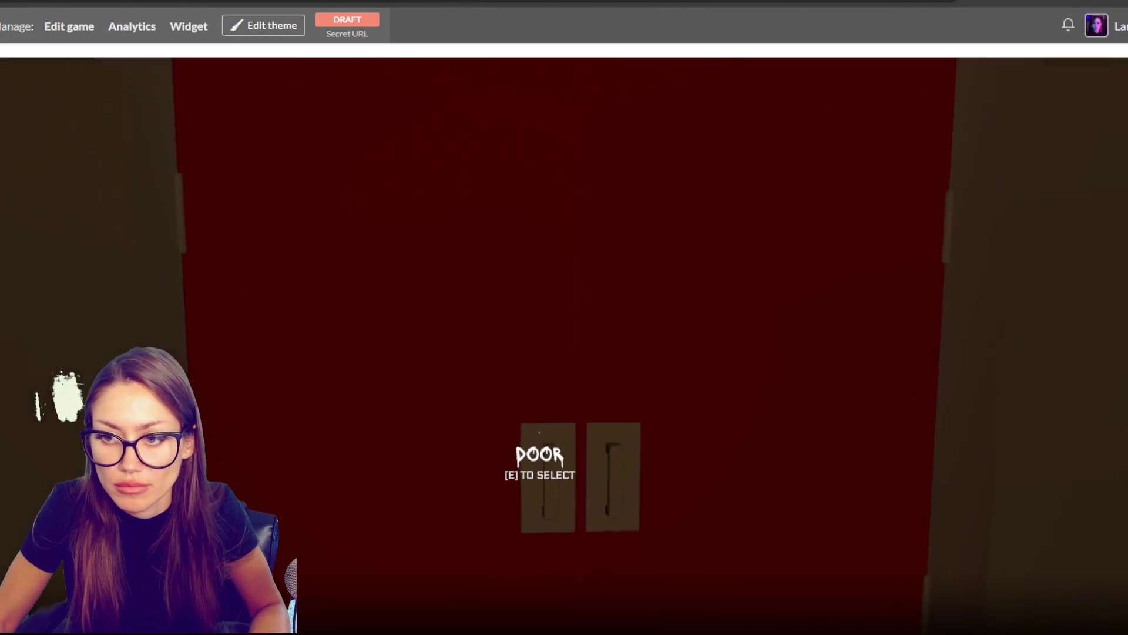
key(e)
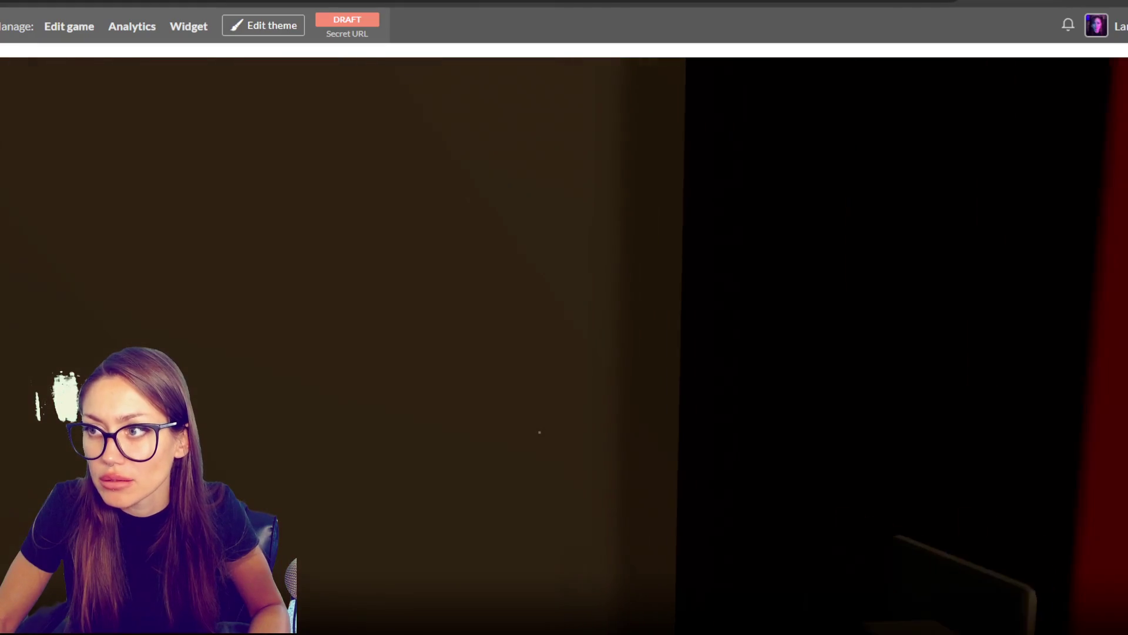
key(w)
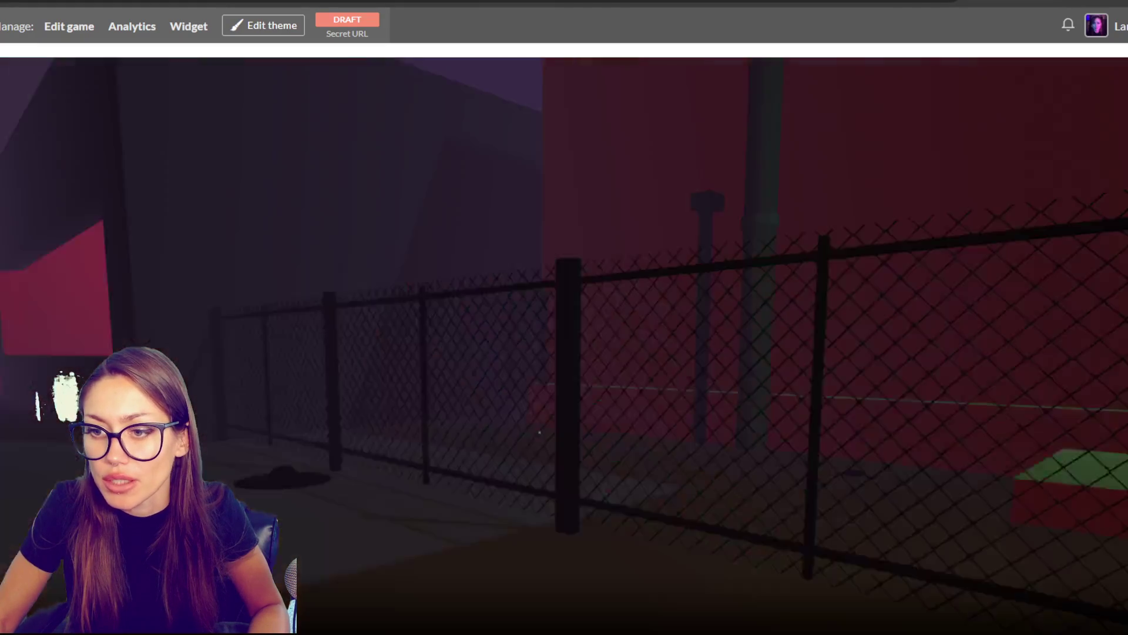
key(w)
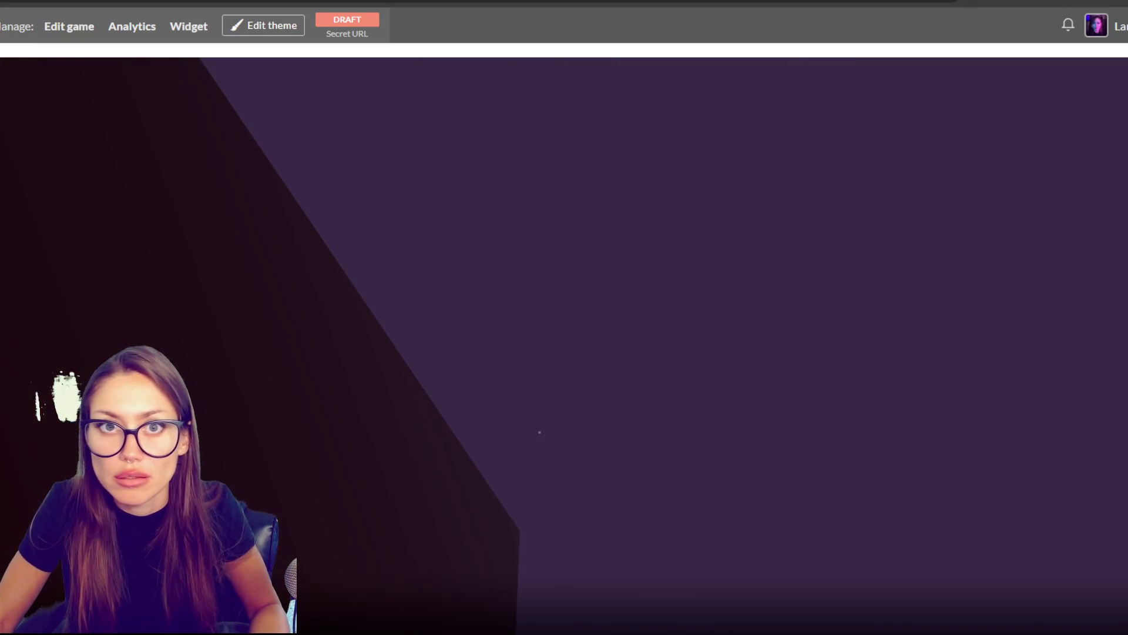
scroll(485, 248, down, 10)
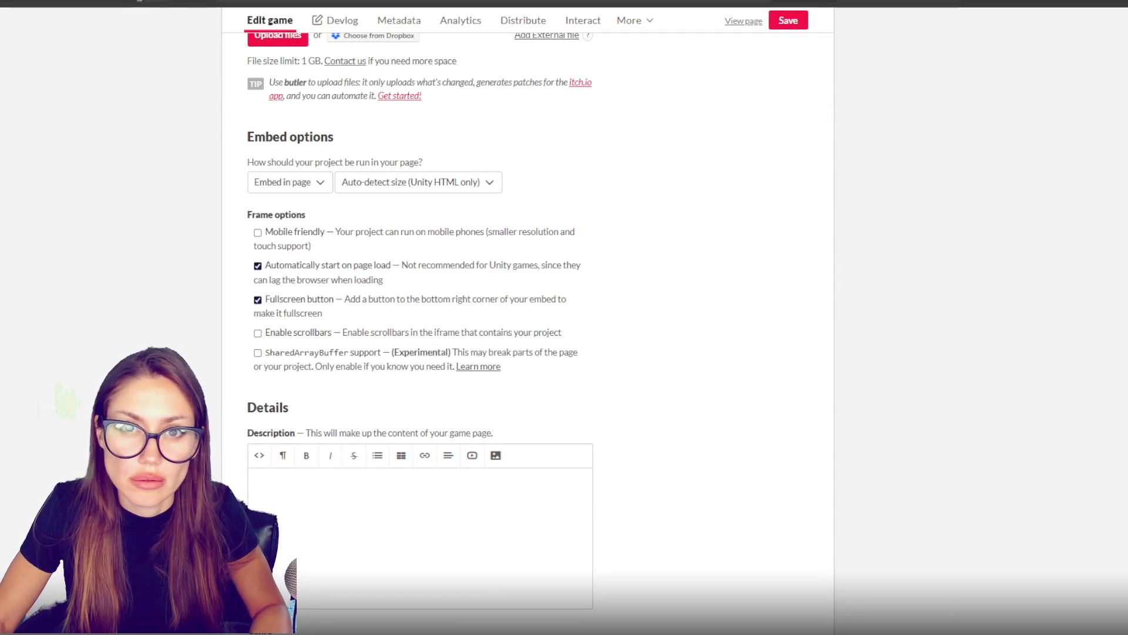
Step: Review the itch.io edit form and save the page settings
click(742, 21)
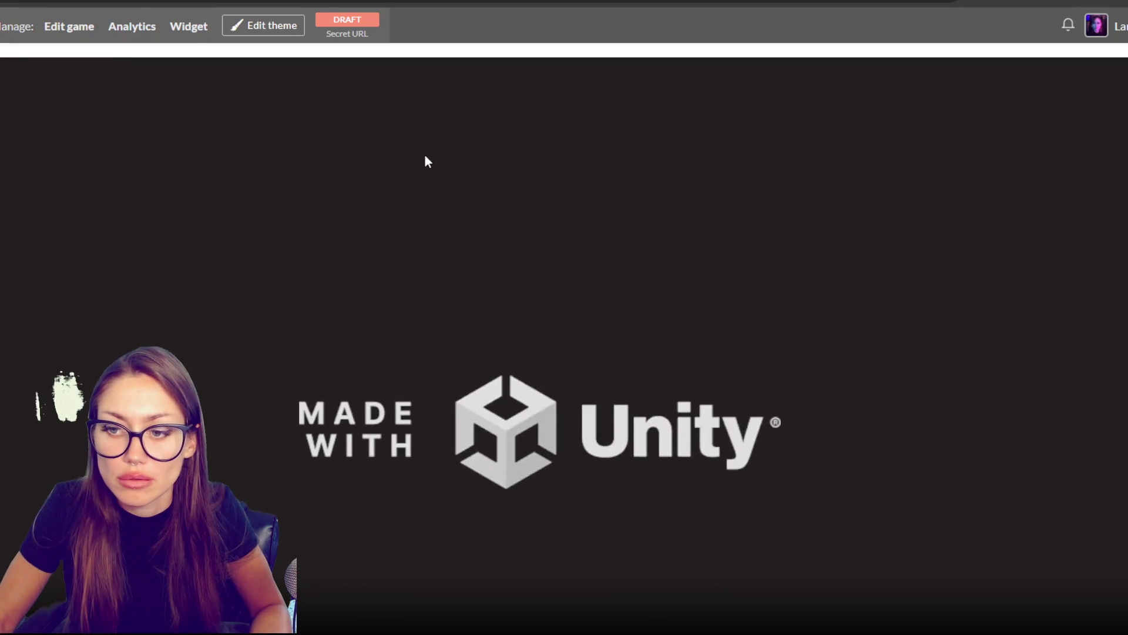
scroll(1108, 203, down, 5)
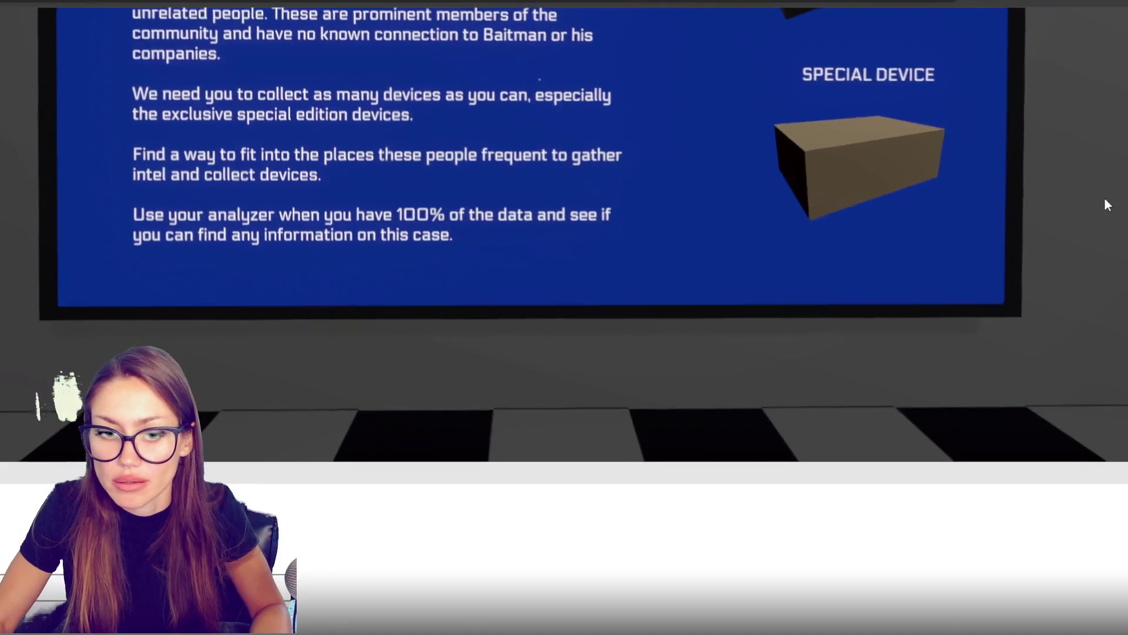
scroll(934, 619, up, 5)
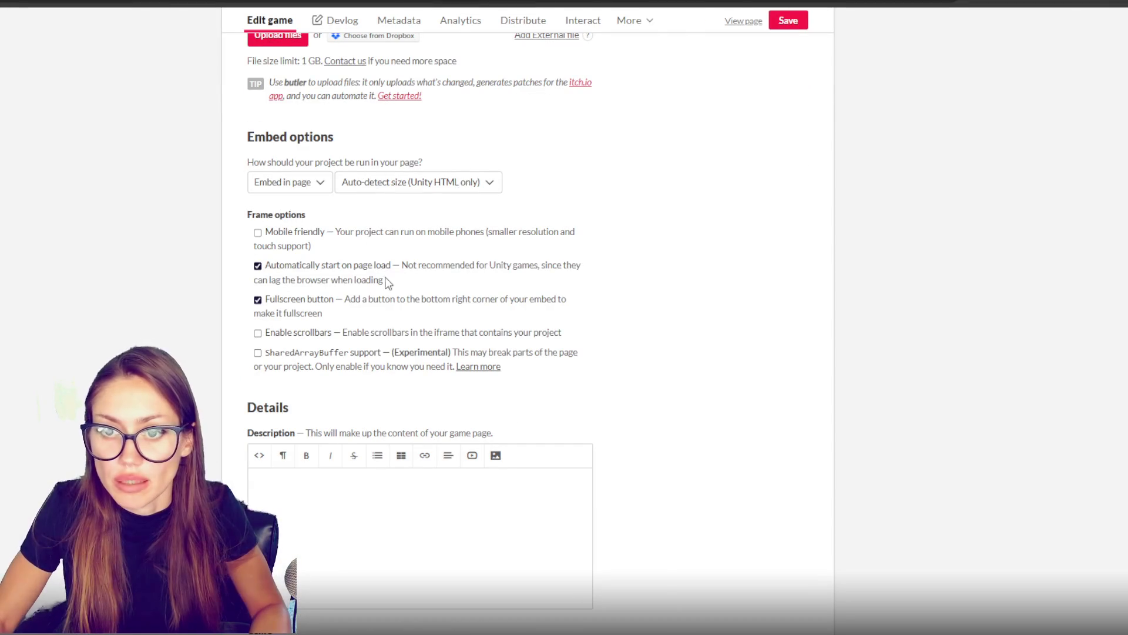
scroll(635, 309, down, 15)
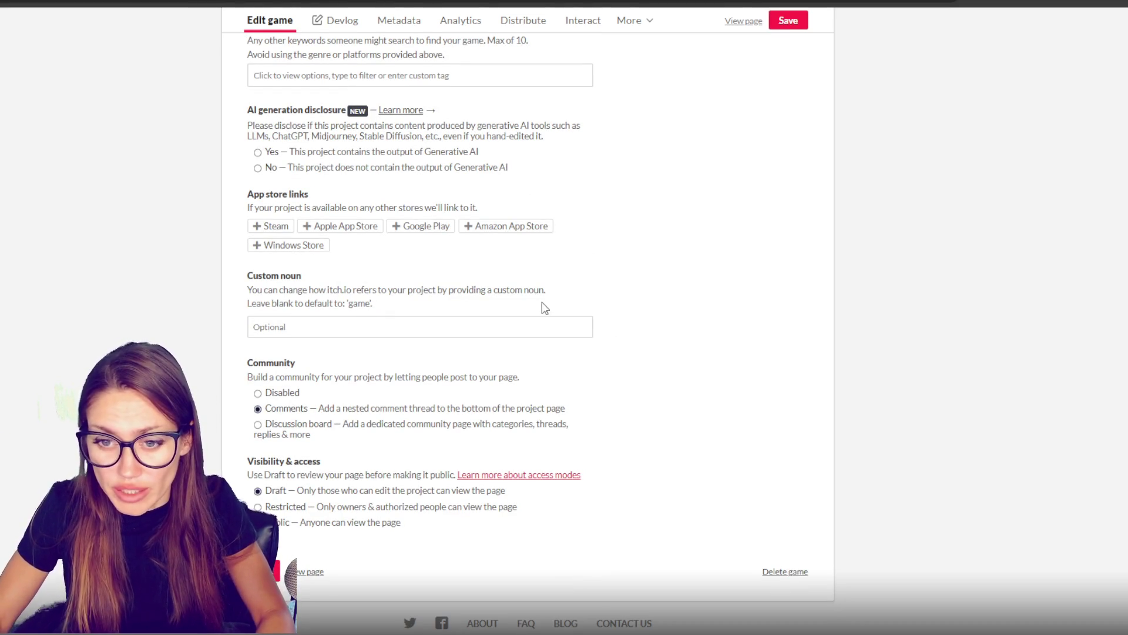
scroll(632, 290, up, 20)
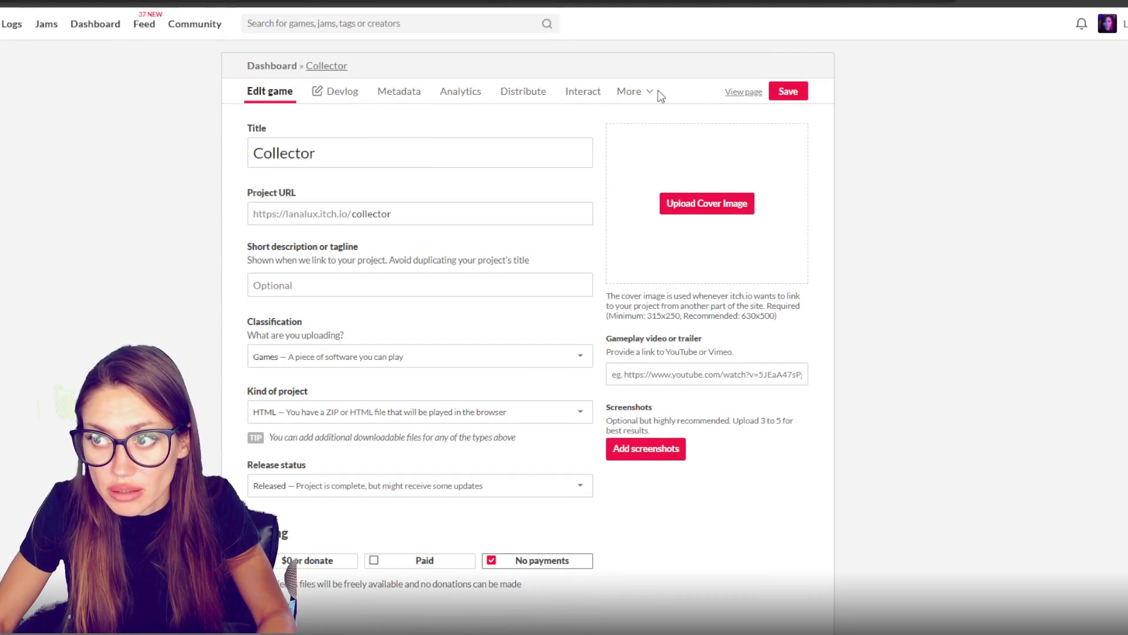
click(787, 91)
scroll(542, 329, down, 15)
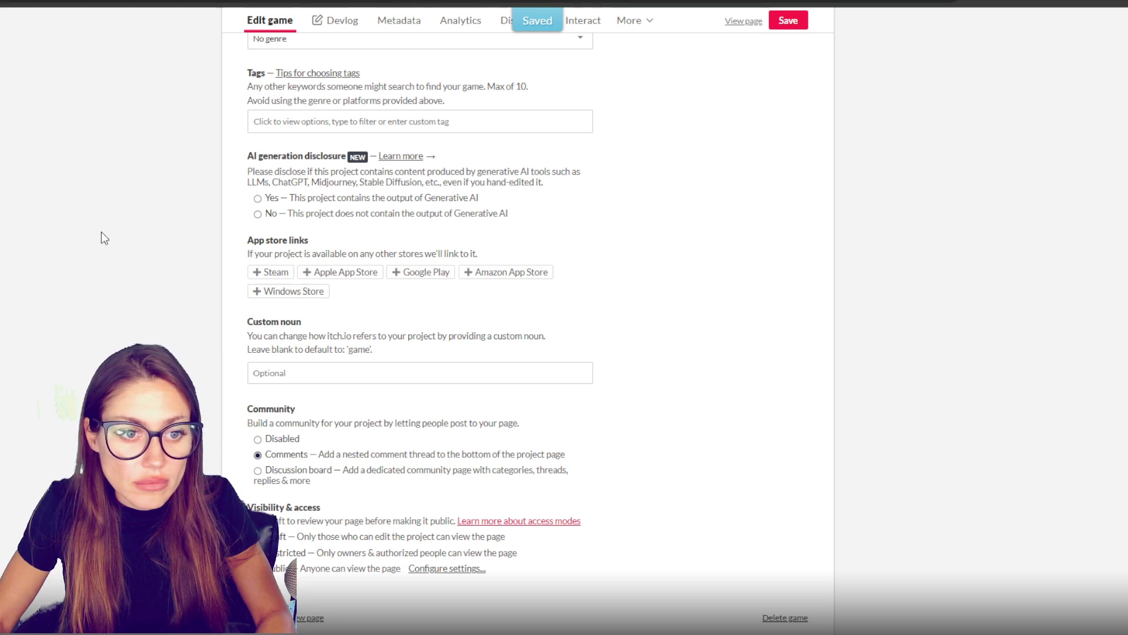
scroll(489, 287, up, 3)
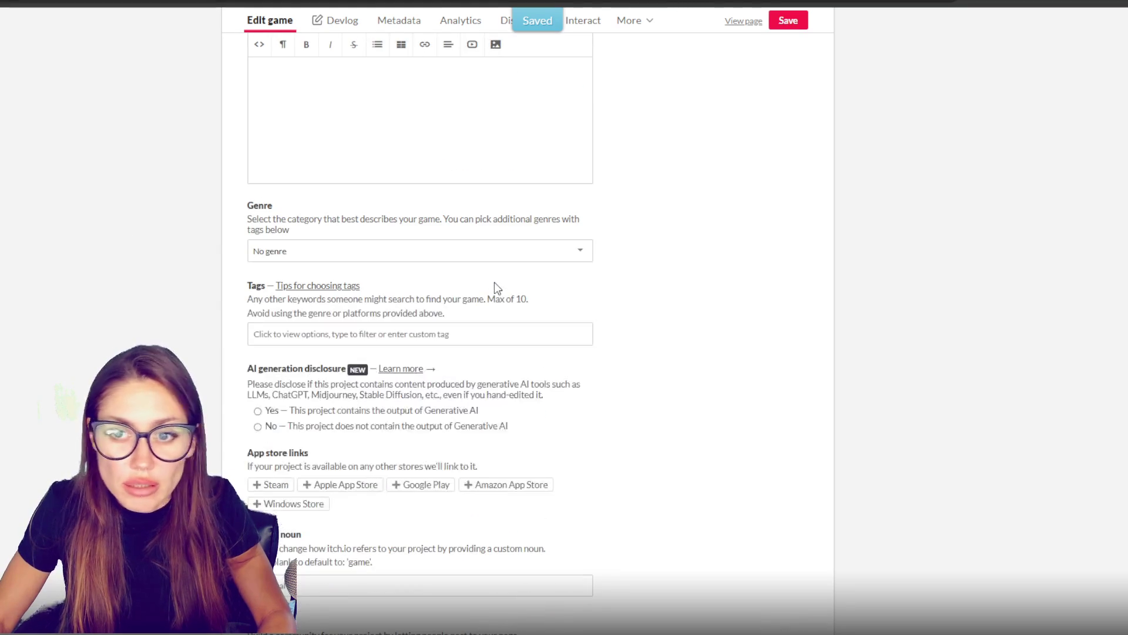
scroll(425, 394, up, 8)
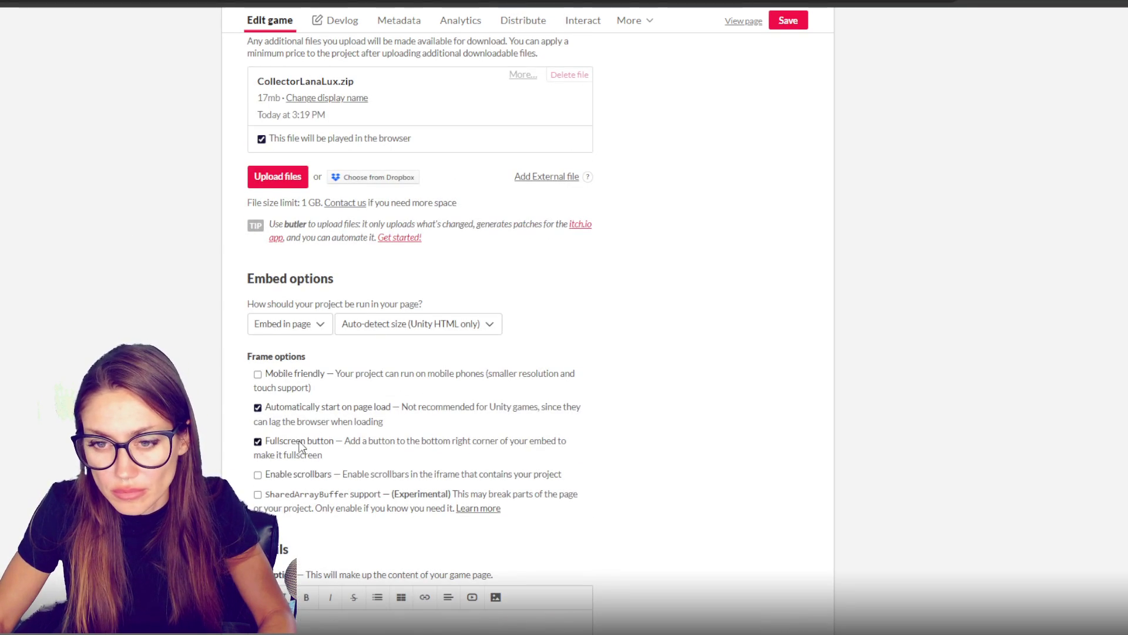
Step: Set the embed to 'Click to launch in fullscreen', save, and open the game page
click(329, 330)
click(322, 358)
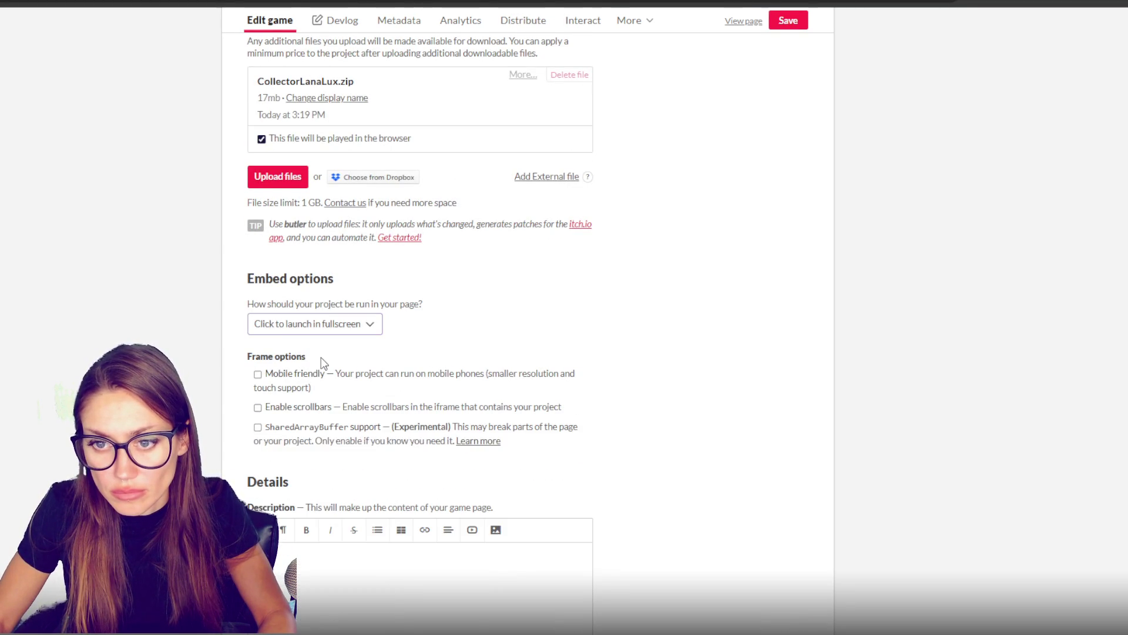
click(790, 23)
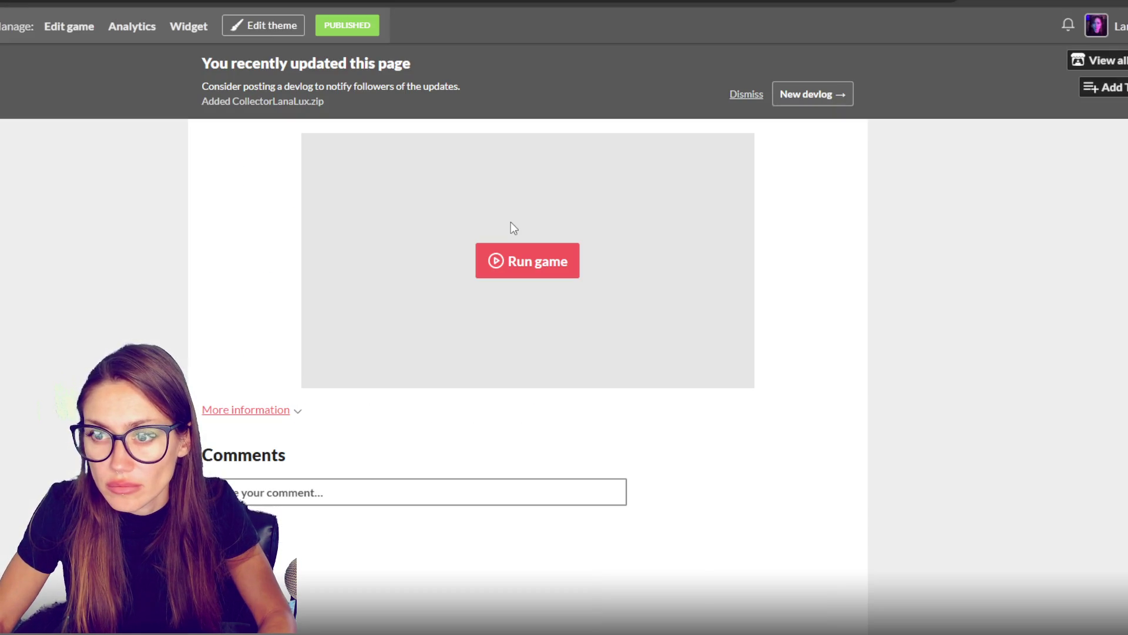
click(542, 260)
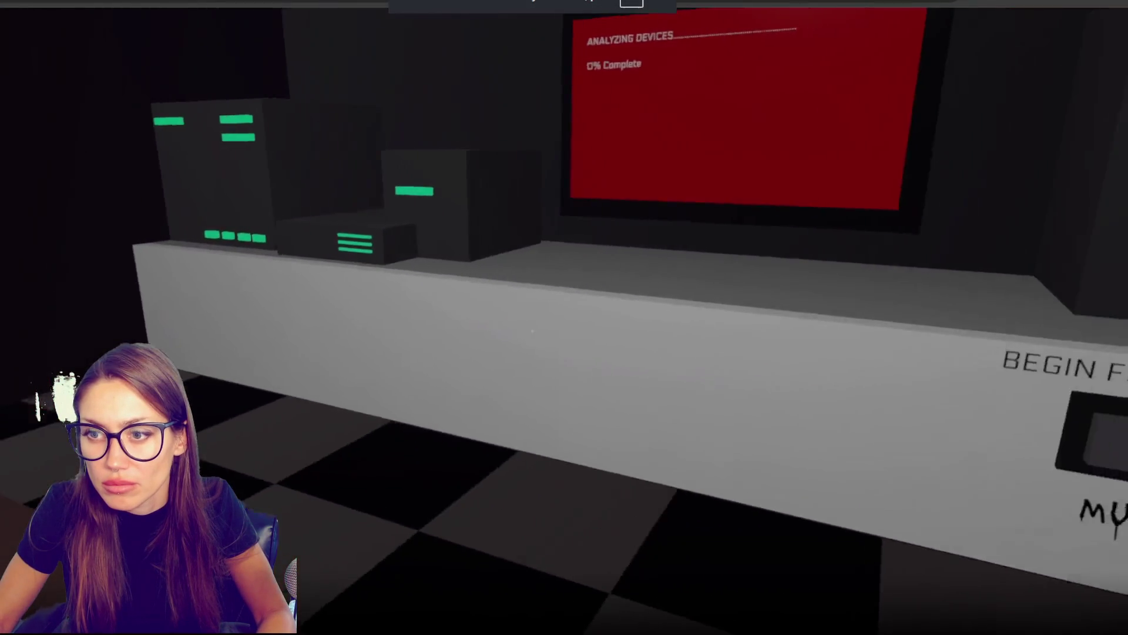
Step: Walk through the red door, curtained room, hall and railed corridor to open the red double door
key(w)
key(e)
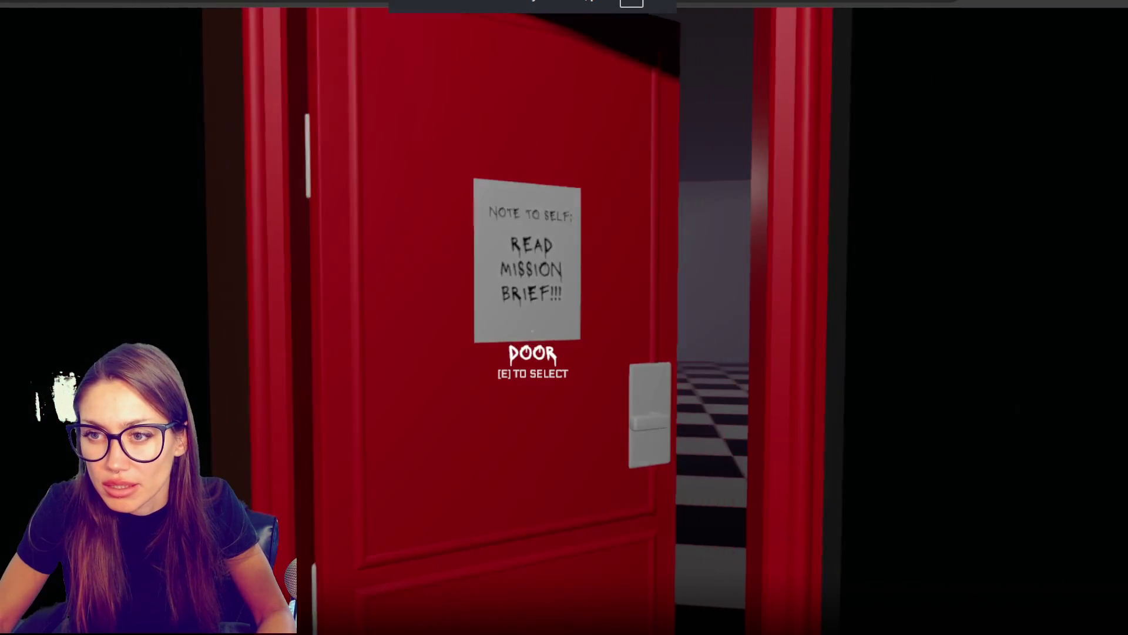
key(w)
key(w)
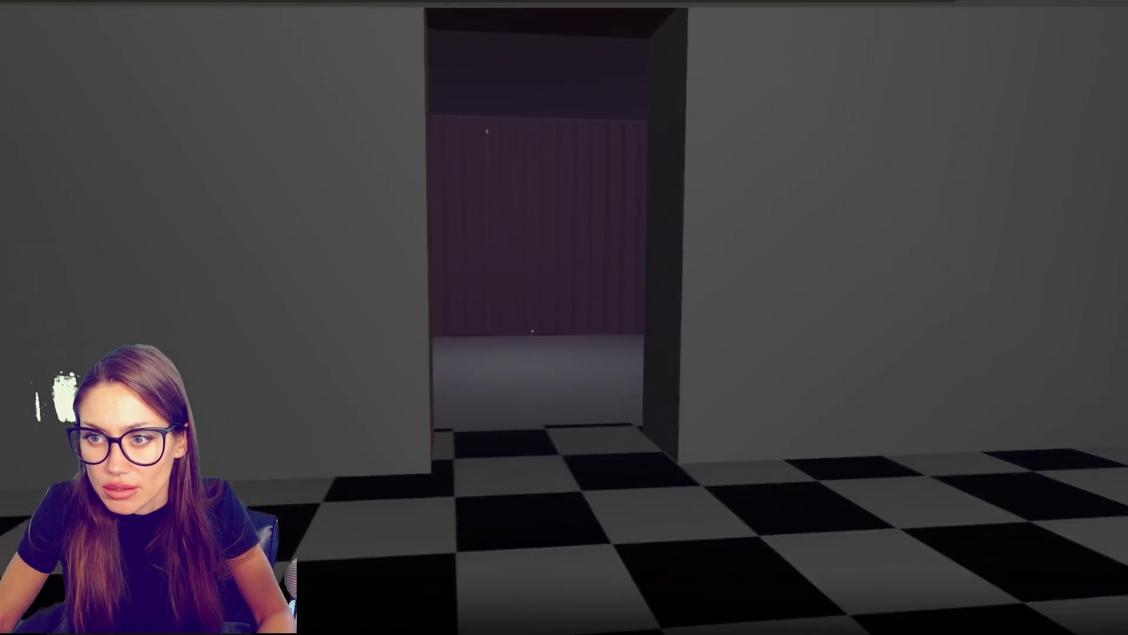
key(w)
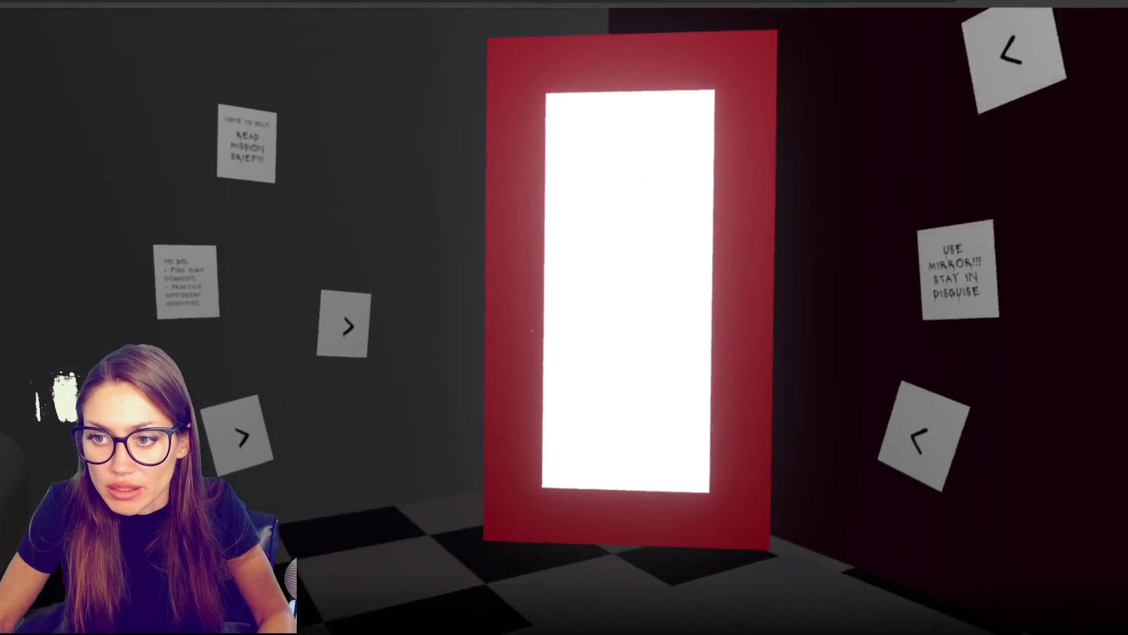
key(w)
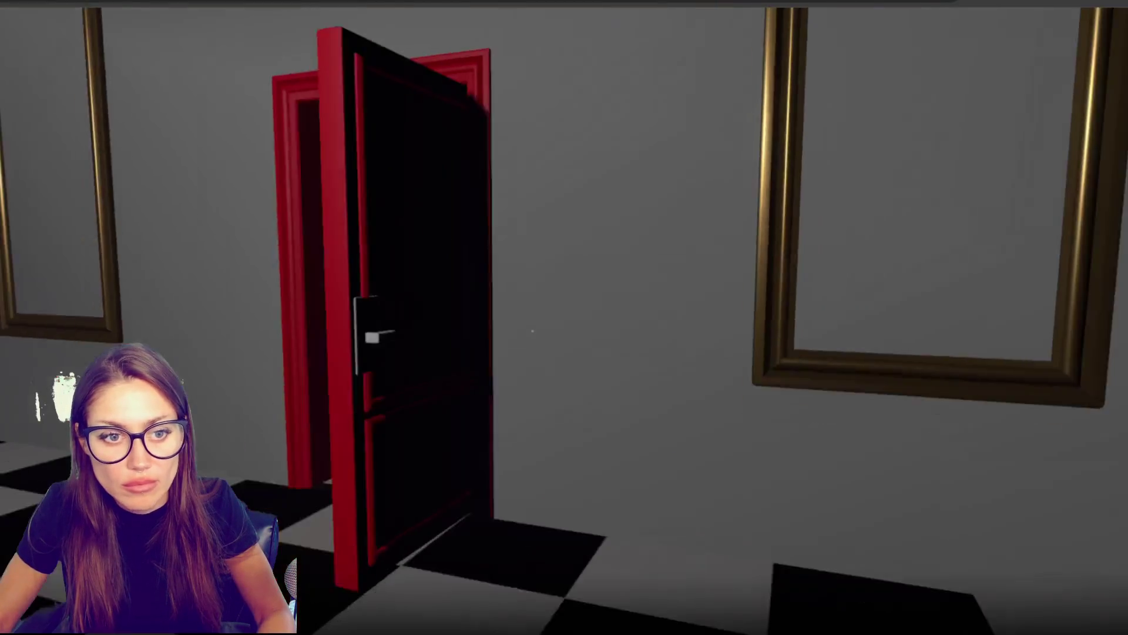
key(w)
key(w)
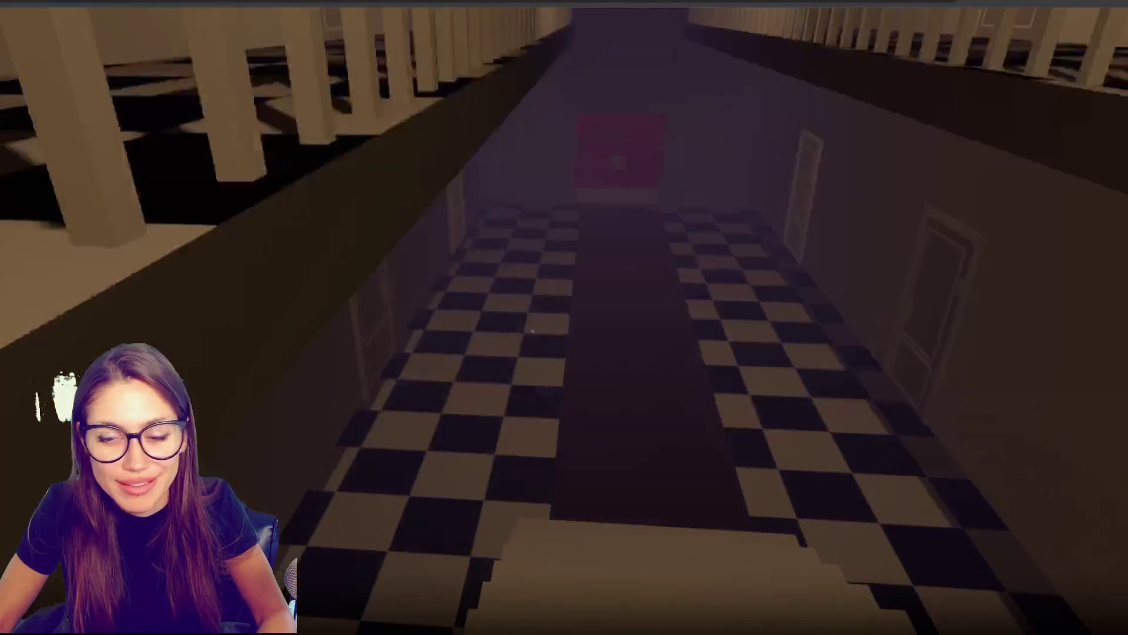
key(w)
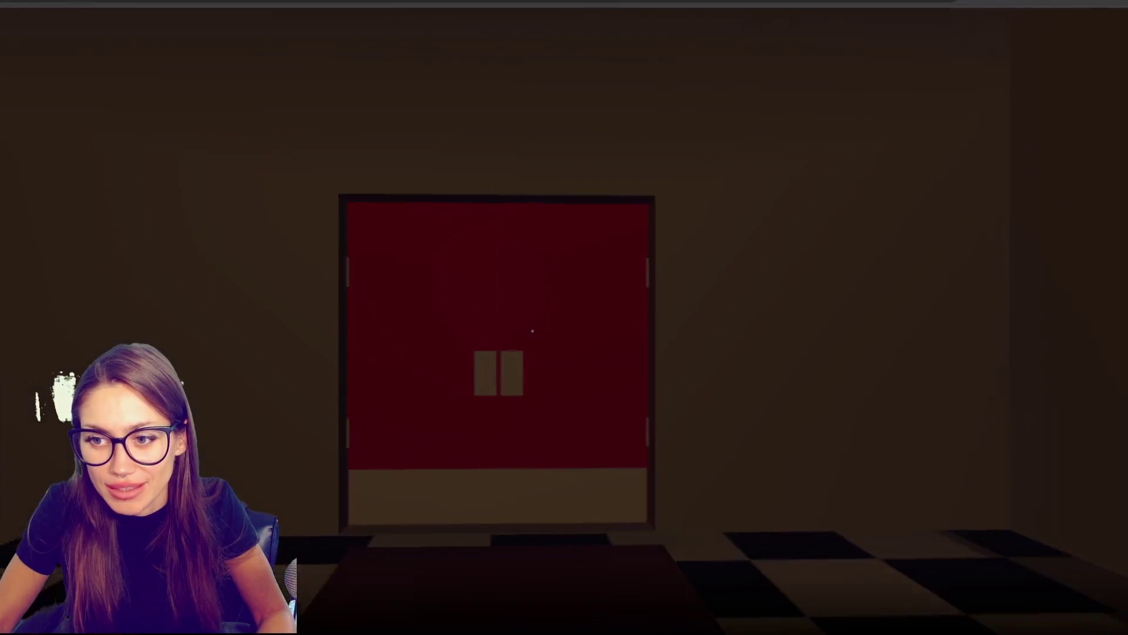
key(e)
key(w)
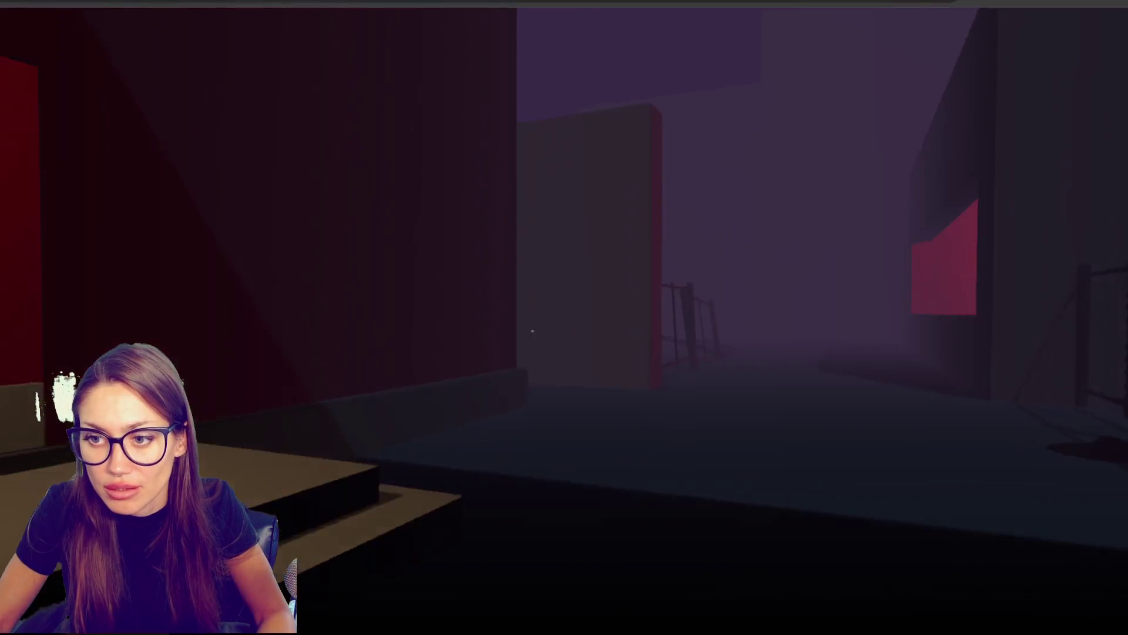
Step: Cross the foggy courtyard into the dim red room, then pause and leave fullscreen
key(w)
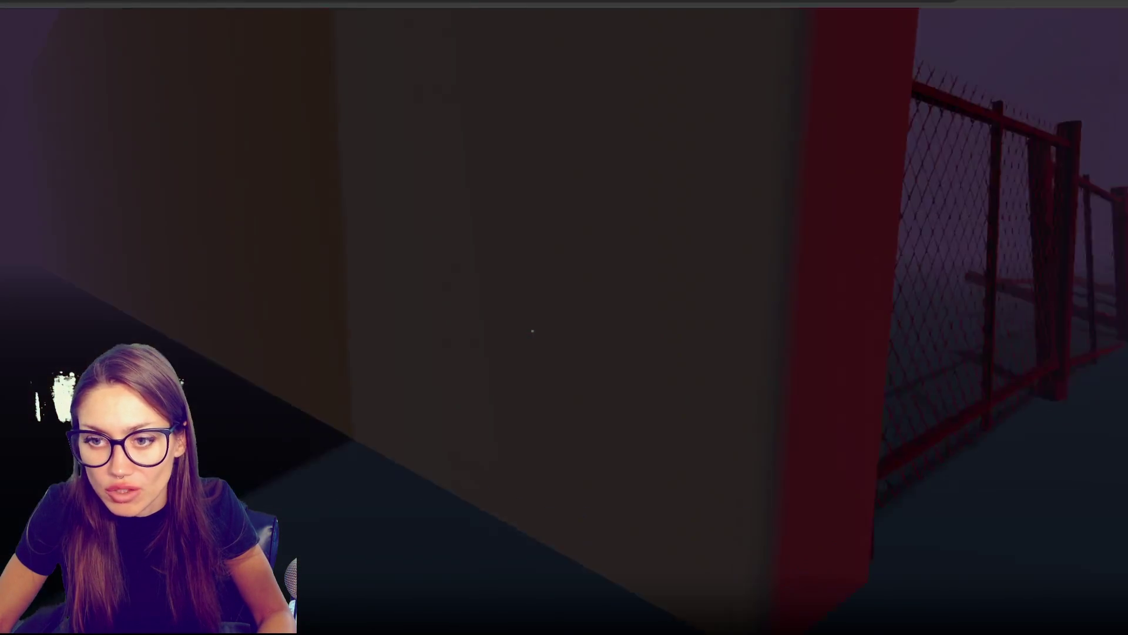
key(w)
key(w)
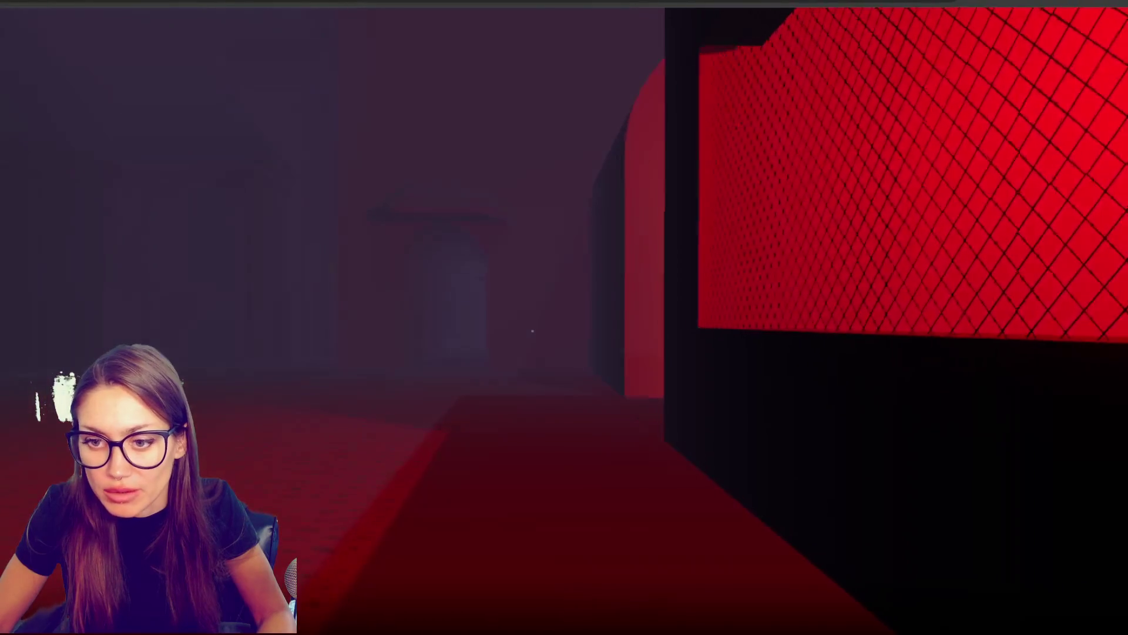
key(w)
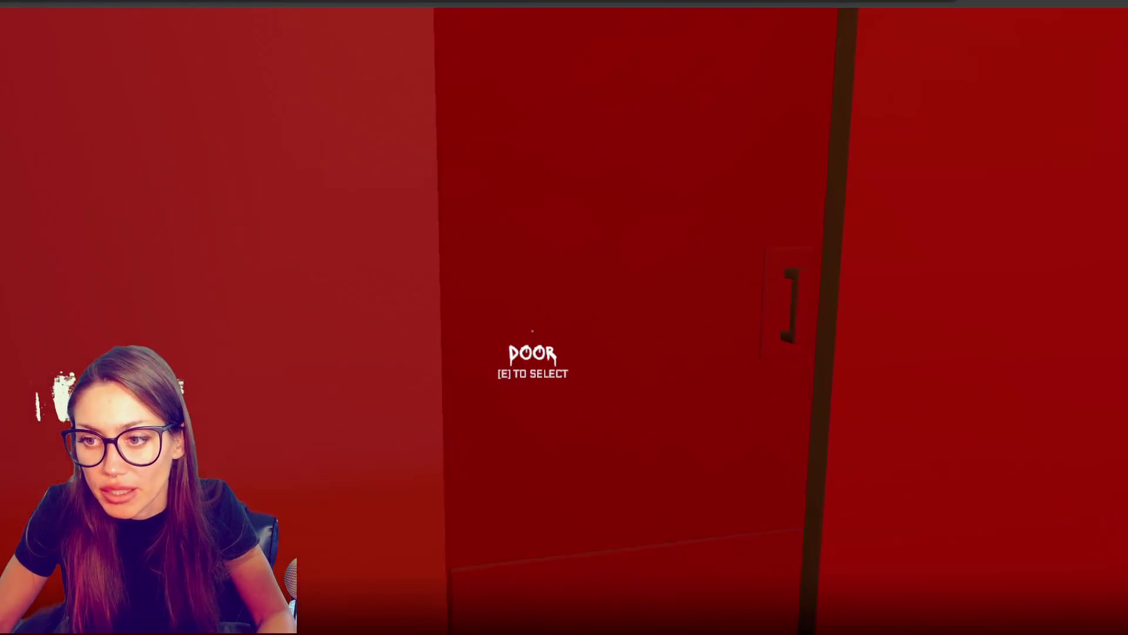
key(w)
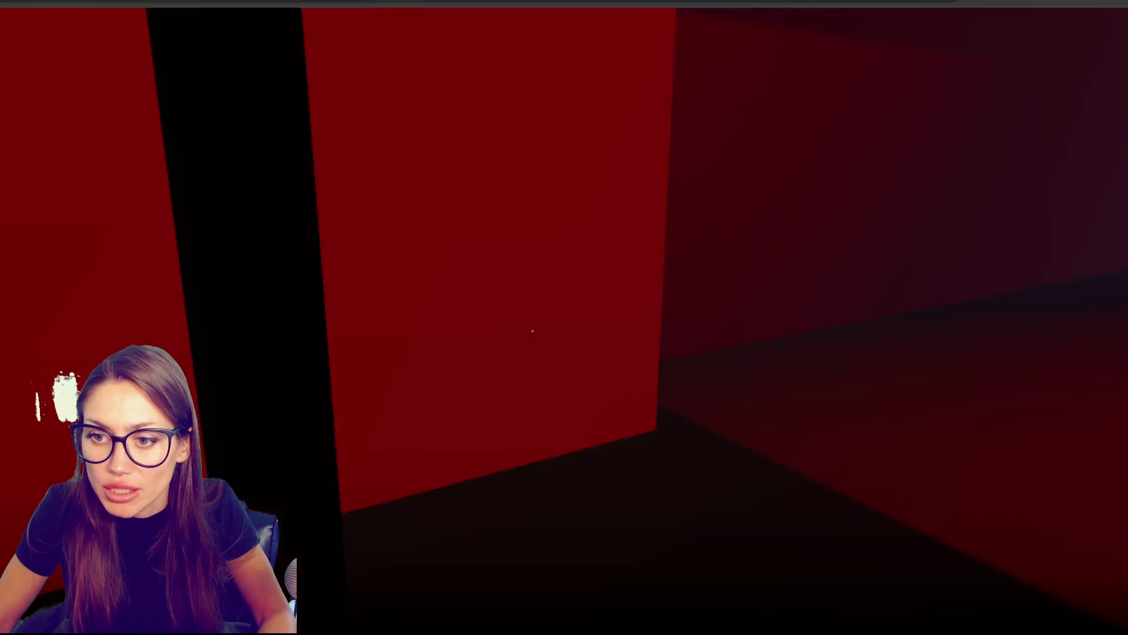
key(w)
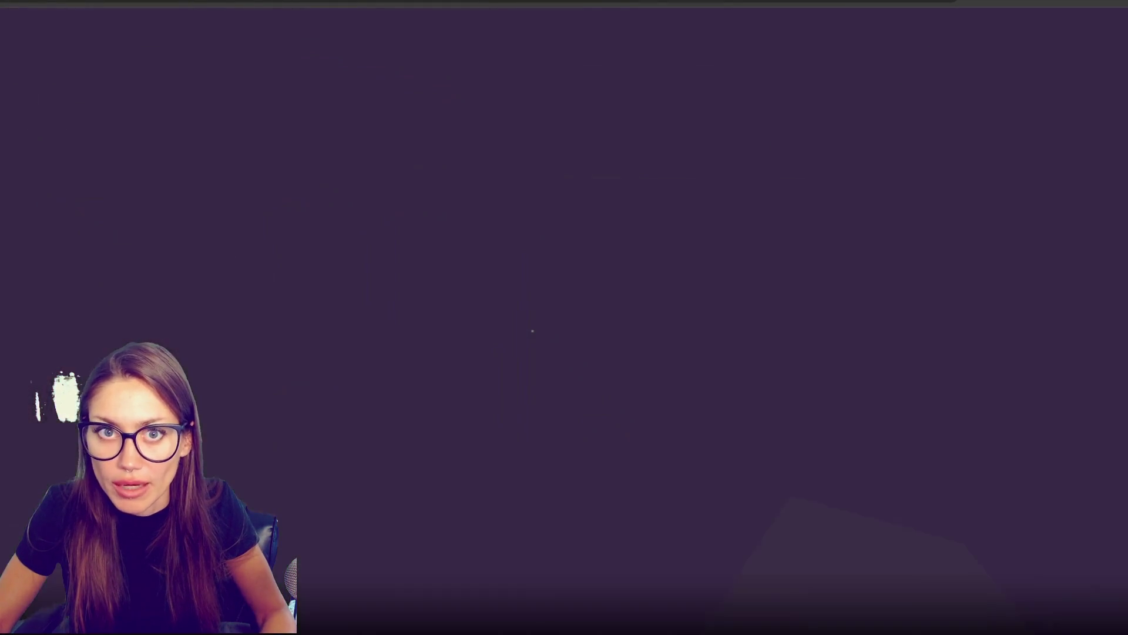
key(Escape)
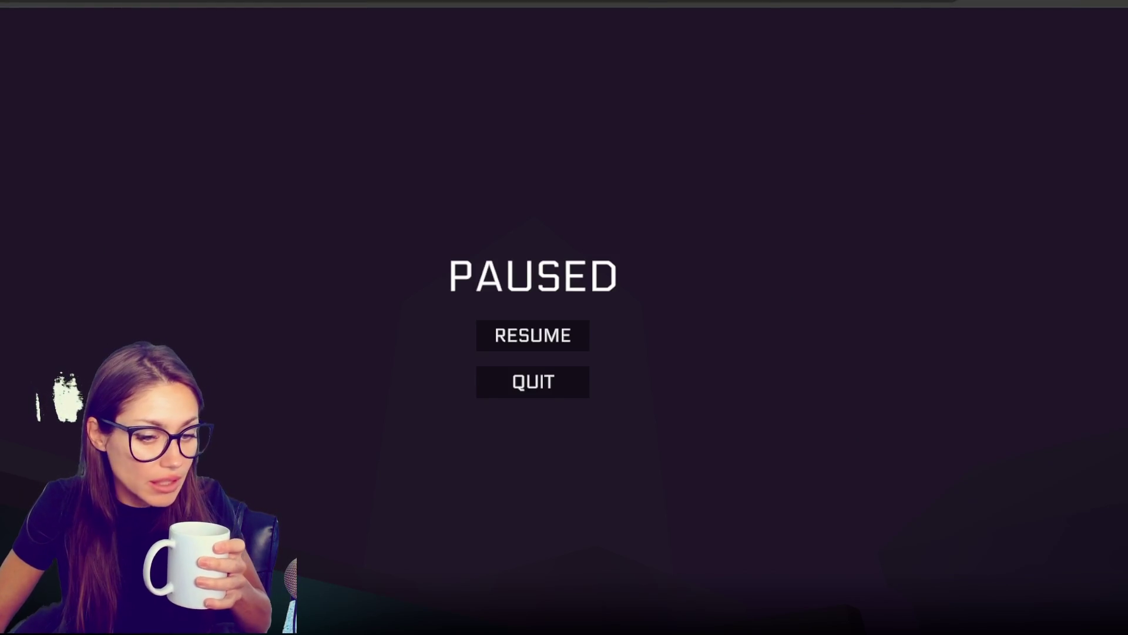
key(Escape)
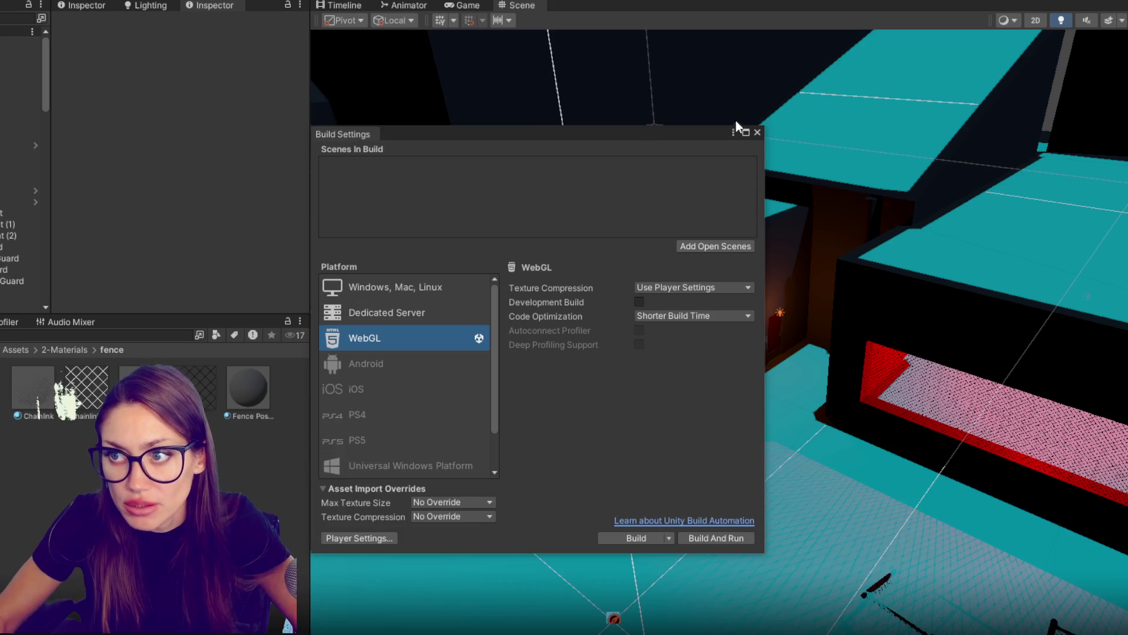
Step: Close the Build Settings window to reveal the level's scene view in Unity
click(738, 125)
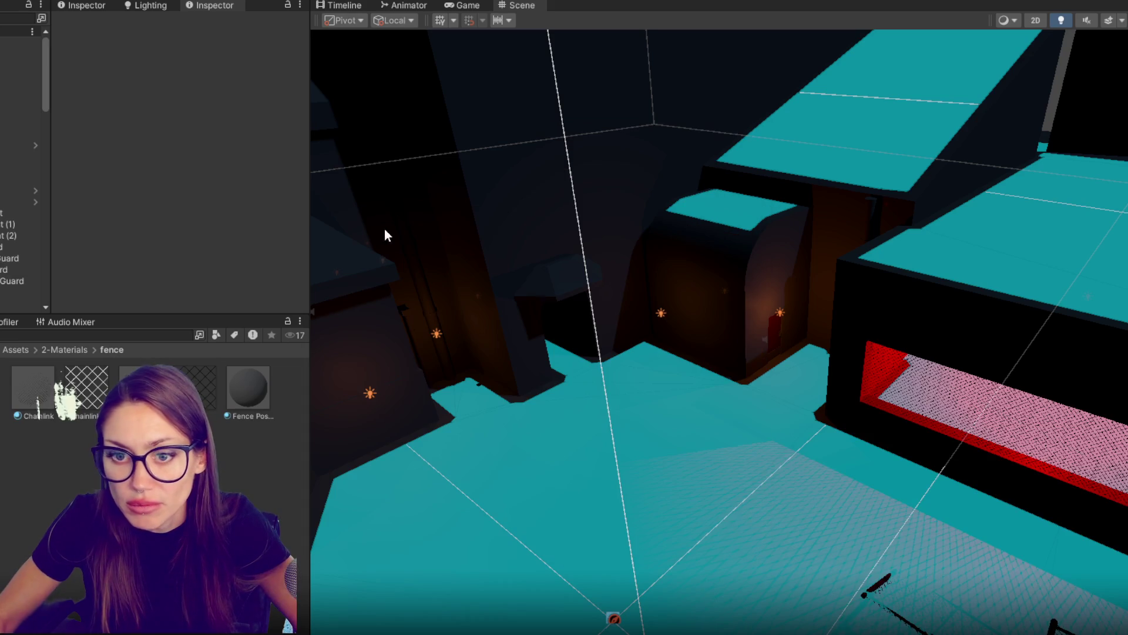
Step: Step to the 5-Scenes folder, orbit and zoom to the red-framed mirror, and select Change Disguise
key(Down)
key(Down)
key(Down)
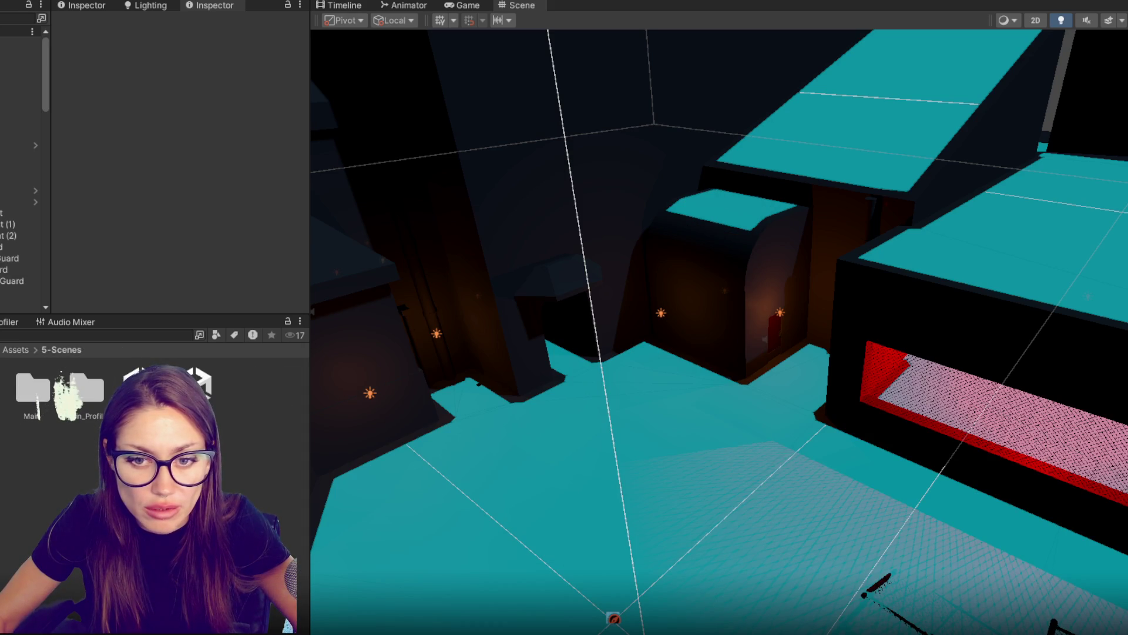
mouse_move(733, 230)
mouse_down()
mouse_move(769, 337)
mouse_move(635, 268)
mouse_move(644, 224)
mouse_move(774, 265)
mouse_move(728, 322)
mouse_move(859, 297)
mouse_move(862, 281)
mouse_move(770, 295)
mouse_move(796, 245)
mouse_move(771, 254)
mouse_up()
scroll(778, 253, up, 3)
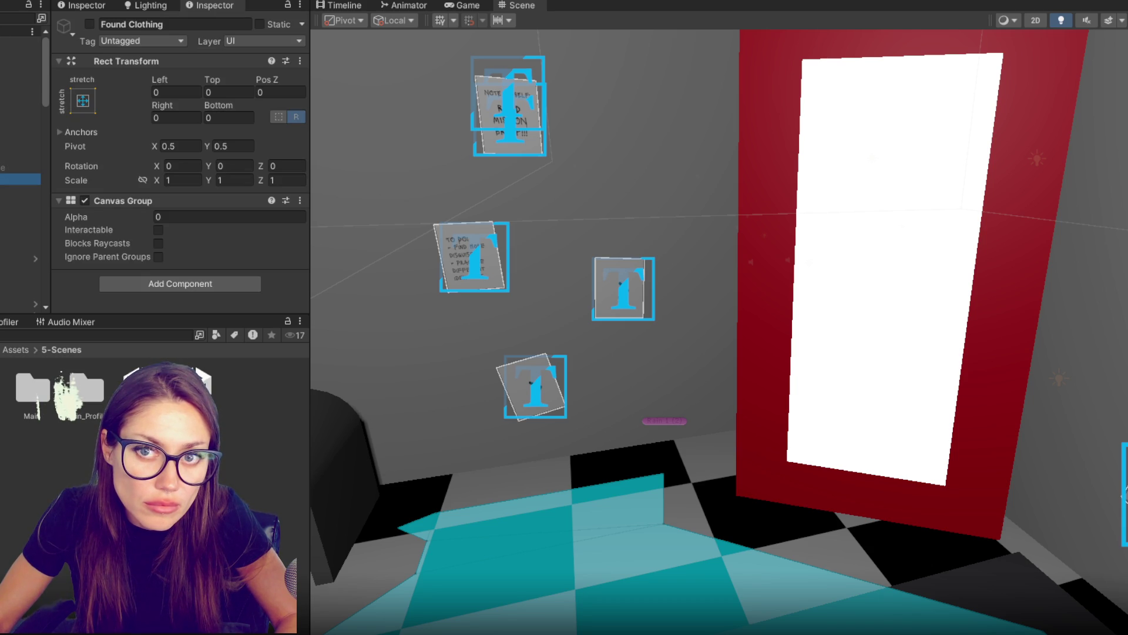
key(Up)
key(Up)
key(Up)
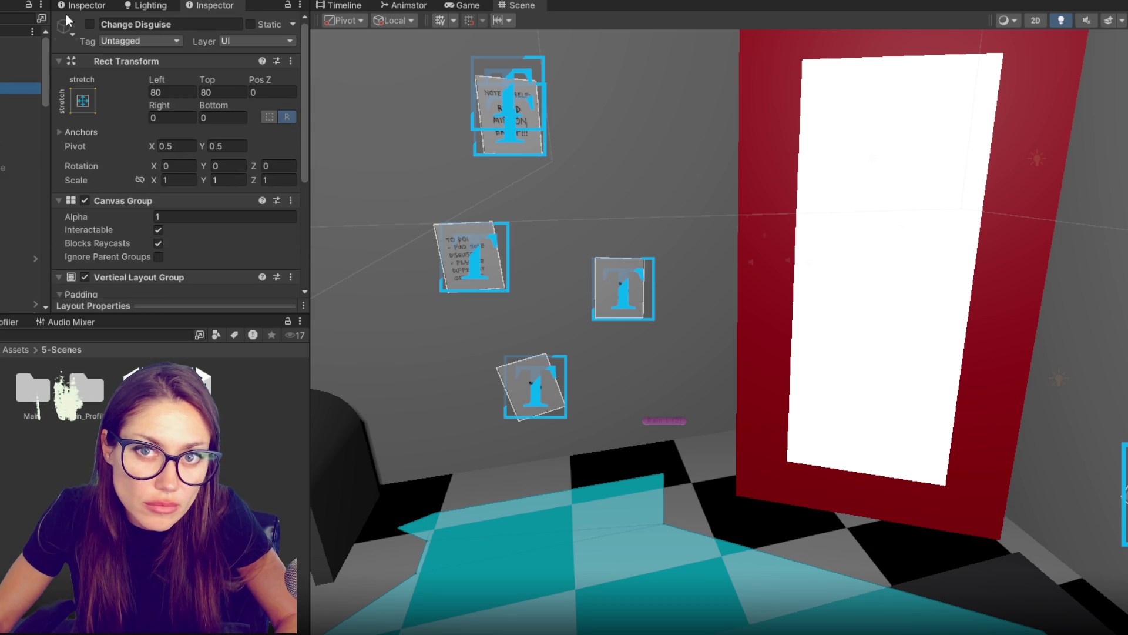
Step: Frame the disguise menu, trial a duplicated SHOES row without arrows, then delete the duplicate
key(f)
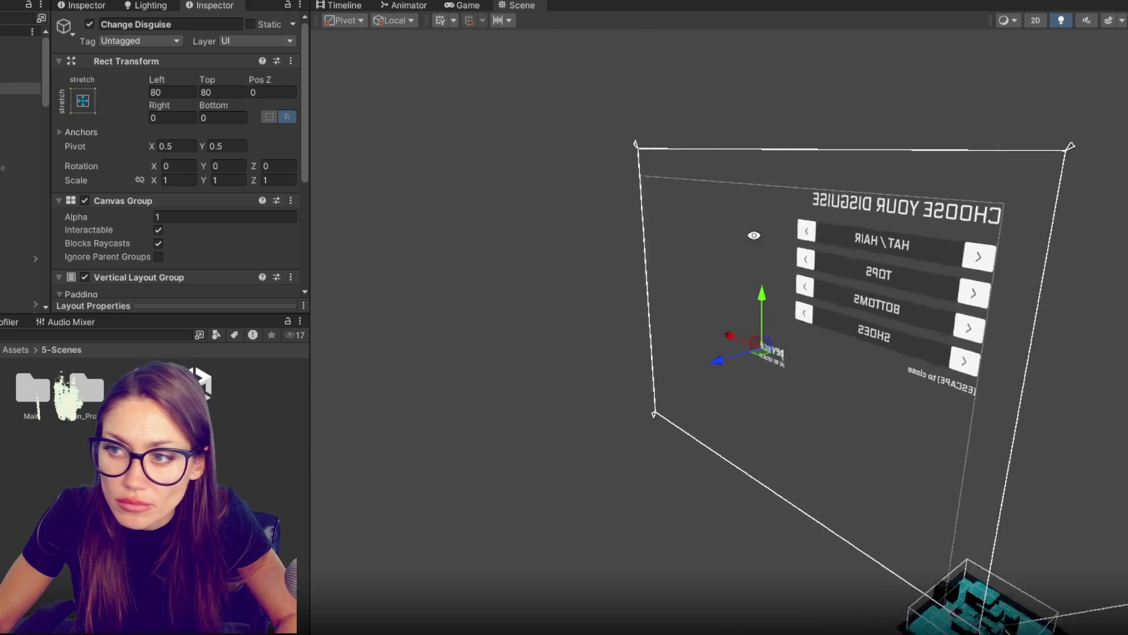
alt+drag(748, 234, 335, 197)
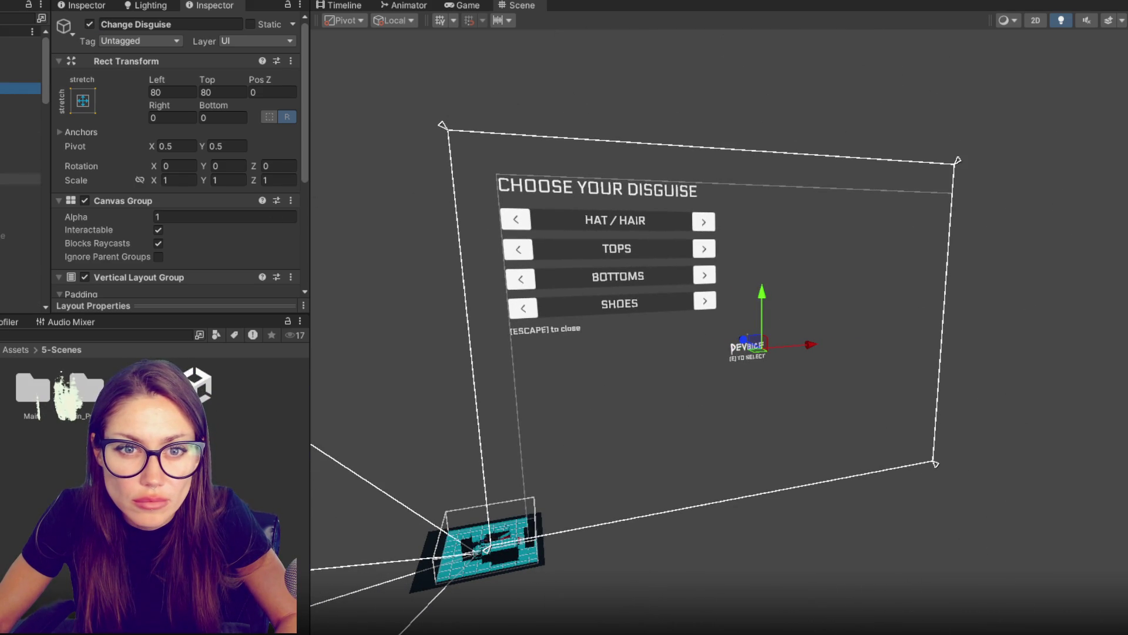
click(21, 144)
key(ctrl+d)
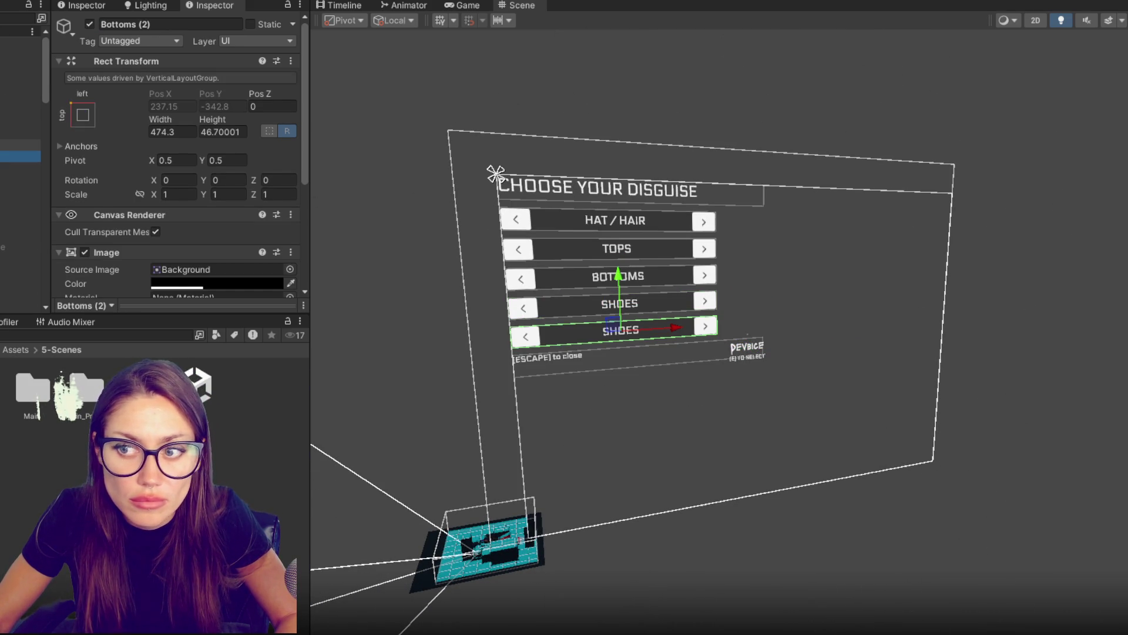
drag(21, 155, 21, 171)
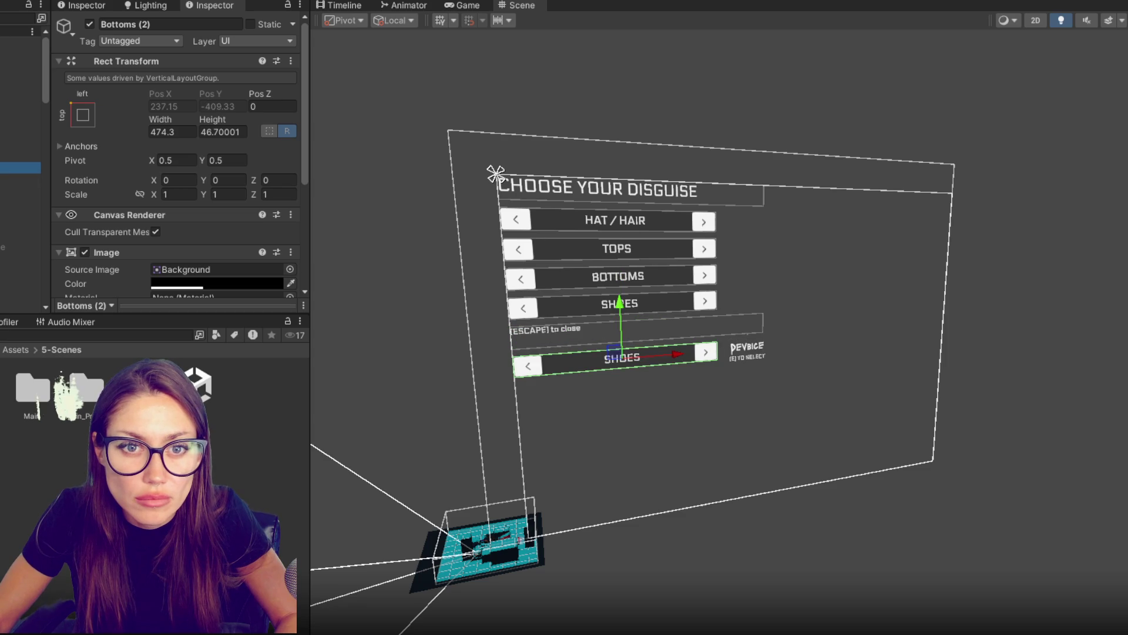
click(20, 179)
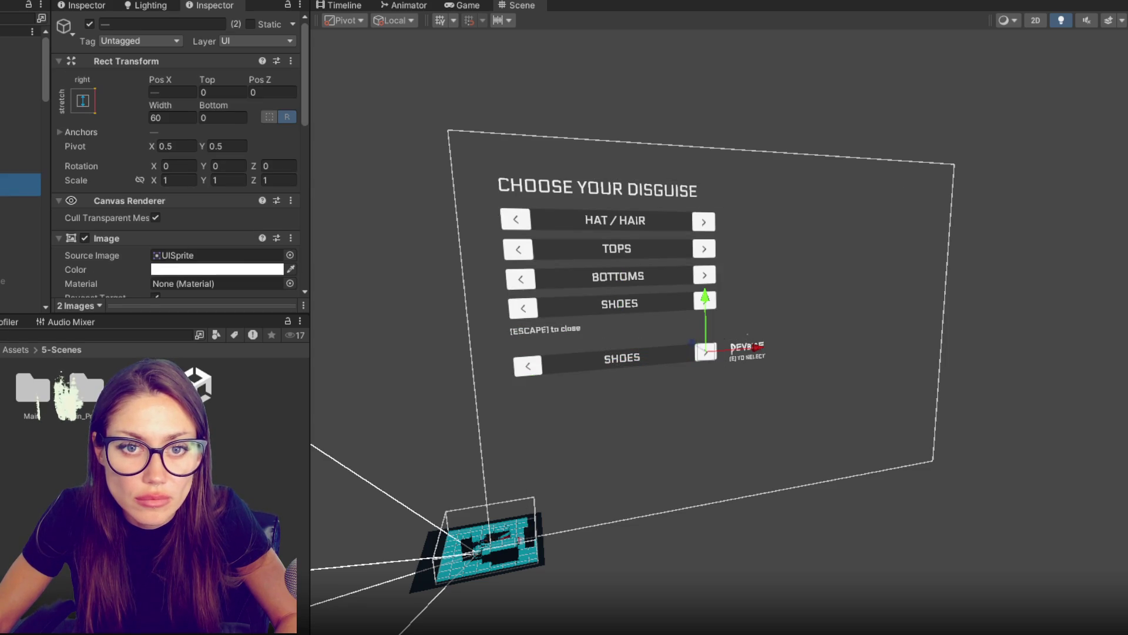
key(Delete)
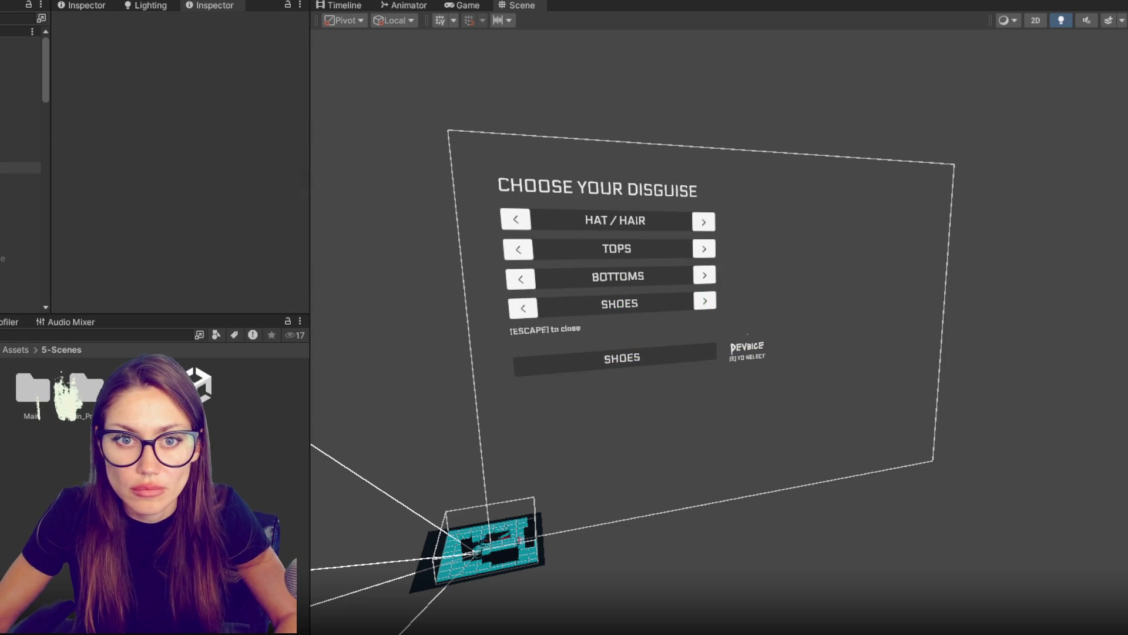
click(21, 168)
scroll(111, 150, down, 5)
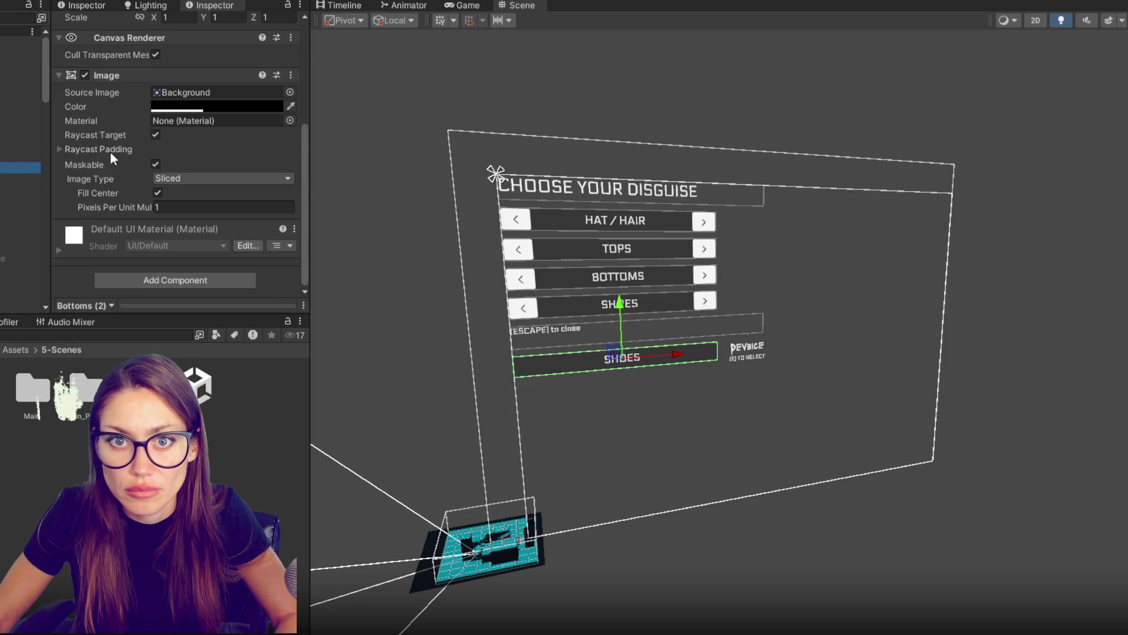
key(Delete)
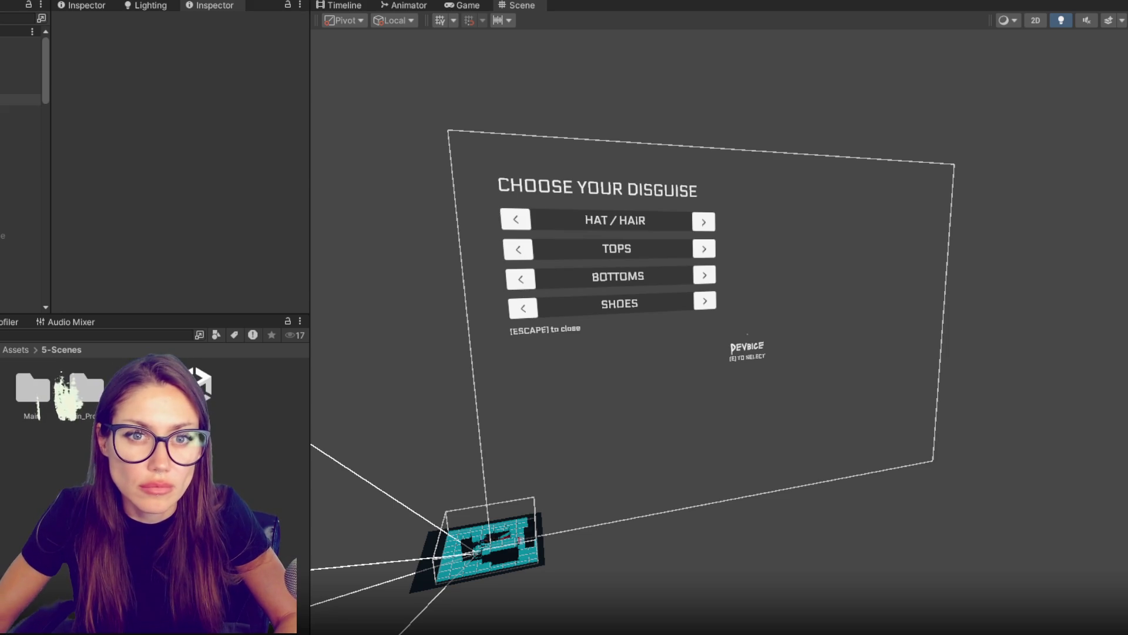
right_click(20, 88)
Step: Add a UI Button under the Change Disguise object
mouse_move(71, 410)
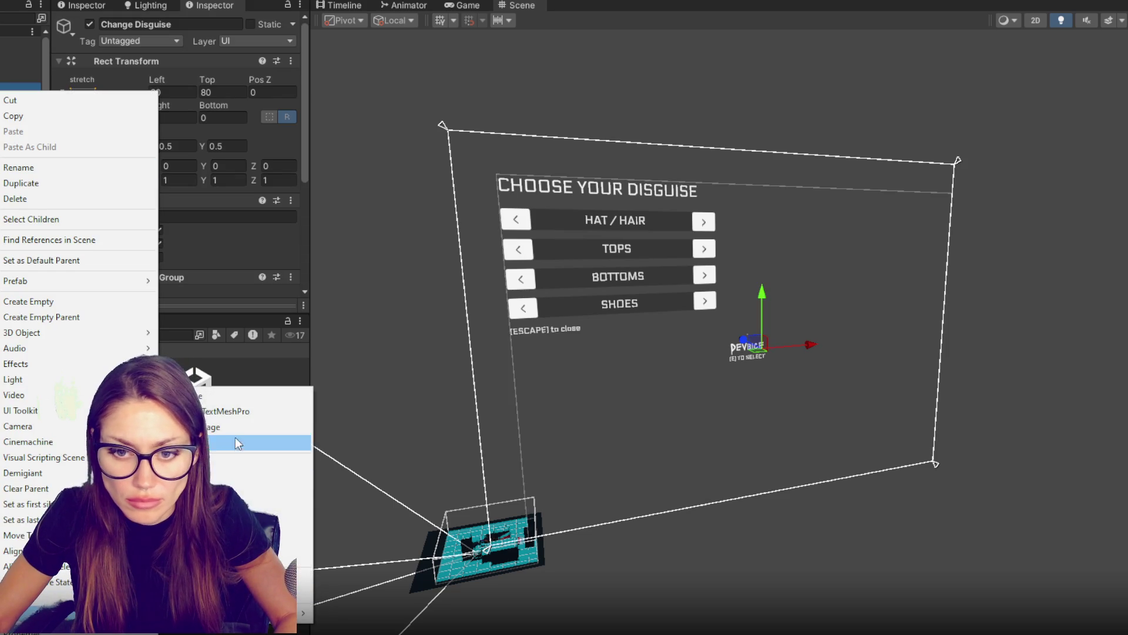
click(258, 517)
scroll(173, 214, down, 10)
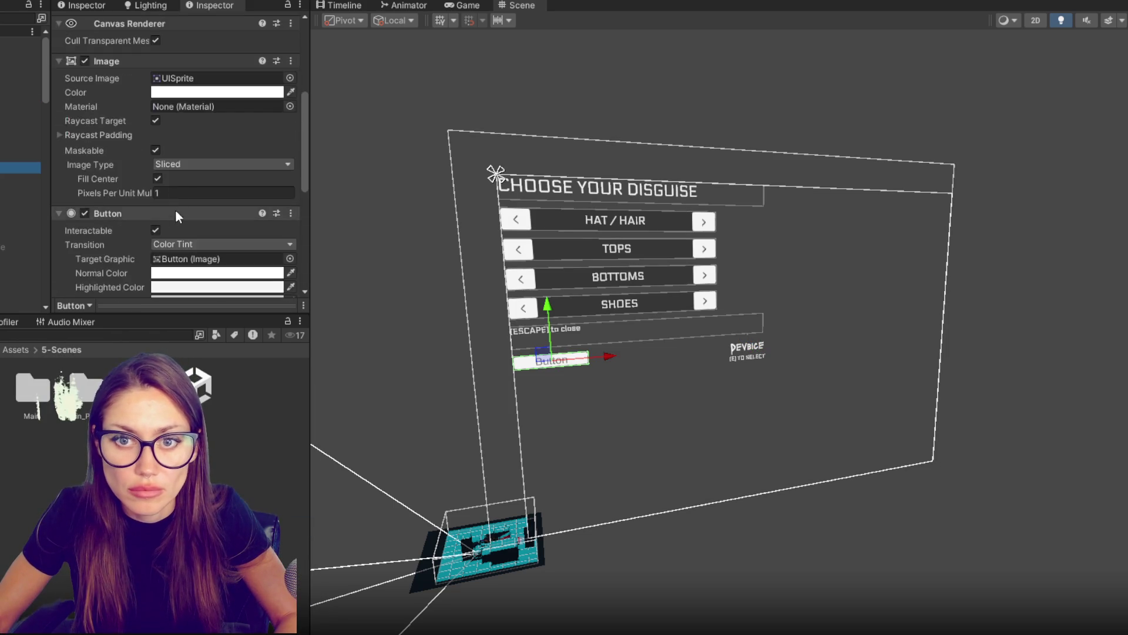
Step: Add an On Click entry targeting the CONTROL object and browse its function list
click(260, 235)
drag(20, 32, 112, 217)
click(196, 201)
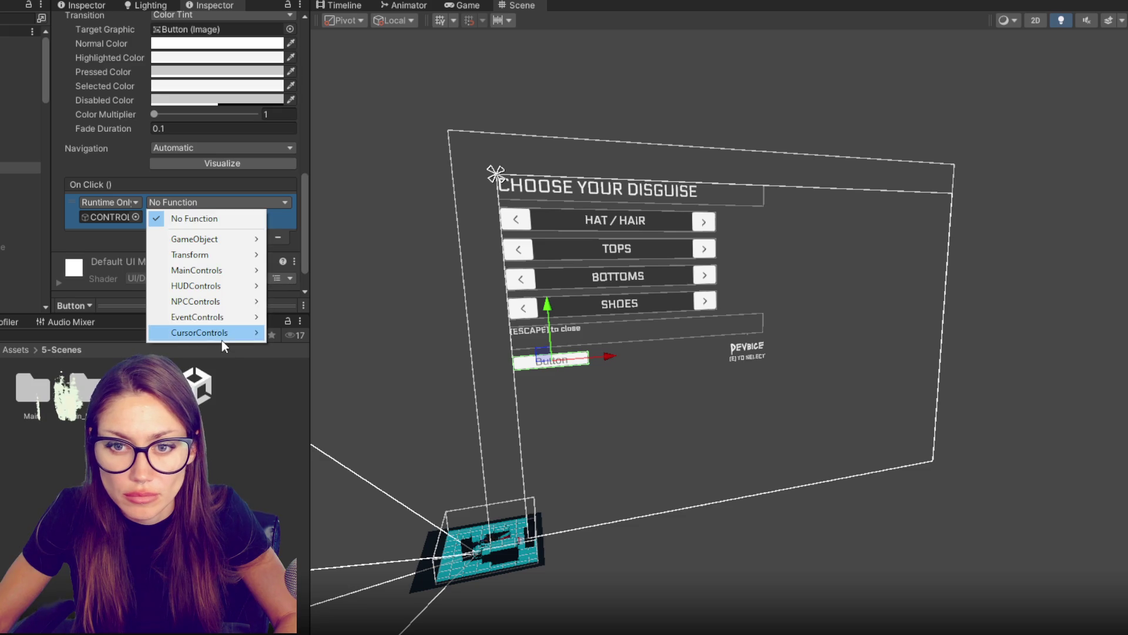
mouse_move(215, 271)
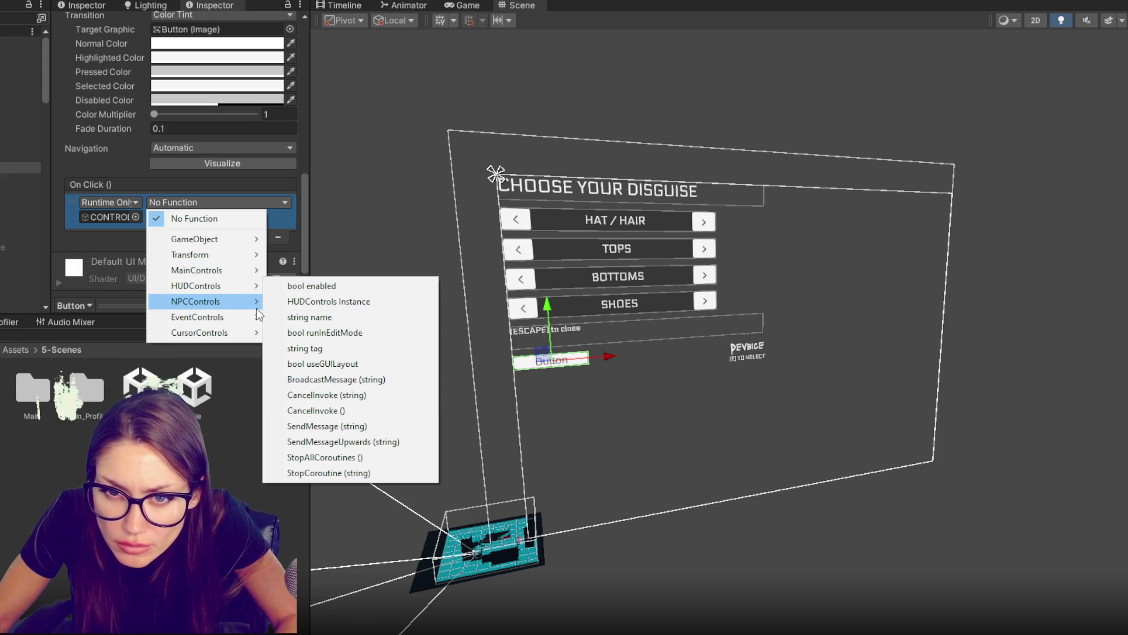
mouse_move(248, 308)
mouse_move(226, 249)
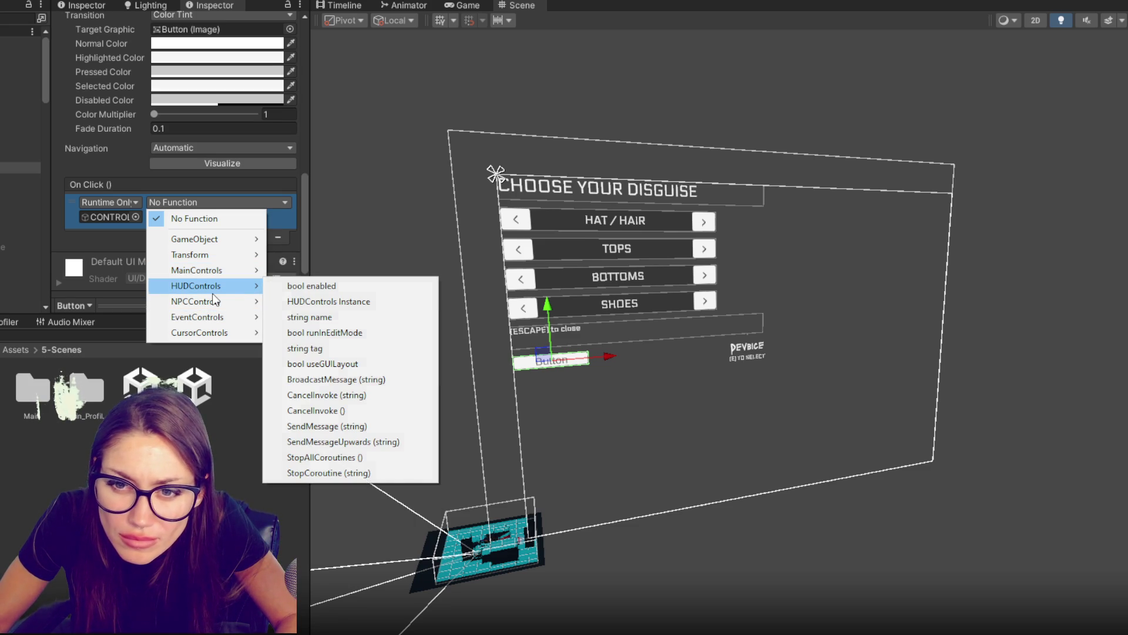
key(alt+Tab)
Step: Locate the CloseMirror method definition in MainControls.cs
click(235, 47)
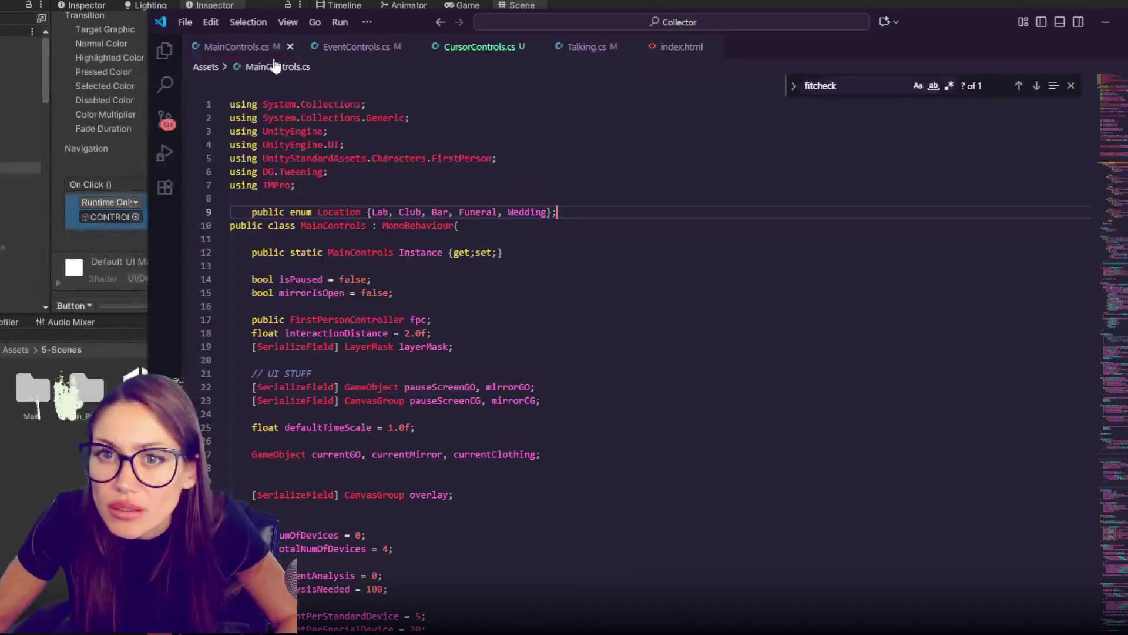
scroll(351, 287, down, 10)
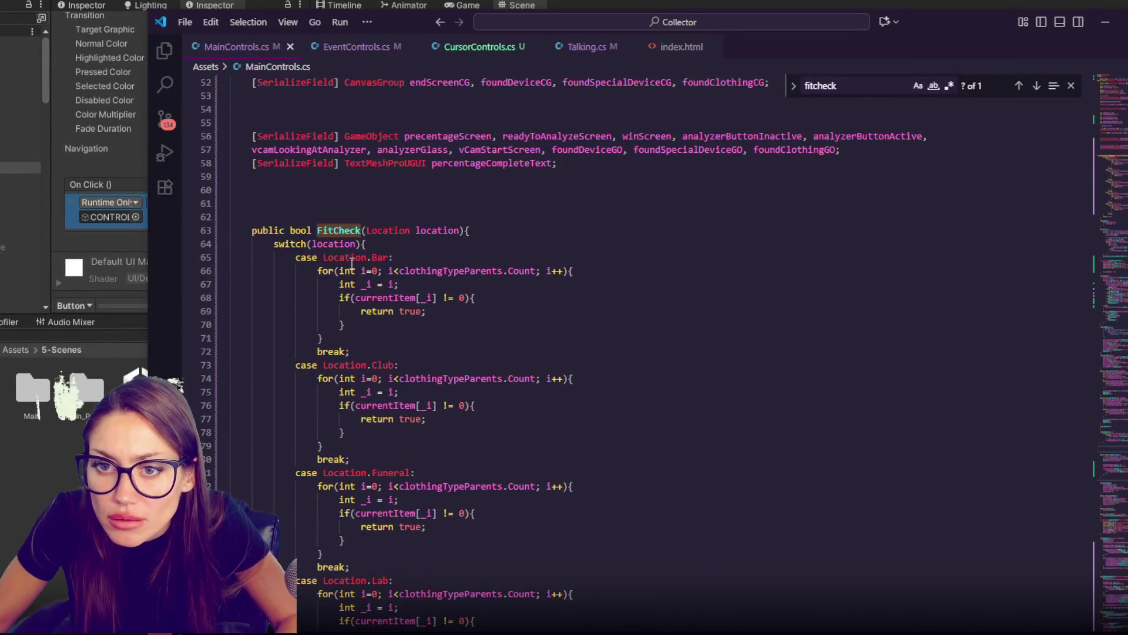
scroll(353, 296, down, 10)
scroll(337, 263, down, 13)
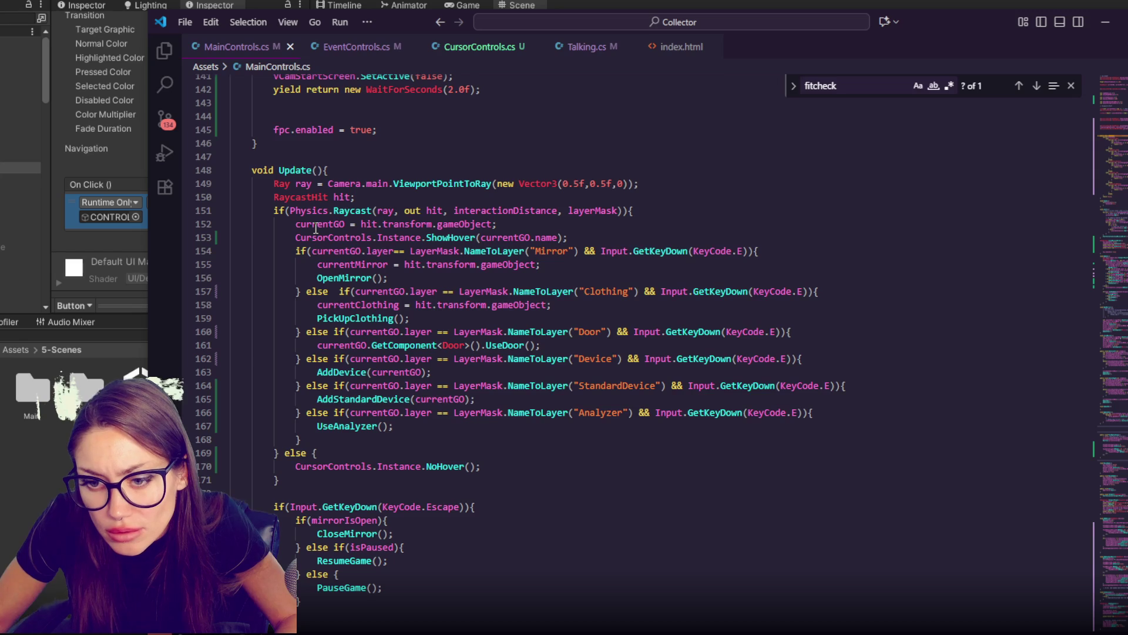
scroll(317, 252, down, 5)
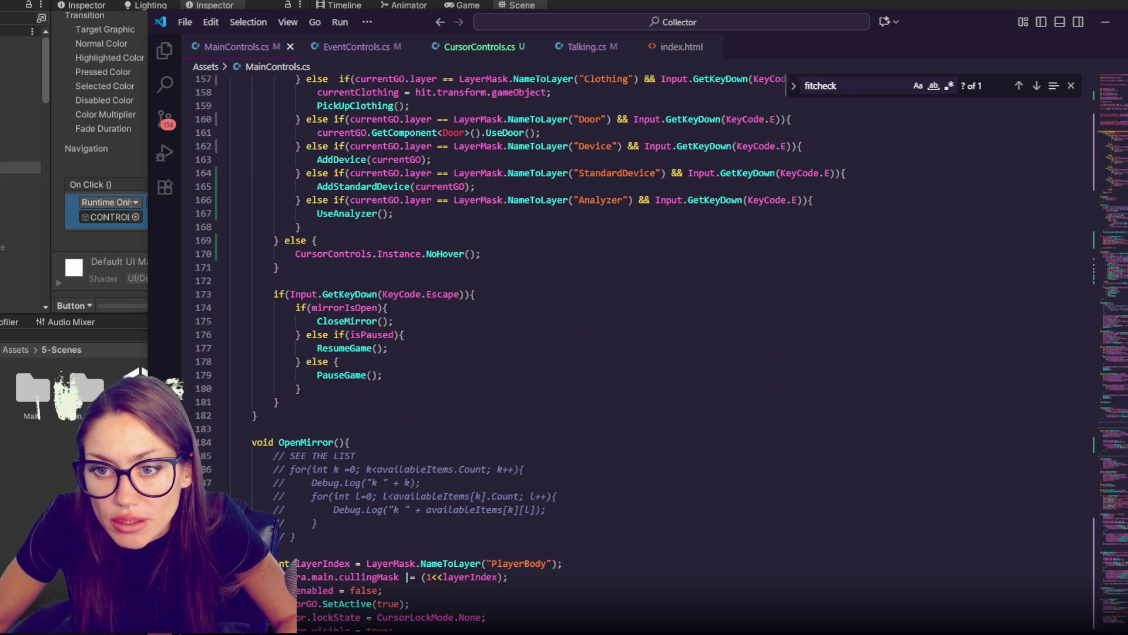
double_click(347, 321)
key(ctrl+f)
click(1038, 85)
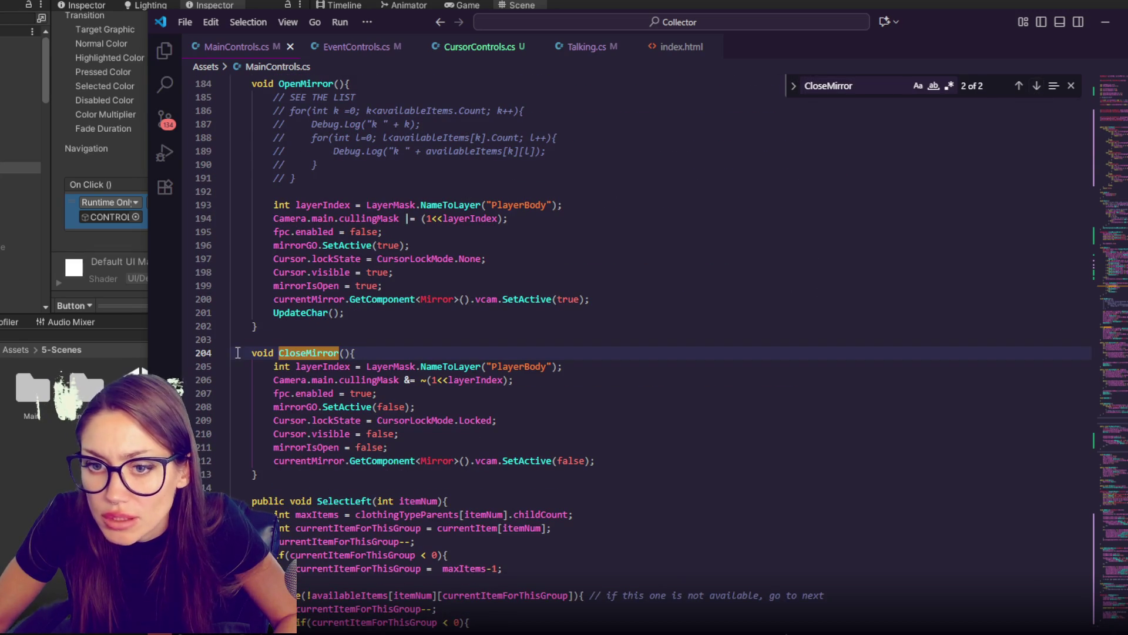
Step: Make the CloseMirror method public and save MainControls.cs
key(Home)
text(o)
key(BackSpace)
text(public)
key(ctrl+s)
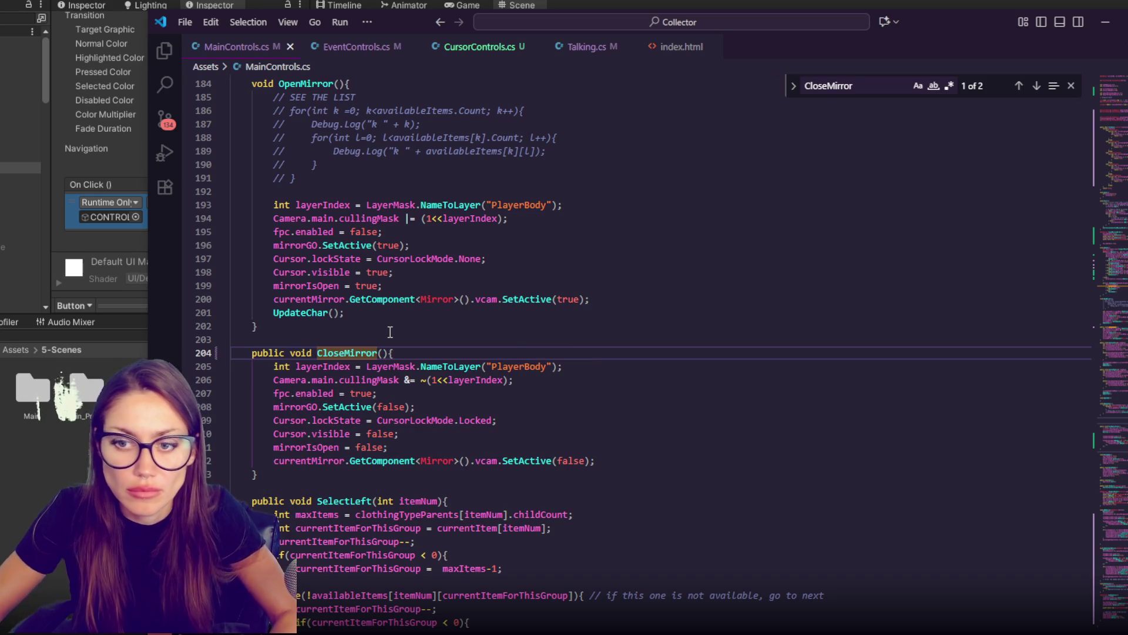
key(alt+Tab)
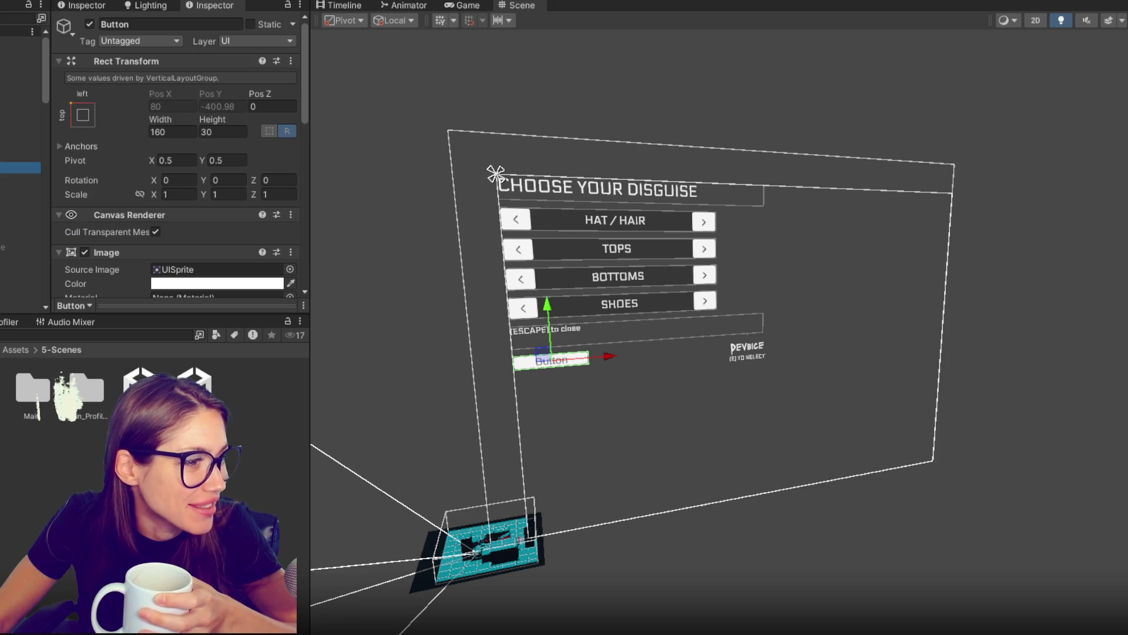
Step: Set the button's On Click to MainControls.CloseMirror() and delete the ESCAPE to close text
scroll(172, 199, down, 10)
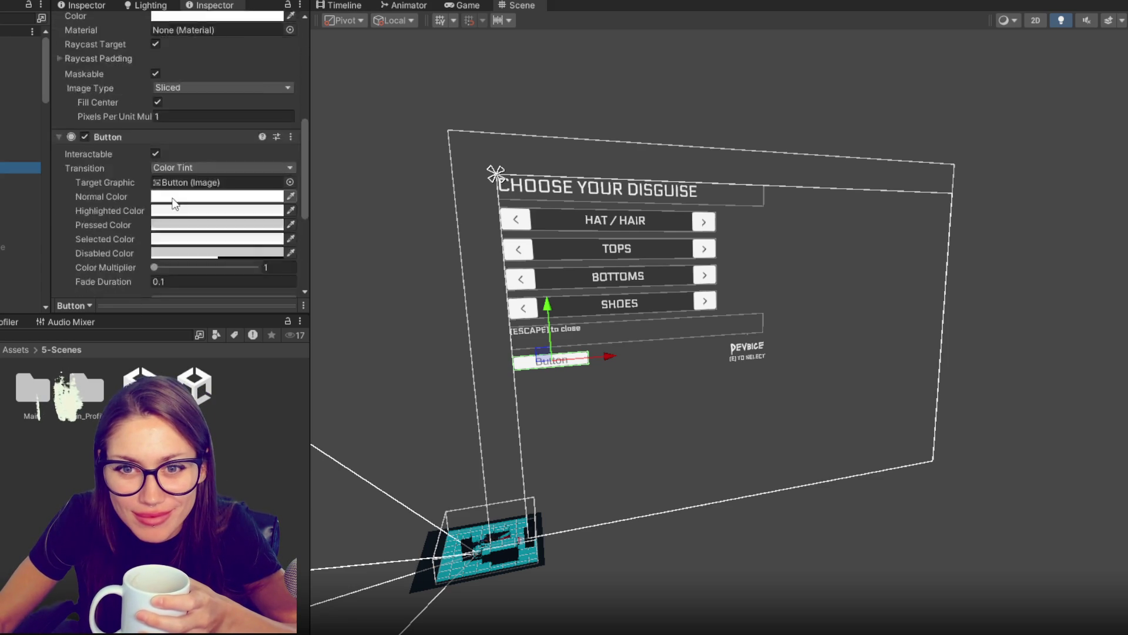
scroll(172, 200, down, 5)
click(183, 164)
mouse_move(213, 299)
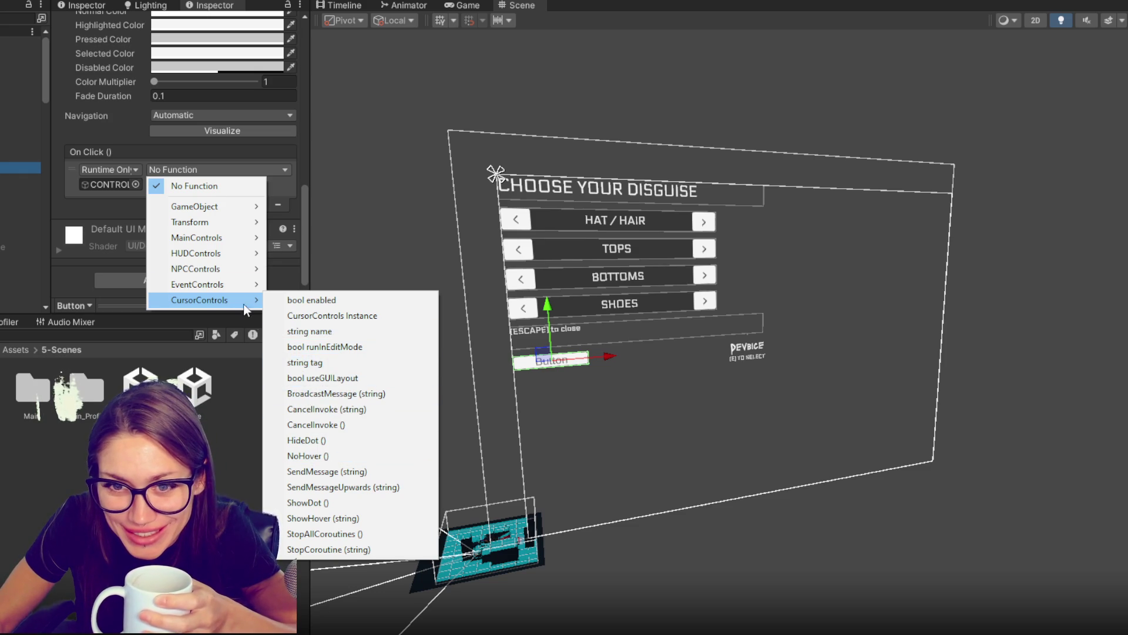
mouse_move(214, 238)
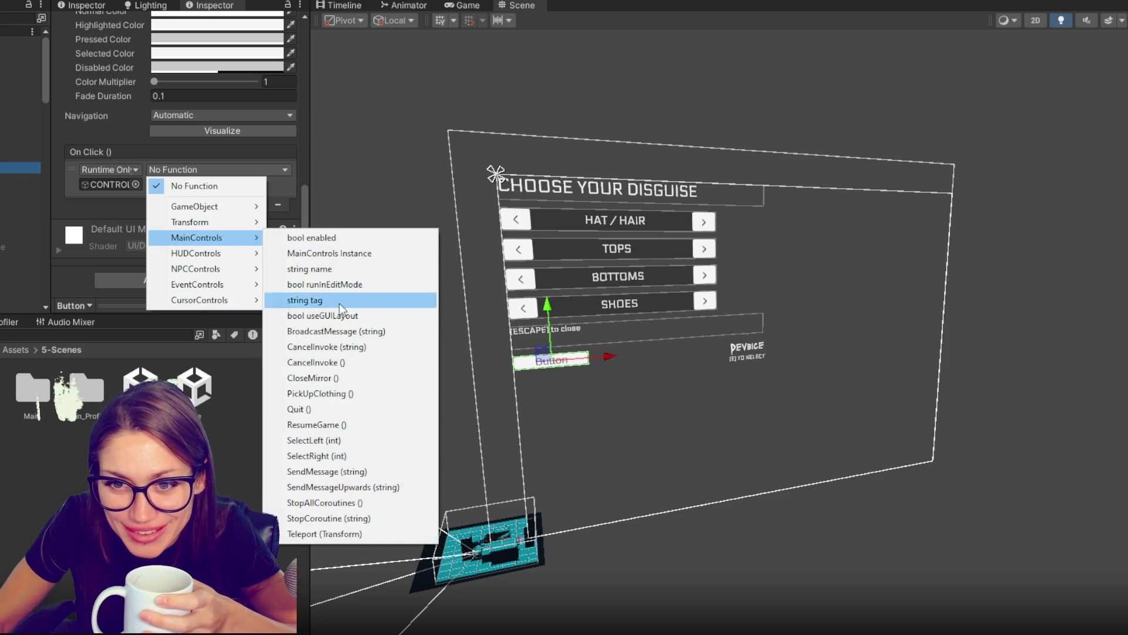
click(332, 376)
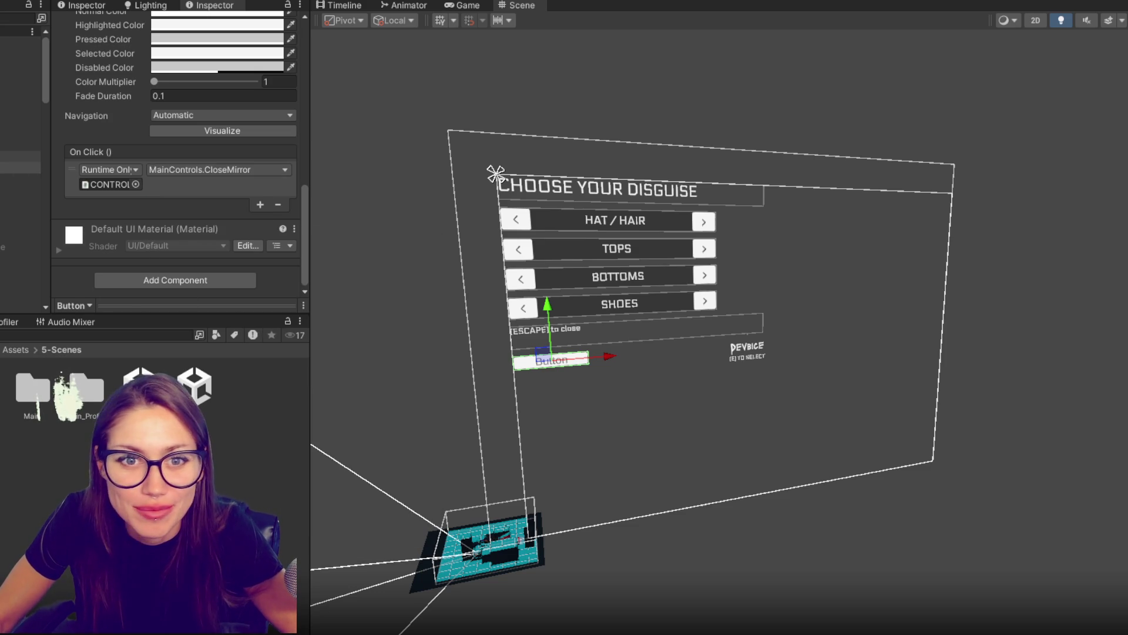
click(34, 163)
key(Delete)
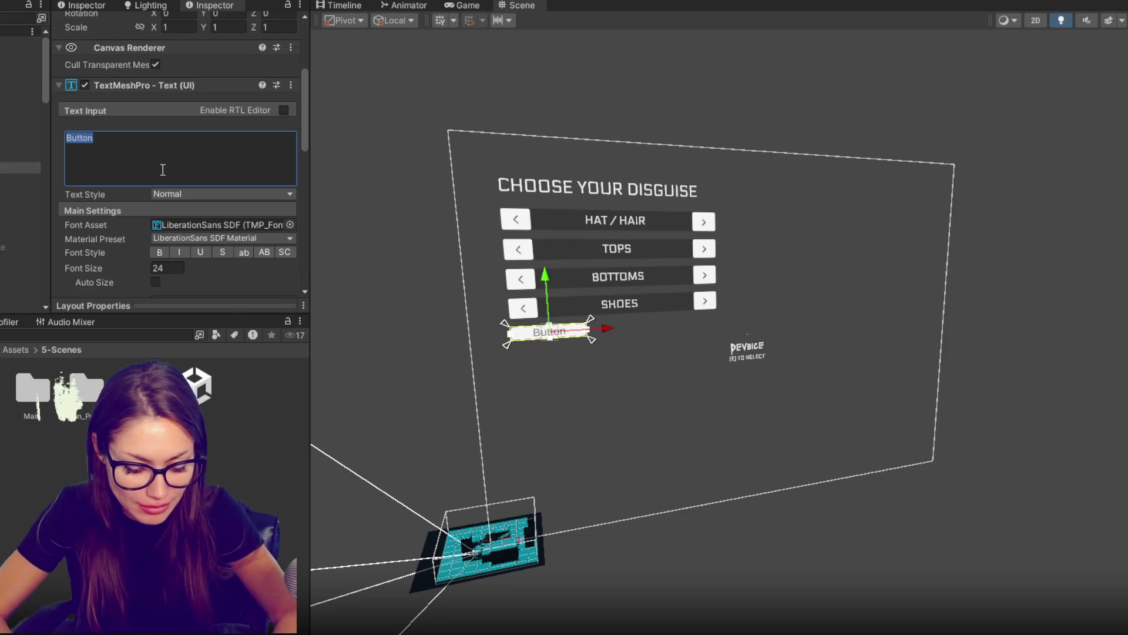
Step: Change the button label to CLOSE MIRROR in Electrolize-Regular at font size 15
text(Close Mirror)
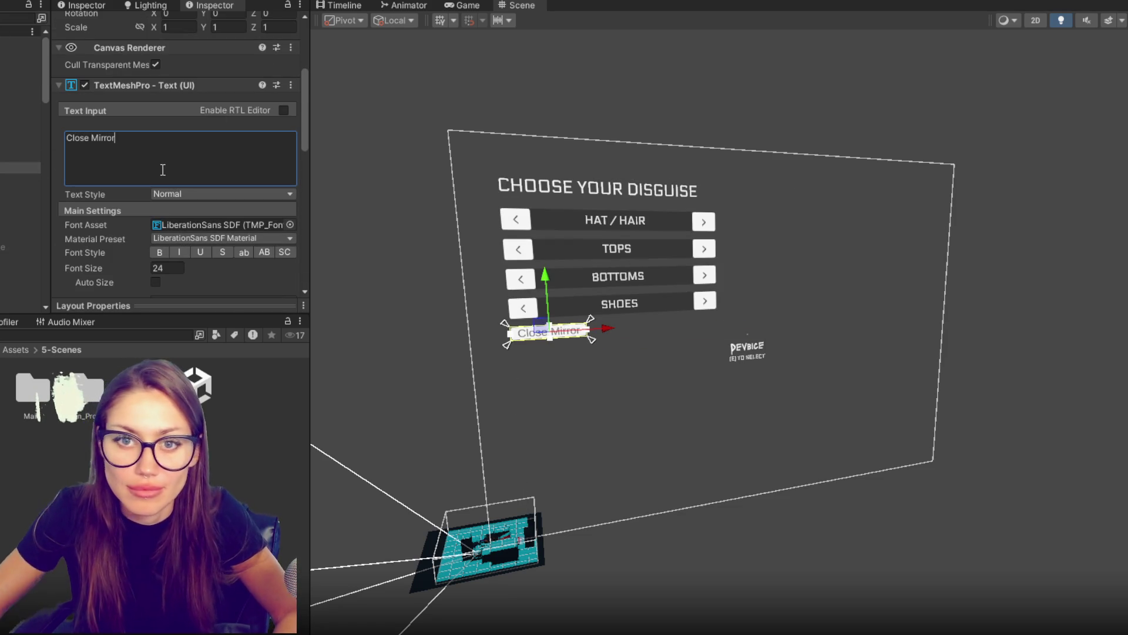
key(ctrl+a)
text(C)
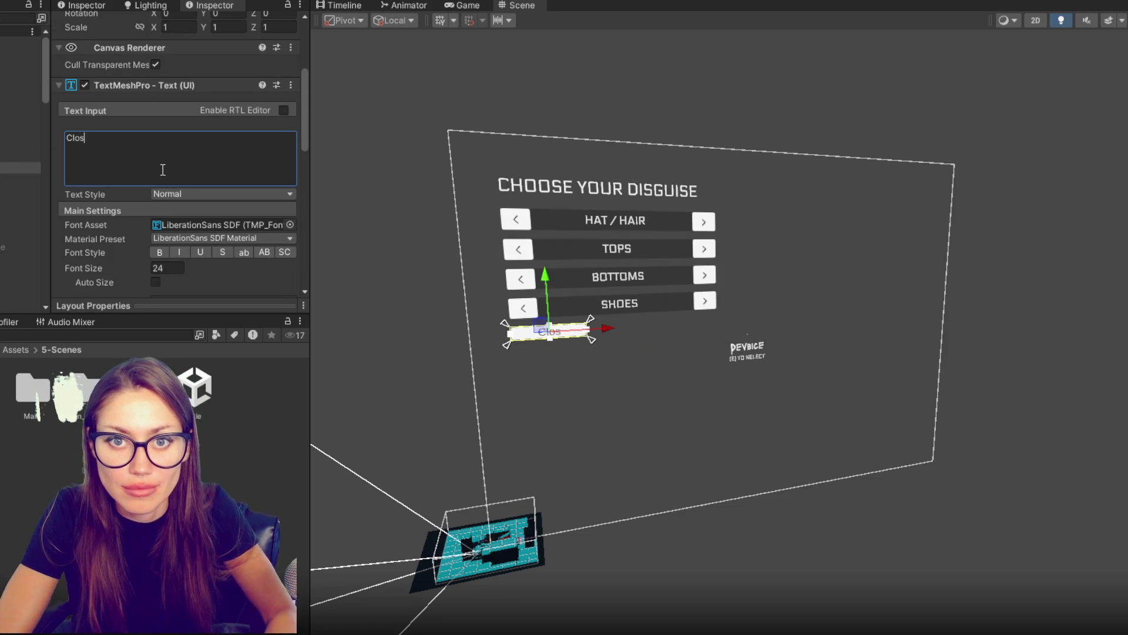
text(ror)
click(290, 224)
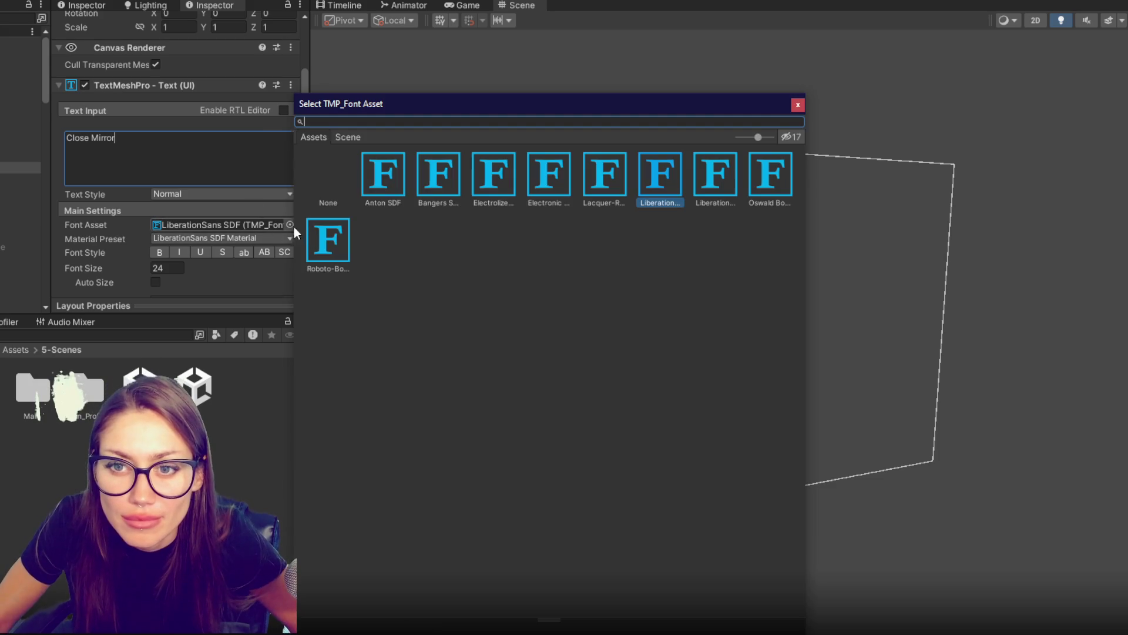
click(558, 177)
double_click(495, 176)
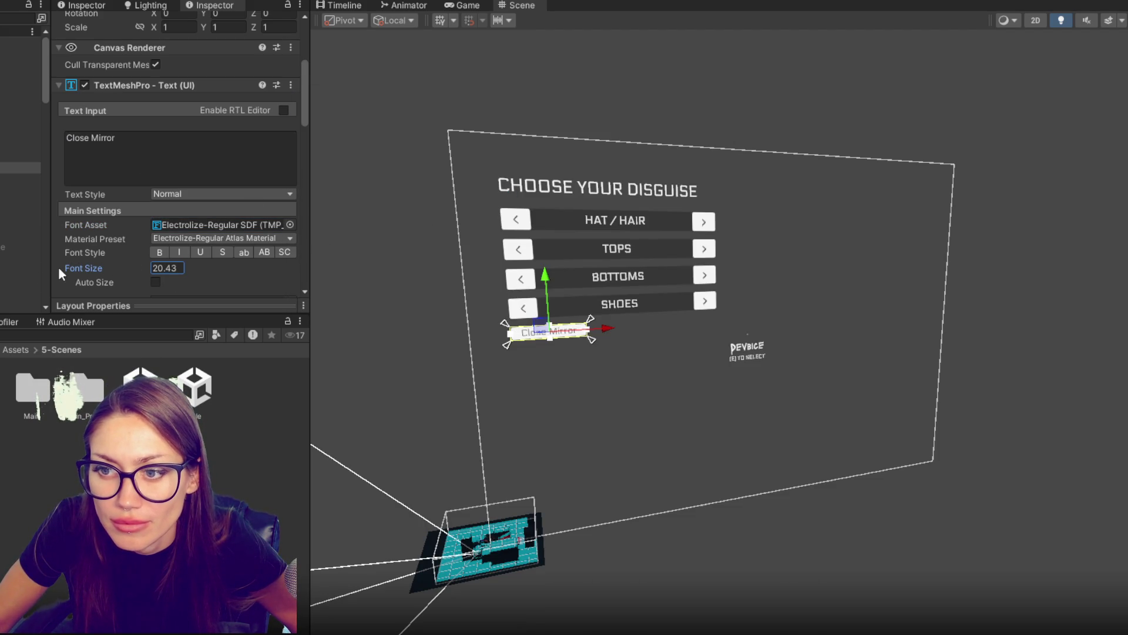
click(68, 179)
text(CLO)
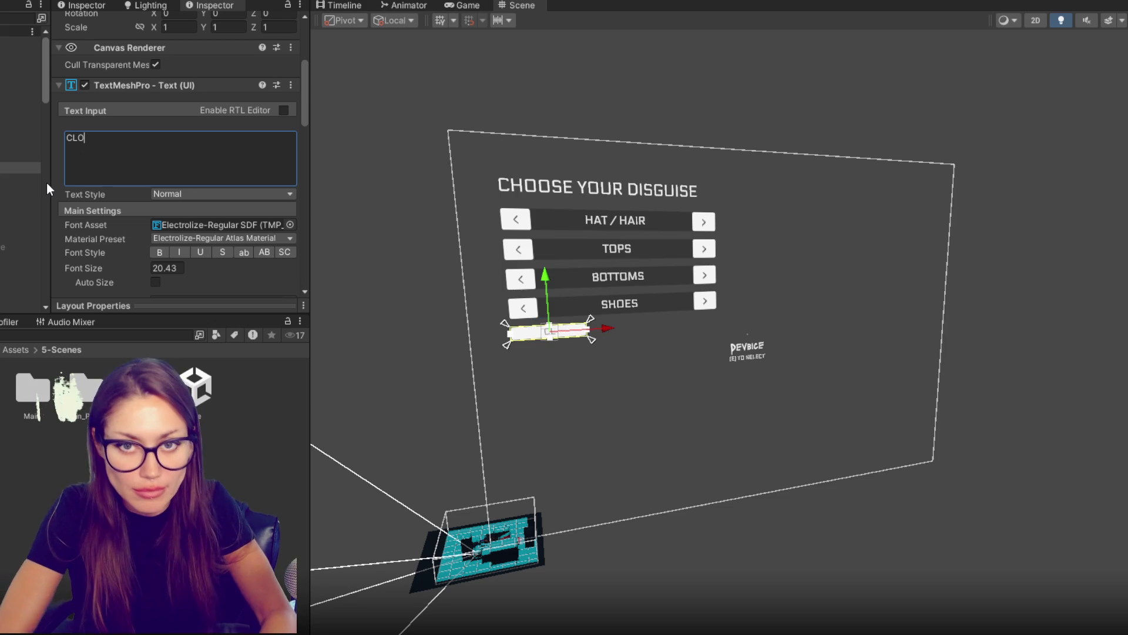
text(SE MIRROR)
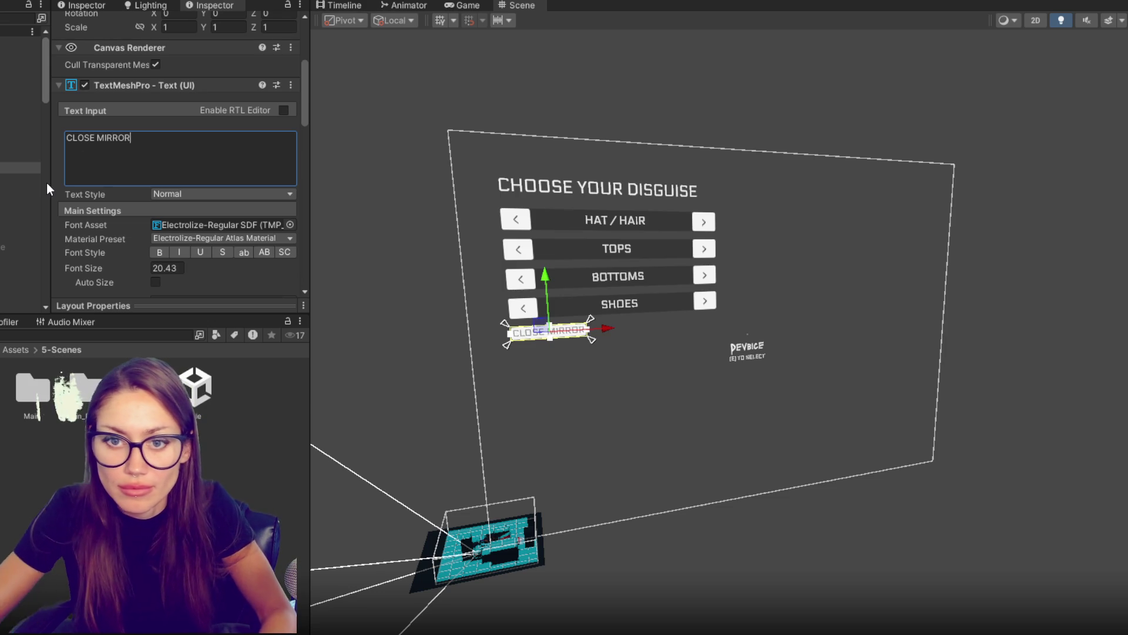
click(173, 268)
text(15)
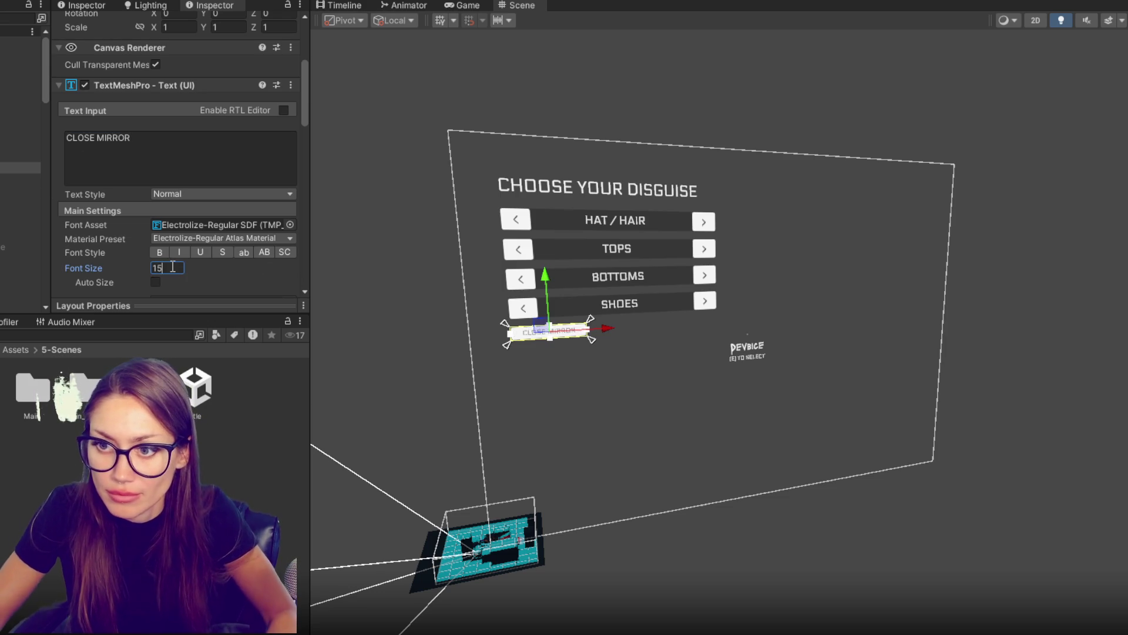
Step: Remove the button background sprite and make the background black at alpha 154
click(21, 156)
click(241, 131)
mouse_move(288, 235)
mouse_down()
mouse_move(197, 302)
mouse_move(256, 228)
mouse_move(231, 239)
mouse_up()
click(212, 114)
key(Delete)
click(213, 130)
mouse_move(268, 209)
mouse_down()
mouse_move(146, 246)
mouse_move(118, 306)
mouse_up()
drag(291, 408, 294, 407)
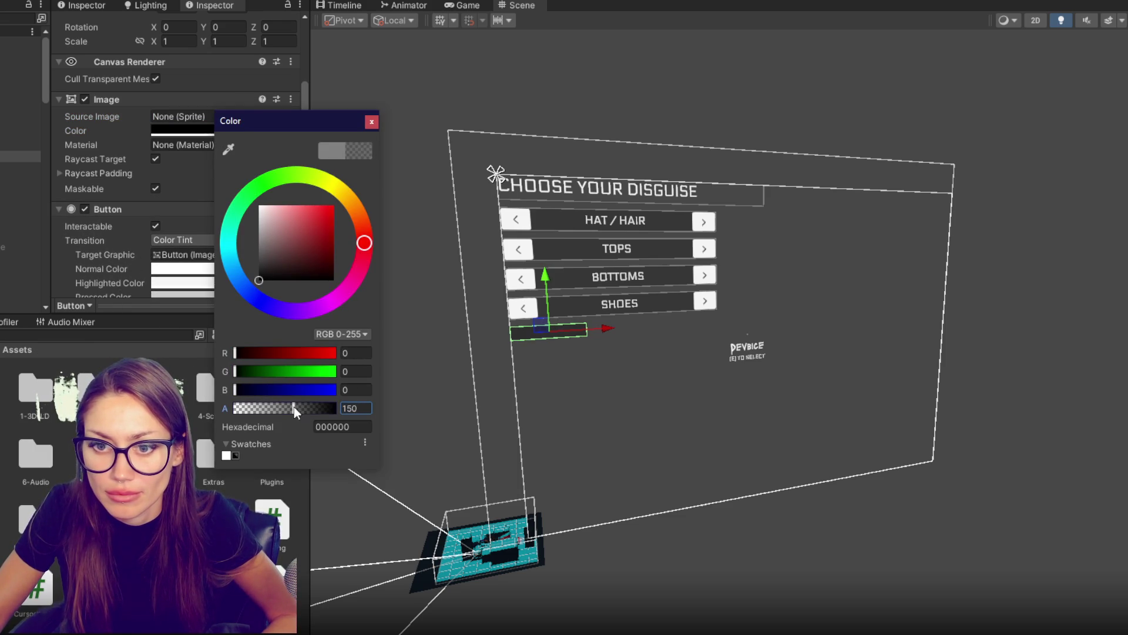
click(370, 121)
Step: Confirm the CLOSE MIRROR label text colour is white
click(5, 171)
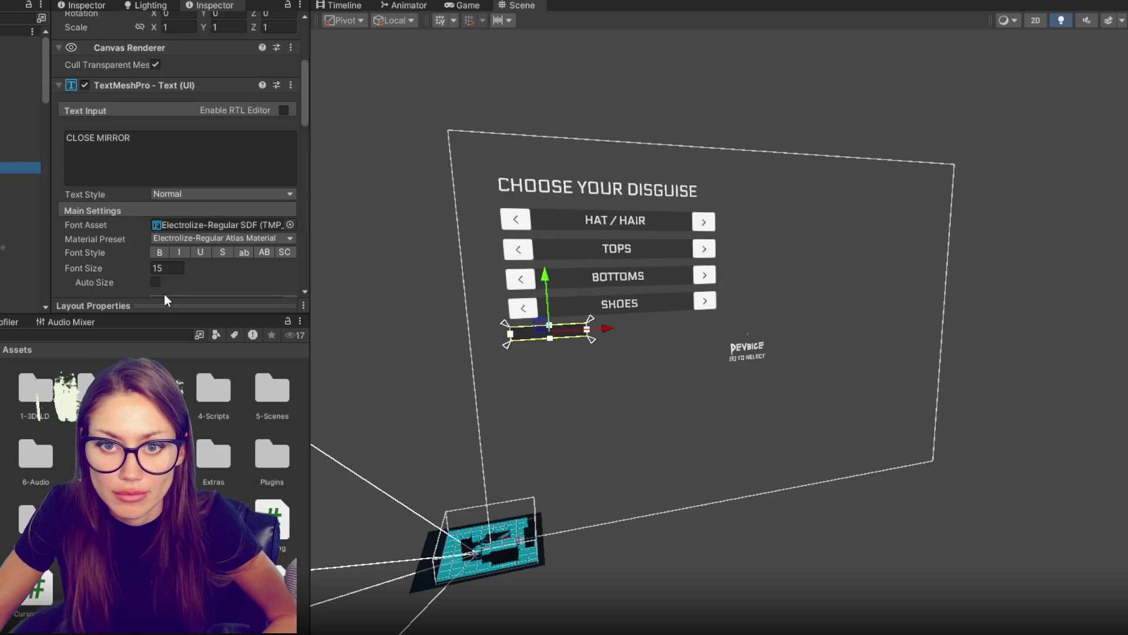
scroll(171, 282, down, 4)
click(197, 187)
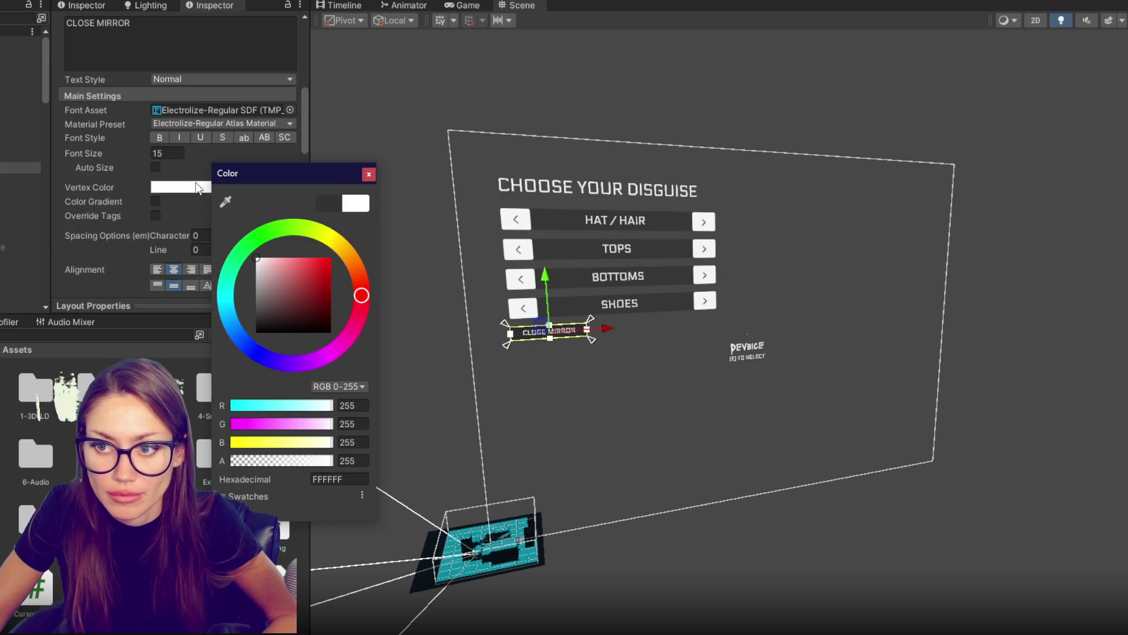
click(368, 174)
click(378, 137)
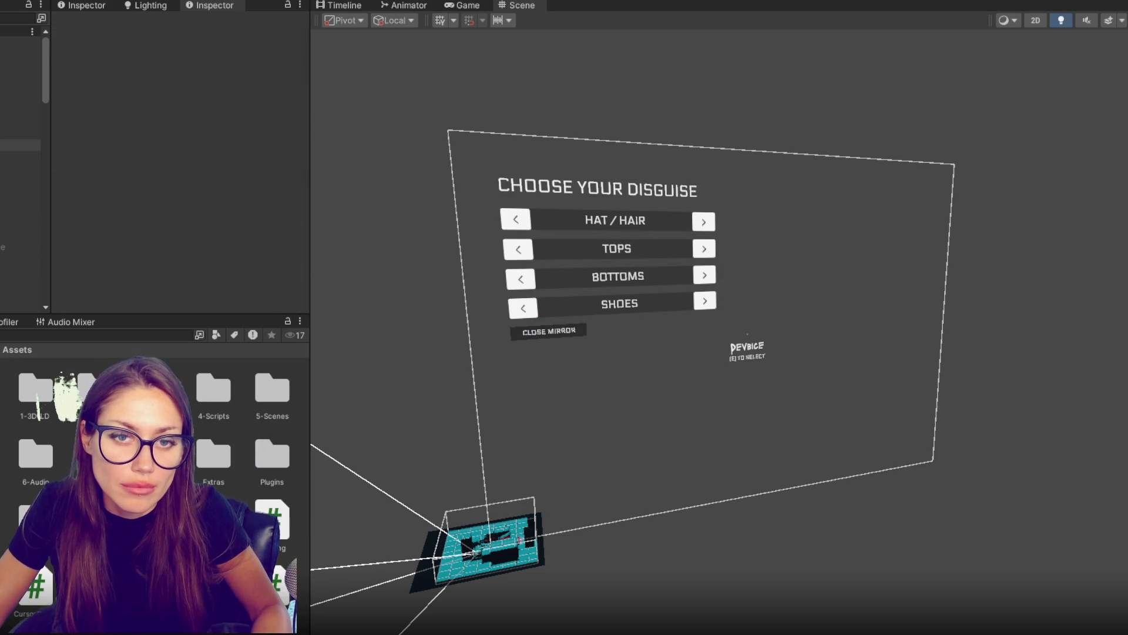
Step: Add an empty spacer object 10 high above CLOSE MIRROR and deactivate the Change Disguise panel
right_click(21, 156)
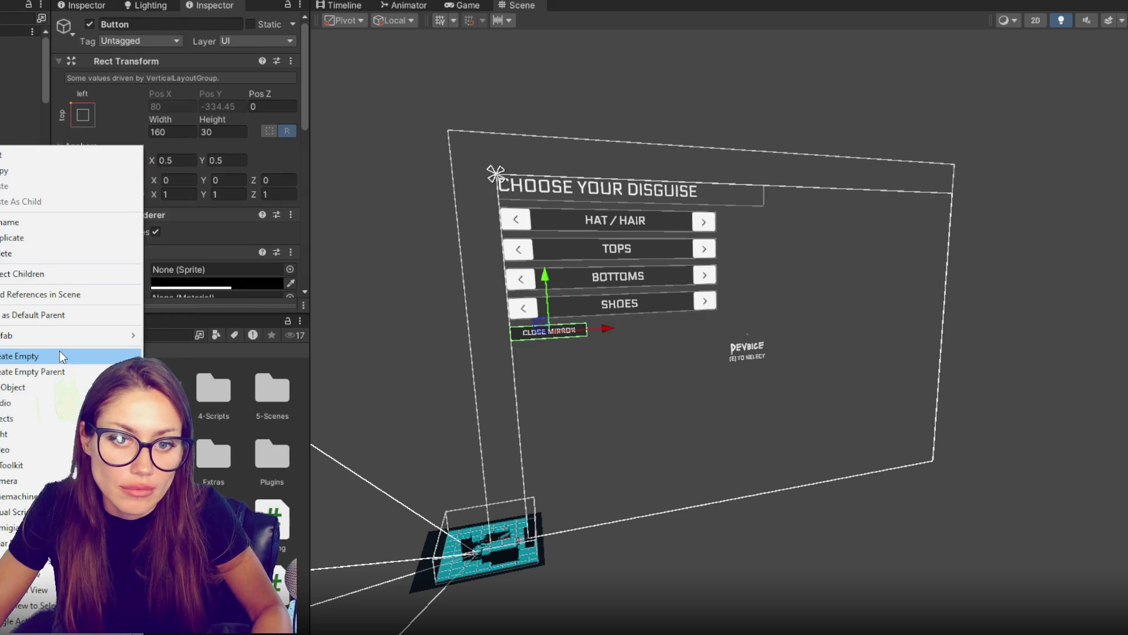
click(58, 353)
click(21, 201)
click(20, 156)
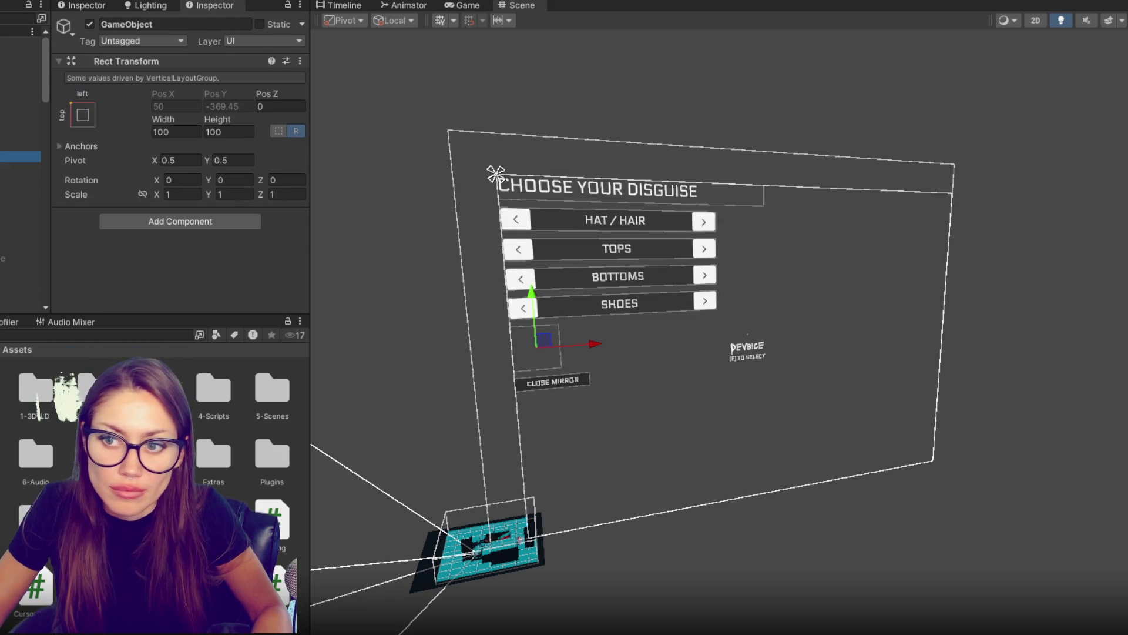
click(230, 137)
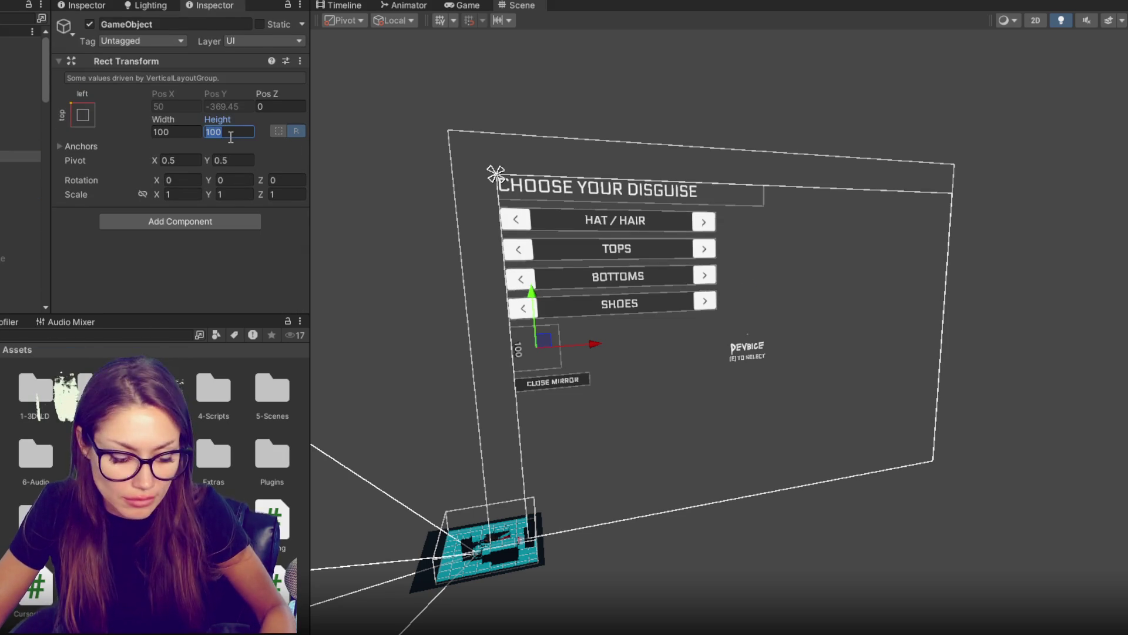
text(5)
text(0)
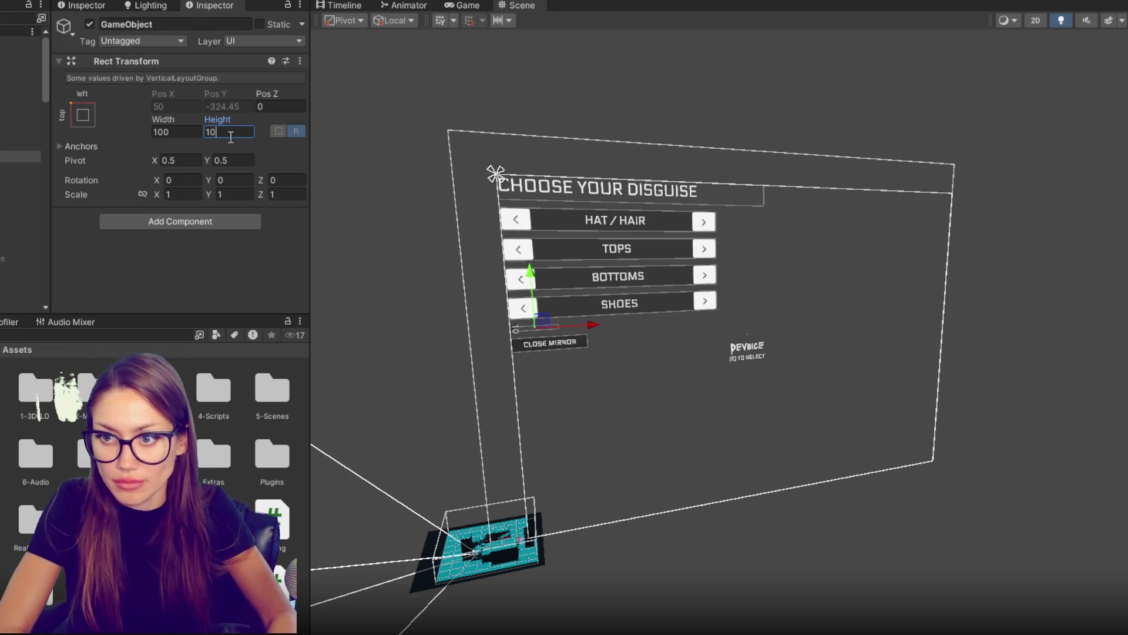
click(565, 107)
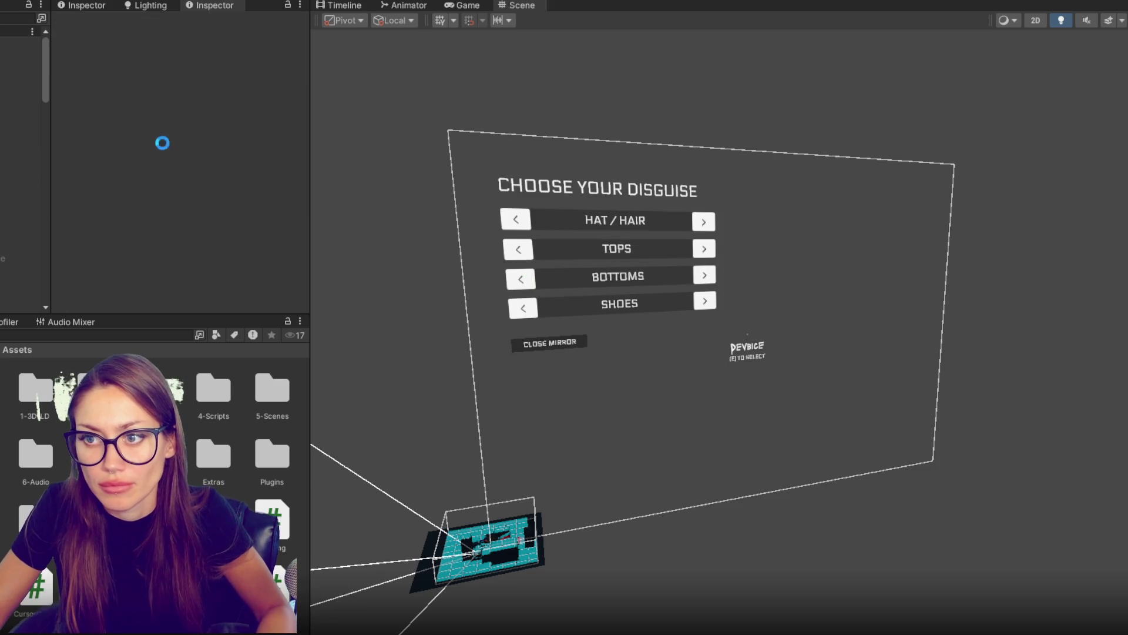
click(35, 88)
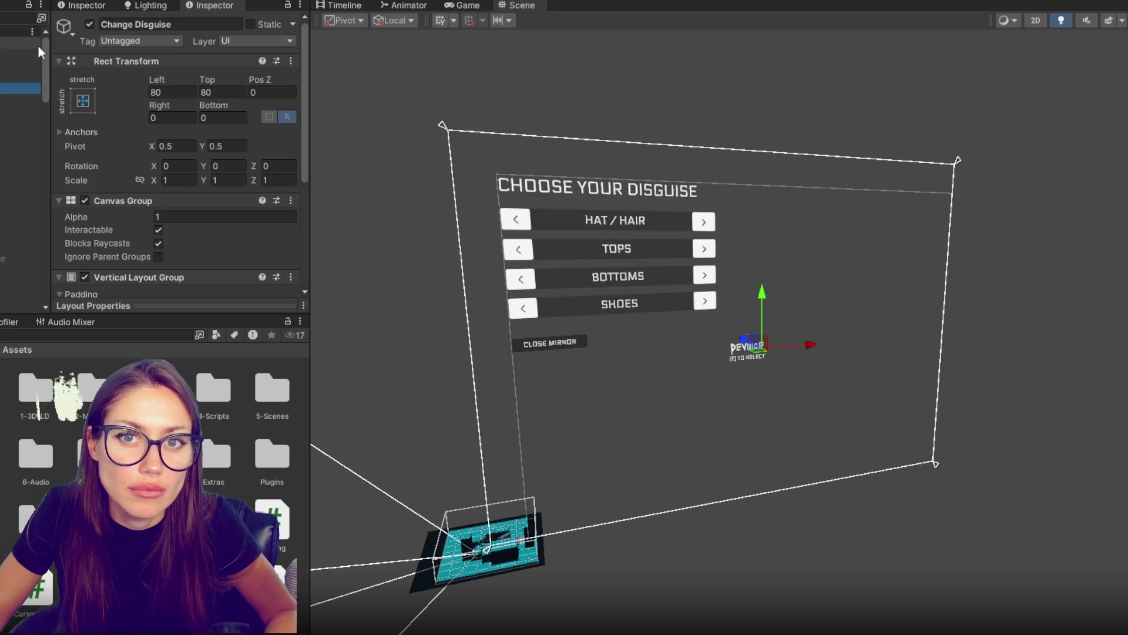
click(89, 24)
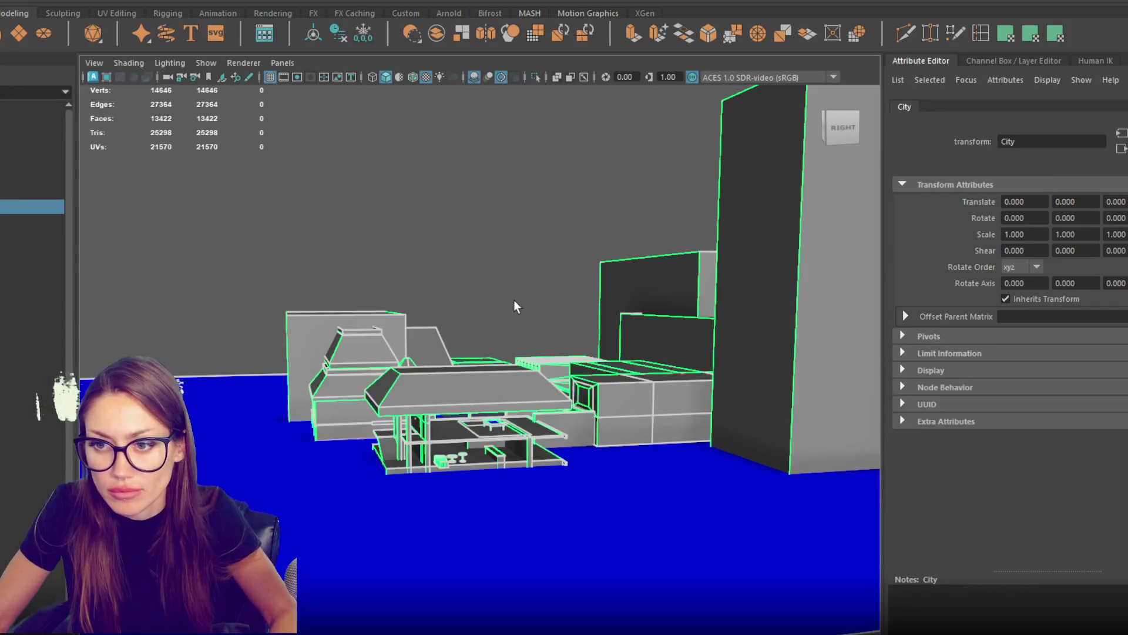
Step: Scale the leftmost wall block pCube157 down vertically to make it shorter
mouse_move(514, 304)
mouse_down()
mouse_move(536, 355)
mouse_move(412, 385)
mouse_up()
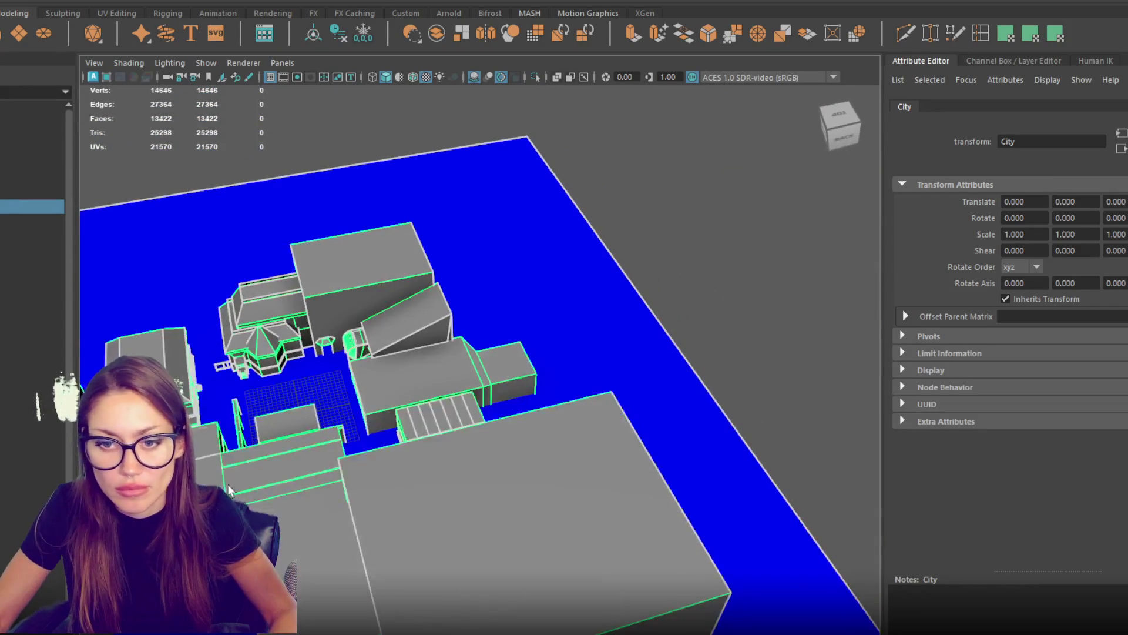
scroll(619, 420, up, 3)
scroll(618, 421, up, 5)
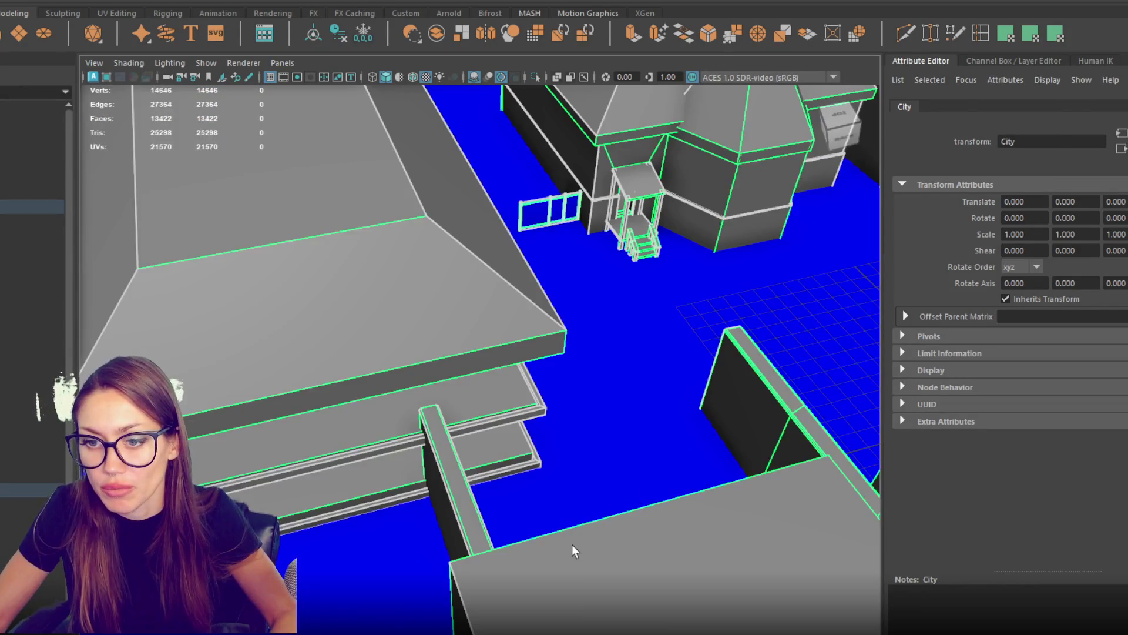
click(573, 551)
scroll(574, 551, down, 3)
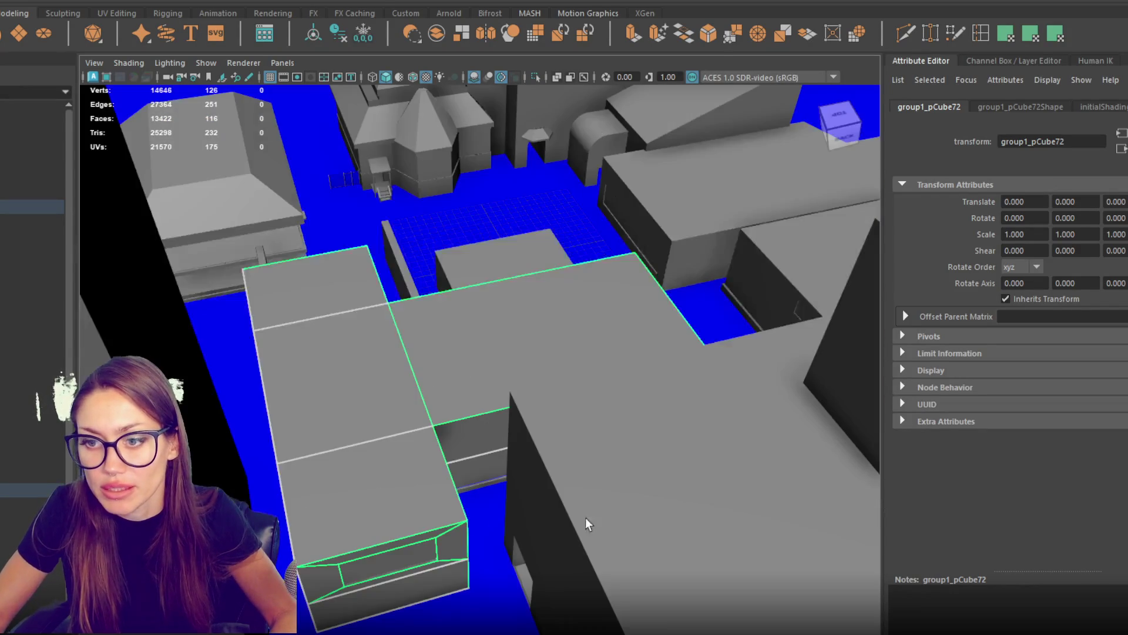
scroll(584, 474, up, 8)
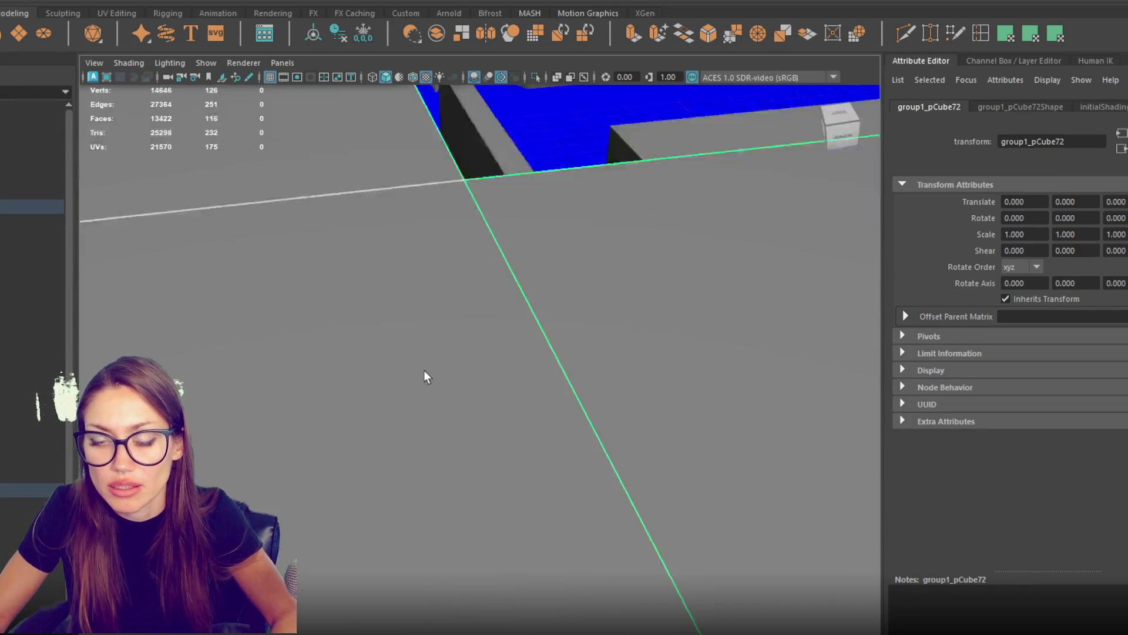
mouse_move(426, 376)
mouse_down()
mouse_move(705, 466)
mouse_move(431, 436)
mouse_move(471, 386)
mouse_move(262, 126)
mouse_move(567, 360)
mouse_move(459, 331)
mouse_move(489, 335)
mouse_up()
click(568, 359)
key(r)
drag(231, 327, 227, 373)
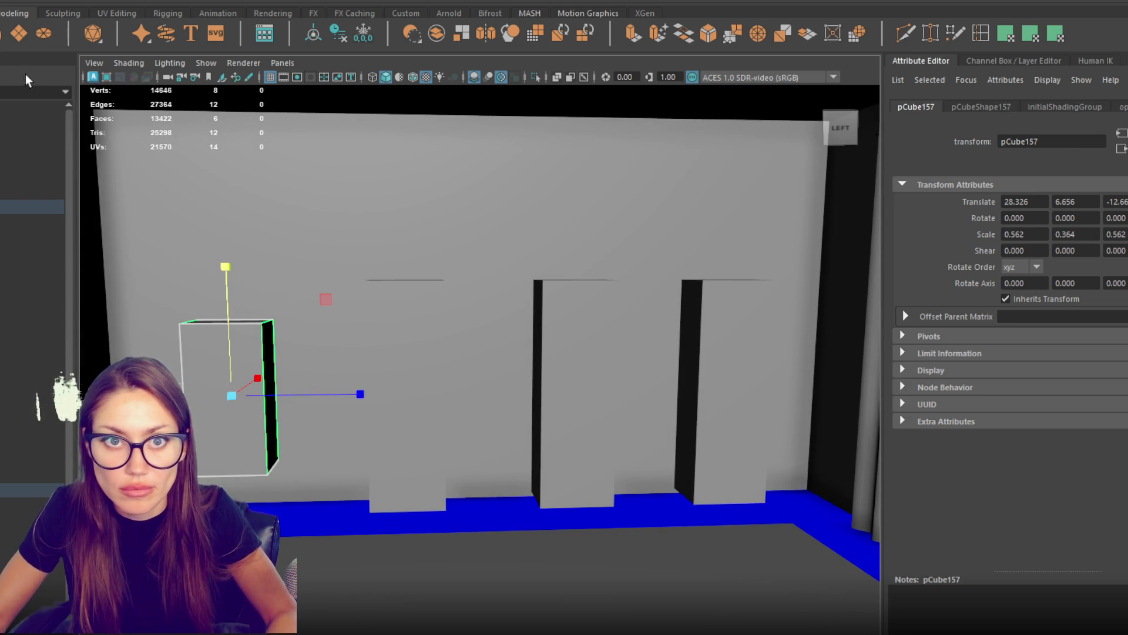
Step: Create a polygon cylinder and move it into the walled room near the back wall
shift+right_click(419, 361)
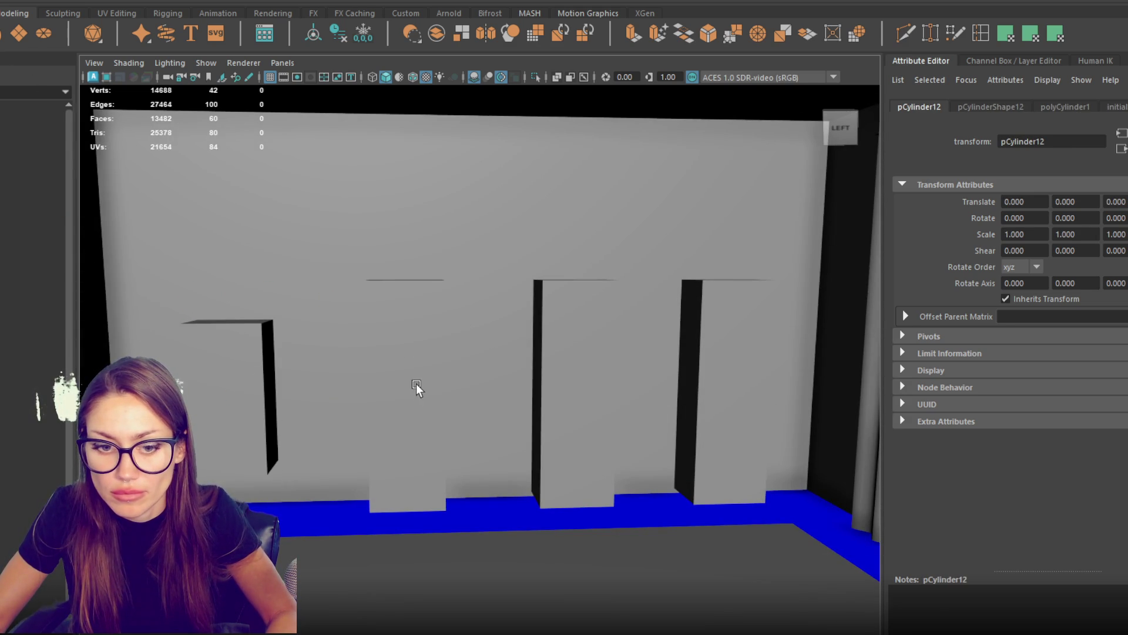
scroll(602, 461, down, 10)
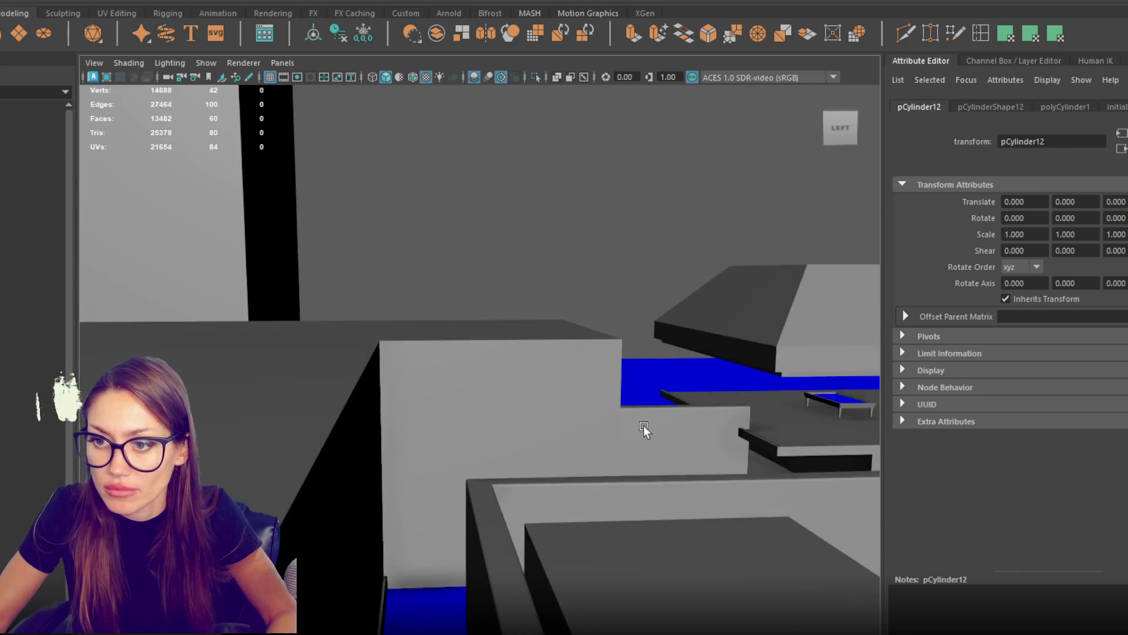
key(w)
drag(622, 431, 518, 435)
mouse_move(410, 418)
alt+mouse_down()
mouse_move(427, 464)
mouse_move(425, 390)
mouse_move(462, 353)
mouse_move(485, 294)
mouse_move(473, 268)
mouse_move(464, 281)
mouse_move(482, 345)
mouse_move(475, 338)
mouse_move(502, 302)
mouse_move(485, 365)
mouse_move(506, 405)
mouse_move(447, 418)
mouse_move(378, 411)
alt+mouse_up()
key(f)
click(329, 314)
Step: With wireframe on shaded, reshape the cylinder into a thin, tall pole in front of the wall
alt+drag(330, 313, 405, 302)
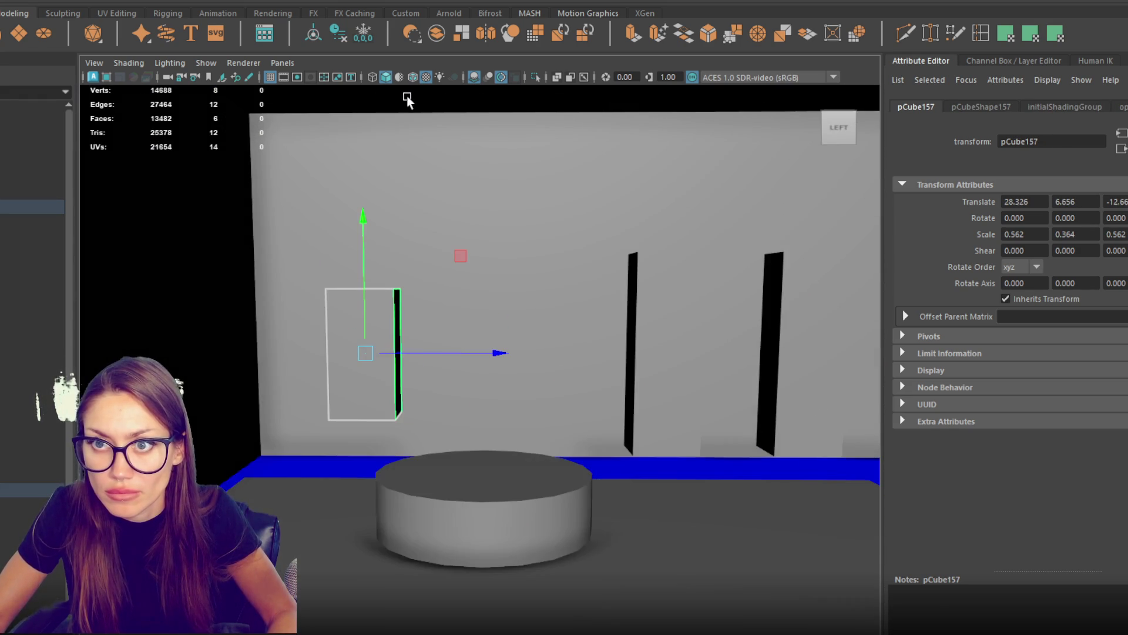
click(413, 79)
click(499, 513)
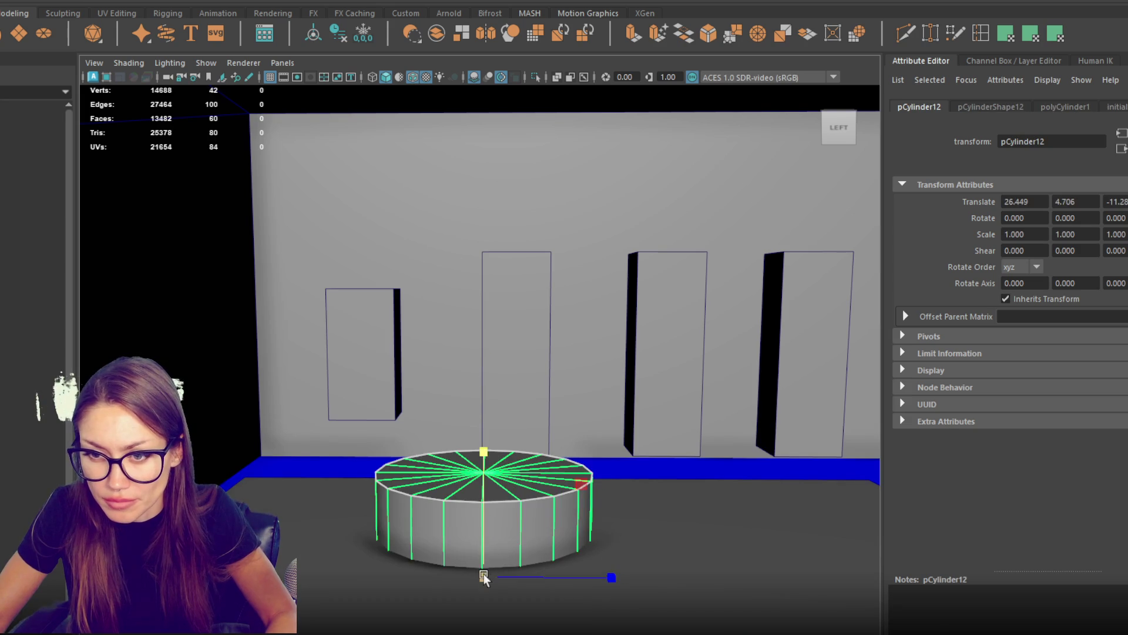
drag(483, 575, 403, 583)
key(w)
drag(485, 498, 484, 346)
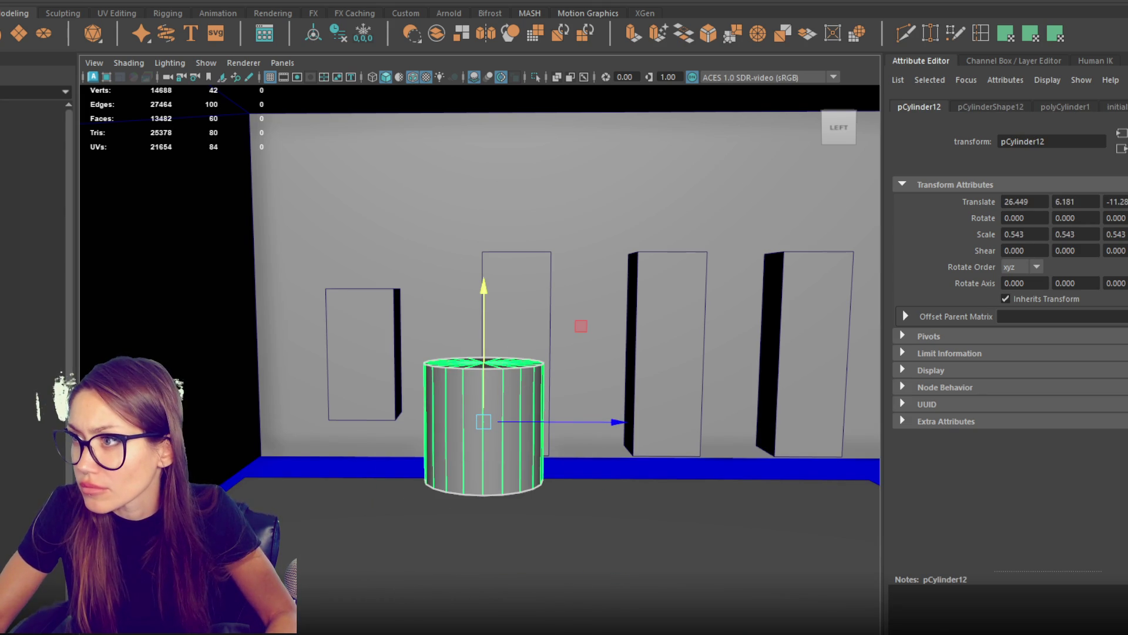
key(ctrl+a)
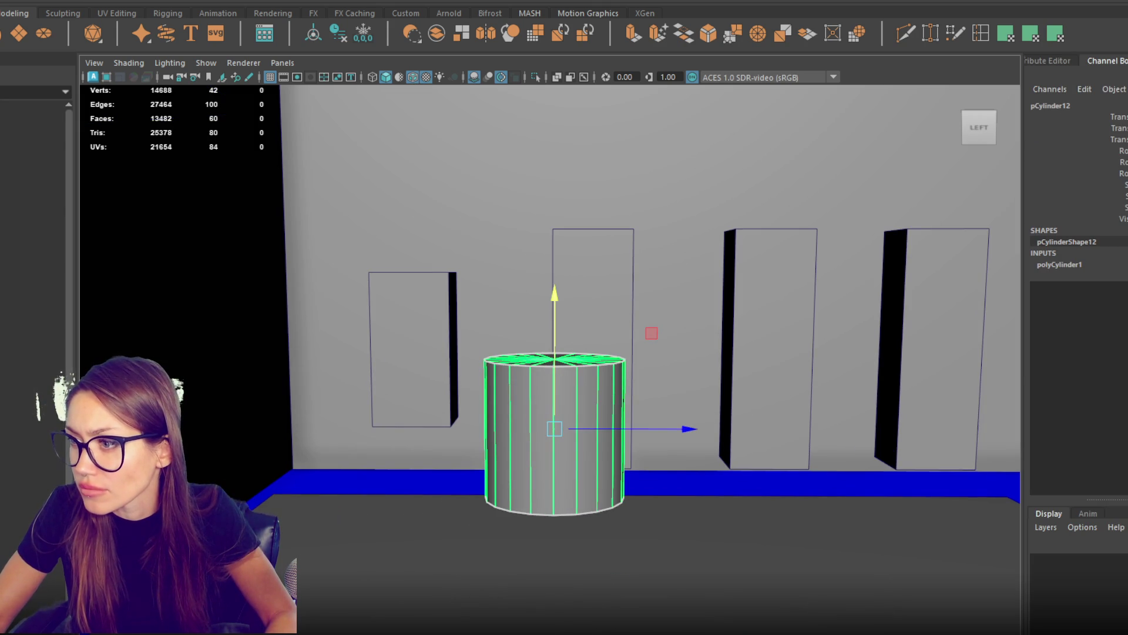
click(1059, 264)
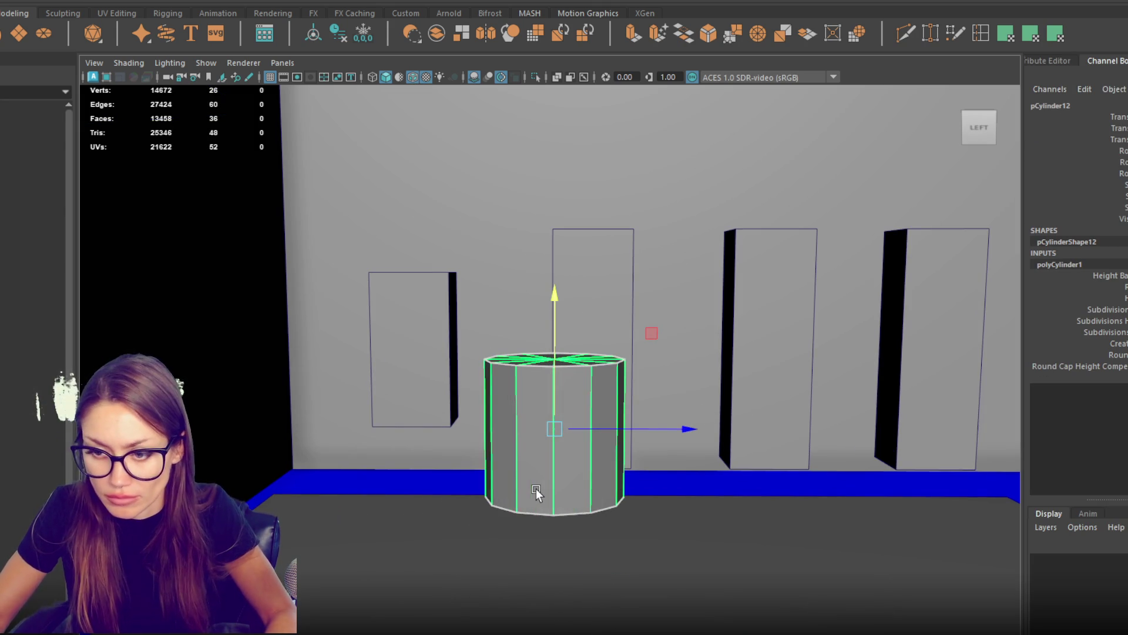
key(ctrl+z)
key(ctrl+z)
key(ctrl+z)
key(ctrl+z)
key(ctrl+z)
key(ctrl+z)
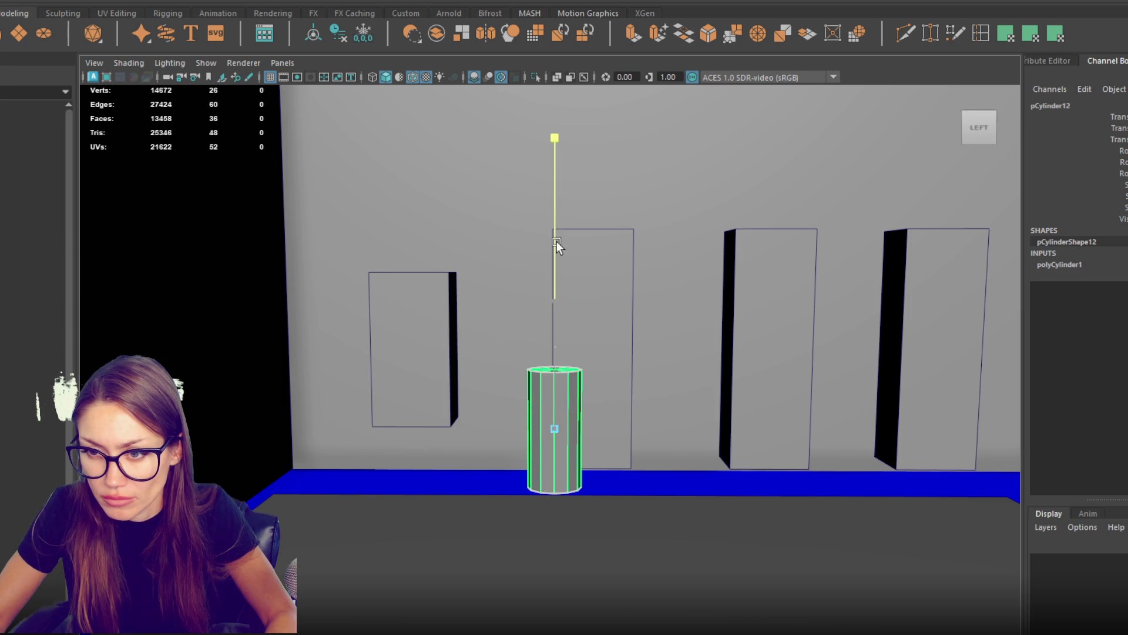
drag(555, 300, 555, 177)
key(w)
mouse_move(608, 428)
mouse_down()
mouse_move(457, 438)
mouse_move(378, 428)
mouse_up()
key(r)
Step: Narrow and reposition the block's edge loops, lowering the bottom loop and raising the upper one
click(636, 288)
mouse_move(573, 295)
mouse_down()
mouse_move(537, 292)
mouse_move(537, 250)
mouse_move(549, 265)
mouse_up()
key(r)
mouse_move(550, 313)
mouse_down()
mouse_move(532, 312)
mouse_move(534, 341)
mouse_up()
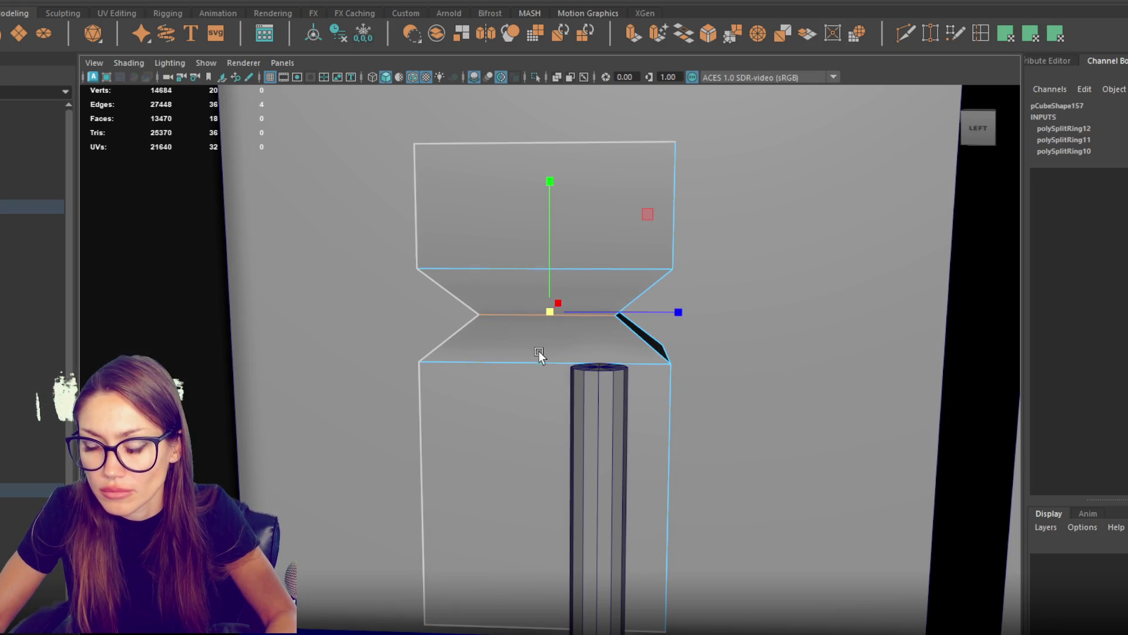
scroll(541, 353, down, 3)
key(w)
click(541, 357)
right_click(545, 361)
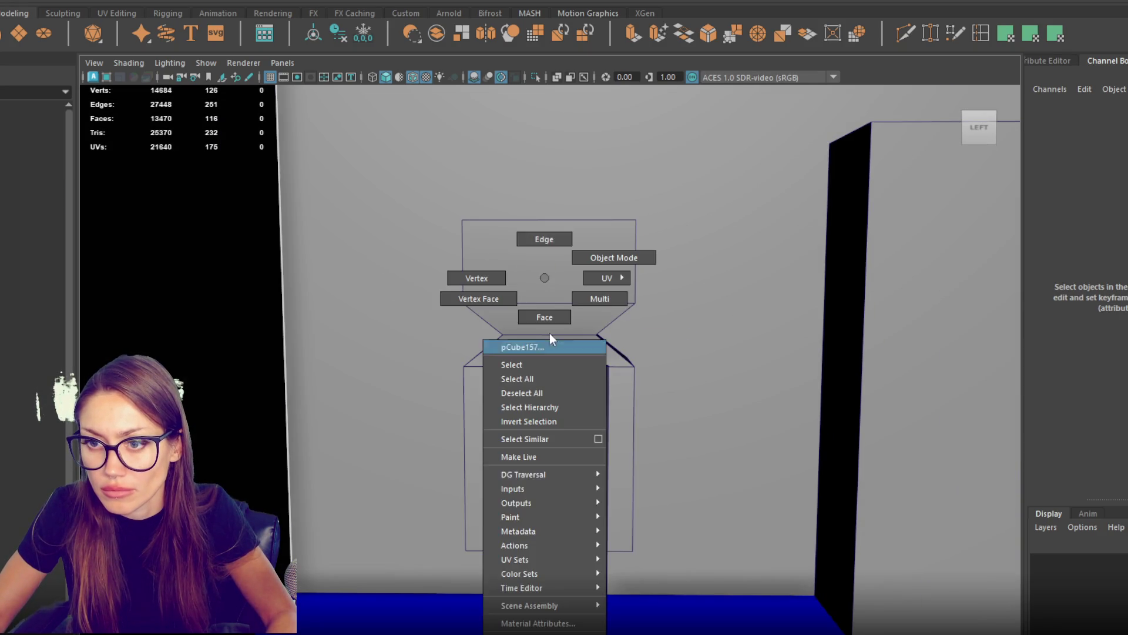
double_click(537, 363)
mouse_move(548, 314)
mouse_down()
mouse_move(545, 351)
mouse_move(547, 340)
mouse_up()
double_click(600, 303)
mouse_move(550, 258)
mouse_down()
mouse_move(560, 240)
mouse_move(566, 282)
mouse_move(575, 270)
mouse_up()
Step: Isolate the block and narrow its top face
right_click(574, 242)
click(574, 279)
click(580, 250)
right_click(563, 254)
click(562, 269)
click(568, 254)
key(ctrl+1)
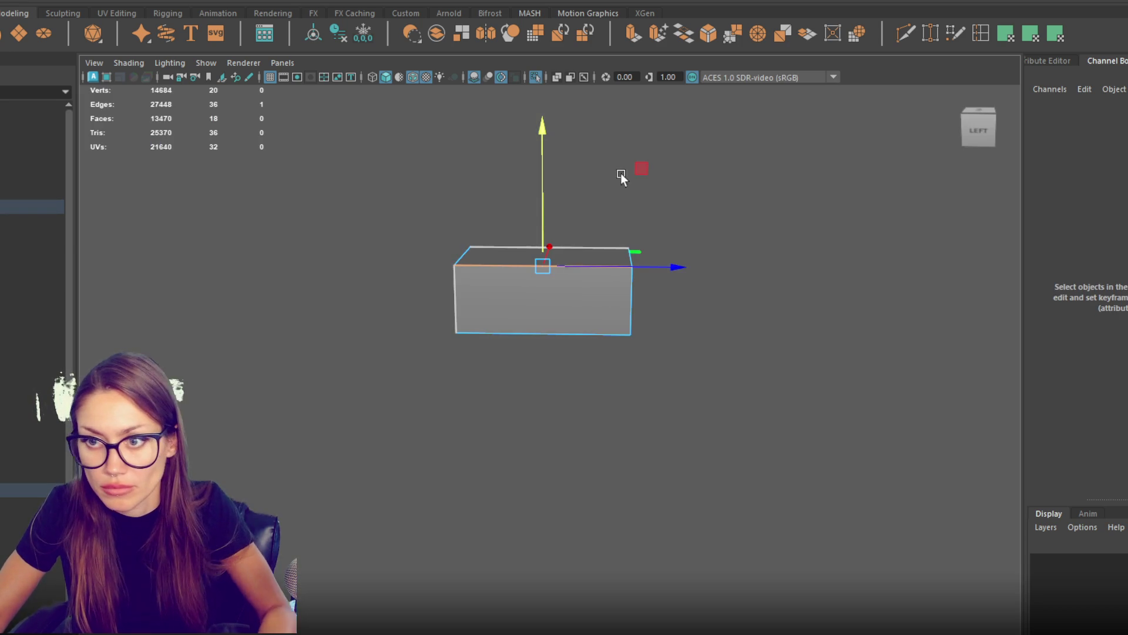
click(617, 221)
key(F8)
key(ctrl+1)
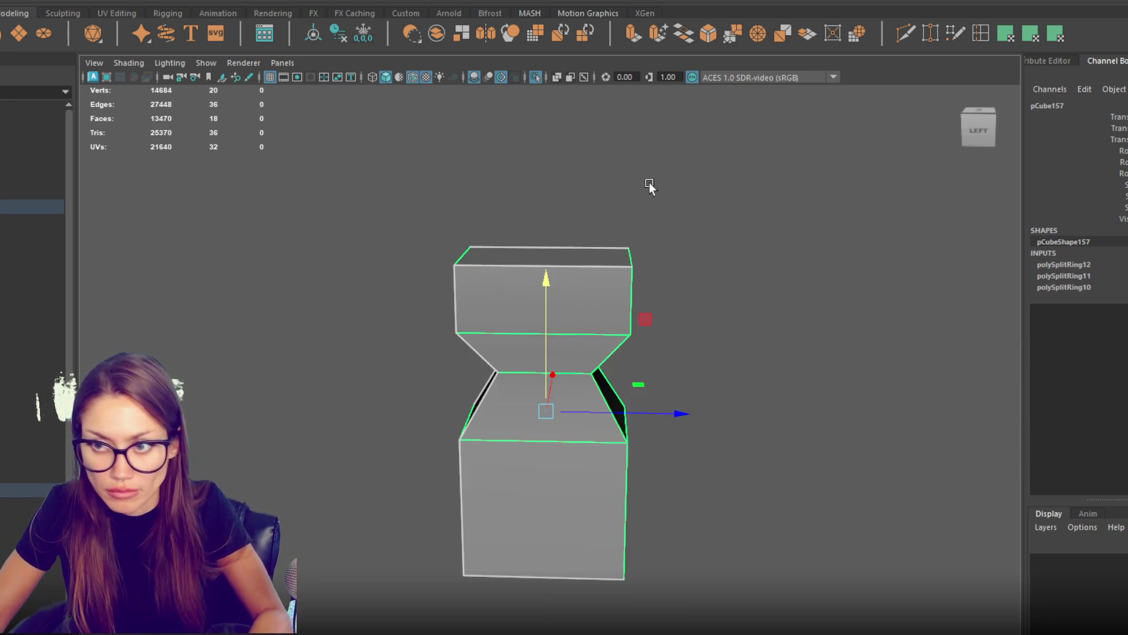
key(F8)
drag(547, 260, 527, 259)
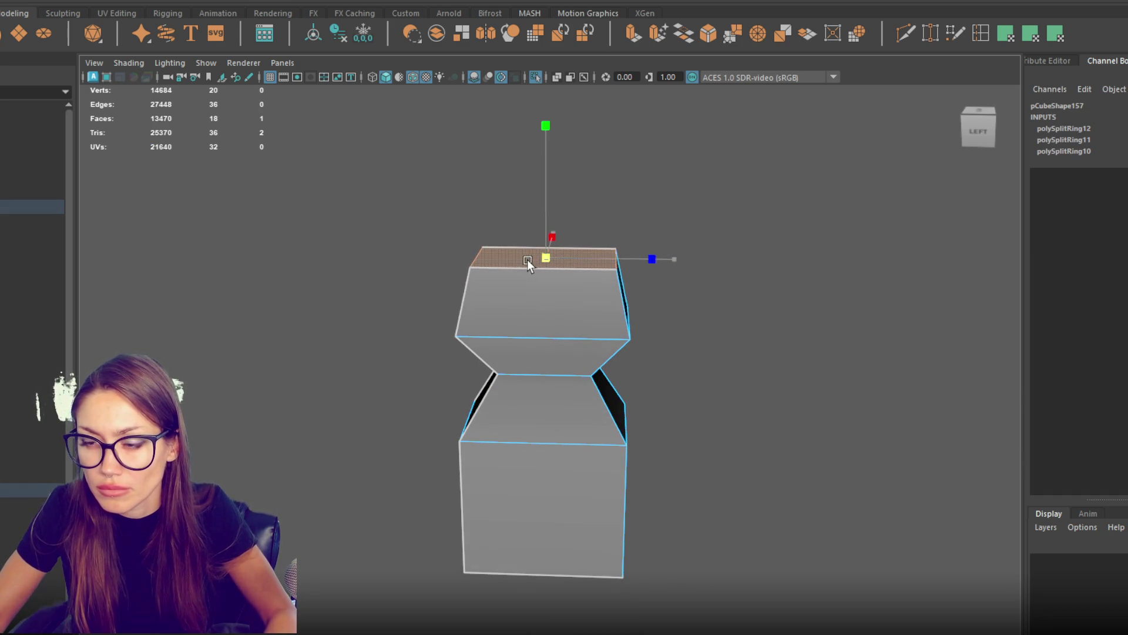
Step: Insert a new edge loop across the lower block and scale it outward into a vase shape
right_click(555, 285)
double_click(549, 310)
click(558, 419)
mouse_move(558, 419)
mouse_down()
mouse_move(623, 504)
mouse_move(595, 511)
mouse_up()
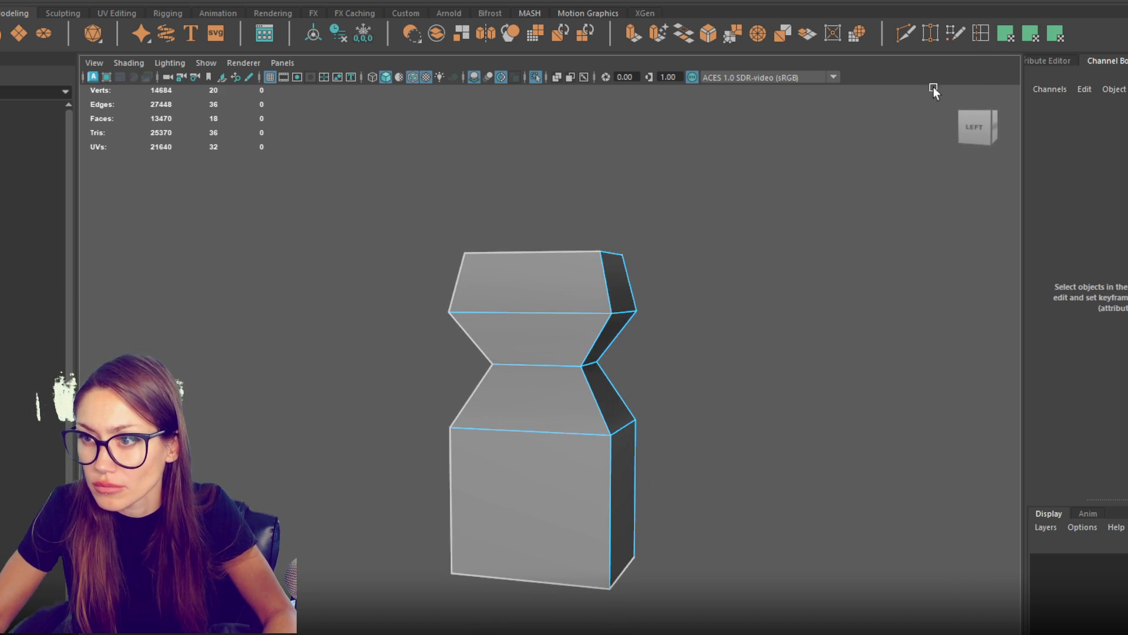
click(610, 501)
key(r)
mouse_move(580, 495)
mouse_down()
mouse_move(672, 488)
mouse_move(617, 473)
mouse_up()
right_click(705, 231)
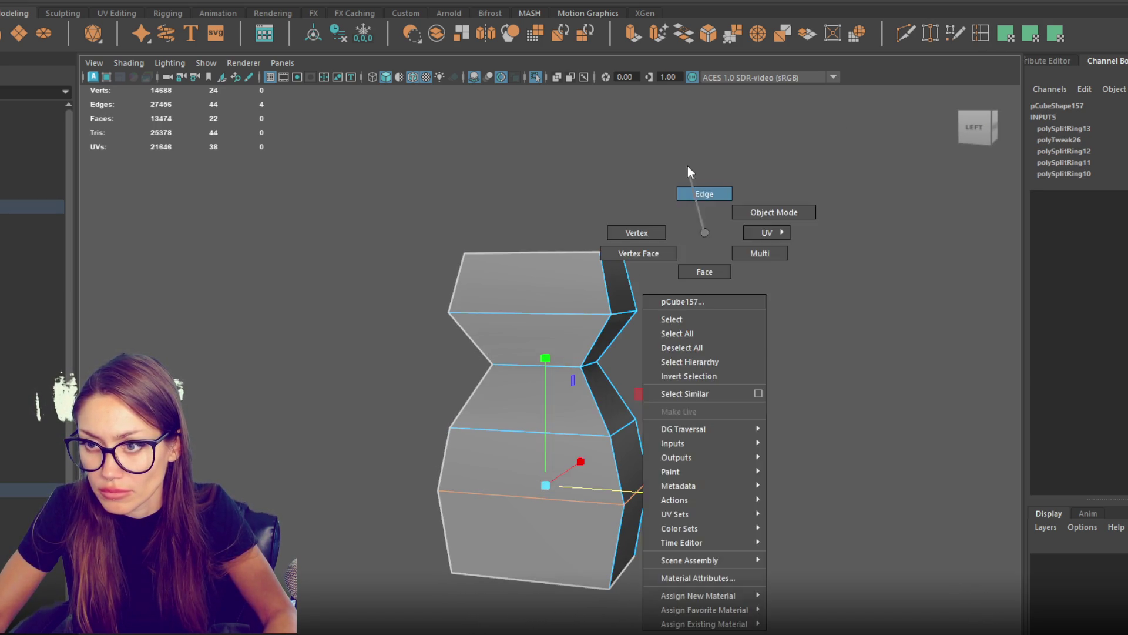
scroll(628, 266, down, 2)
key(F8)
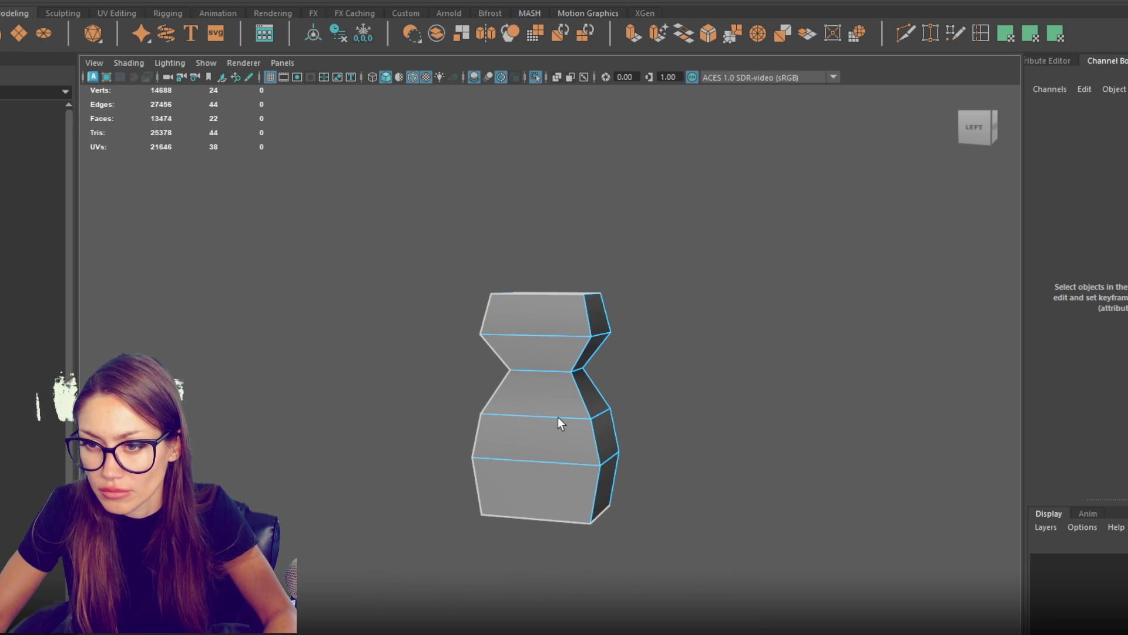
Step: Bevel all the shape's outer edges with a 0.7 fraction
double_click(559, 418)
drag(750, 222, 368, 576)
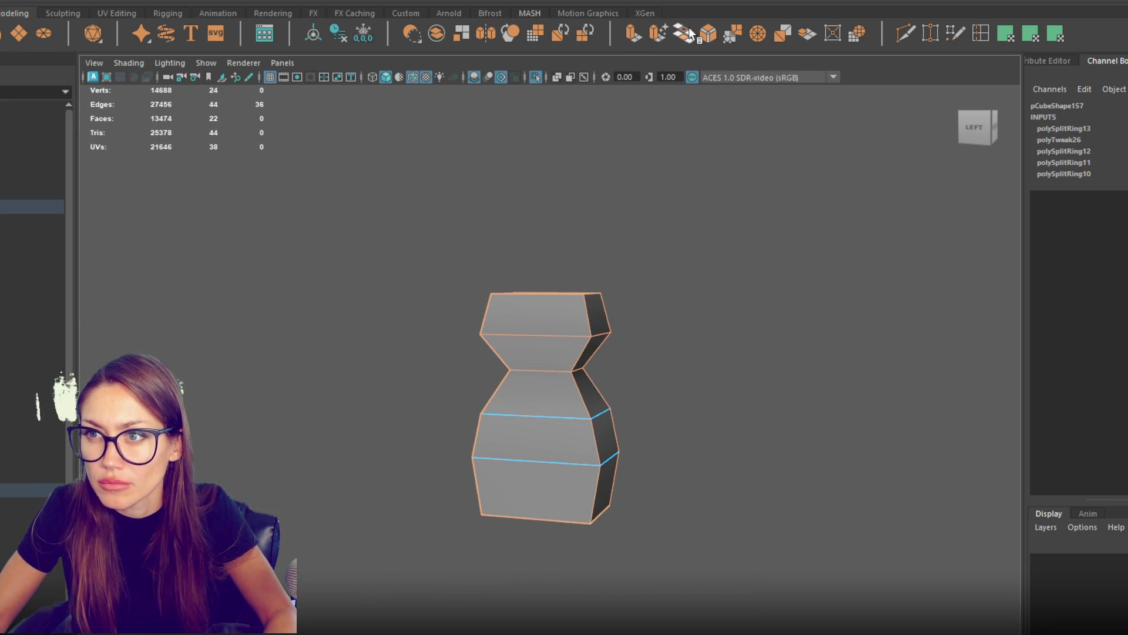
key(ctrl+b)
drag(787, 387, 790, 387)
Step: Delete the neck edge loop and adjust the top edge loop and top face of the torso
double_click(576, 359)
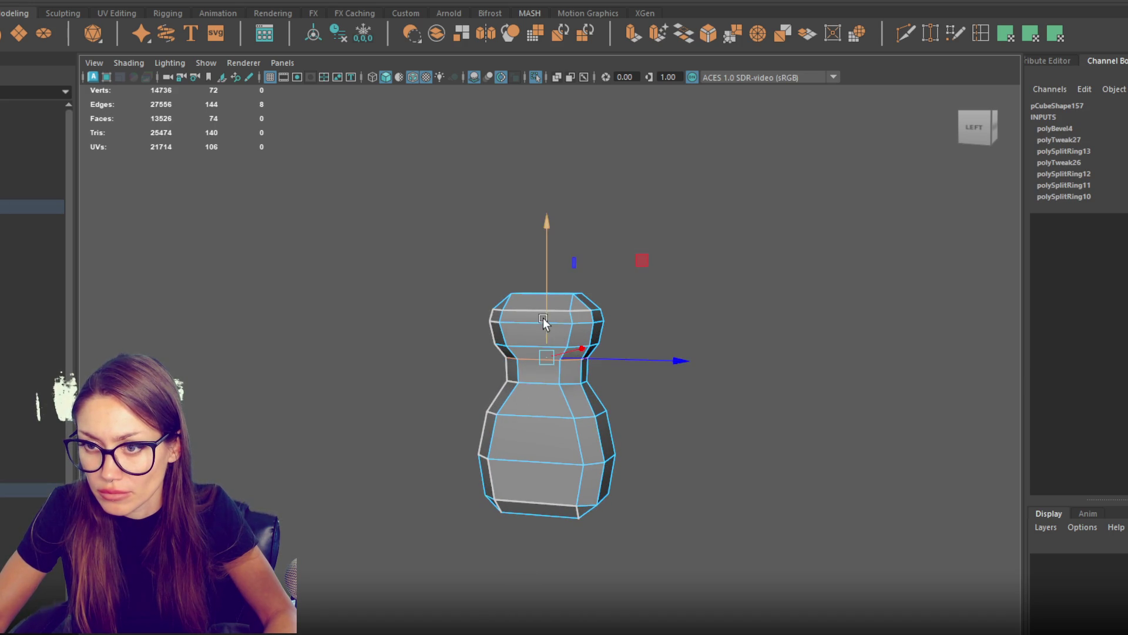
drag(562, 320, 577, 320)
key(ctrl+Delete)
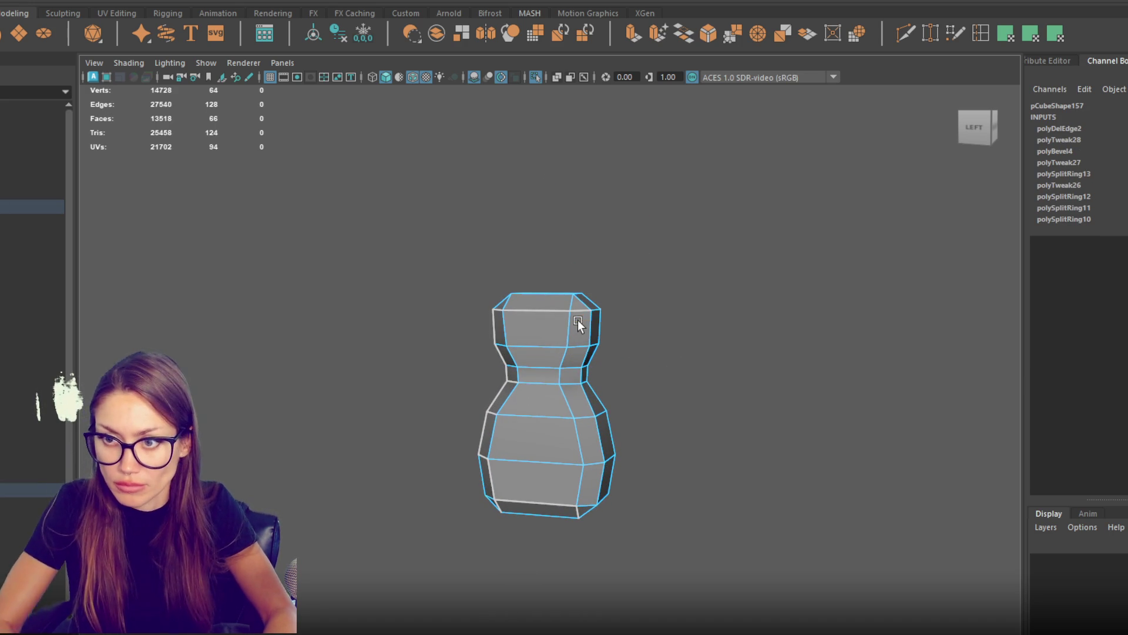
double_click(573, 307)
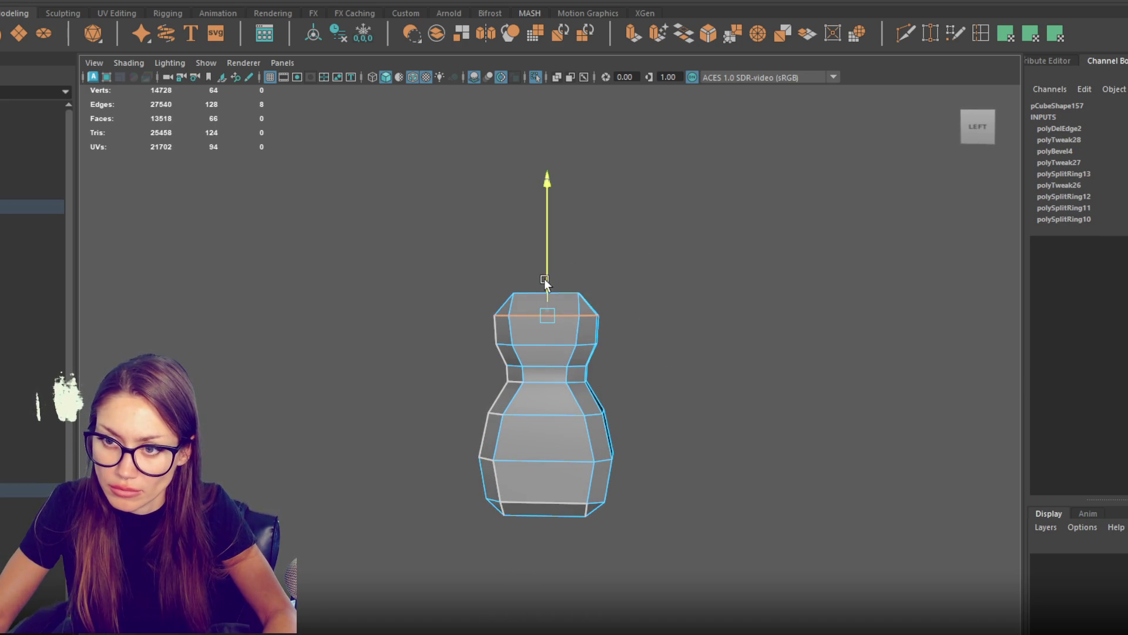
click(545, 297)
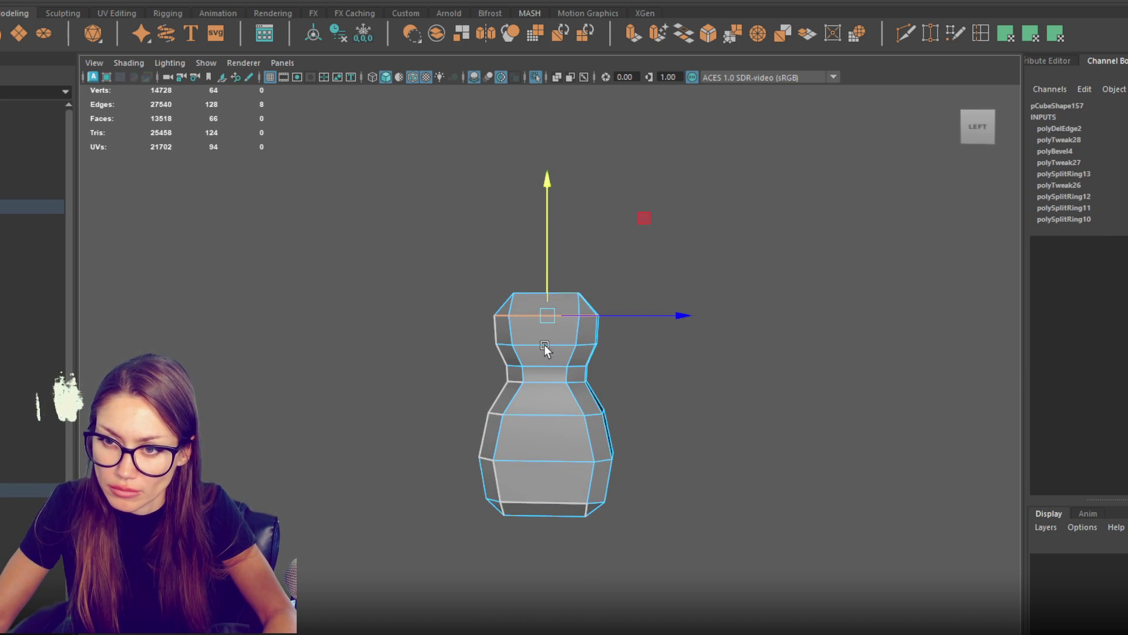
drag(552, 304, 625, 269)
click(626, 269)
click(548, 293)
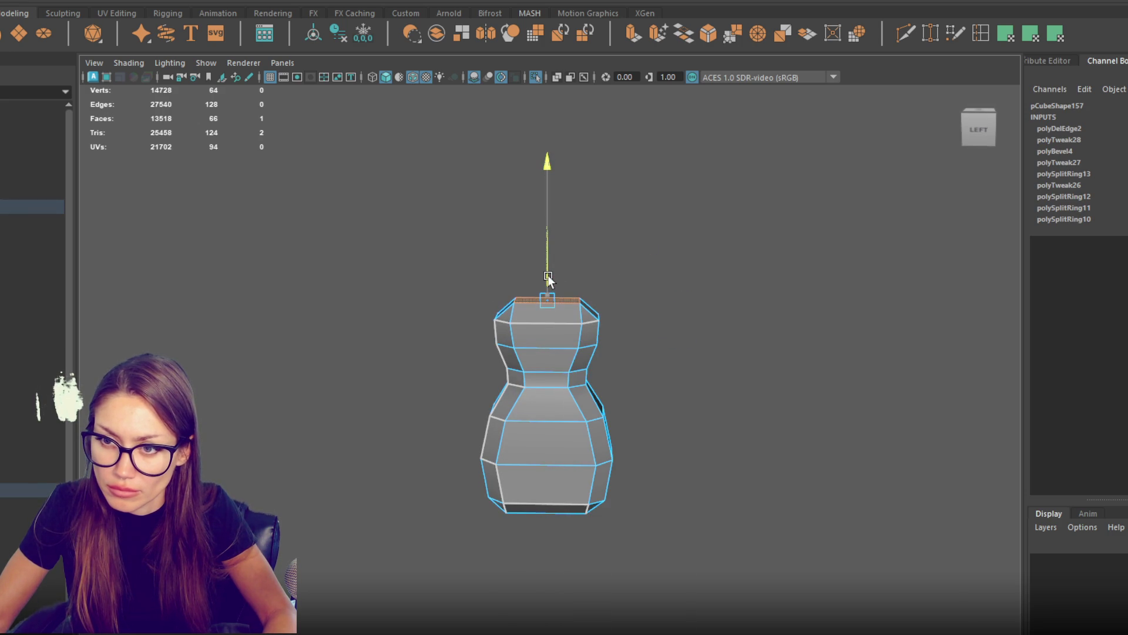
click(568, 300)
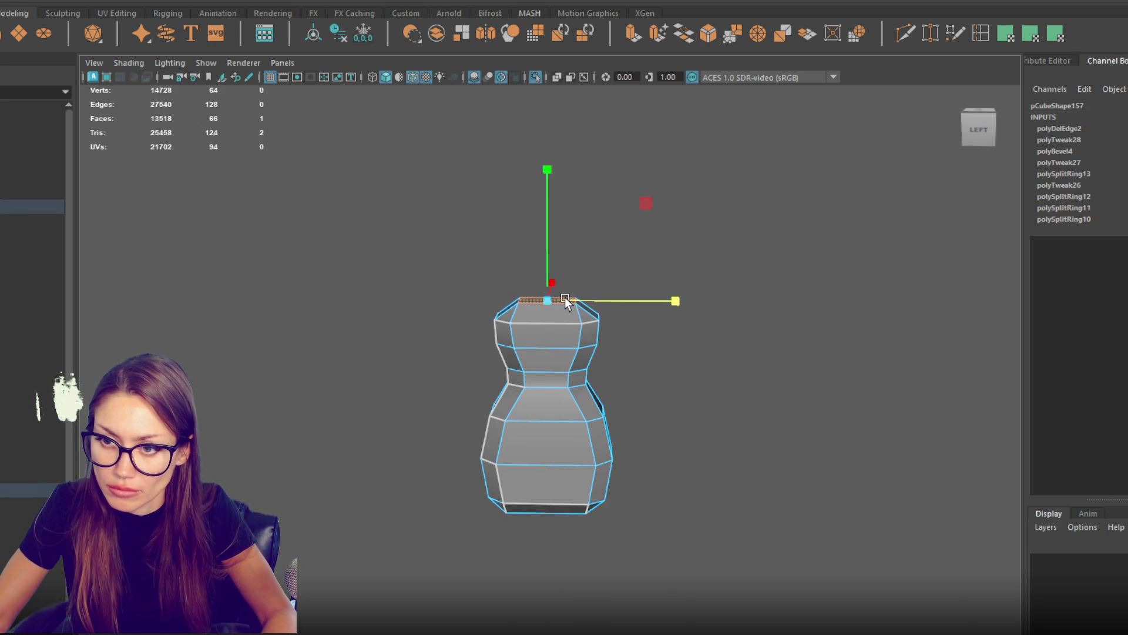
Step: Select a horizontal edge loop around the back of the torso
drag(684, 324, 799, 362)
right_click(734, 278)
click(742, 244)
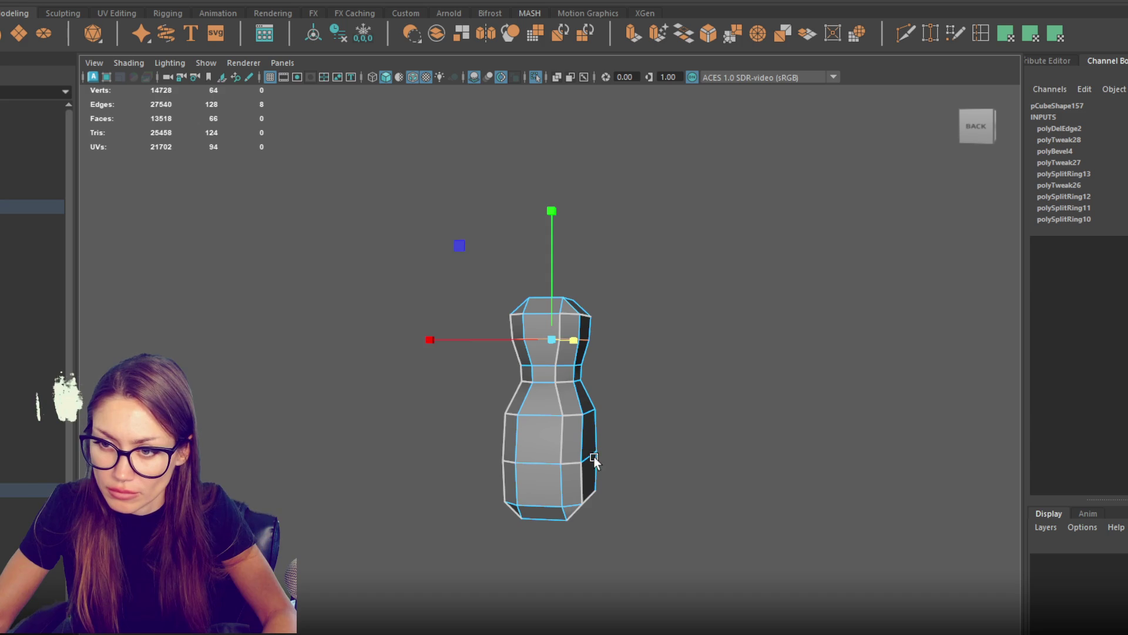
click(546, 459)
click(541, 462)
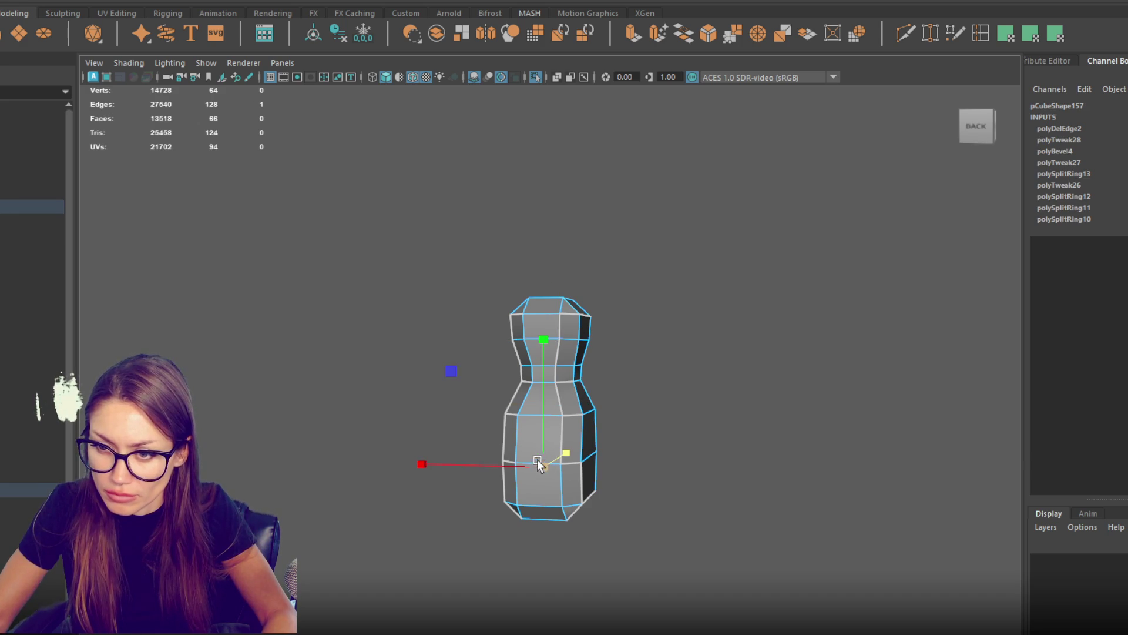
double_click(533, 460)
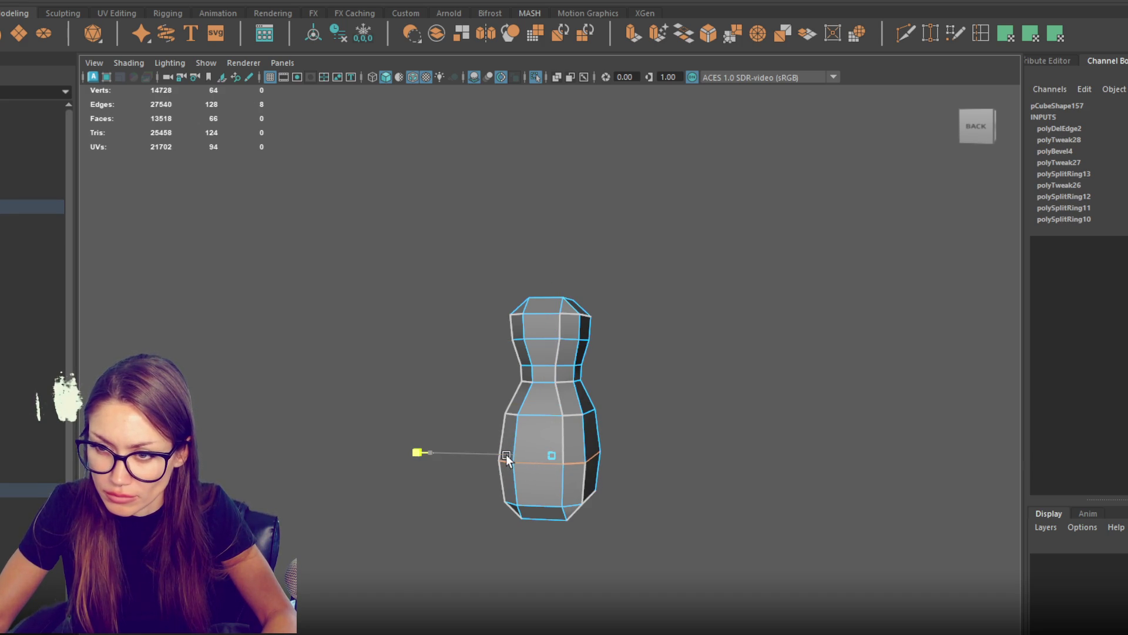
key(bracketleft)
Step: Deselect the torso, turn off wireframe on shaded, and exit isolate view
right_click(650, 267)
click(718, 244)
shift+right_click(634, 233)
click(837, 227)
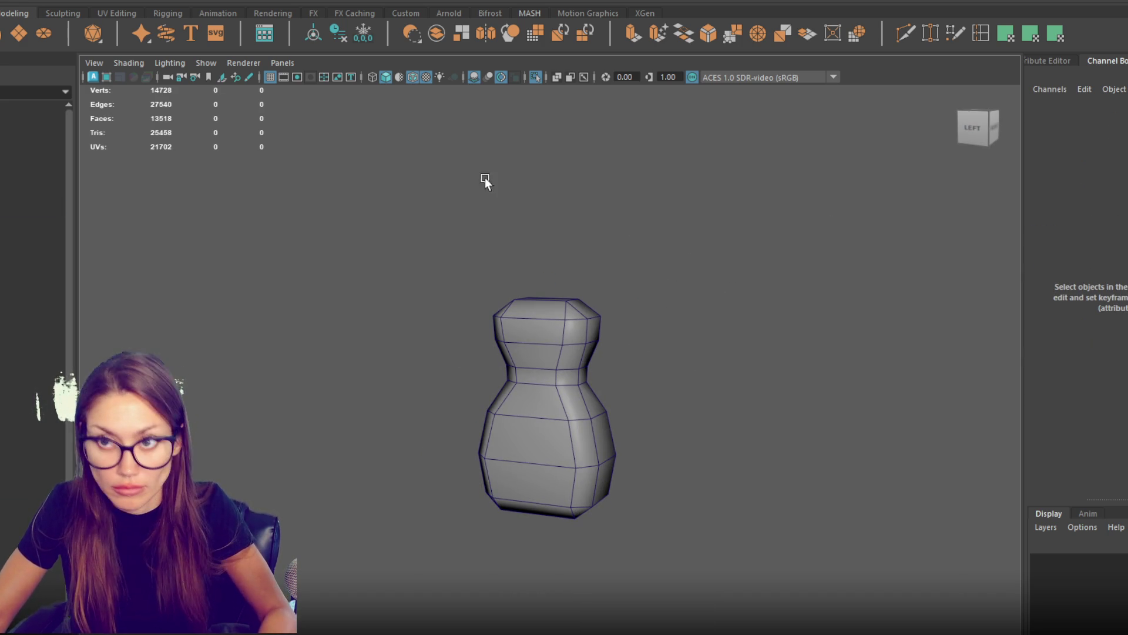
click(417, 79)
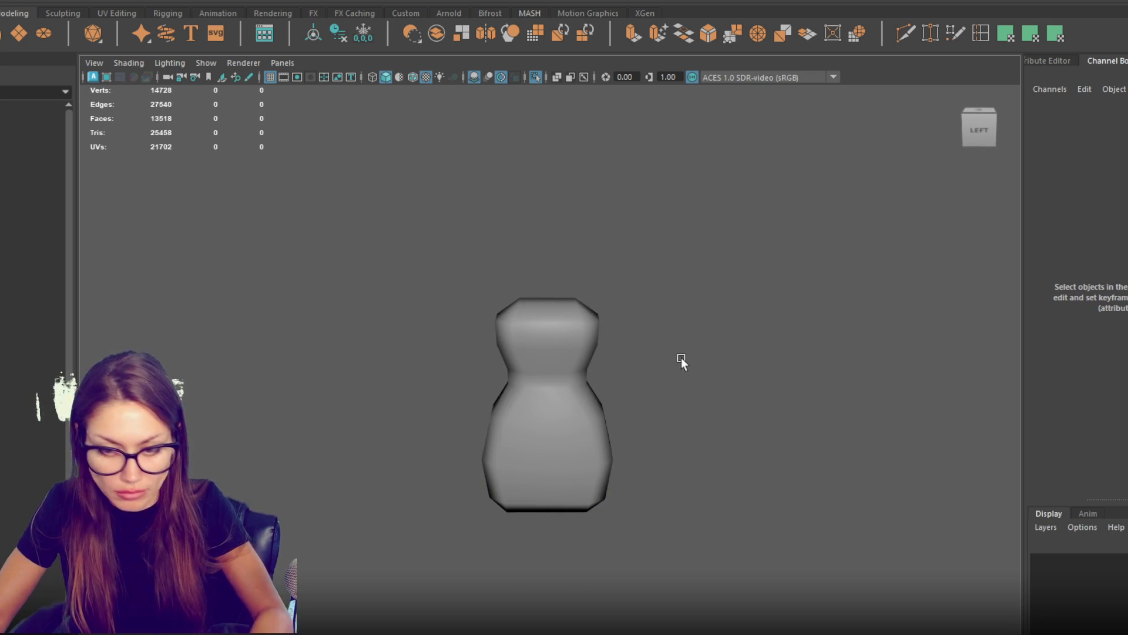
key(ctrl+1)
click(566, 429)
Step: Extrude the pole's bottom faces twice and widen them into a base
drag(567, 429, 566, 312)
right_click(563, 357)
click(613, 375)
drag(612, 375, 550, 347)
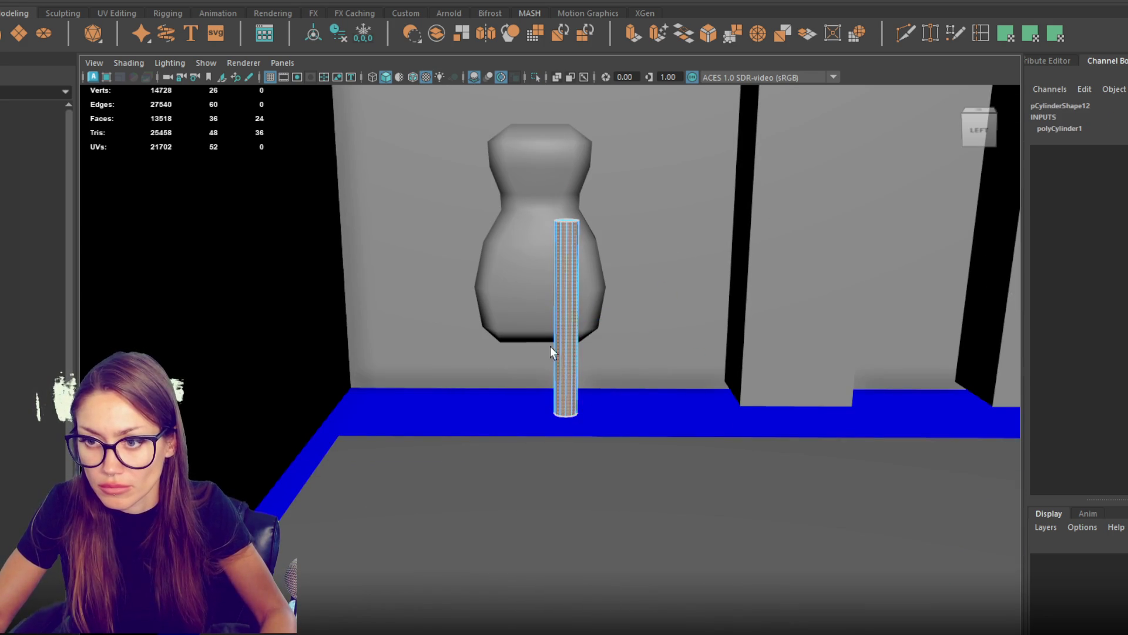
click(635, 31)
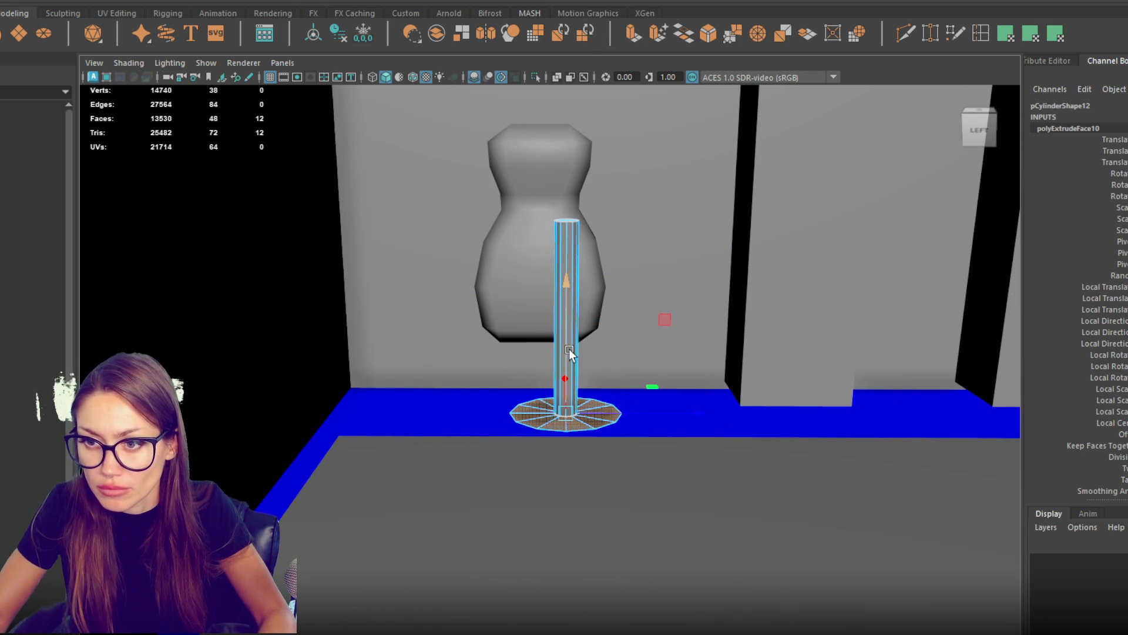
key(ctrl+e)
mouse_move(570, 420)
mouse_down()
mouse_move(564, 362)
mouse_move(559, 382)
mouse_up()
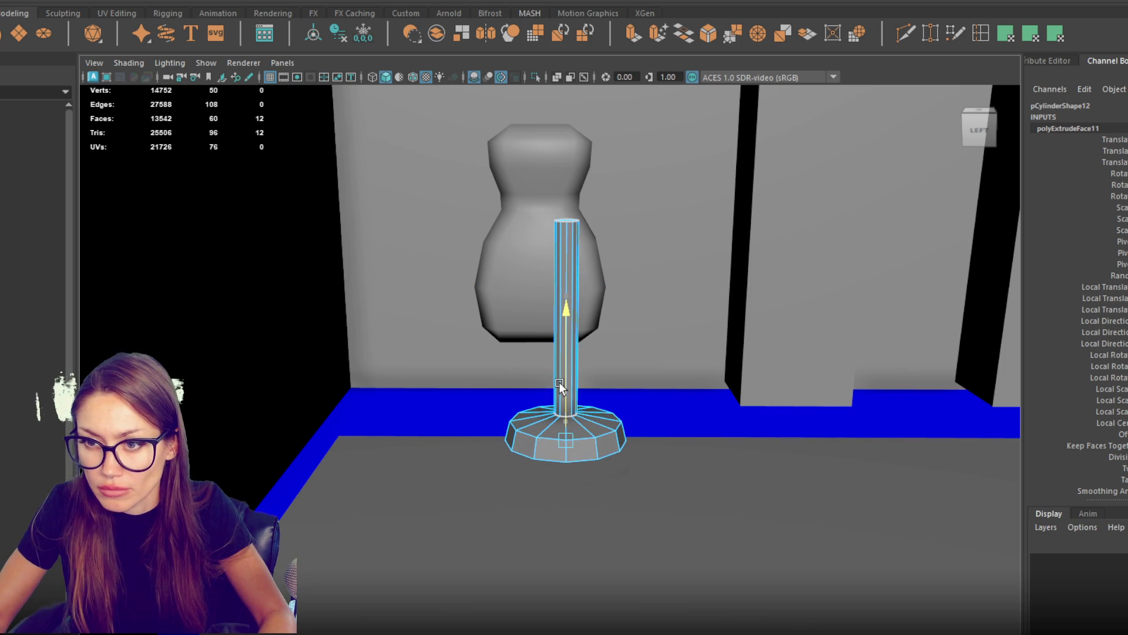
Step: Bevel the pole's top rim edge loop with a 0.1 fraction
right_click(567, 228)
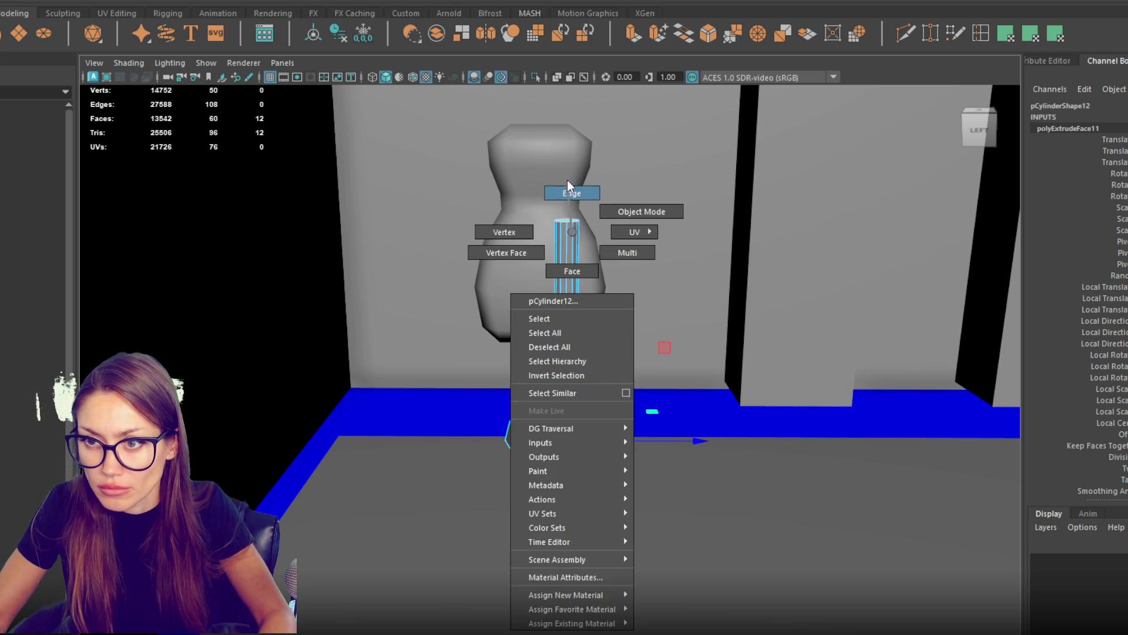
double_click(571, 222)
click(709, 34)
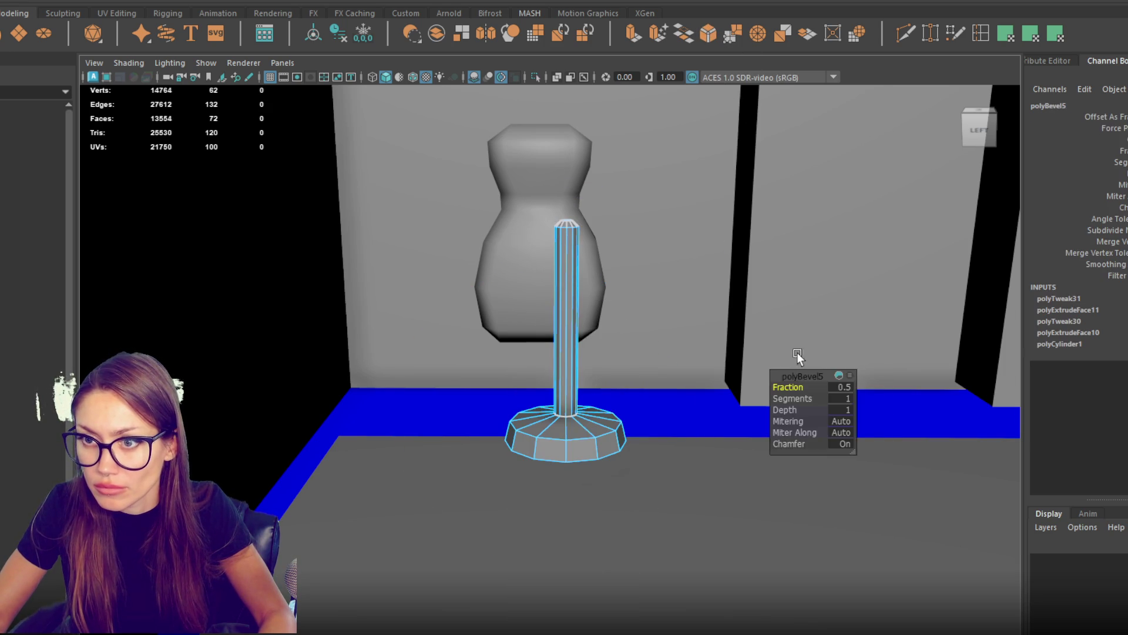
text(0.1)
key(Return)
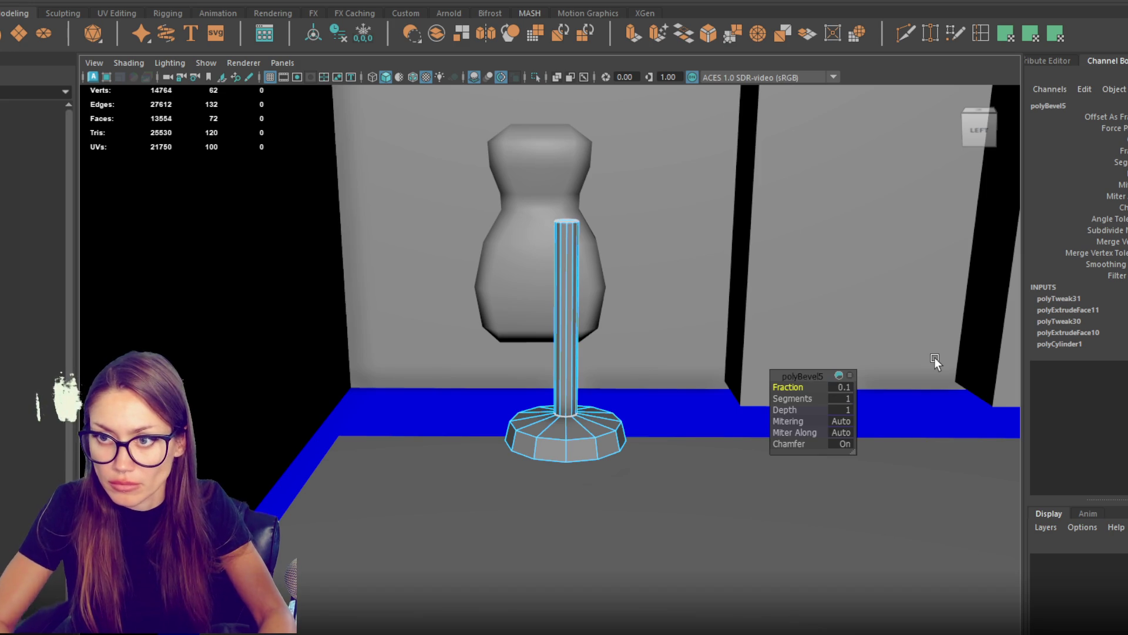
Step: Bevel the base's top rim with fraction 0.3 and 3 segments
double_click(597, 423)
key(ctrl+b)
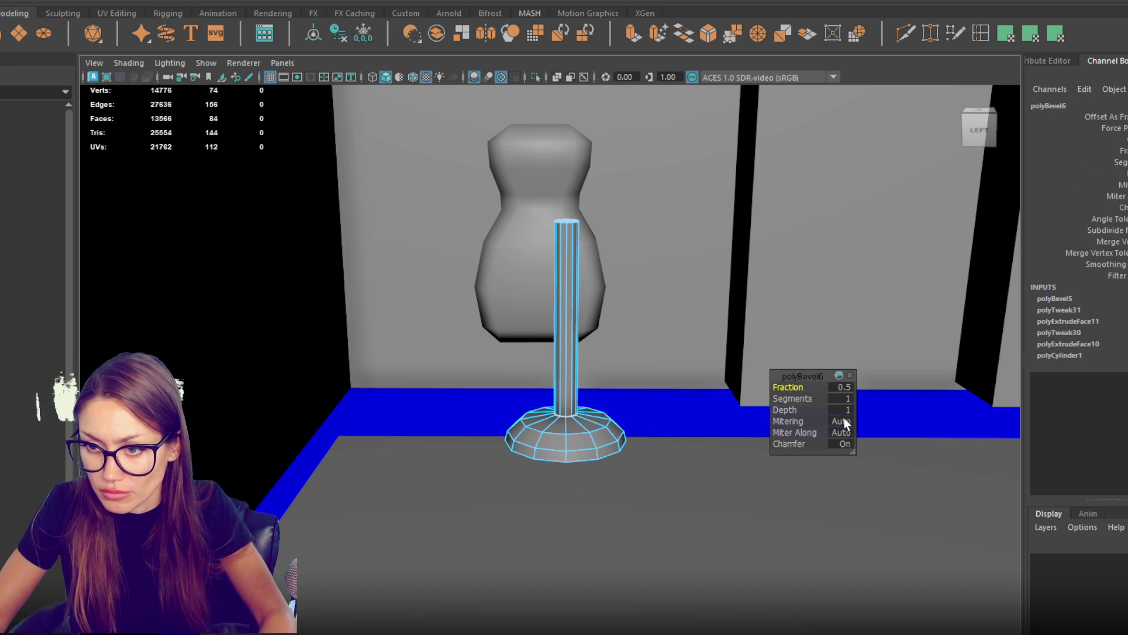
click(842, 387)
text(0.3)
key(Return)
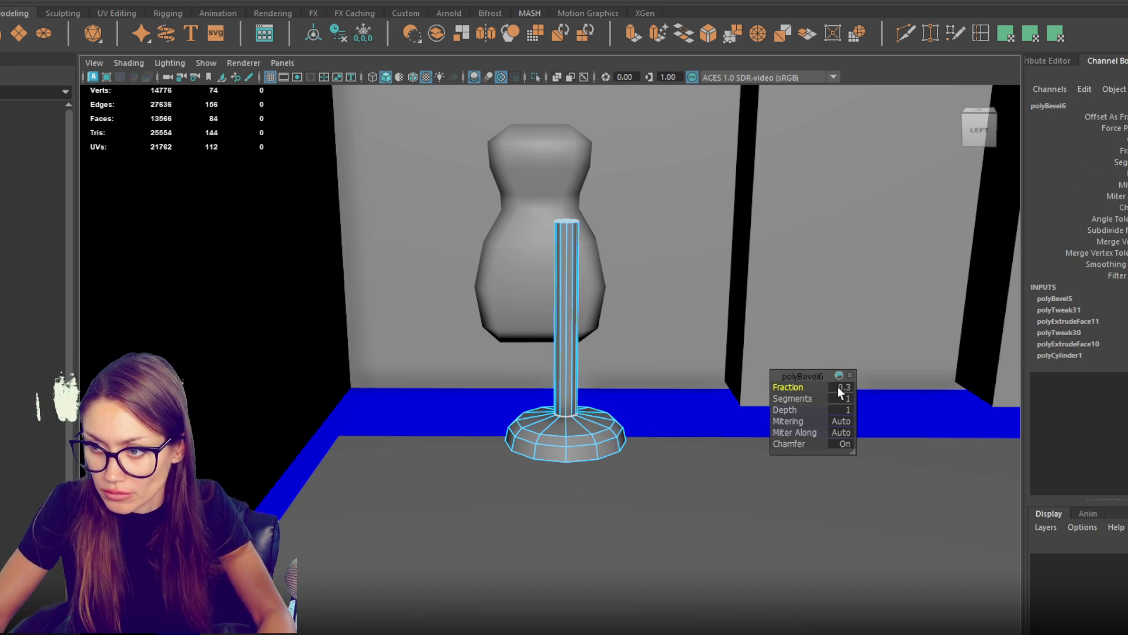
click(841, 398)
text(3)
key(Return)
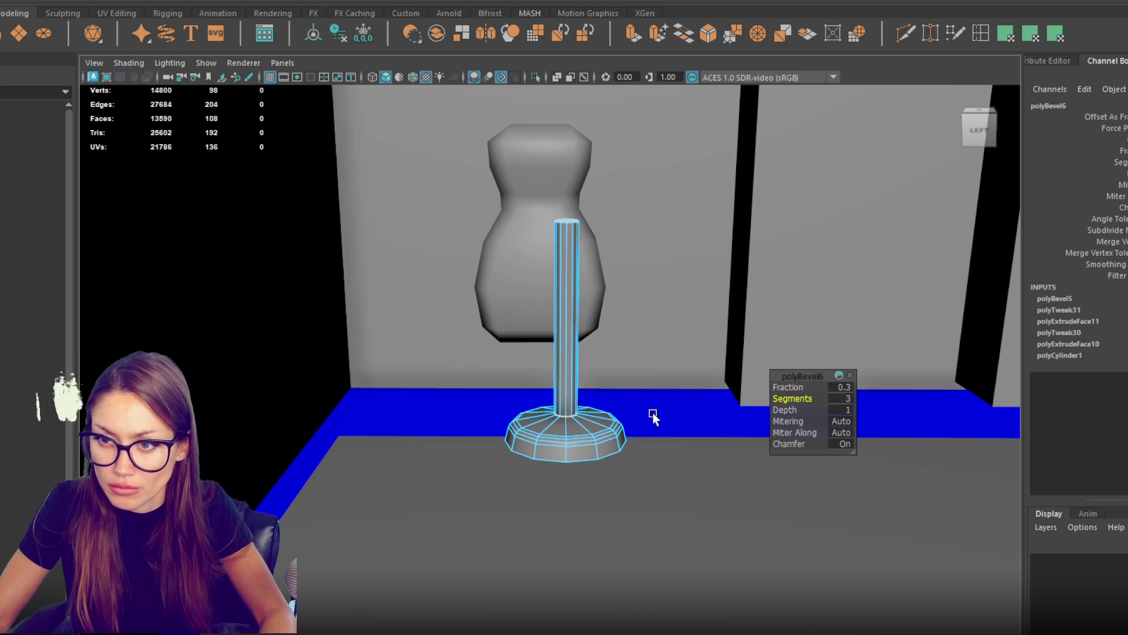
Step: Bevel the column-to-base edge loop with fraction 0.2 and 2 segments
double_click(553, 414)
key(ctrl+b)
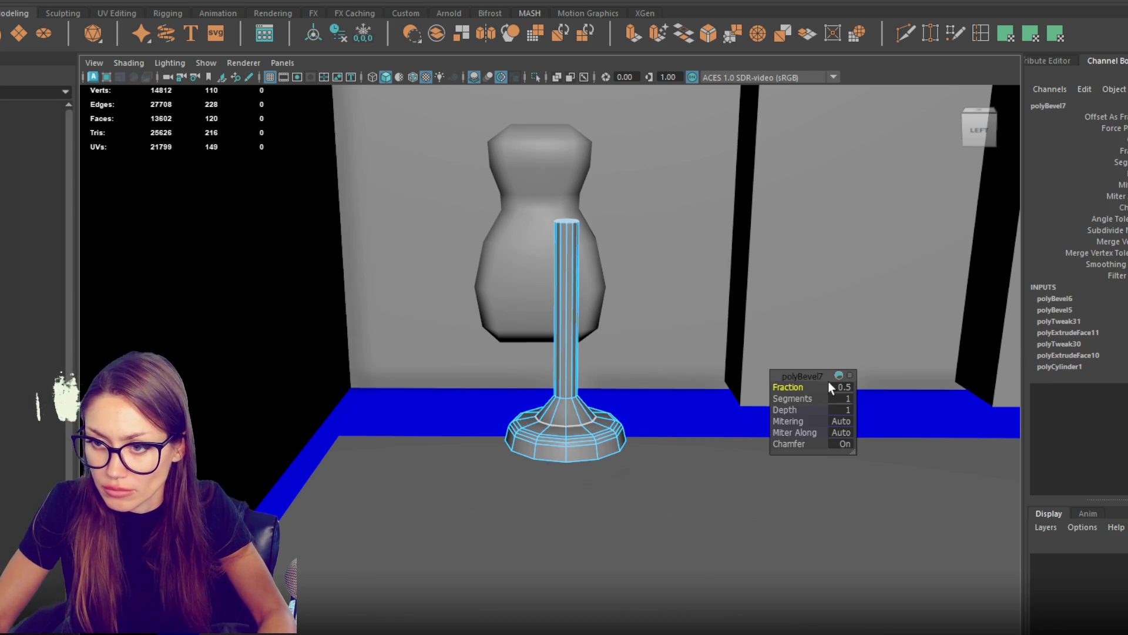
text(0.2)
key(Return)
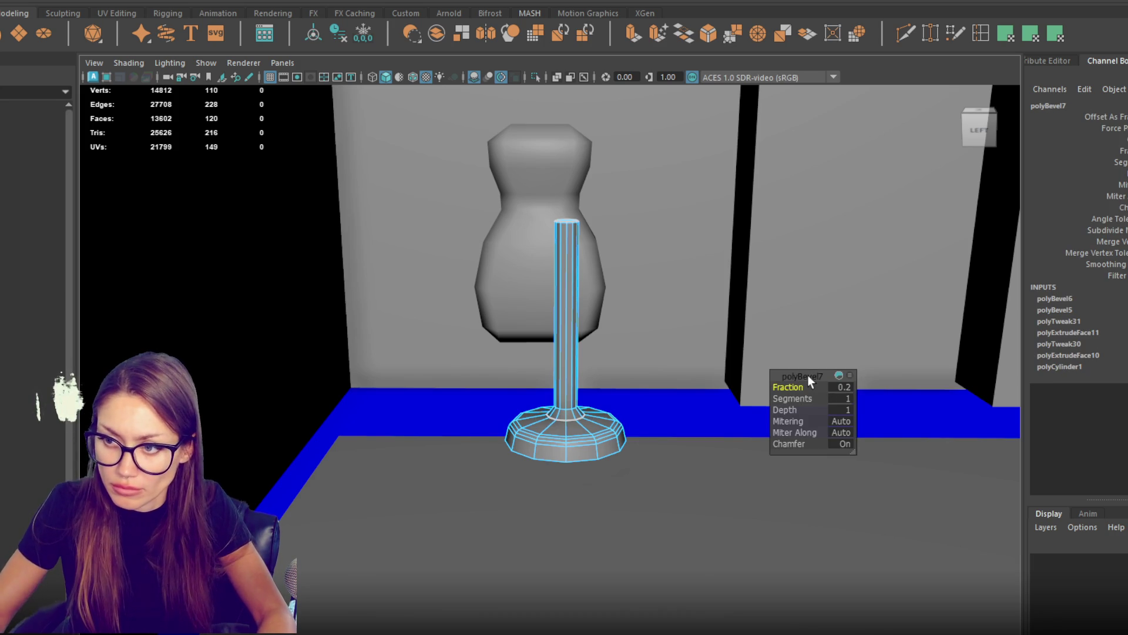
click(840, 399)
text(2)
key(Return)
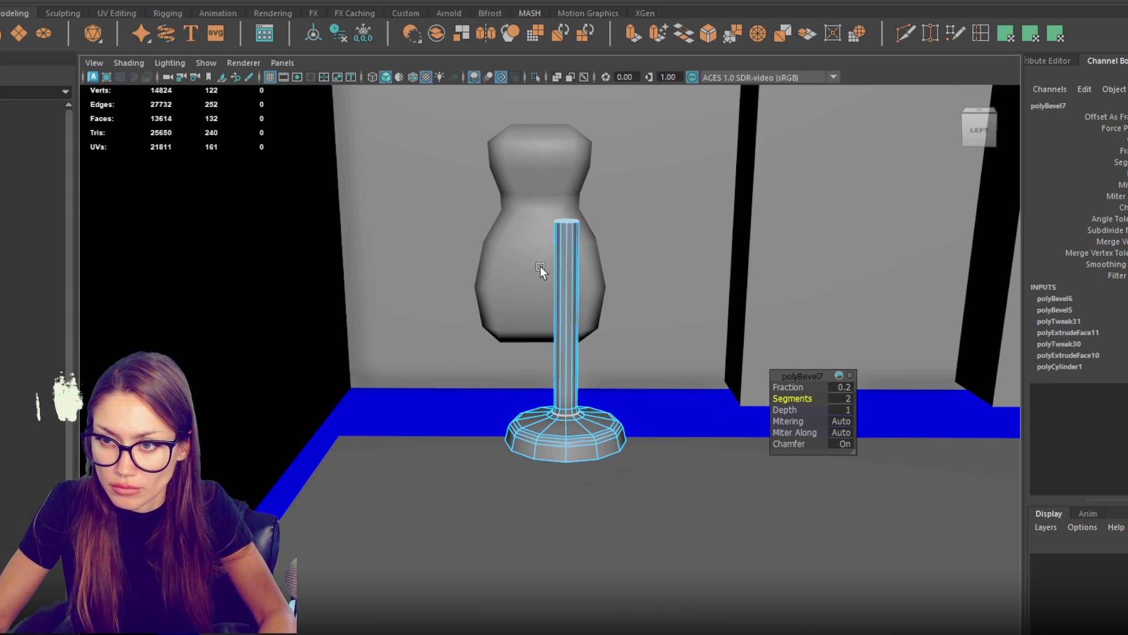
right_click(572, 244)
Step: Select the stand column's top vertices to shorten the post
mouse_move(542, 251)
mouse_down()
mouse_move(575, 185)
mouse_move(575, 84)
mouse_up()
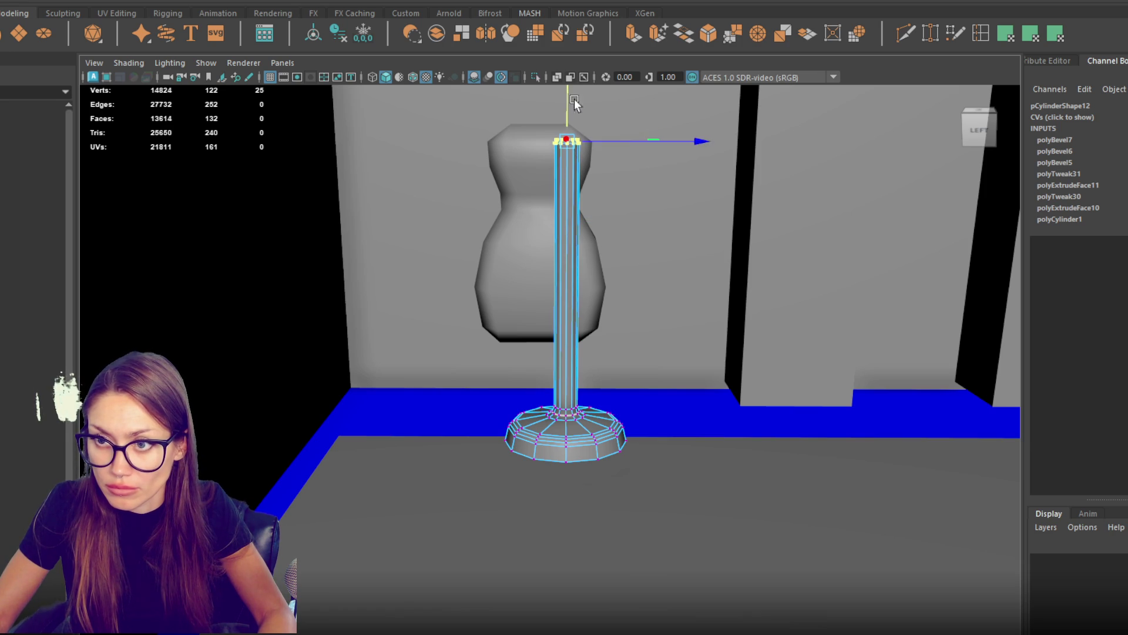
right_click(548, 239)
click(611, 216)
mouse_move(611, 216)
mouse_down()
mouse_move(587, 302)
mouse_move(572, 306)
mouse_move(534, 261)
mouse_move(527, 304)
mouse_move(585, 343)
mouse_move(607, 327)
mouse_move(583, 333)
mouse_up()
right_click(561, 340)
click(501, 264)
drag(512, 291, 671, 97)
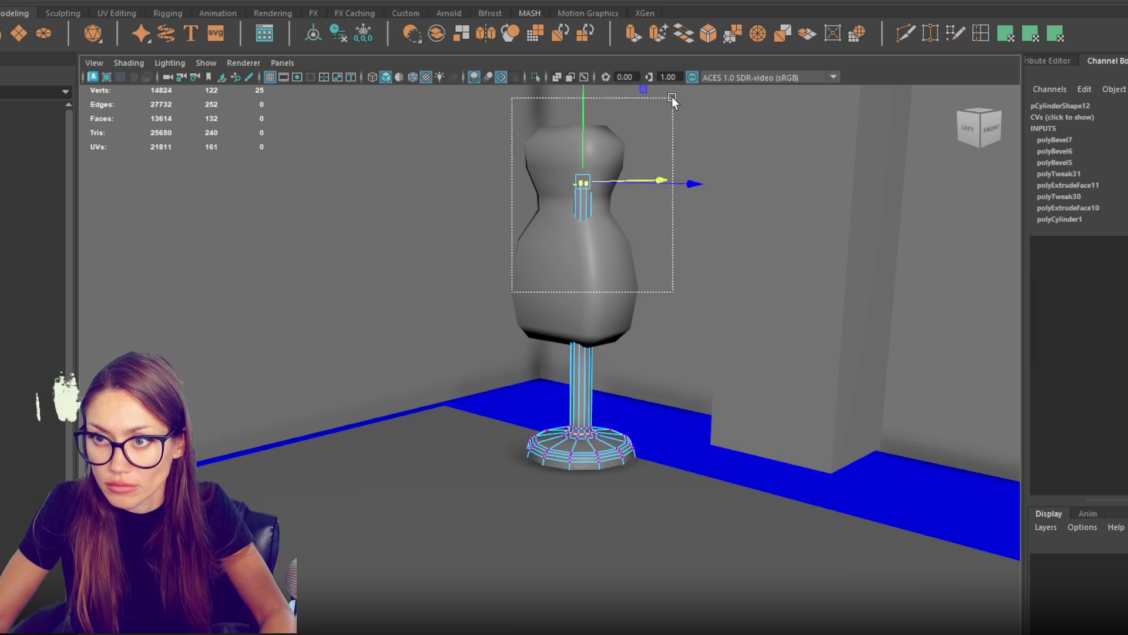
drag(595, 89, 581, 256)
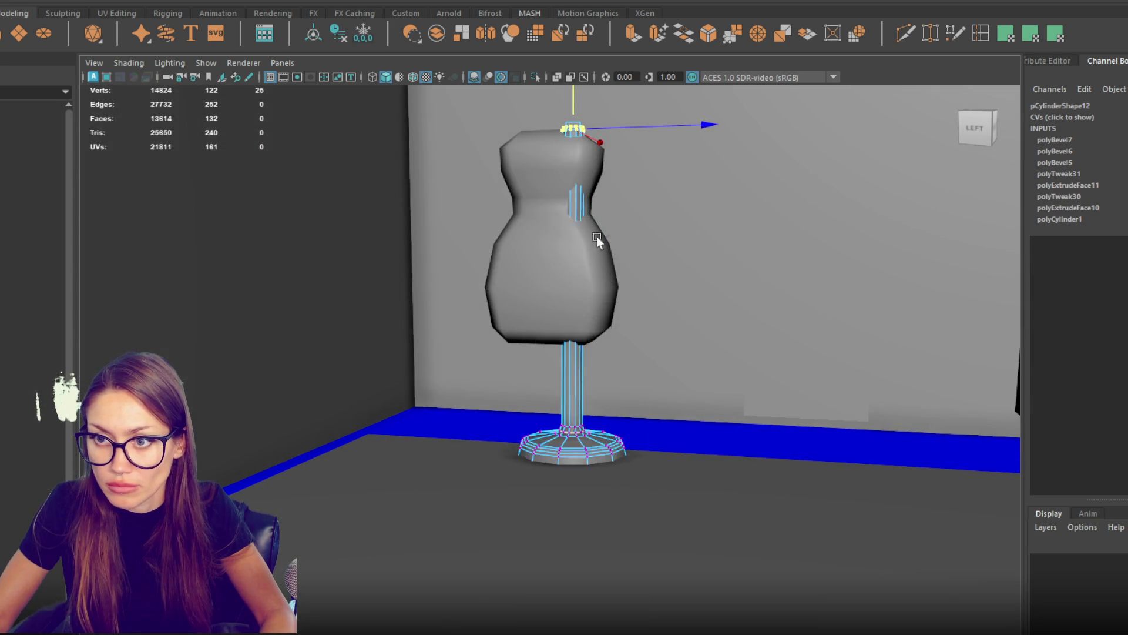
Step: Lower the mannequin torso onto the stand and scale it down slightly
click(617, 242)
drag(652, 237, 648, 235)
mouse_move(577, 186)
mouse_down()
mouse_move(579, 209)
mouse_move(609, 241)
mouse_move(686, 229)
mouse_move(647, 241)
mouse_up()
key(r)
drag(559, 257, 547, 263)
Step: Shrink the stand cylinder and lower it
right_click(569, 377)
click(523, 366)
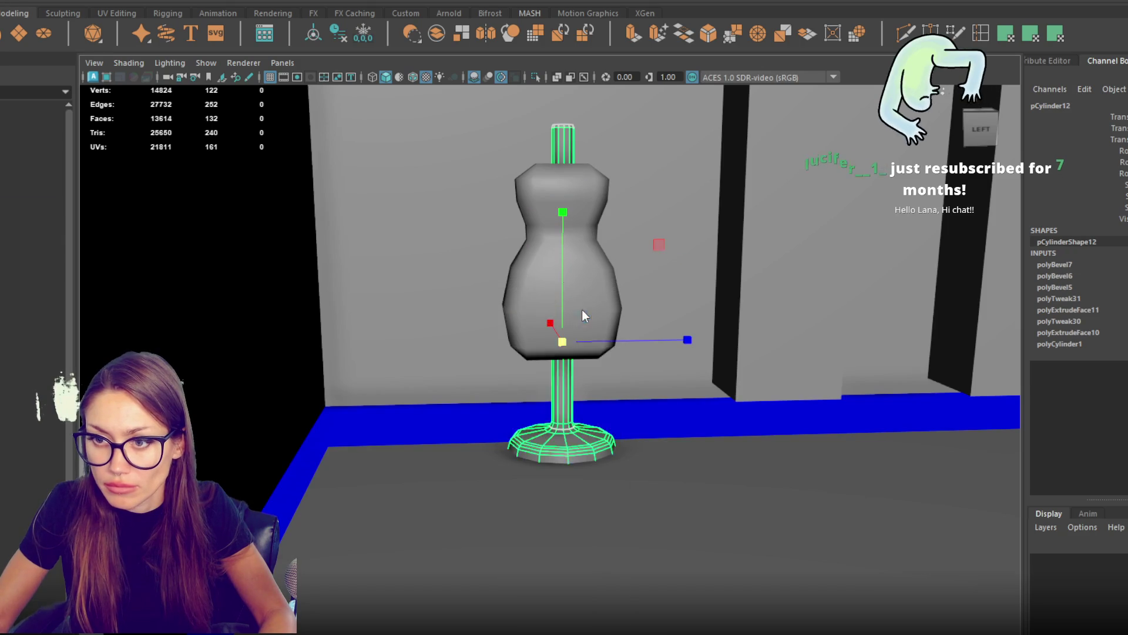
drag(559, 271, 542, 274)
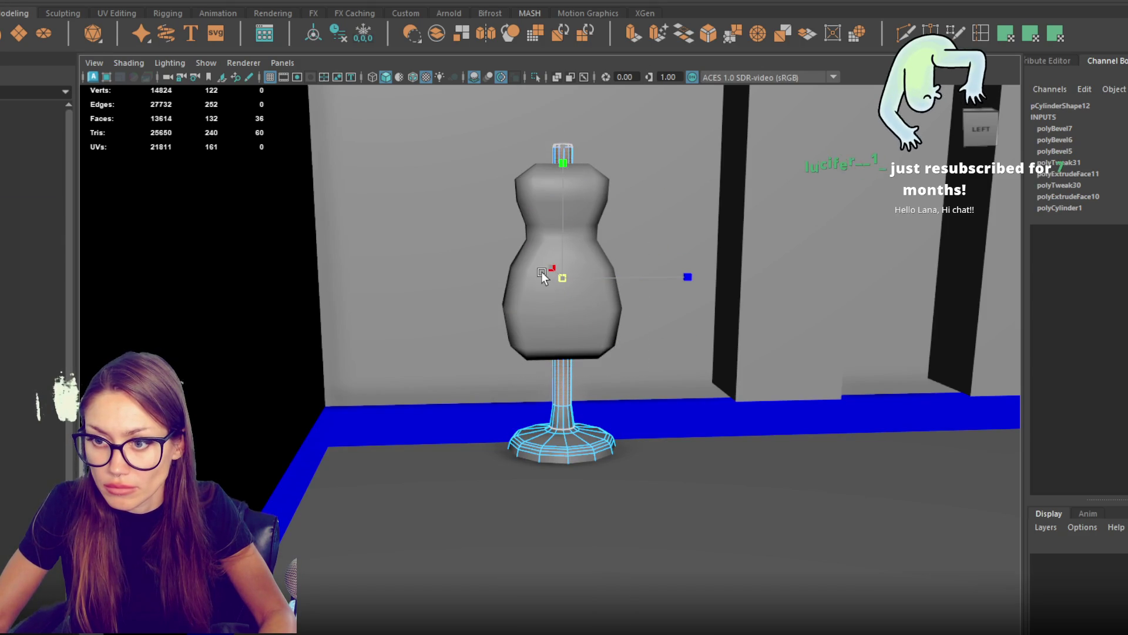
drag(564, 216, 562, 245)
Step: Soften the stand's edges from the polygon marking menu
click(606, 204)
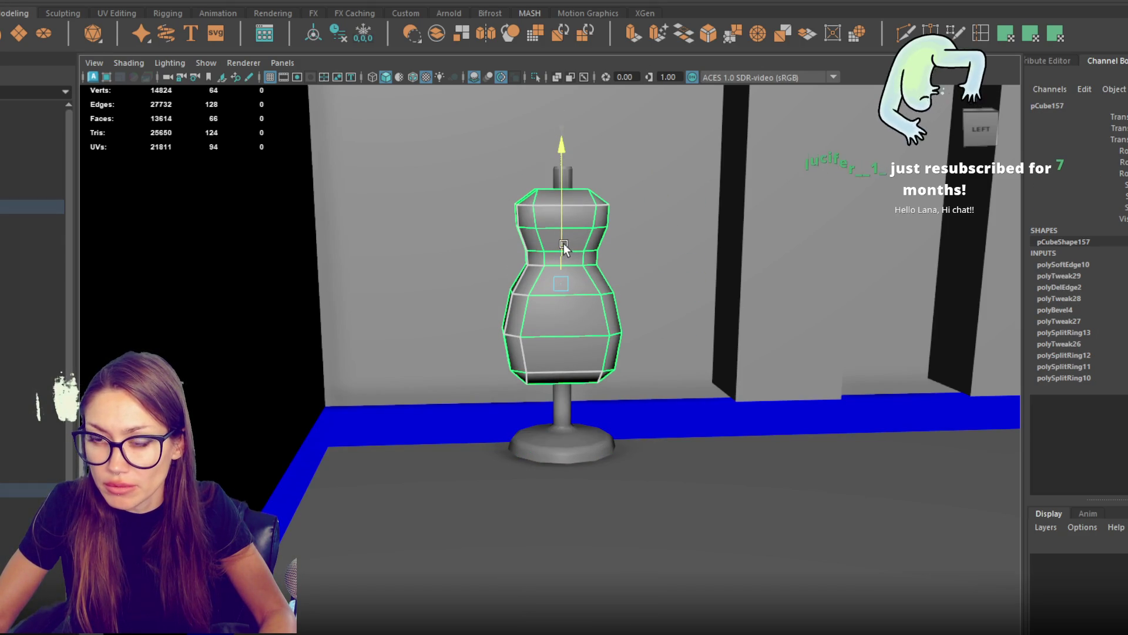
click(573, 182)
shift+right_click(573, 182)
click(629, 203)
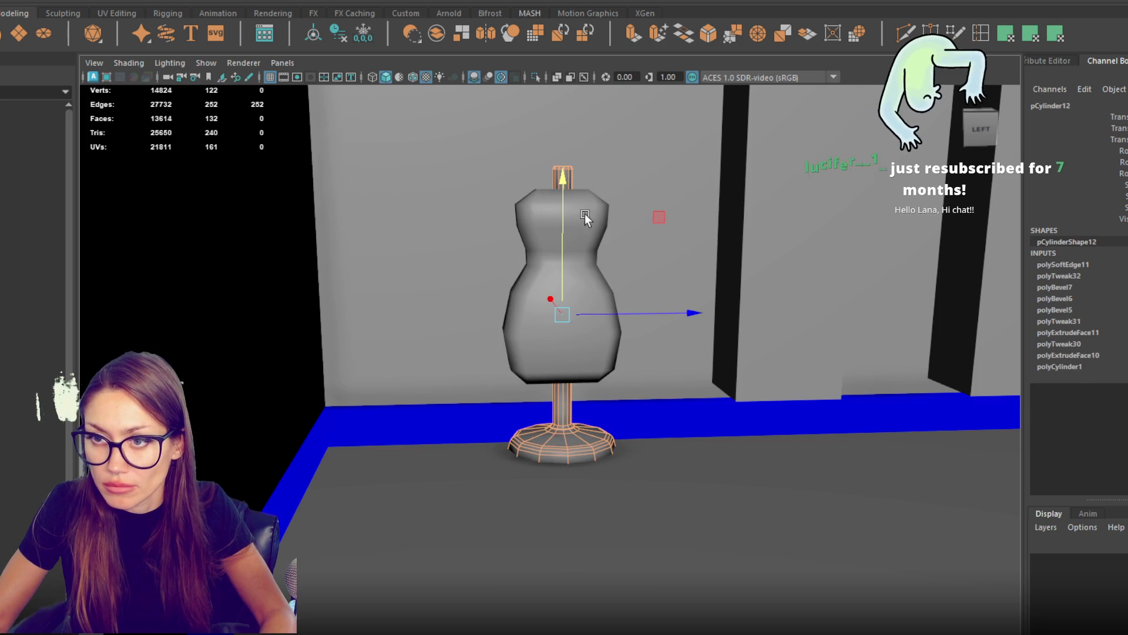
key(4)
Step: Soften the edge loop around the stand's base, then reselect the torso
click(583, 471)
right_click(583, 471)
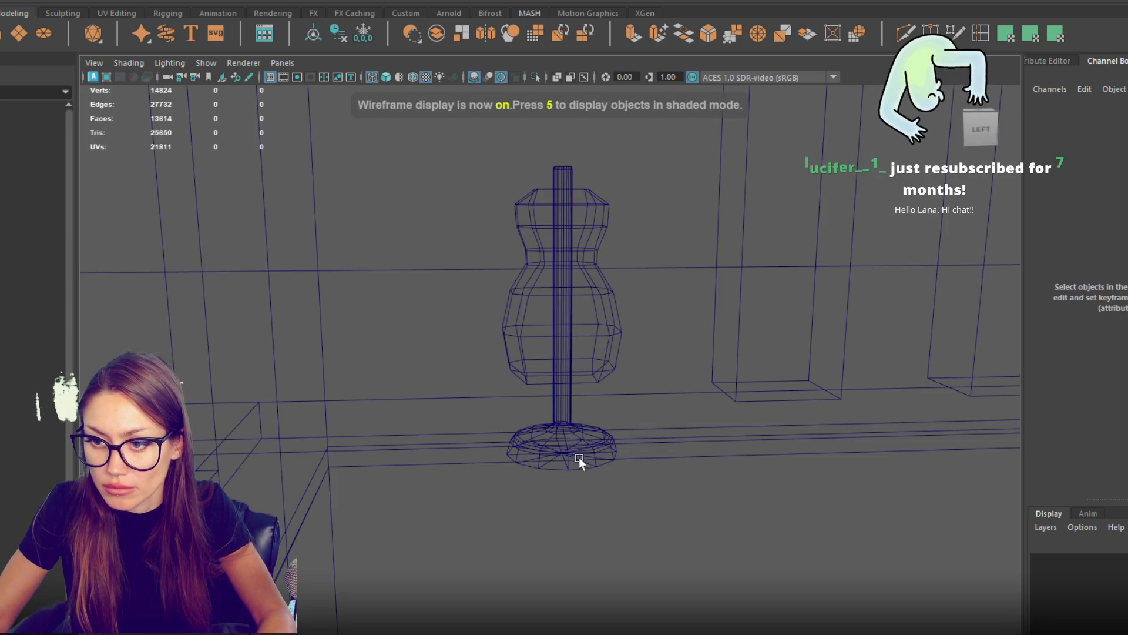
click(576, 467)
right_click(569, 277)
click(554, 407)
right_click(569, 277)
click(569, 239)
double_click(579, 471)
shift+right_click(671, 406)
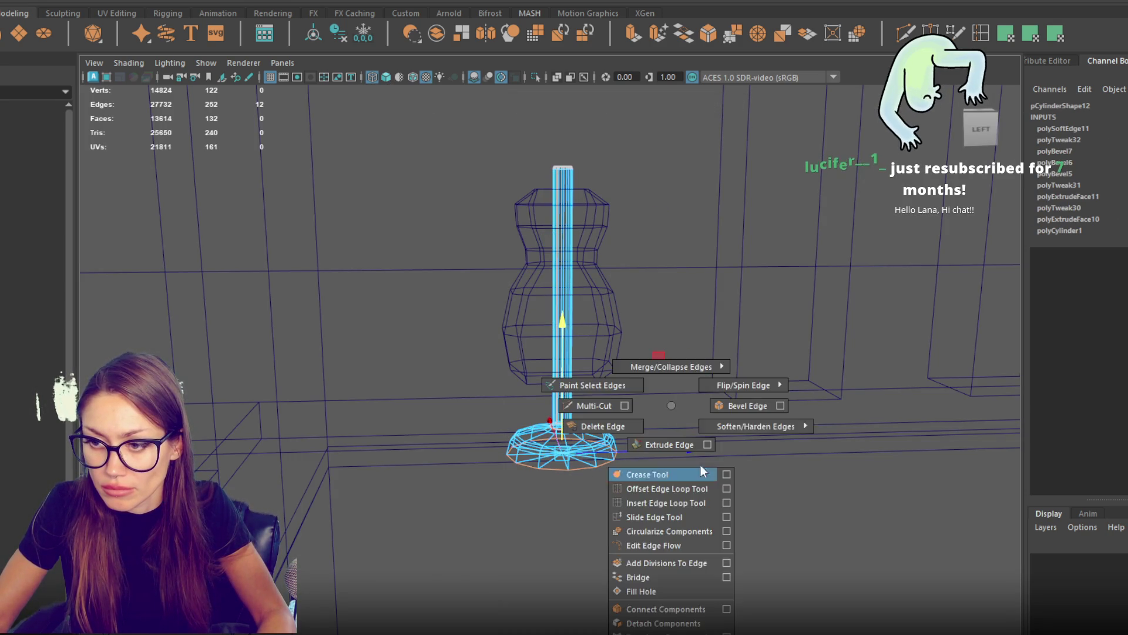
click(795, 445)
key(6)
click(567, 238)
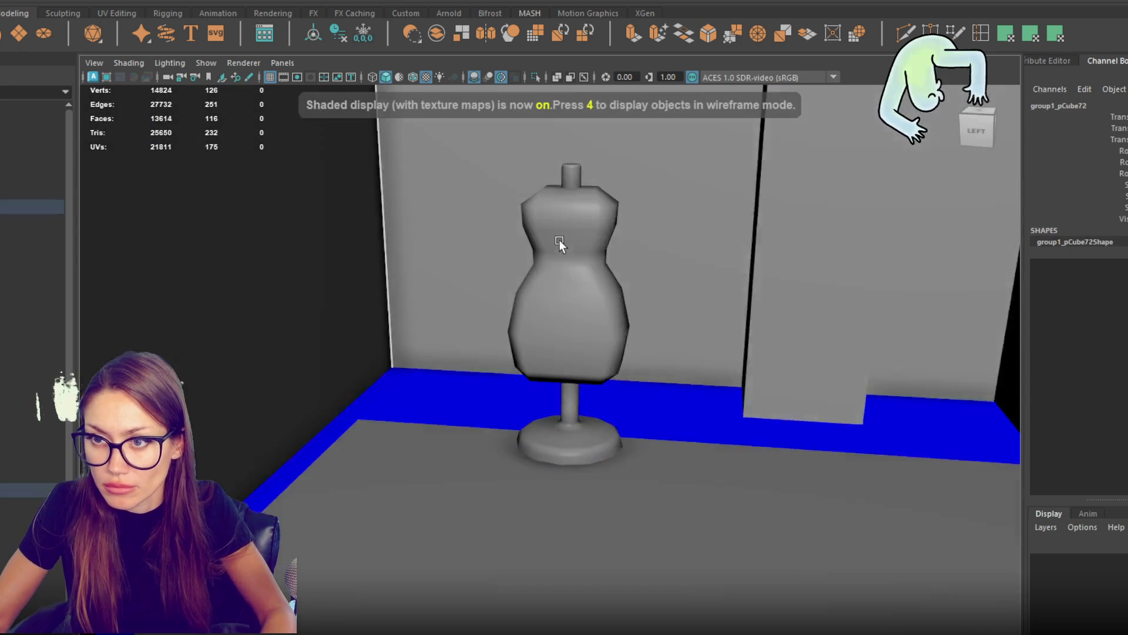
click(567, 237)
mouse_move(572, 231)
mouse_down()
mouse_move(617, 222)
mouse_move(580, 174)
mouse_move(505, 217)
mouse_up()
Step: Combine torso and stand into one mesh, delete its history, and turn it
shift+click(580, 174)
click(127, 1)
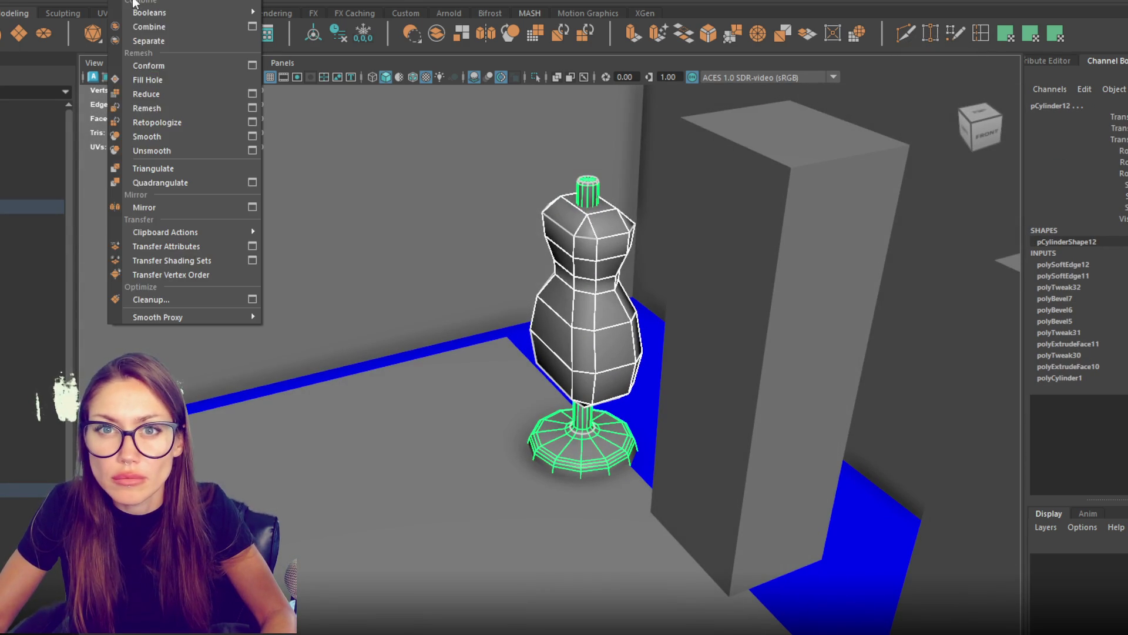
click(149, 25)
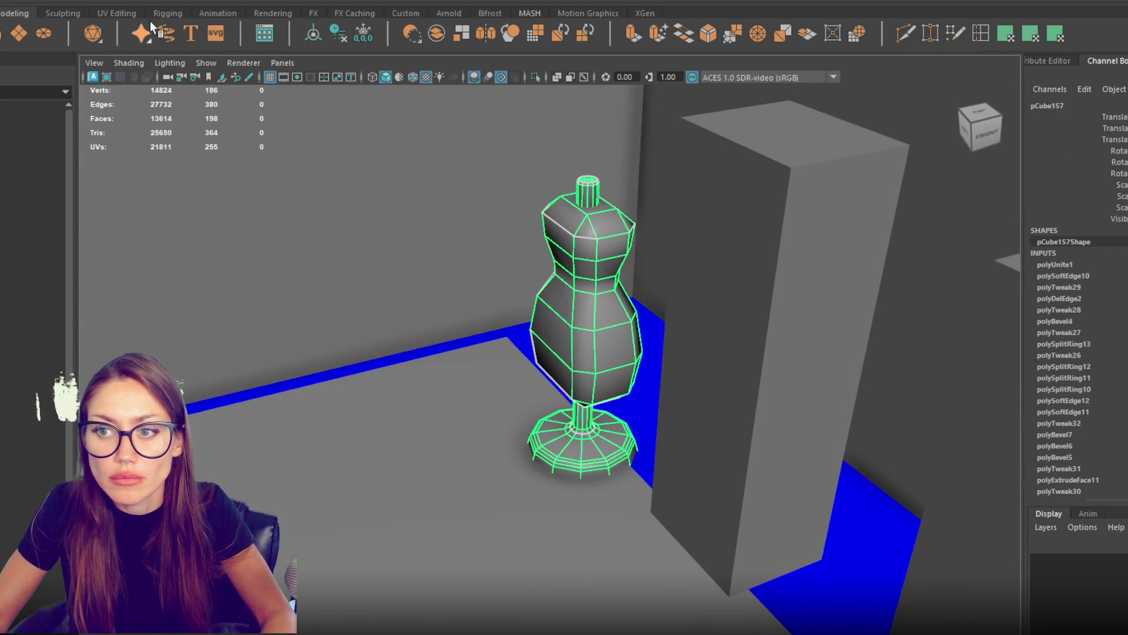
click(357, 30)
mouse_move(449, 156)
mouse_down()
mouse_move(426, 257)
mouse_move(537, 196)
mouse_move(552, 280)
mouse_up()
key(e)
mouse_move(615, 360)
mouse_down()
mouse_move(452, 355)
mouse_move(603, 356)
mouse_up()
Step: Duplicate the mannequin and move the copy to the right
key(ctrl+d)
key(w)
drag(603, 310, 816, 298)
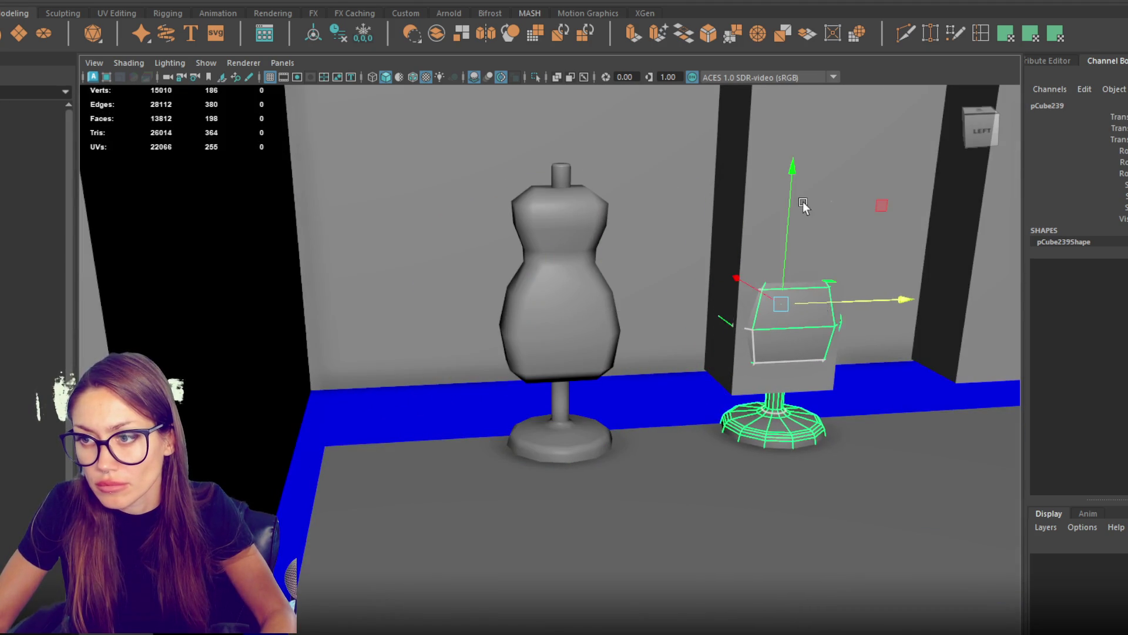
Step: Delete the wall panel and mirror objects blocking the row
drag(806, 232, 528, 229)
shift+click(766, 245)
key(Delete)
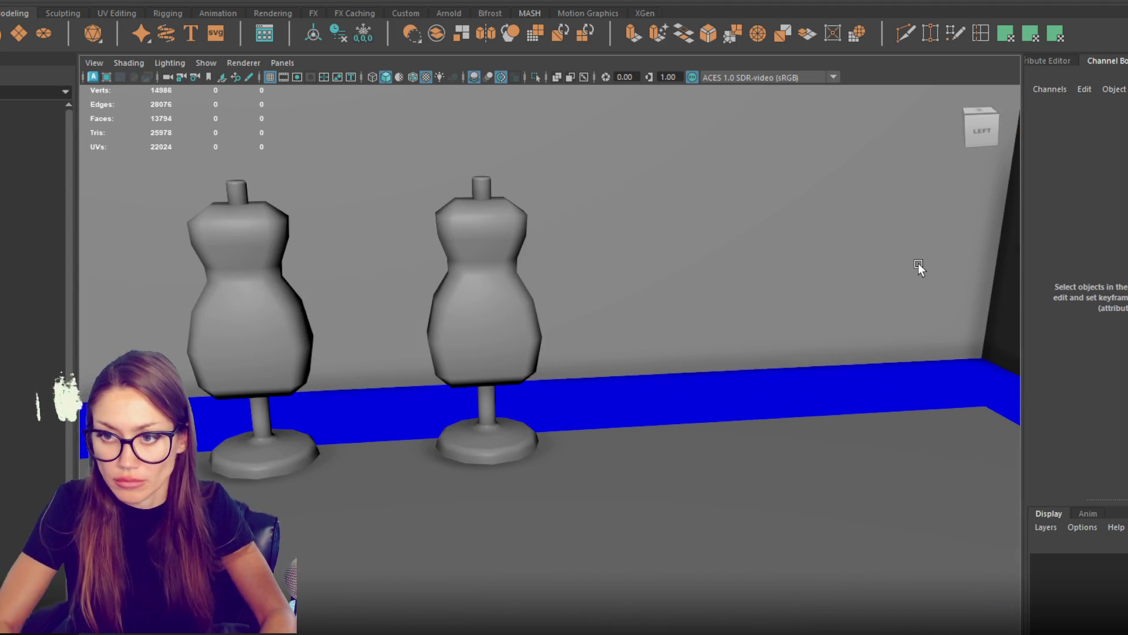
Step: Add two more copies further right, evenly spacing four mannequins
click(503, 321)
key(ctrl+d)
mouse_move(503, 321)
mouse_down()
mouse_move(1007, 316)
mouse_move(814, 327)
mouse_move(777, 309)
mouse_up()
key(ctrl+d)
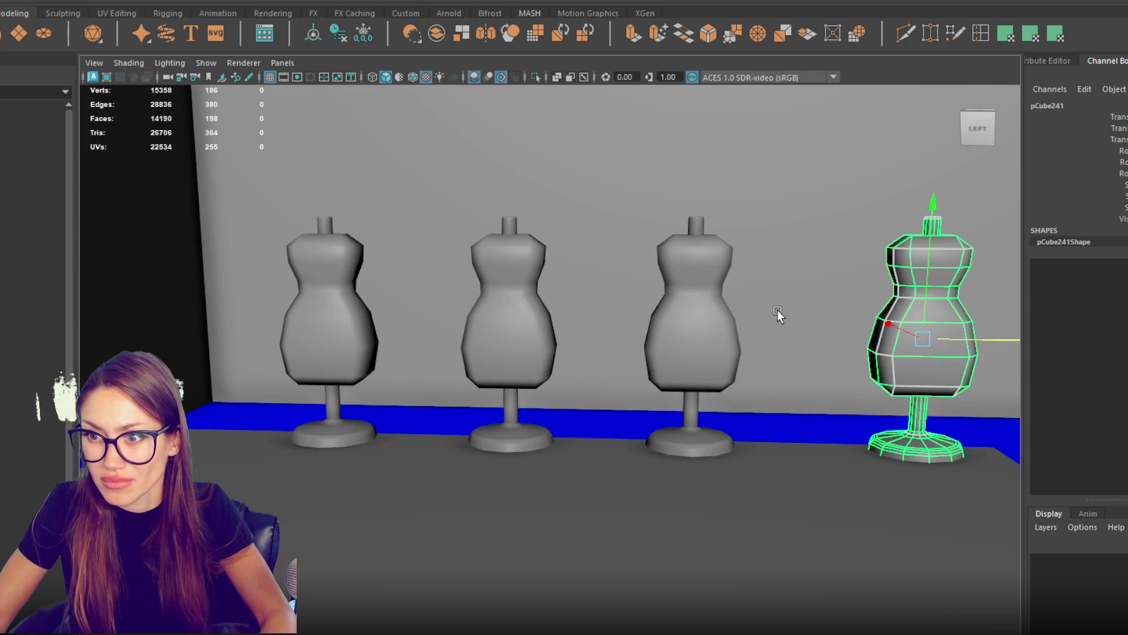
drag(972, 333, 948, 335)
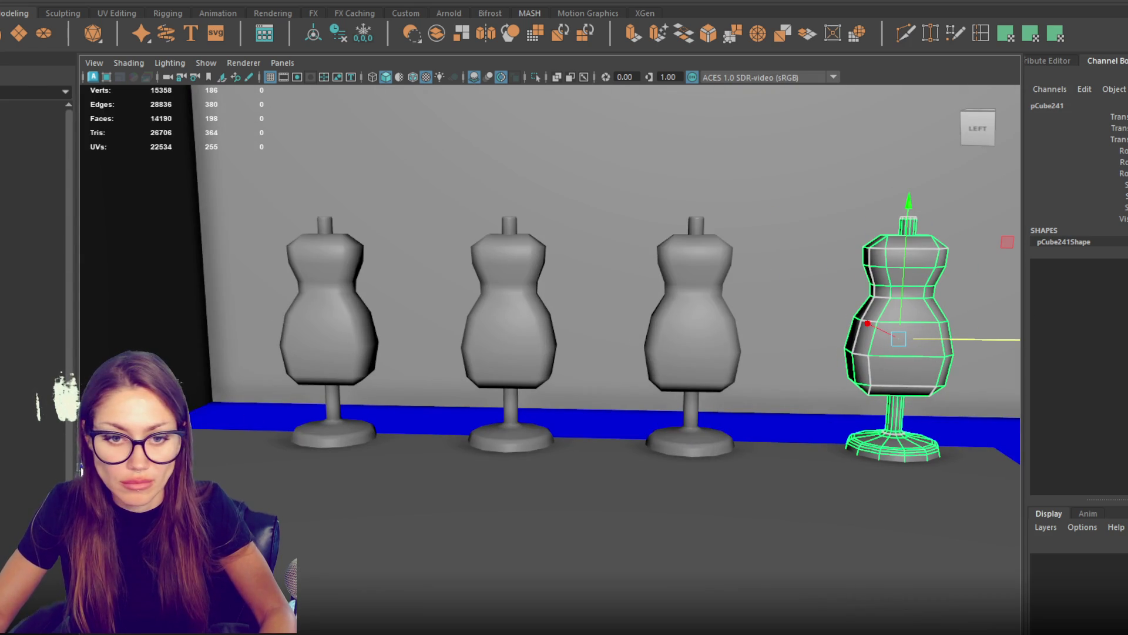
Step: Select the four mannequins, then the City group
shift+click(44, 453)
shift+click(33, 235)
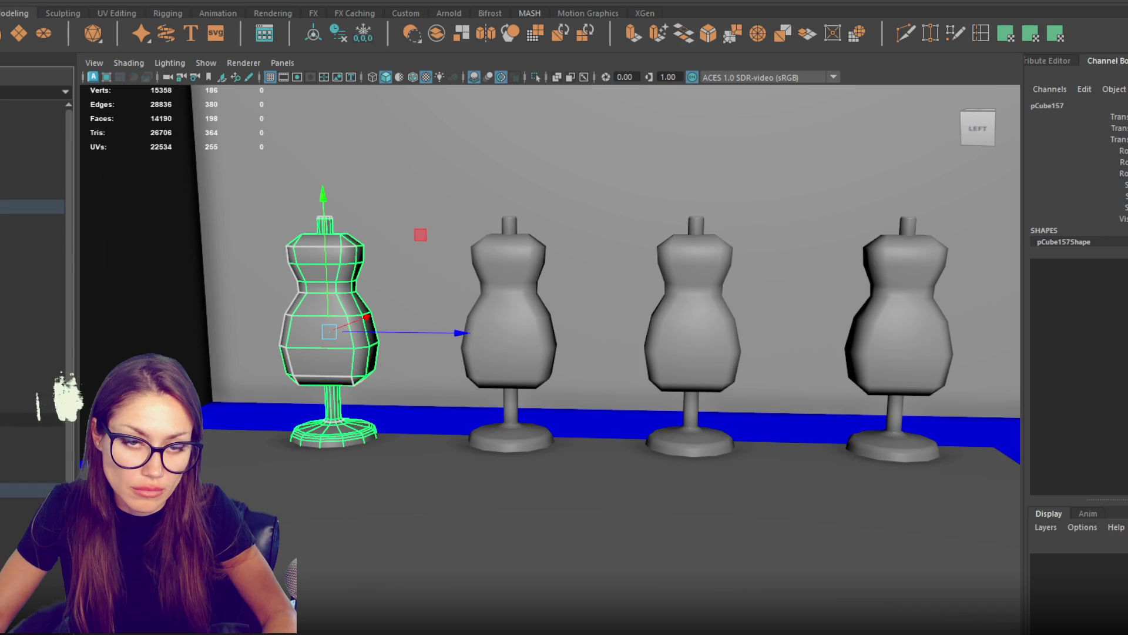
click(32, 206)
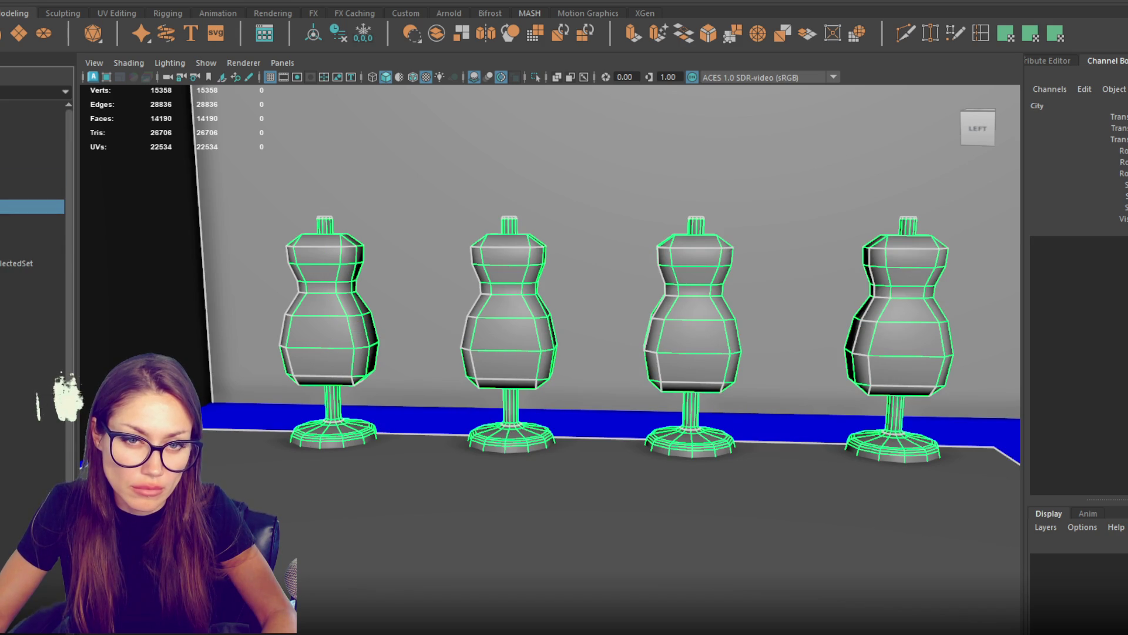
ctrl+click(32, 206)
click(32, 206)
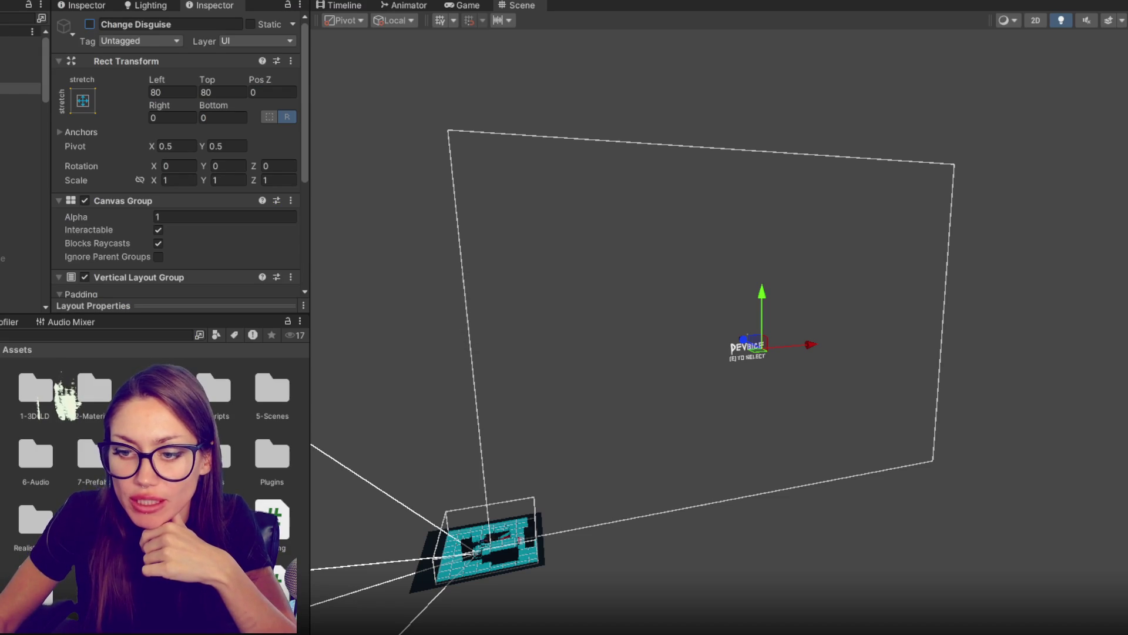
Step: Select the Canvas object in the Hierarchy before playtesting
click(21, 66)
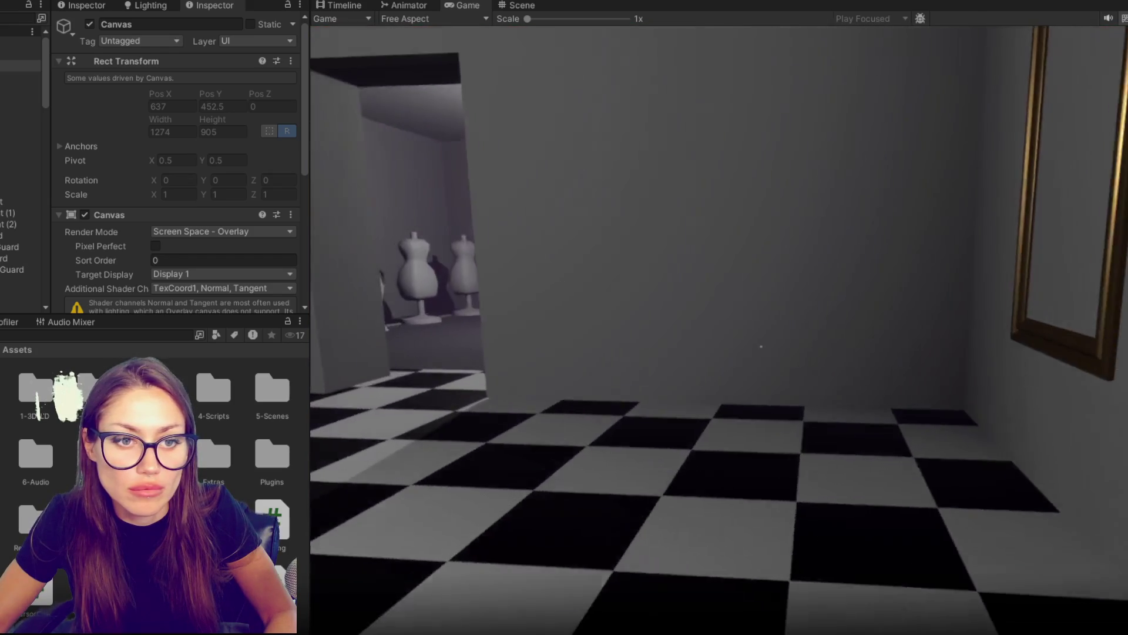
Step: Open and close the disguise menu at the mirror, then pause and stop Play mode
key(e)
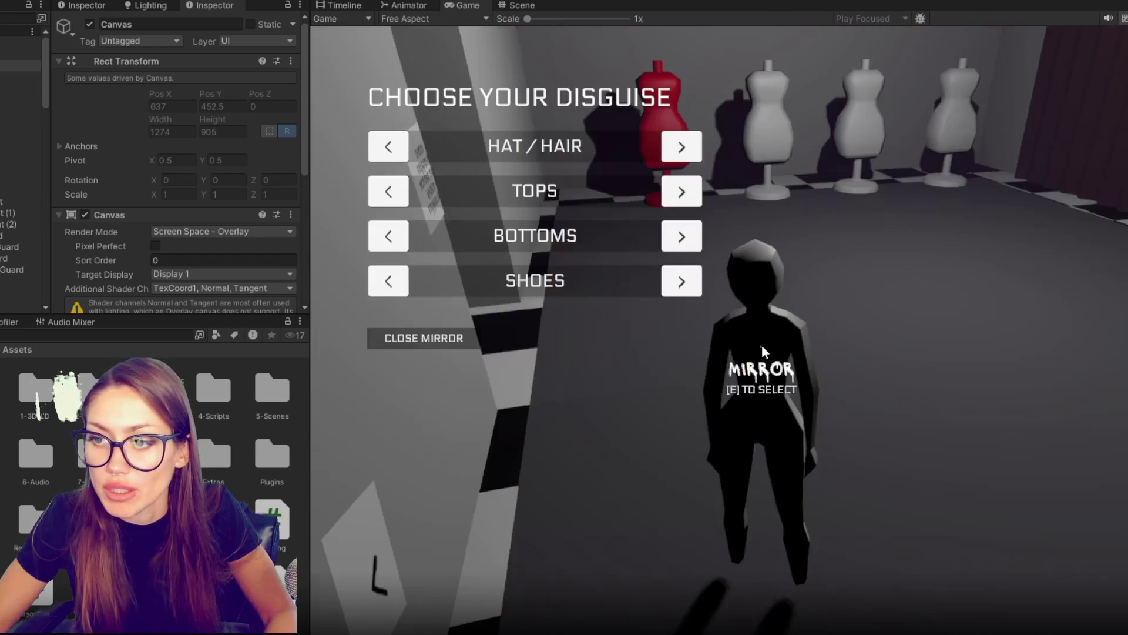
key(e)
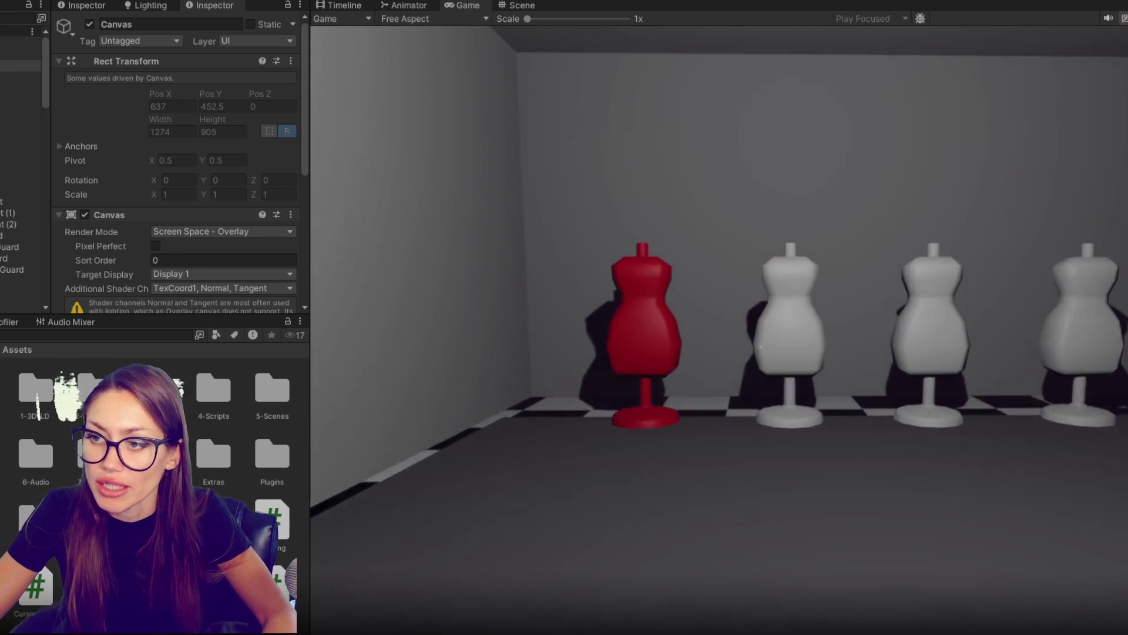
key(Escape)
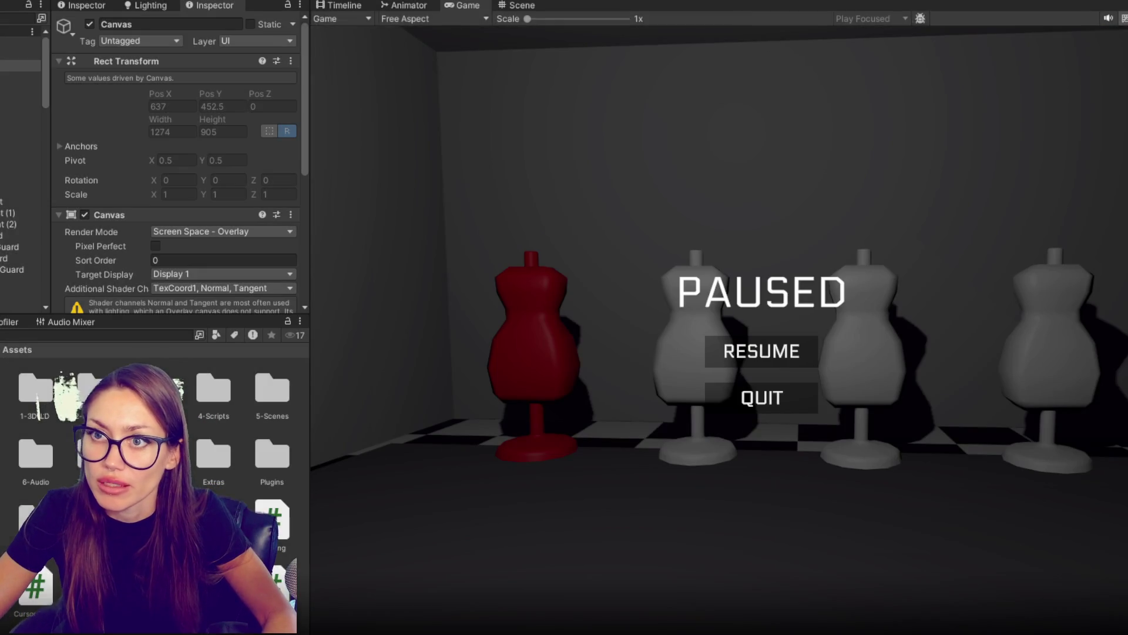
key(ctrl+p)
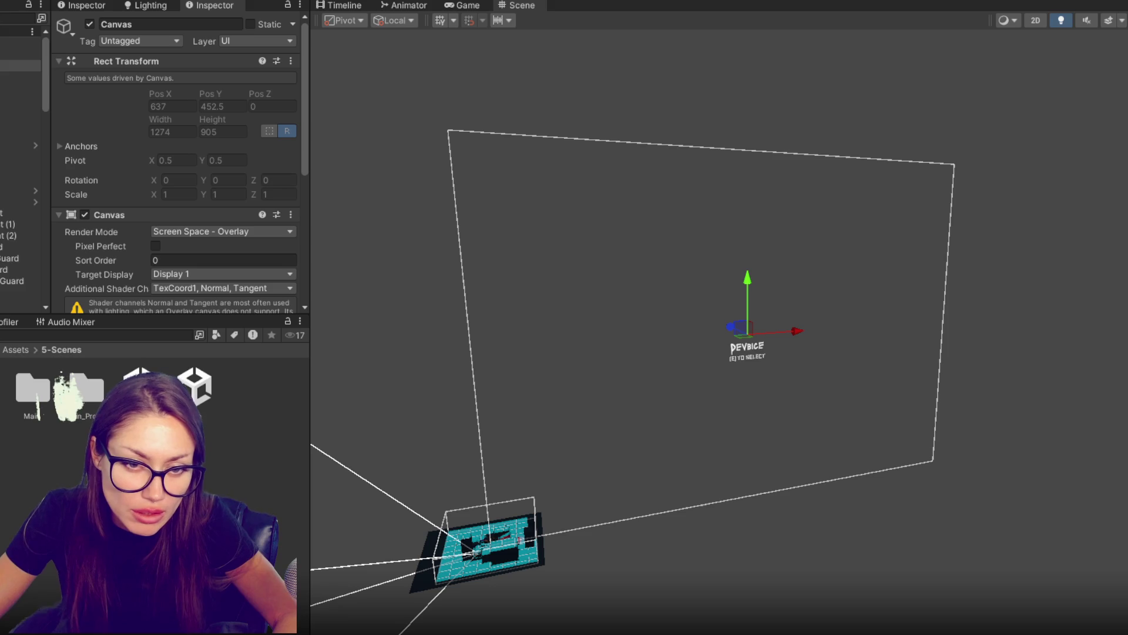
Step: Frame Cube (4) and fly the Scene camera to the mannequin row
scroll(23, 117, down, 5)
click(21, 216)
key(f)
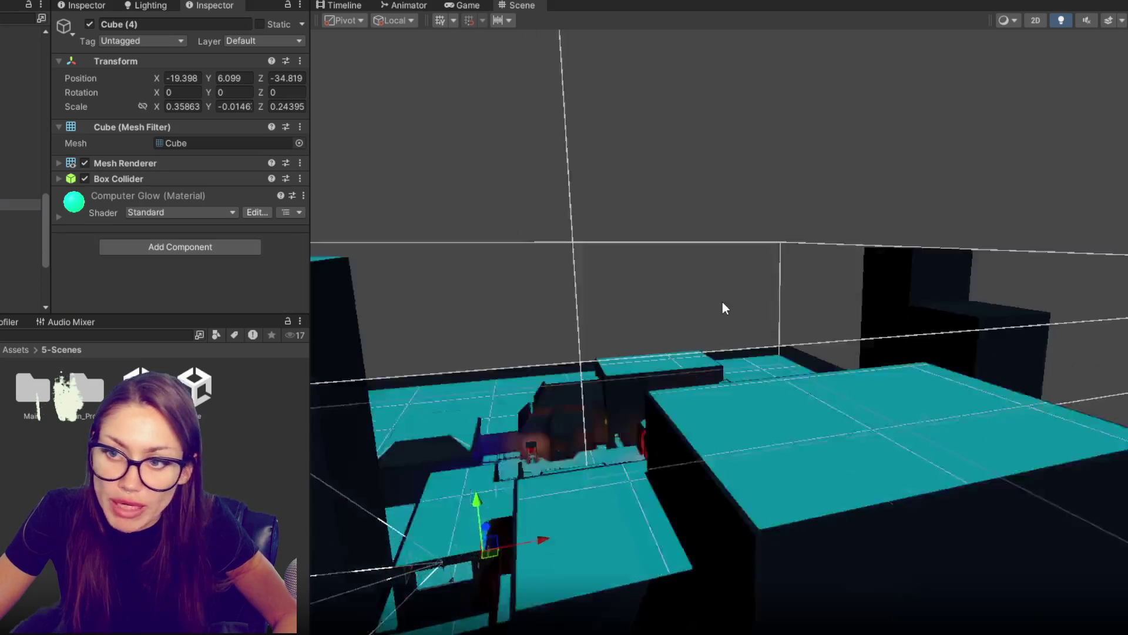
mouse_move(721, 301)
mouse_down()
mouse_move(682, 266)
mouse_move(675, 314)
mouse_move(492, 383)
mouse_move(605, 378)
mouse_move(1012, 209)
mouse_move(705, 312)
mouse_move(856, 323)
mouse_move(476, 342)
mouse_move(1109, 292)
mouse_move(1028, 219)
mouse_move(1099, 320)
mouse_move(511, 287)
mouse_up()
mouse_move(562, 372)
mouse_down()
mouse_move(780, 365)
mouse_move(855, 341)
mouse_move(691, 352)
mouse_up()
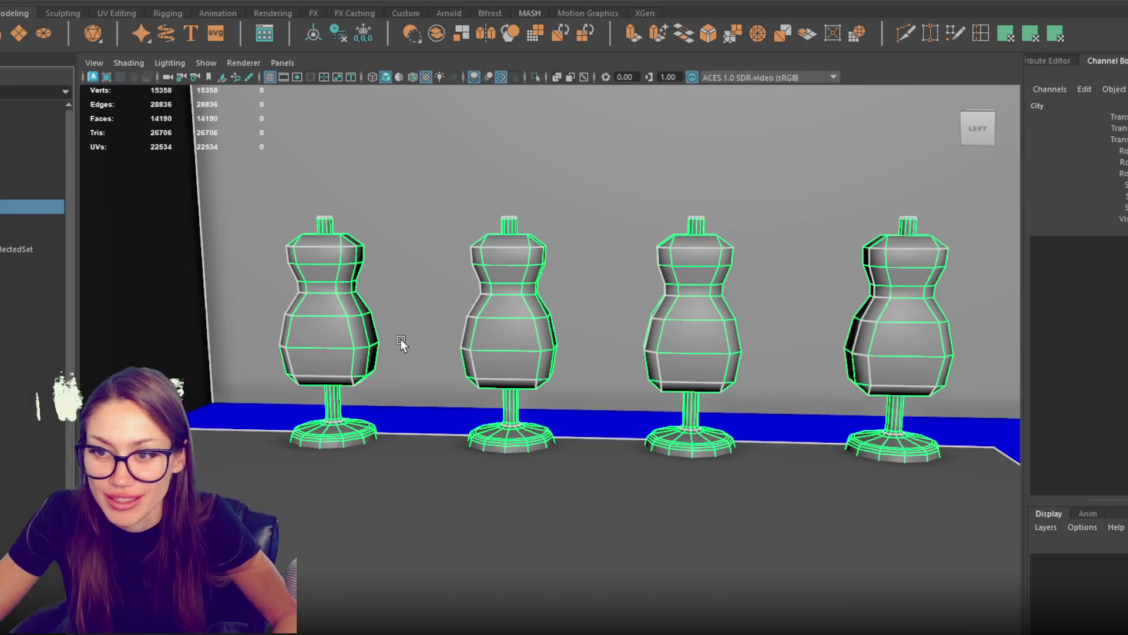
click(488, 323)
Step: Assign blinn3 to the middle mannequin and blinn1 to the left mannequin's body
right_click(335, 277)
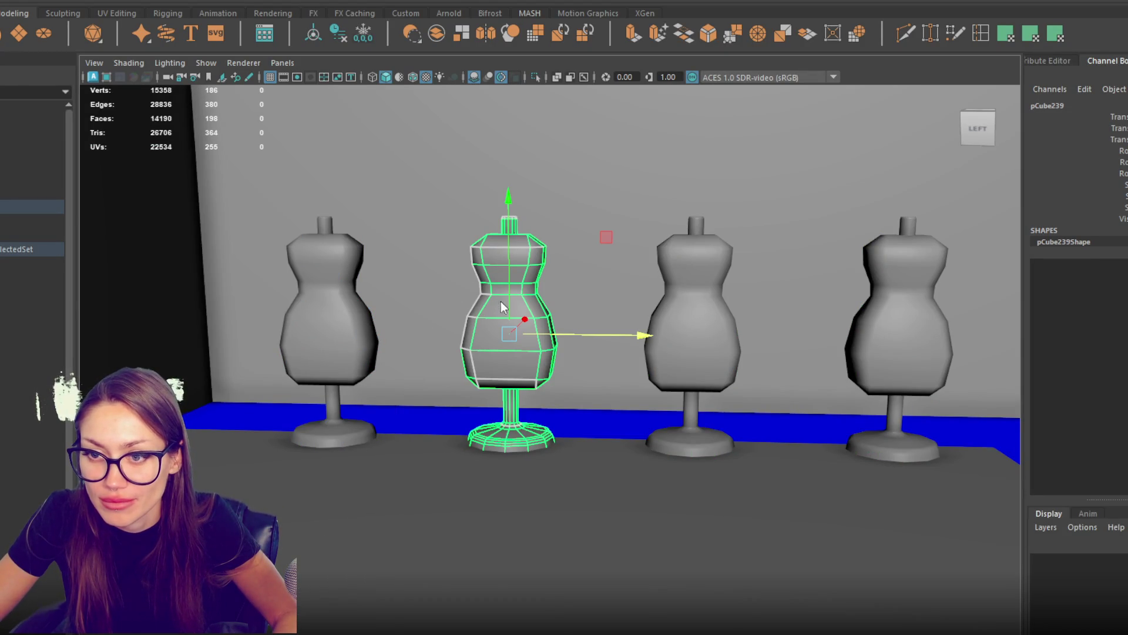
right_click(502, 277)
click(500, 315)
right_click(509, 277)
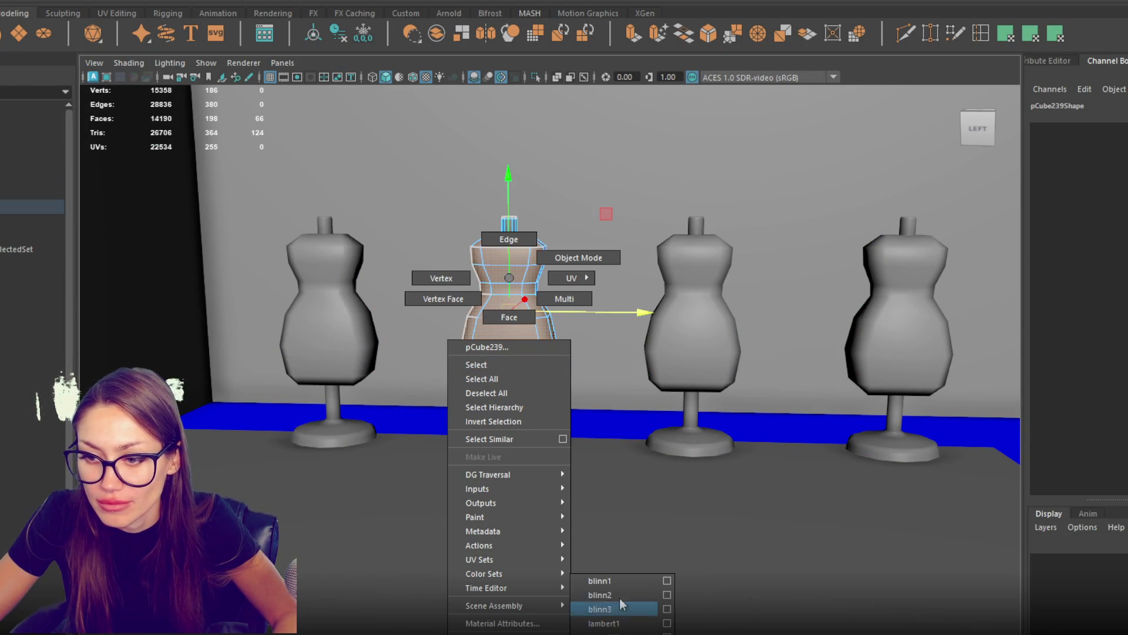
click(618, 611)
click(338, 312)
right_click(345, 280)
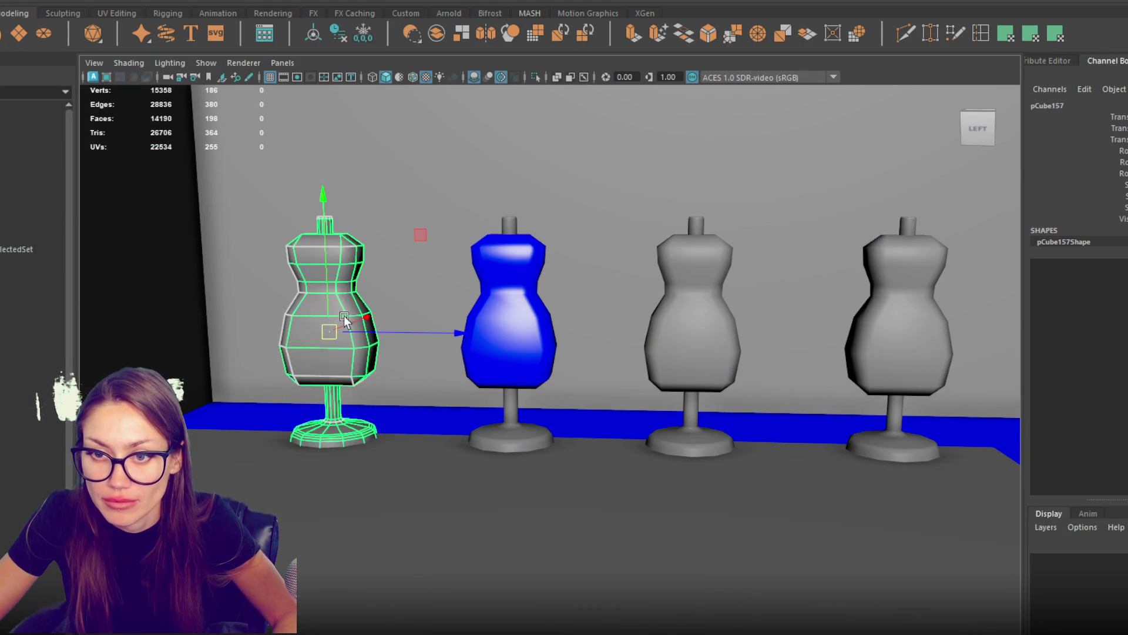
click(335, 288)
right_click(336, 278)
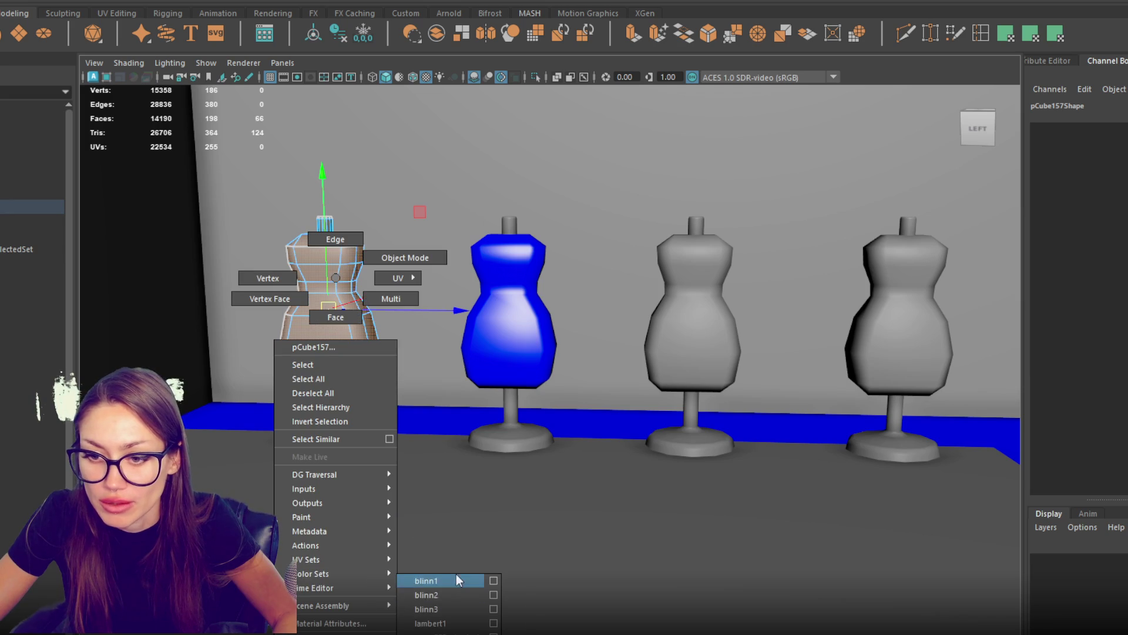
click(456, 580)
Step: Give the third mannequin's body the blue material
click(667, 327)
right_click(685, 266)
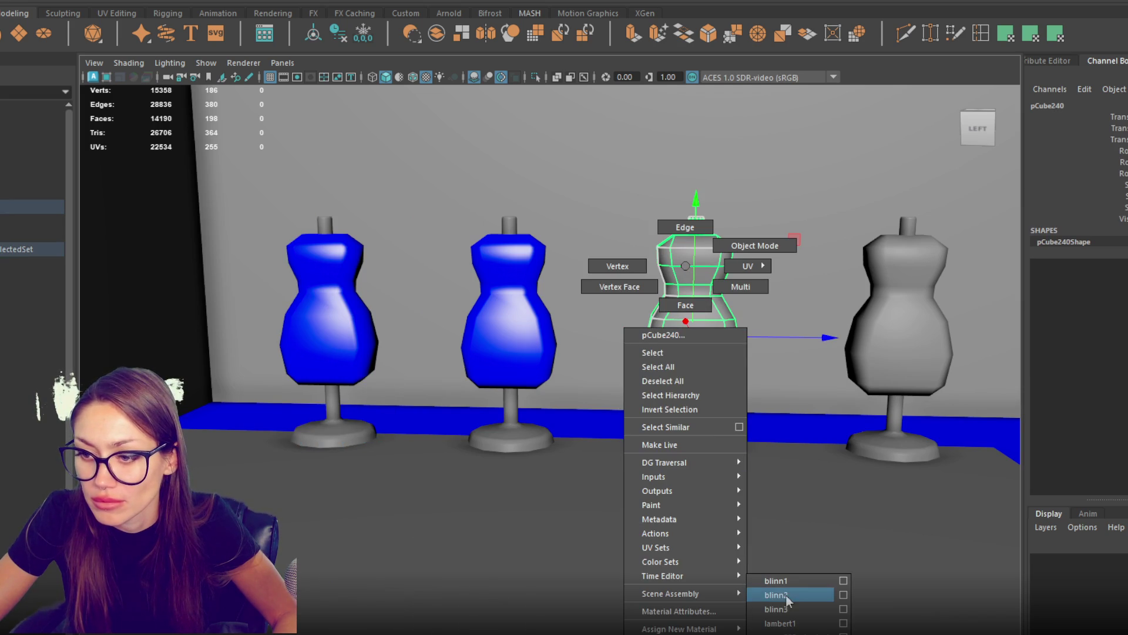
click(789, 580)
right_click(694, 280)
click(693, 316)
right_click(690, 280)
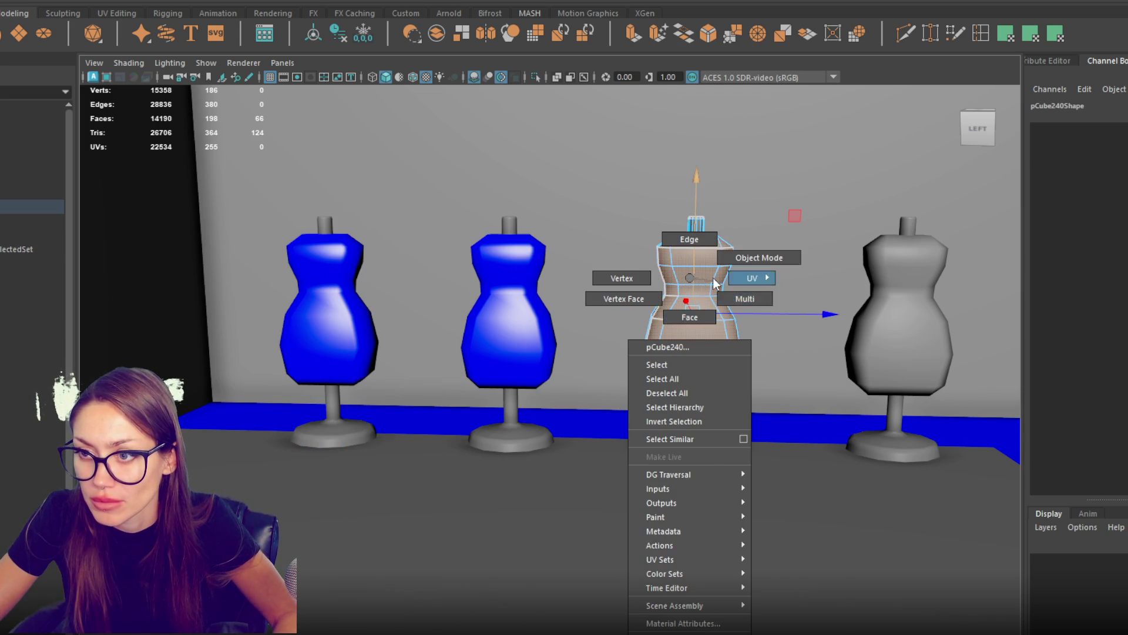
click(759, 257)
Step: Delete the other three mannequins, leaving one selected
click(530, 312)
click(724, 330)
shift+click(529, 365)
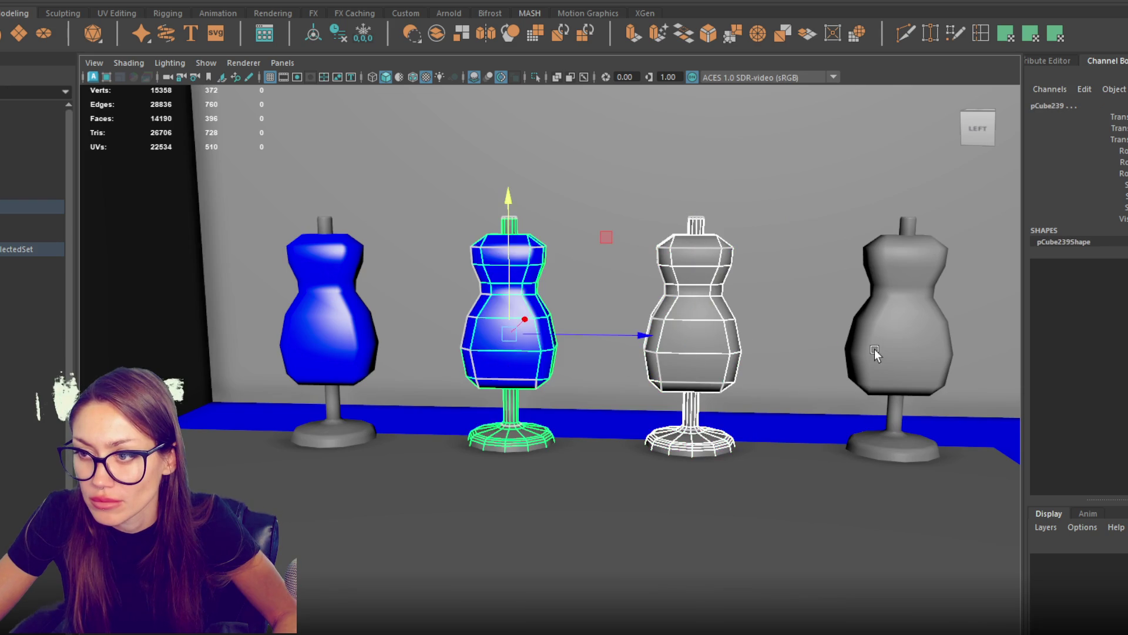
shift+click(873, 352)
key(Delete)
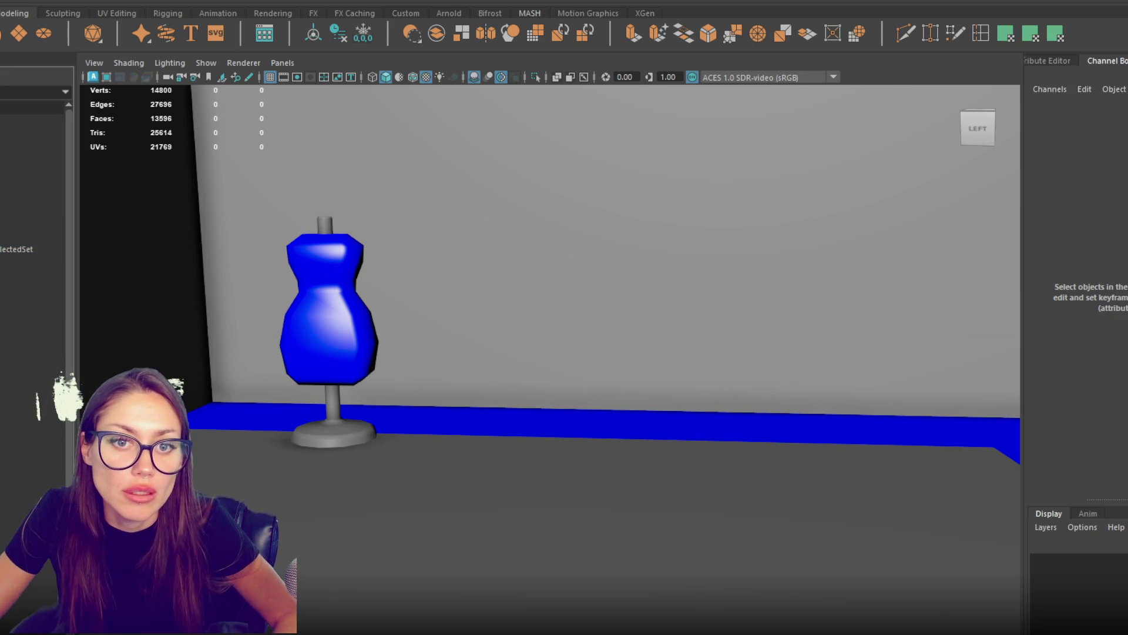
click(37, 207)
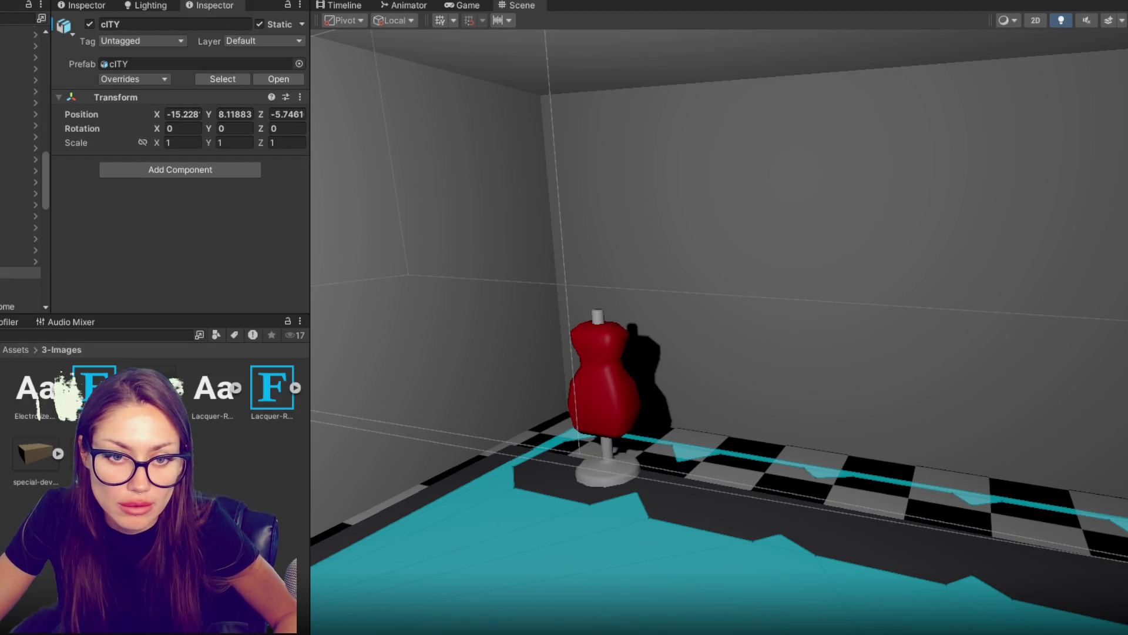
Step: Give the dress form the beige Non 4 material and space four copies along the wall
scroll(152, 482, down, 2)
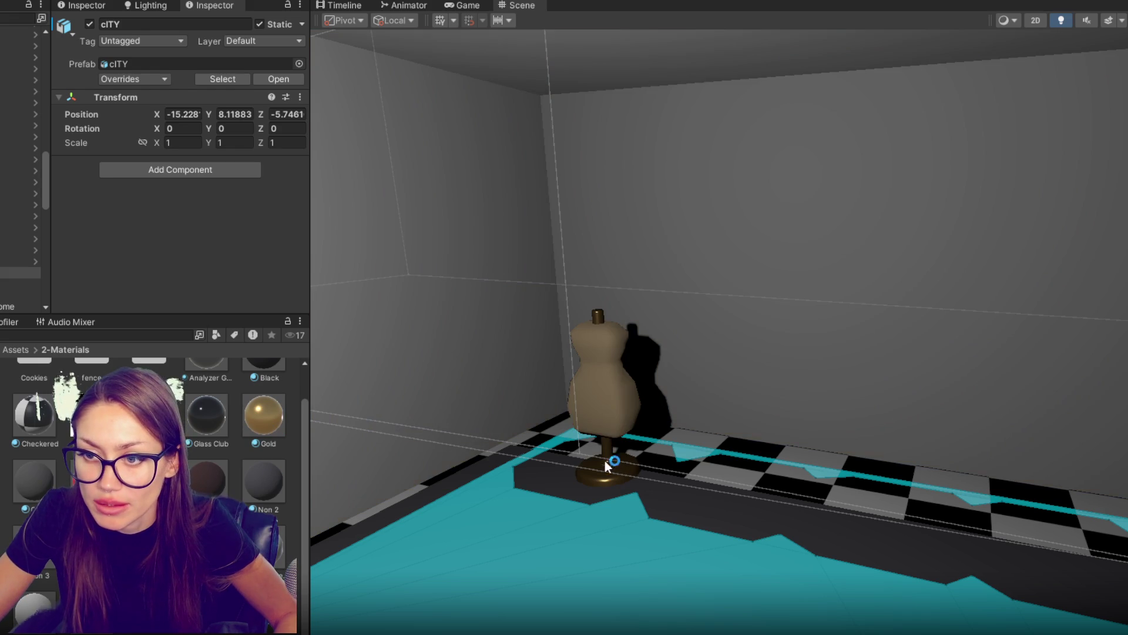
click(604, 465)
mouse_move(675, 418)
mouse_down()
mouse_move(775, 453)
mouse_move(939, 475)
mouse_move(948, 455)
mouse_move(1103, 499)
mouse_up()
key(ctrl+d)
click(919, 438)
mouse_move(947, 447)
mouse_down()
mouse_move(1111, 453)
mouse_move(990, 494)
mouse_move(936, 465)
mouse_move(911, 475)
mouse_up()
mouse_move(688, 401)
mouse_down()
mouse_move(881, 395)
mouse_move(888, 383)
mouse_up()
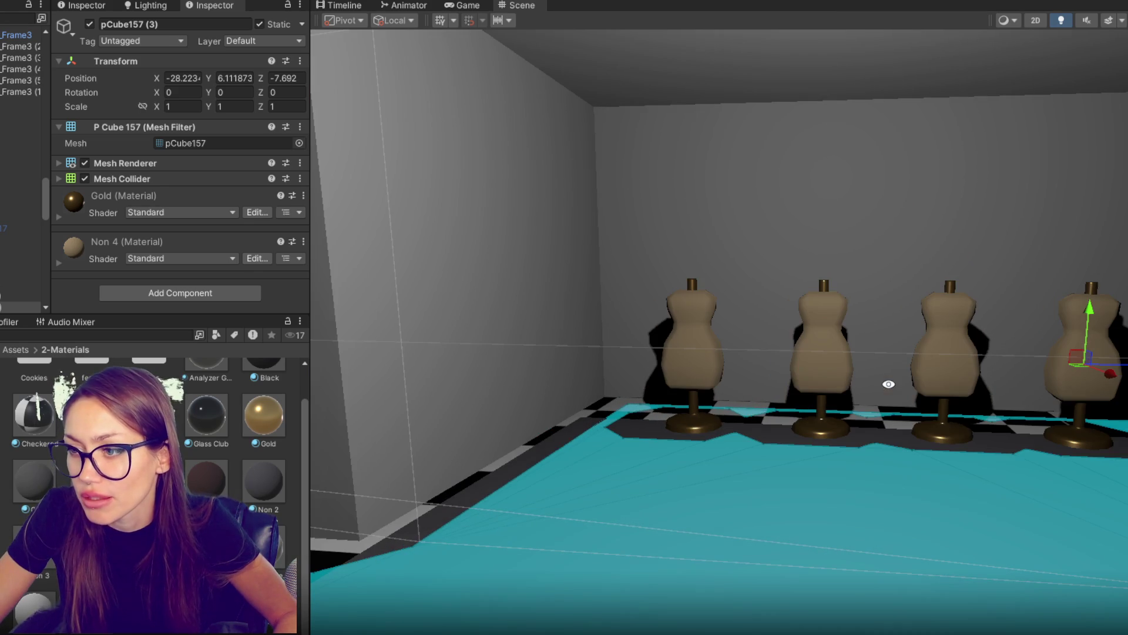
click(829, 362)
drag(874, 357, 876, 359)
Step: Select the mirror panel and set its MirrorLight albedo to grey
scroll(978, 382, down, 2)
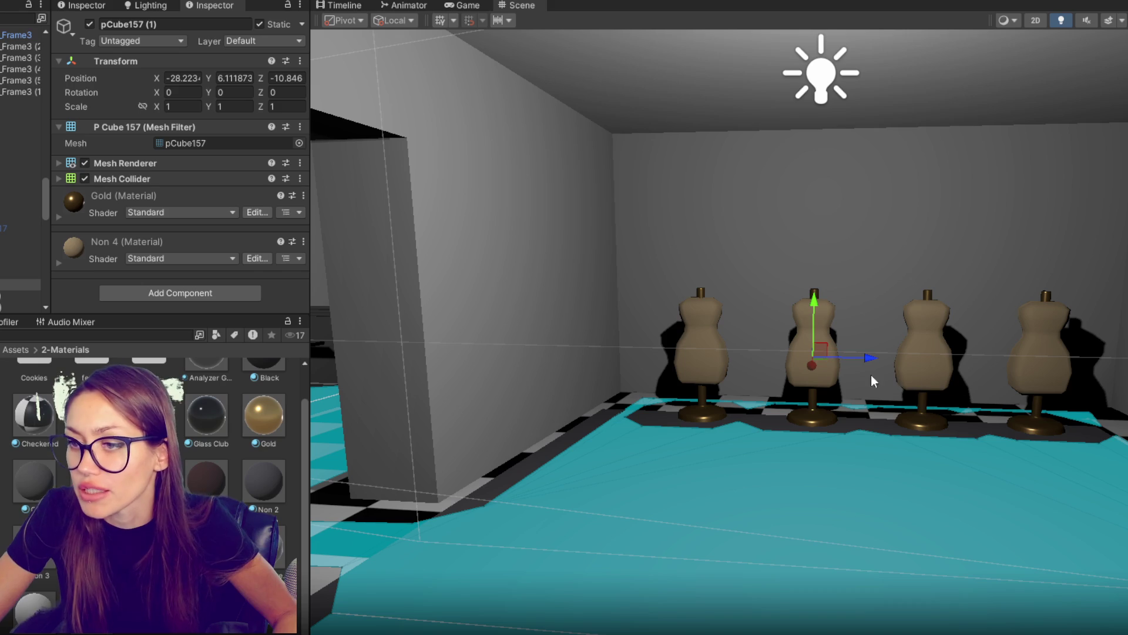
scroll(644, 379, down, 2)
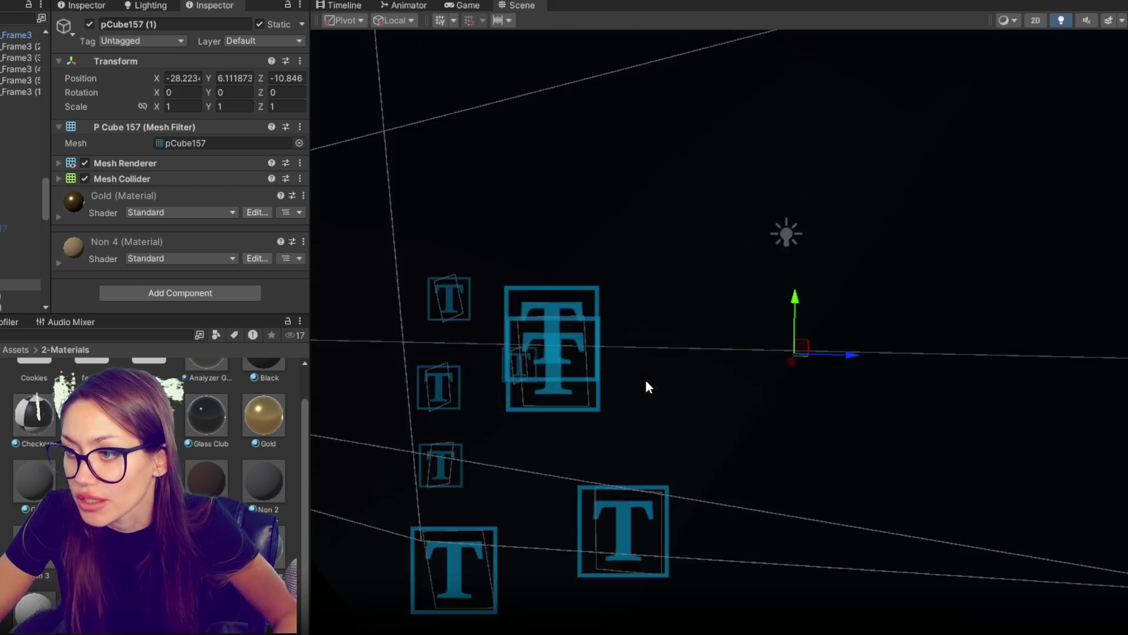
scroll(669, 348, up, 5)
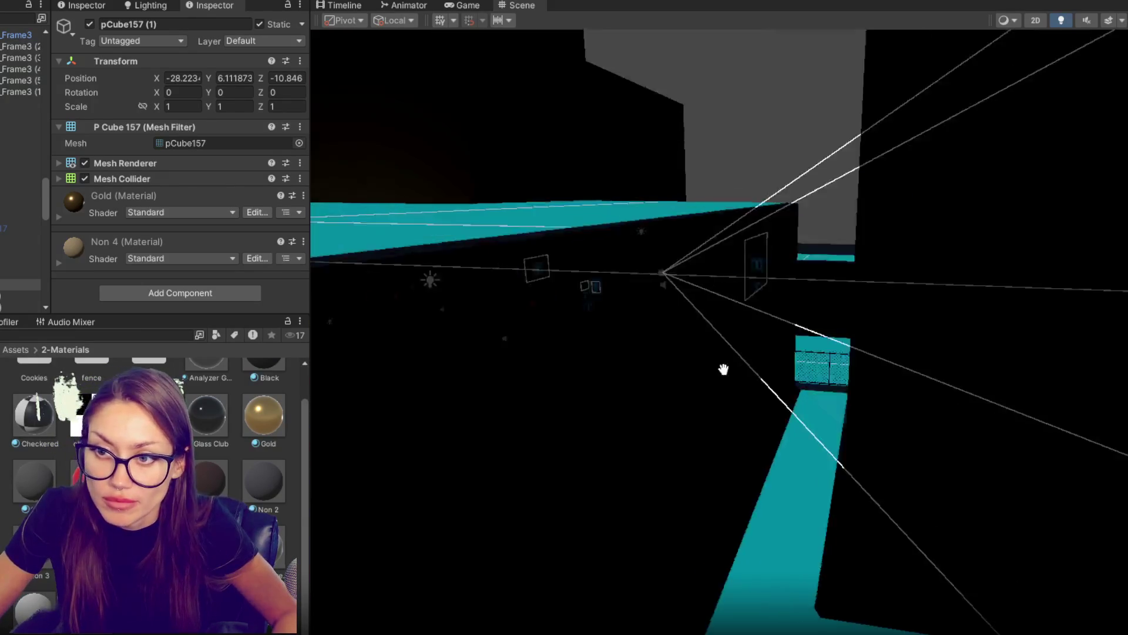
scroll(815, 377, down, 5)
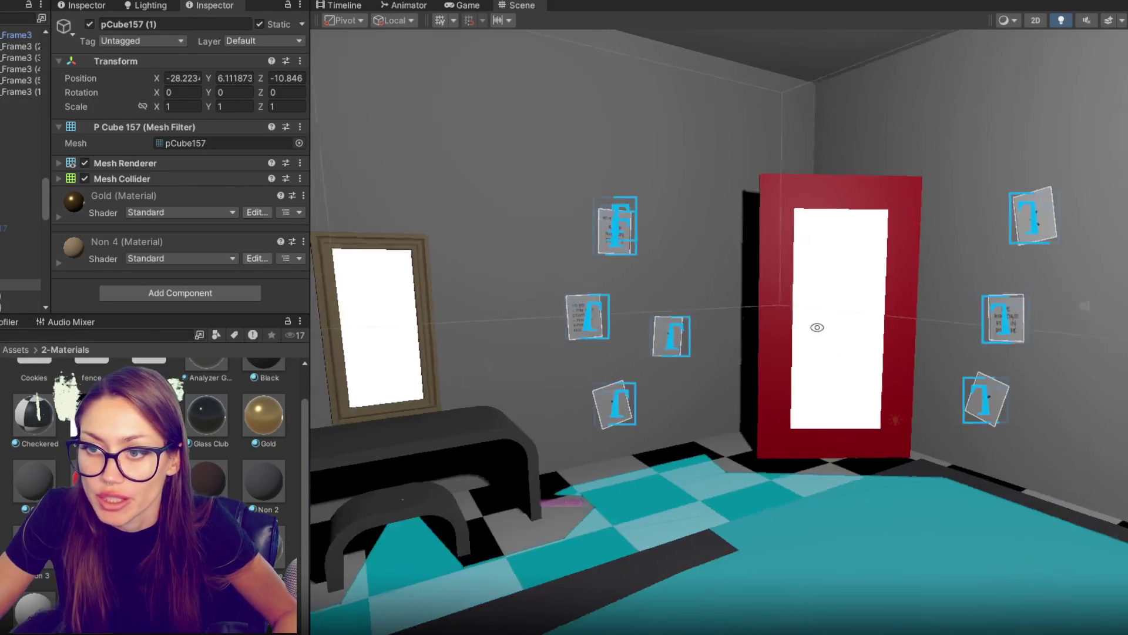
click(809, 333)
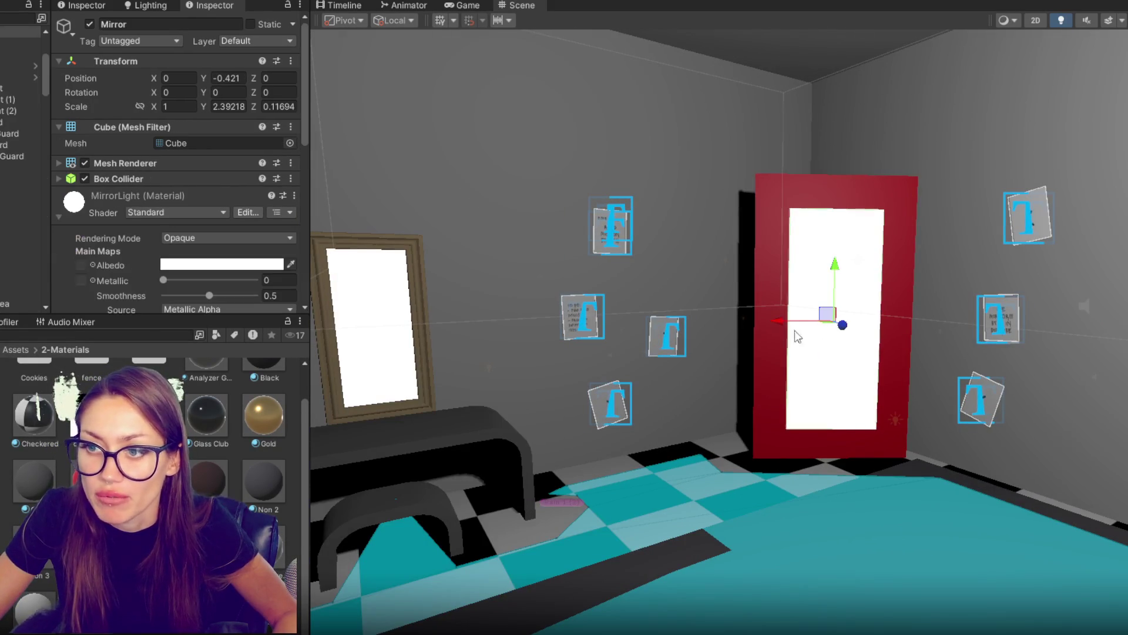
scroll(207, 254, down, 5)
click(195, 151)
drag(245, 253, 188, 257)
click(351, 144)
Step: Disable emission, set Metallic 0.915 and Smoothness 0.772, and open the 5-Scenes folder
click(166, 272)
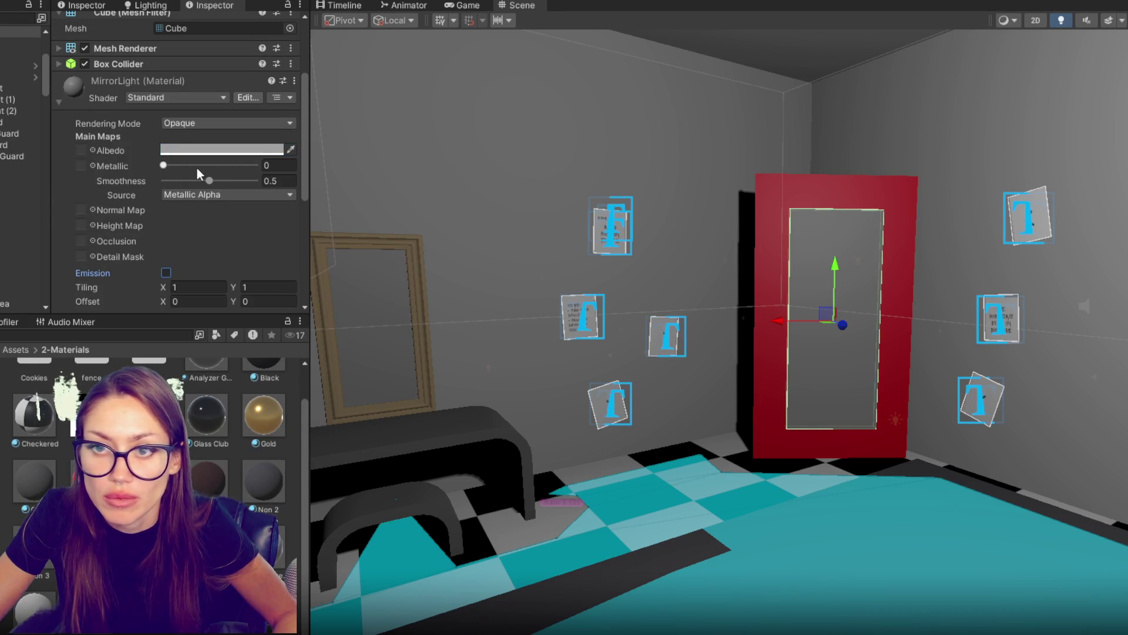
drag(237, 167, 246, 167)
click(235, 180)
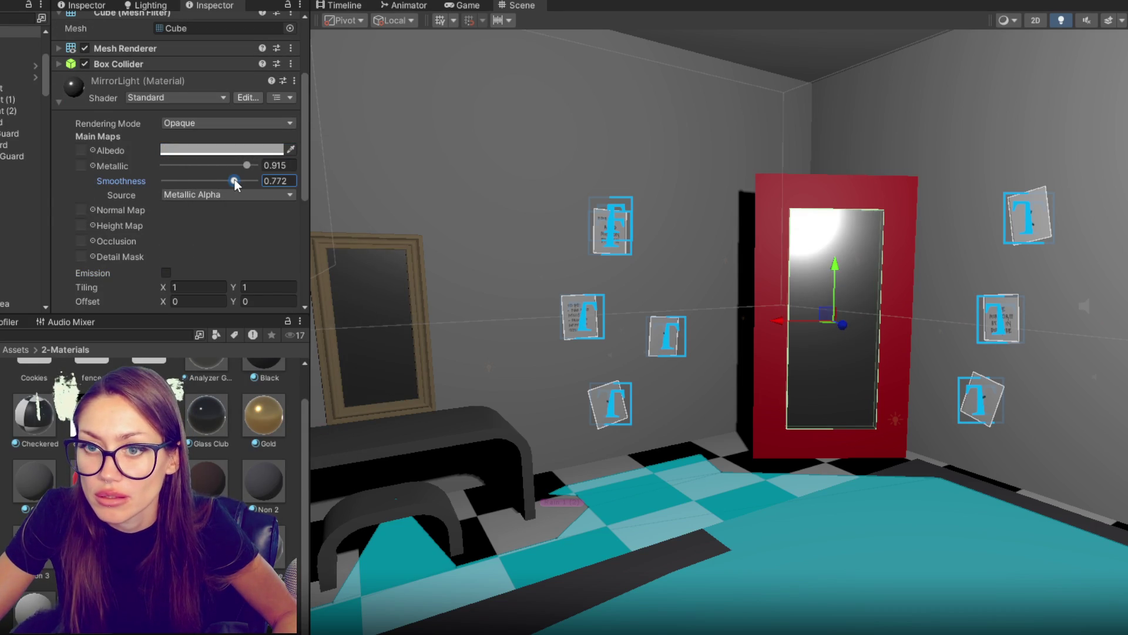
mouse_move(587, 329)
mouse_down()
mouse_move(787, 322)
mouse_move(765, 330)
mouse_up()
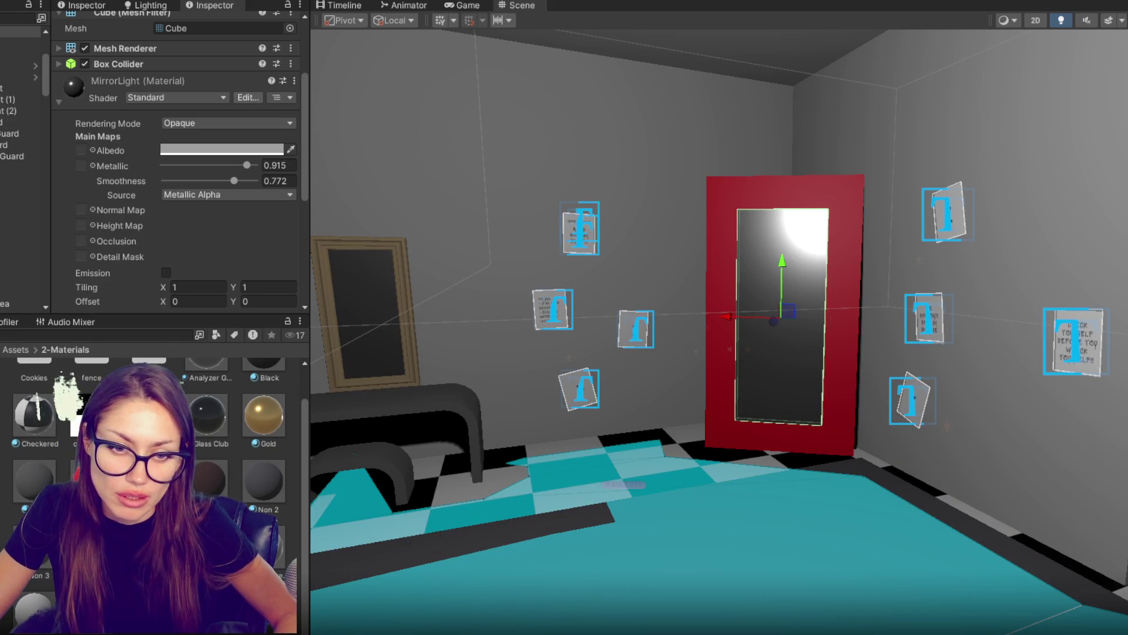
click(1, 411)
click(1, 423)
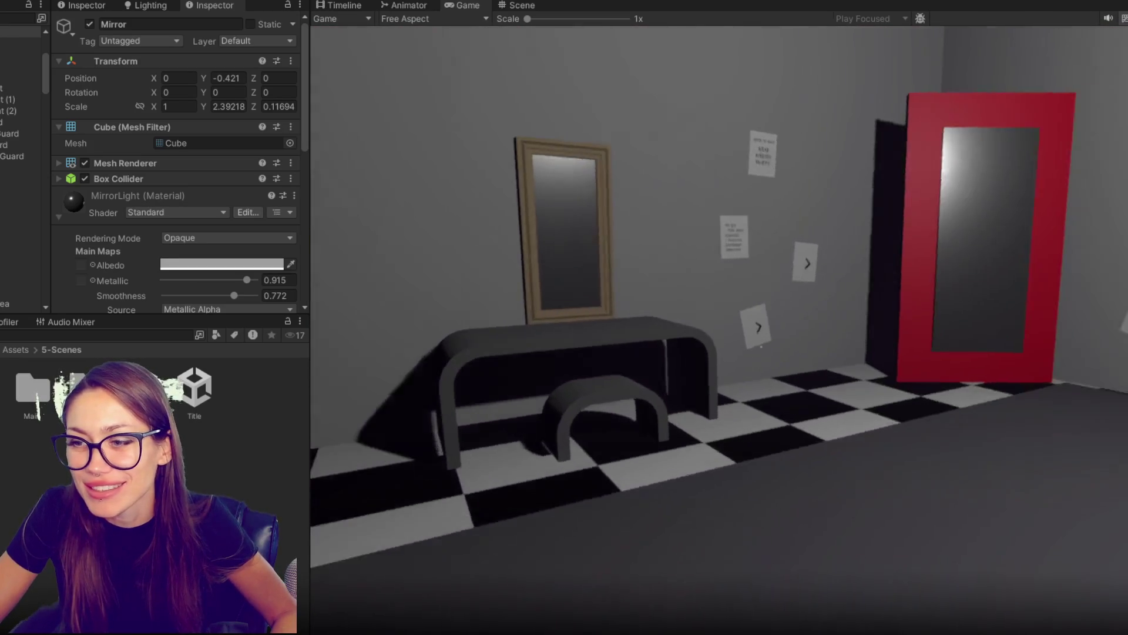
Step: Use the mirror's disguise menu, go through both red doors, and pause the game
key(e)
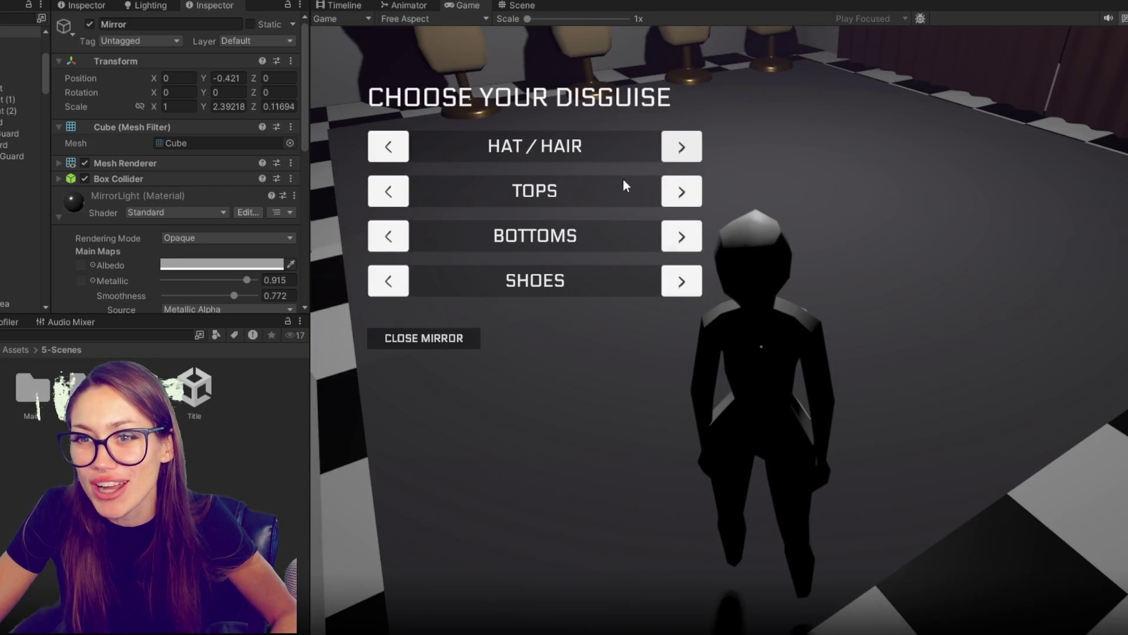
click(439, 333)
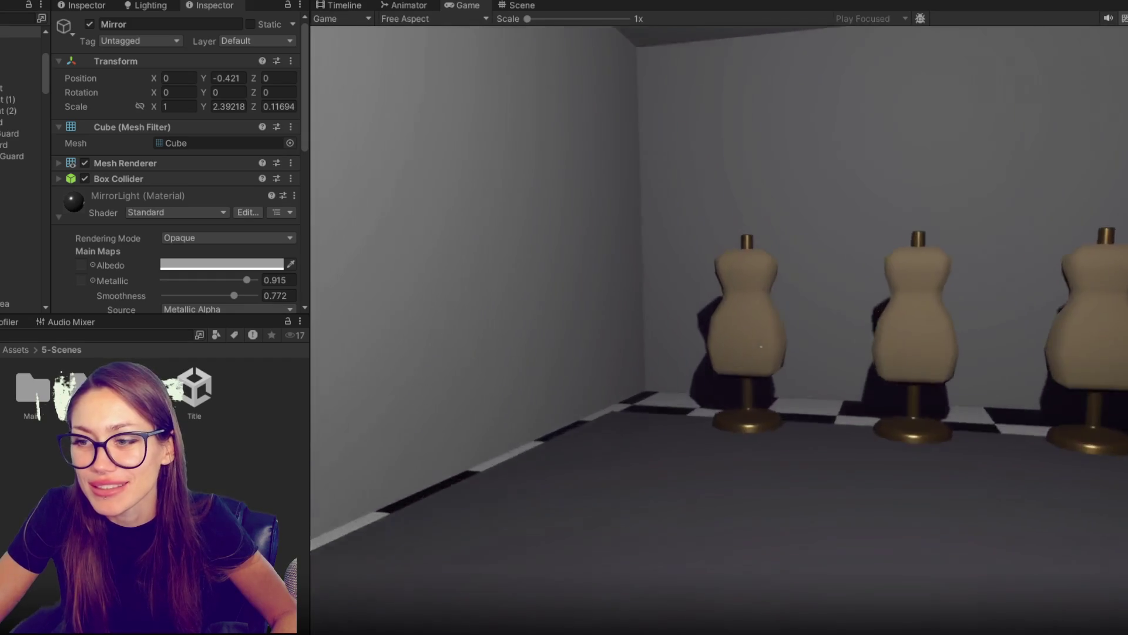
key(w)
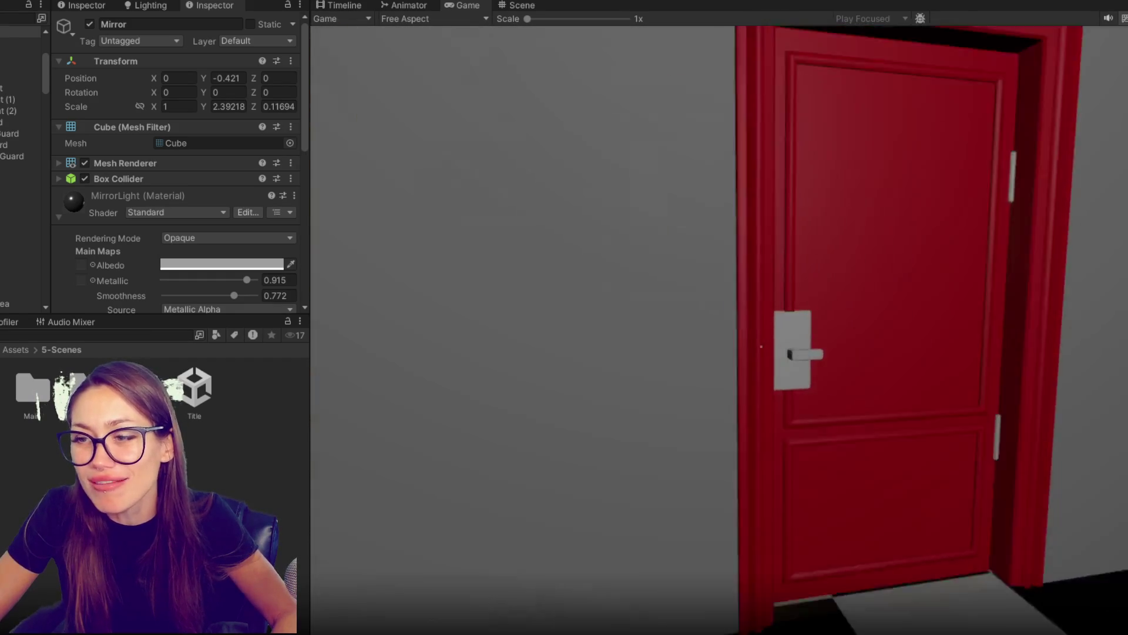
key(e)
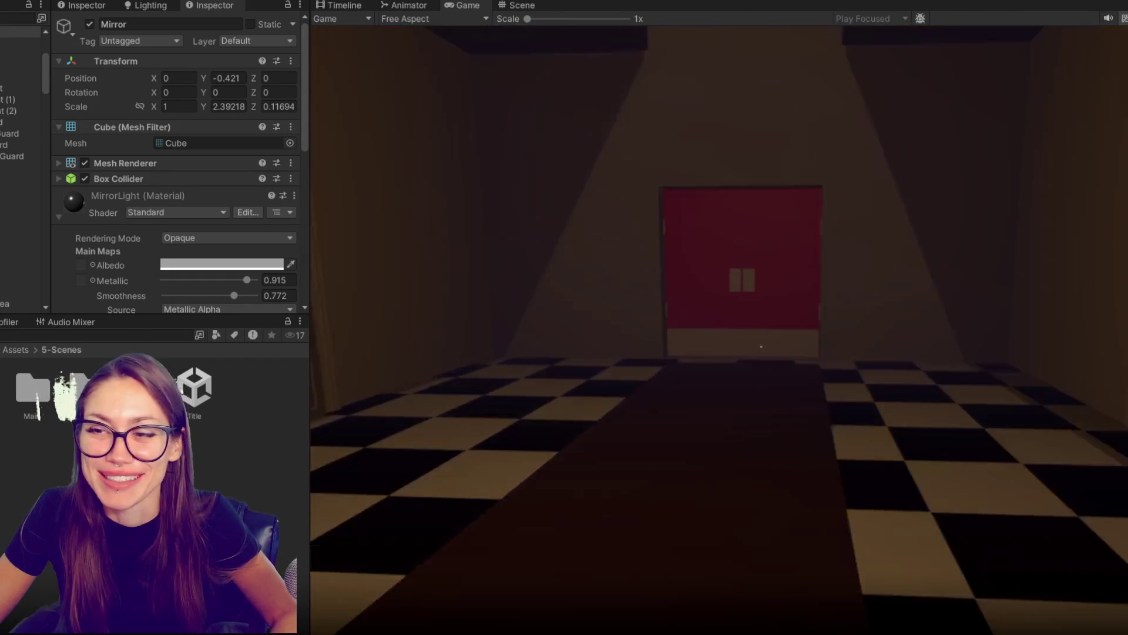
key(e)
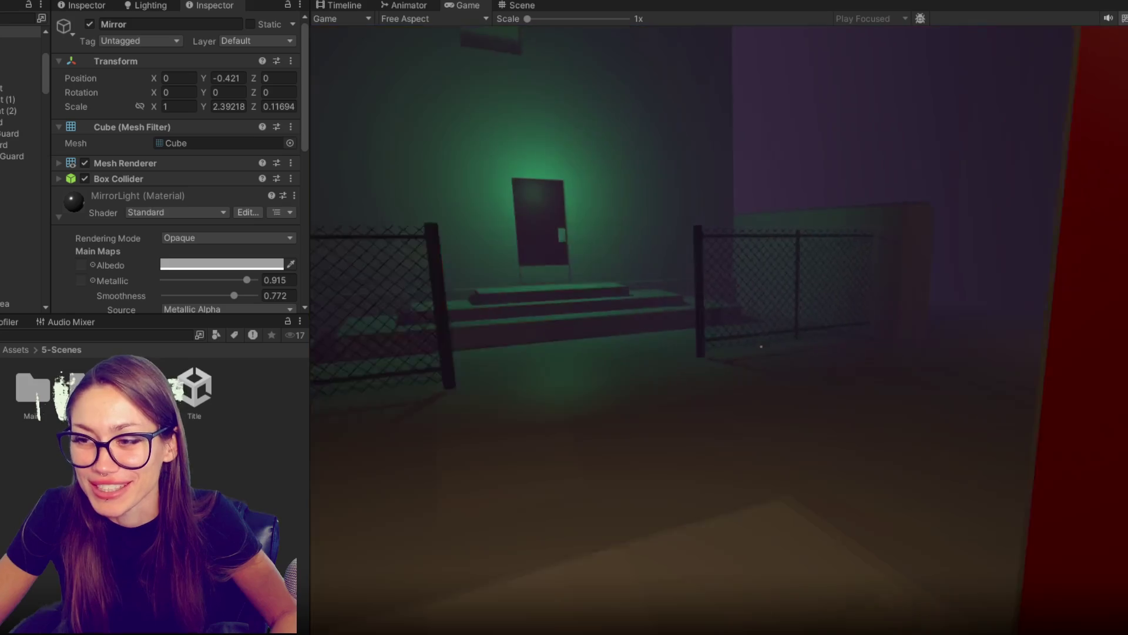
key(Escape)
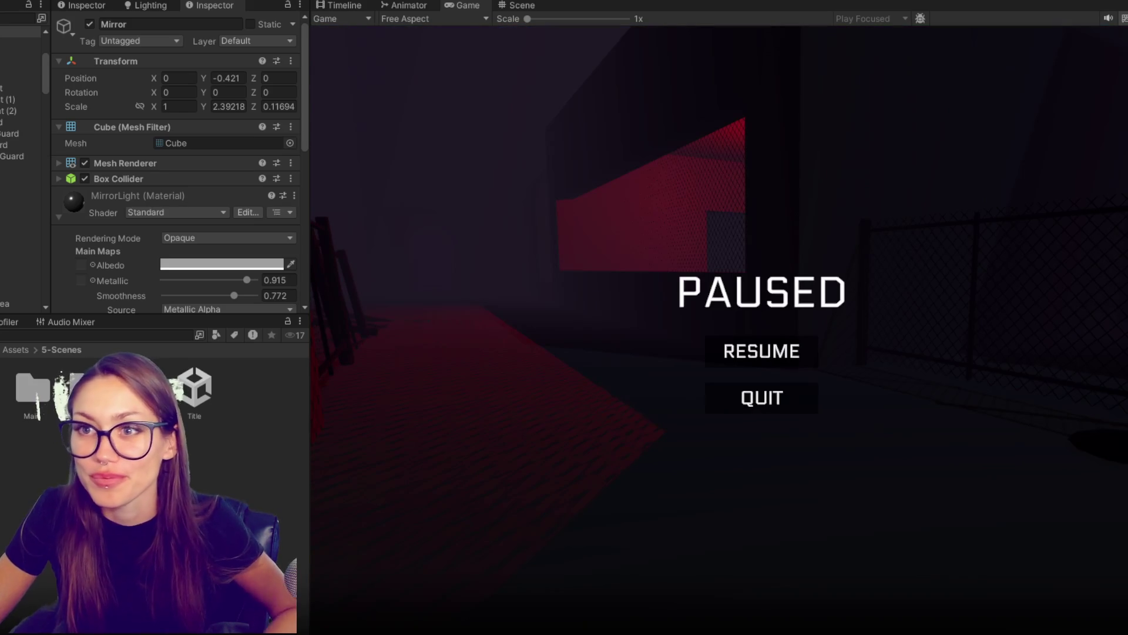
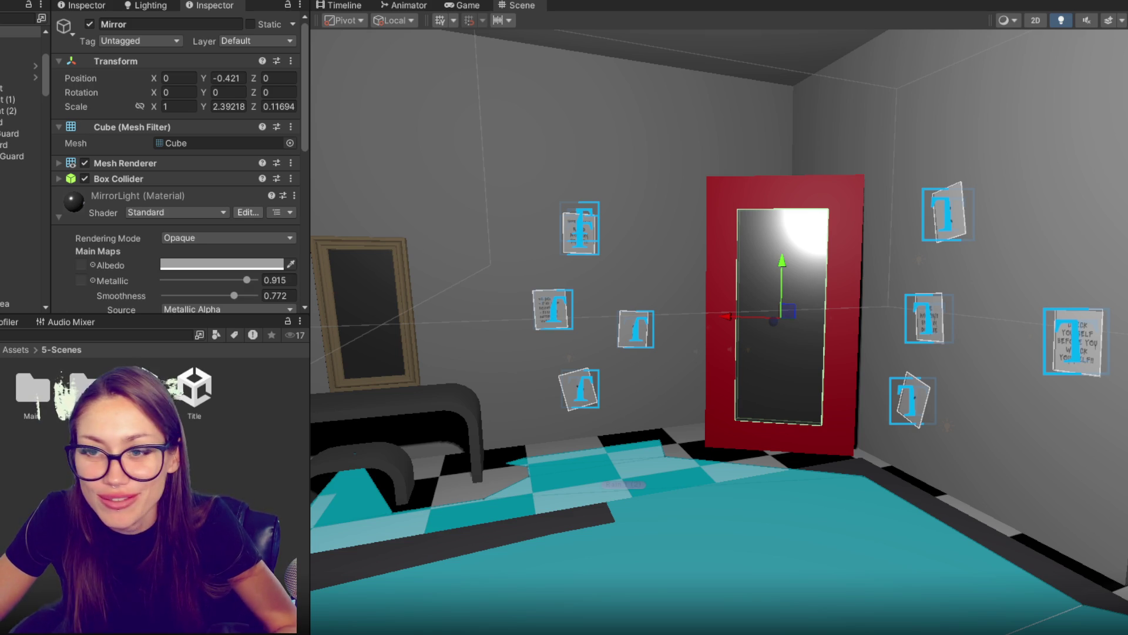
Step: Deselect the mirror, zoom the Scene view out, and quit Photoshop without saving Untitled-1
key(Escape)
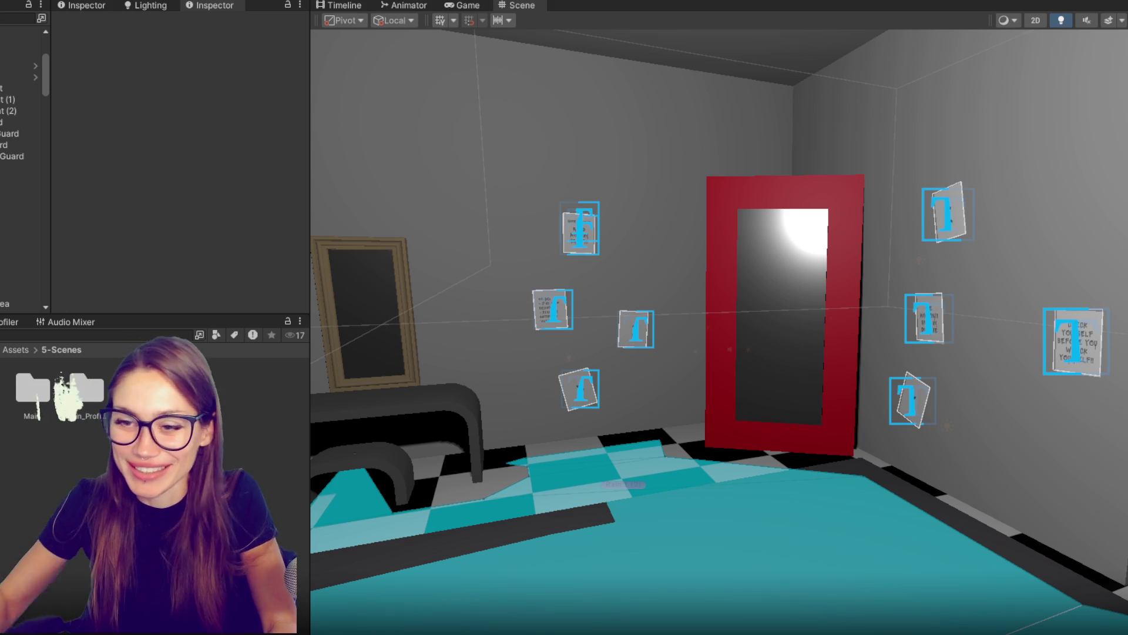
scroll(999, 220, down, 3)
scroll(21, 164, down, 5)
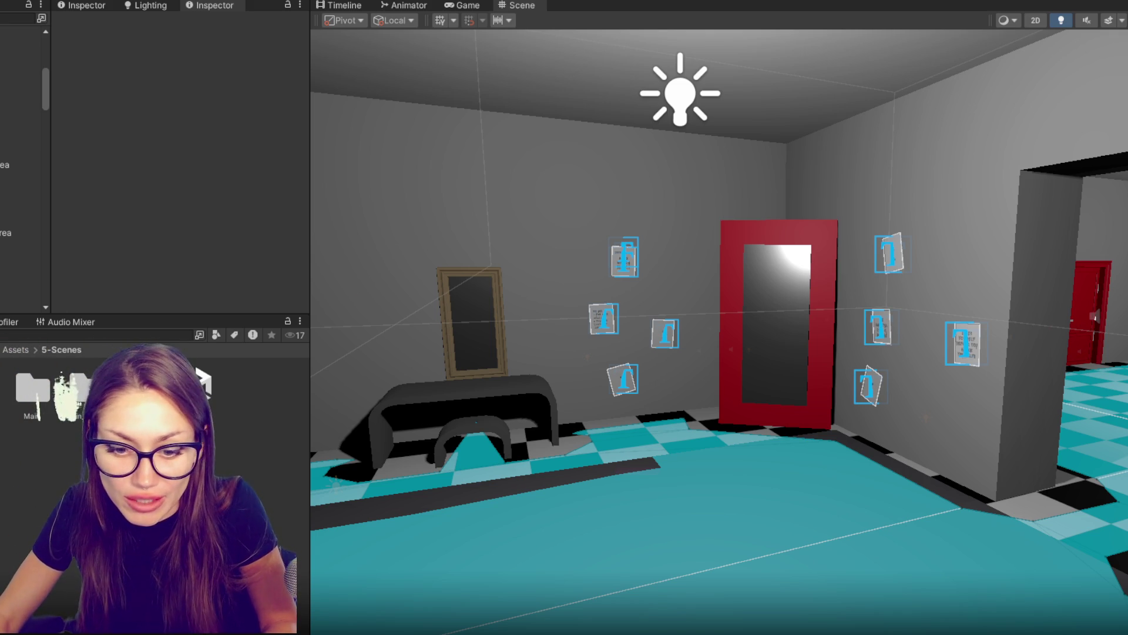
key(ctrl+q)
key(n)
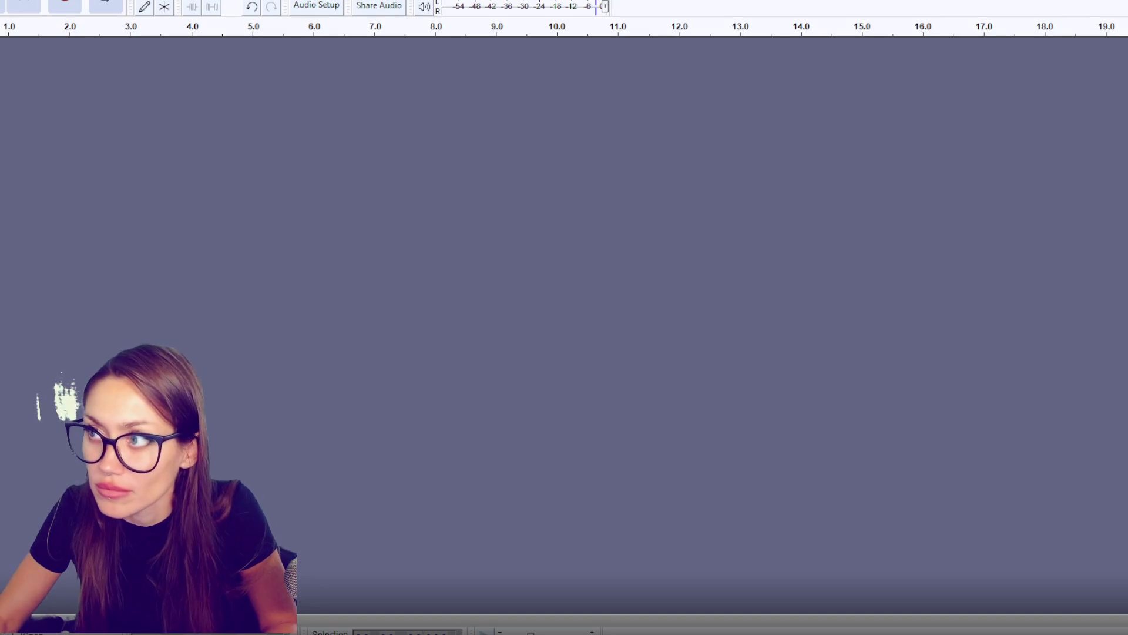
Step: Close the Audacity project, discarding its two recorded tracks
key(ctrl+w)
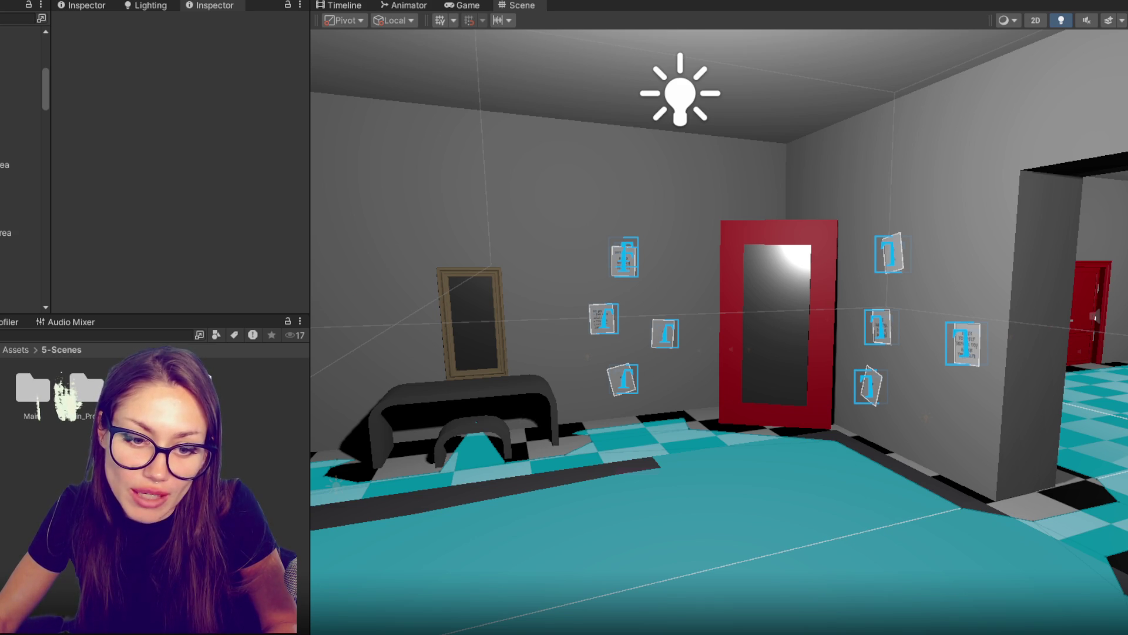
Step: Change voice line 000's text to "My darling husband.... You'll be missed by... Someone, surely!"
click(33, 388)
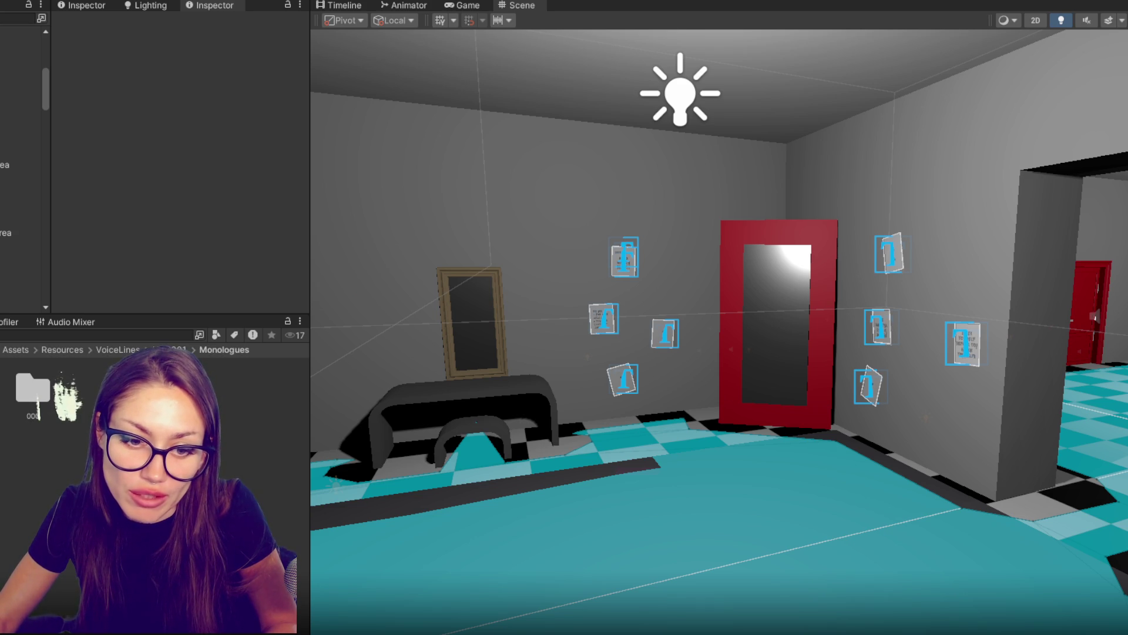
click(31, 389)
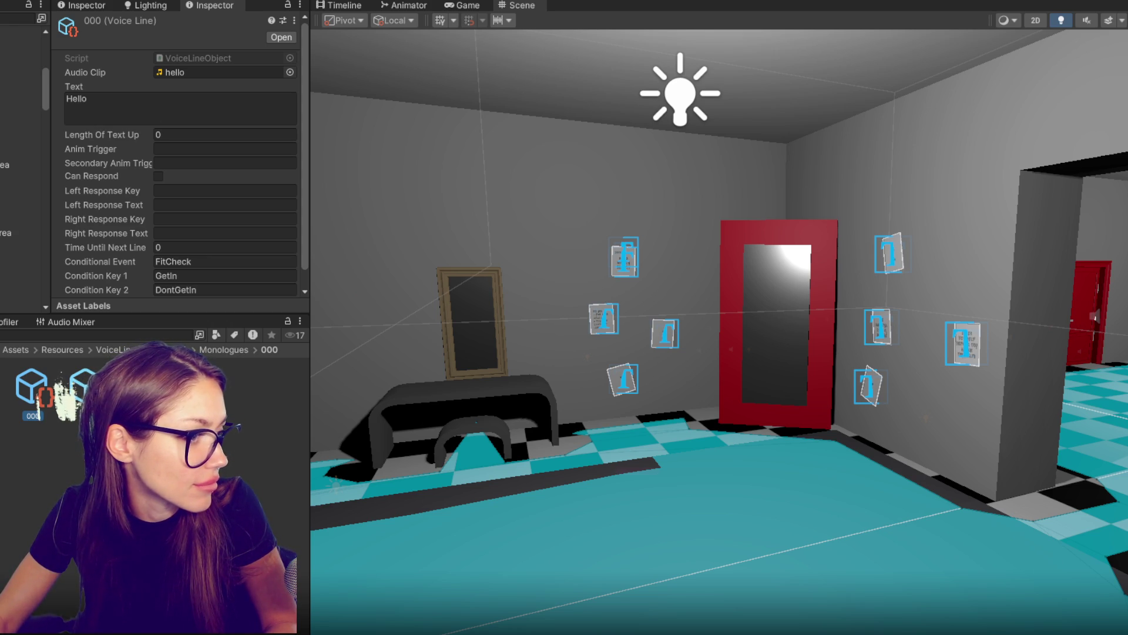
click(175, 113)
key(ctrl+a)
text(My darling husband.... You'll be missed by... Someone, surely!)
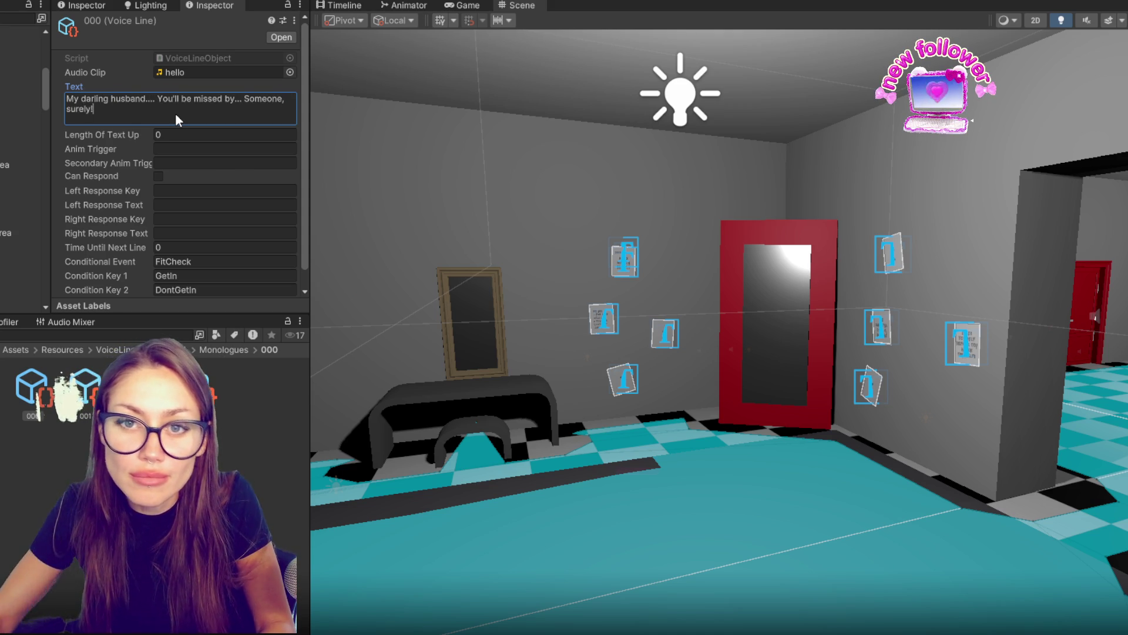
Step: Clear the FitCheck conditional event and the GetIn and DontGetIn condition keys
click(206, 263)
key(BackSpace)
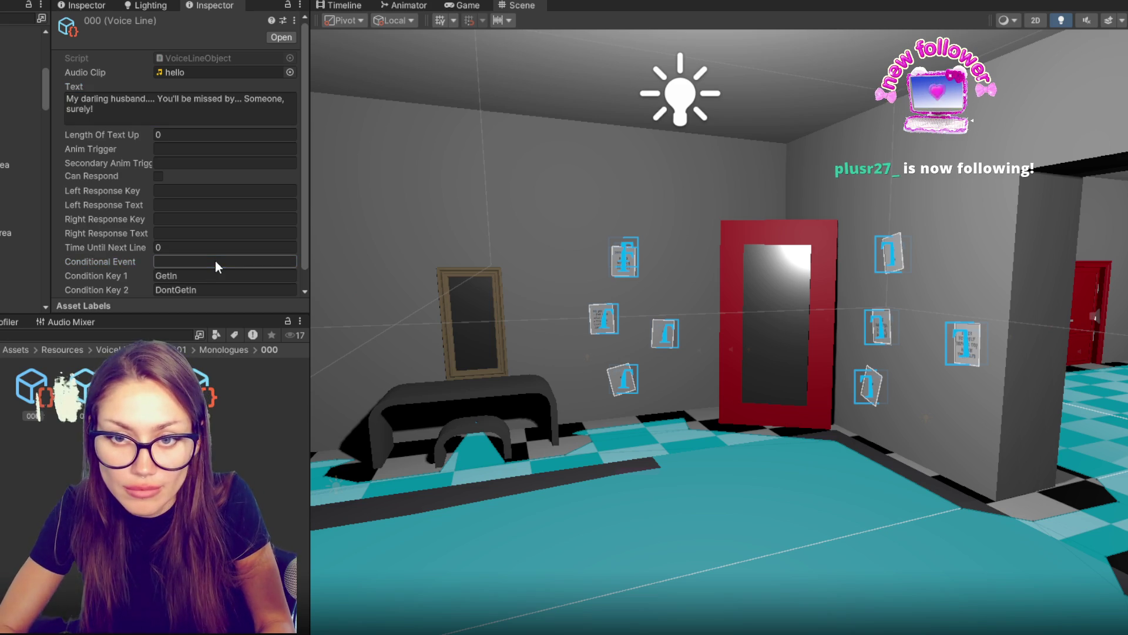
click(204, 275)
scroll(209, 258, down, 1)
key(BackSpace)
click(209, 271)
key(BackSpace)
scroll(200, 258, up, 1)
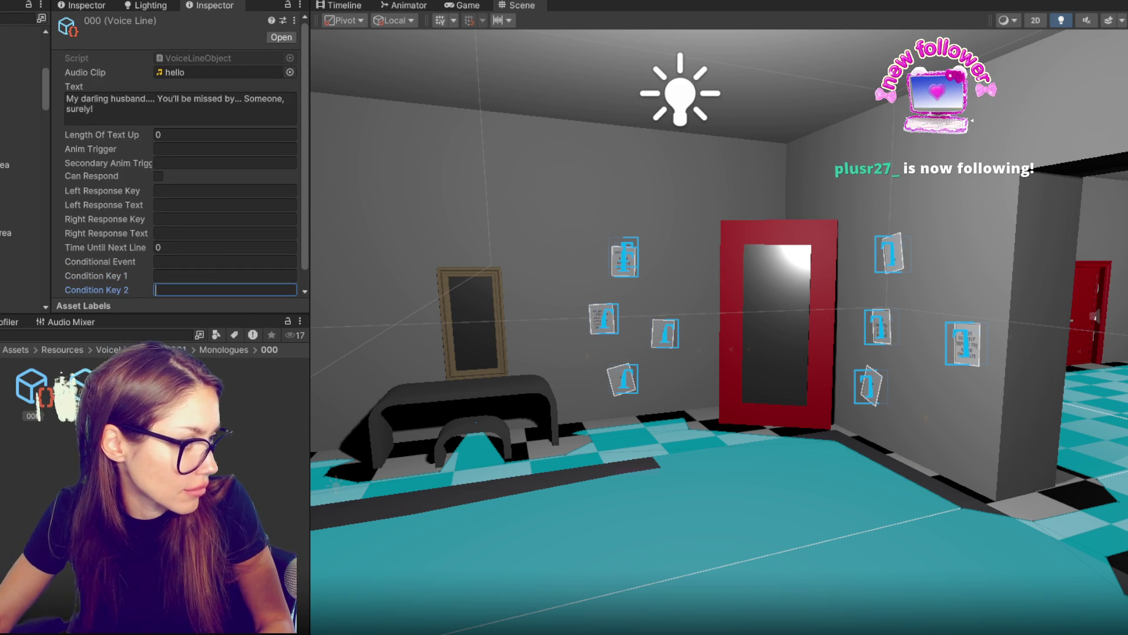
key(Return)
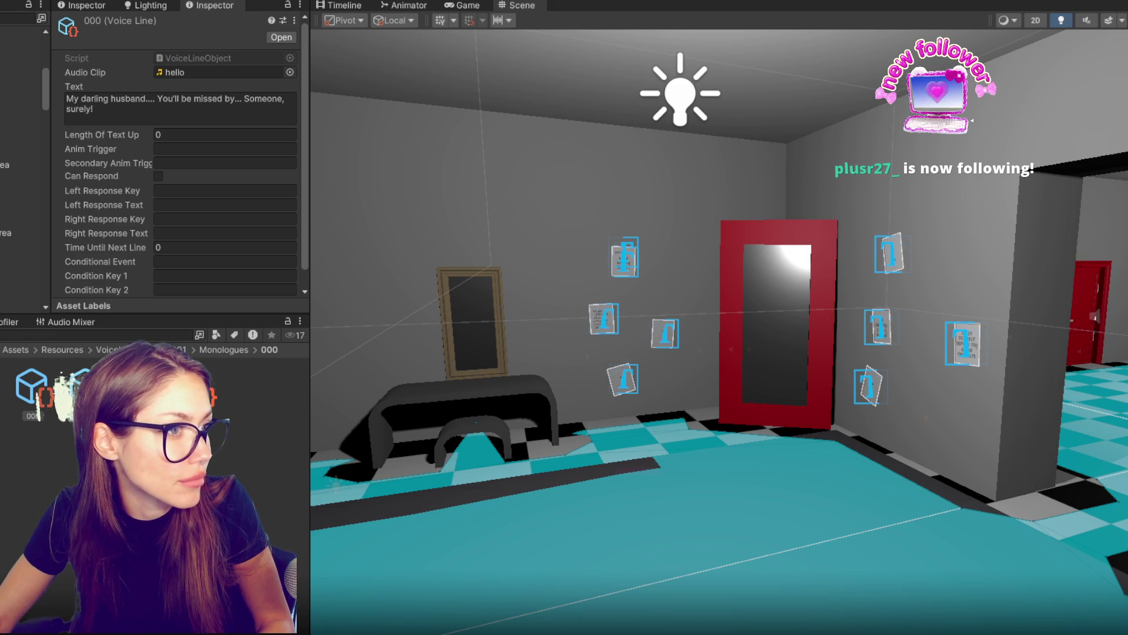
click(225, 290)
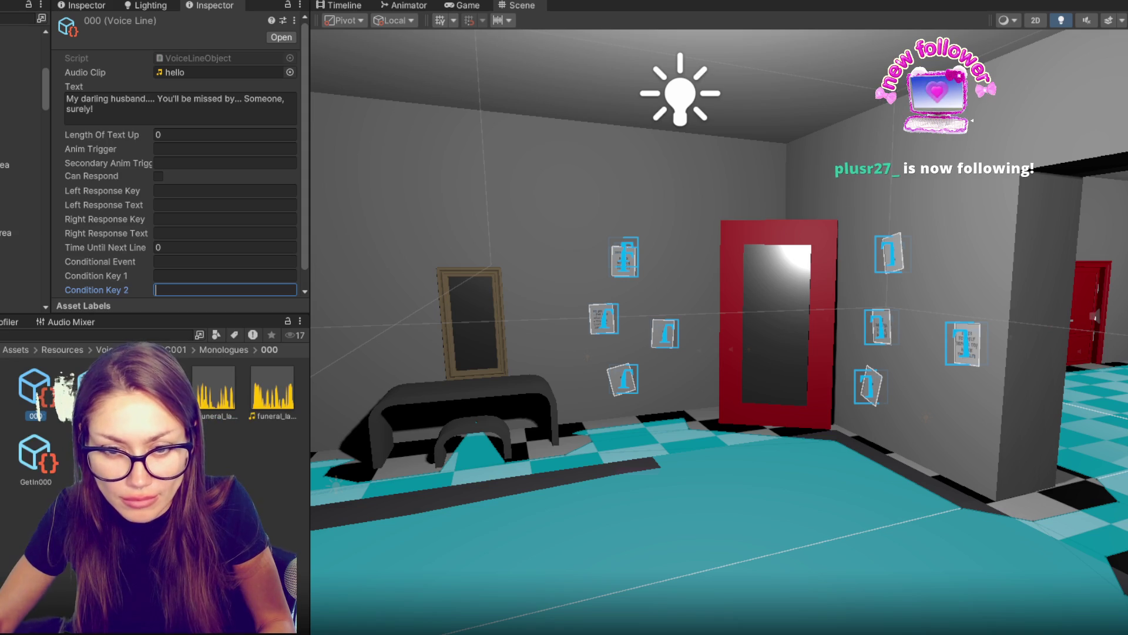
Step: Delete the extra voice lines and make two copies of folder 000
shift+click(88, 452)
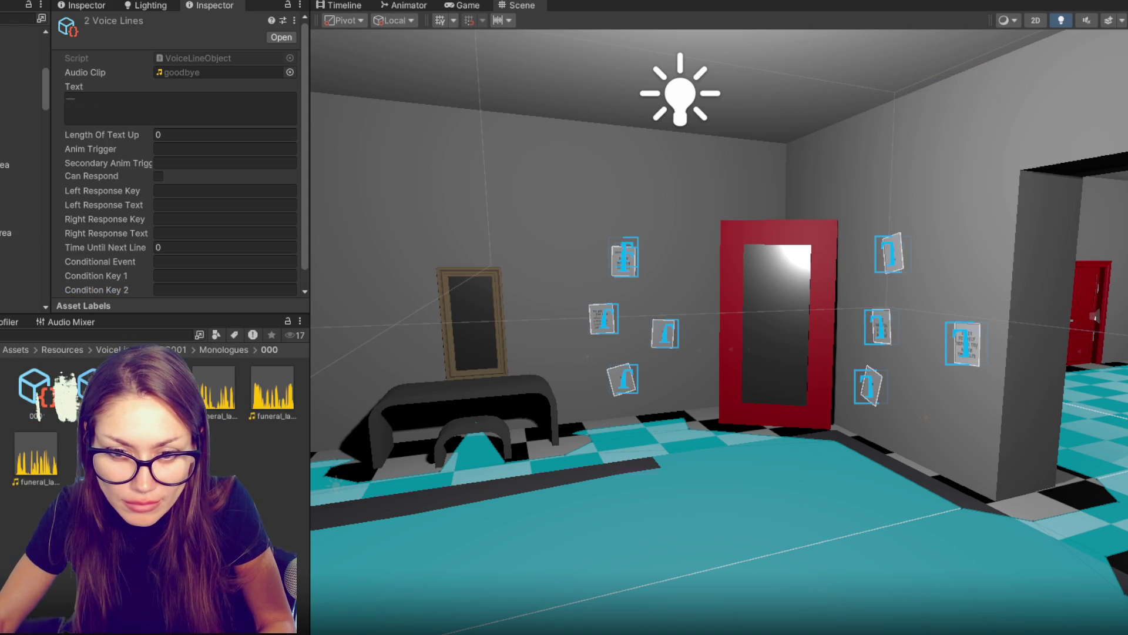
key(Delete)
key(Return)
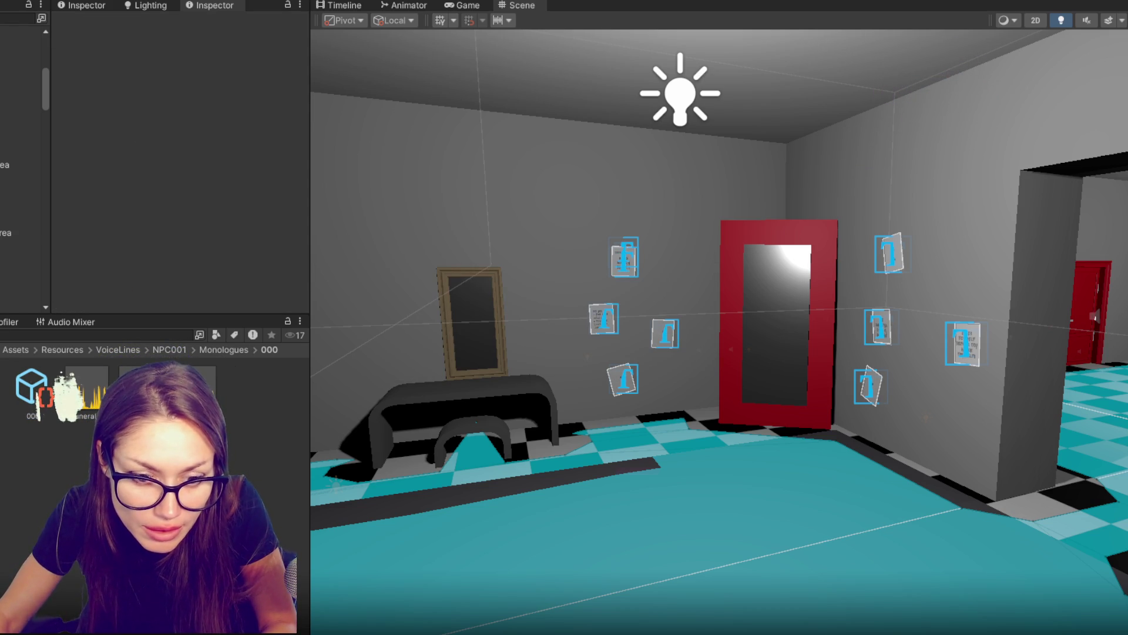
key(ctrl+d)
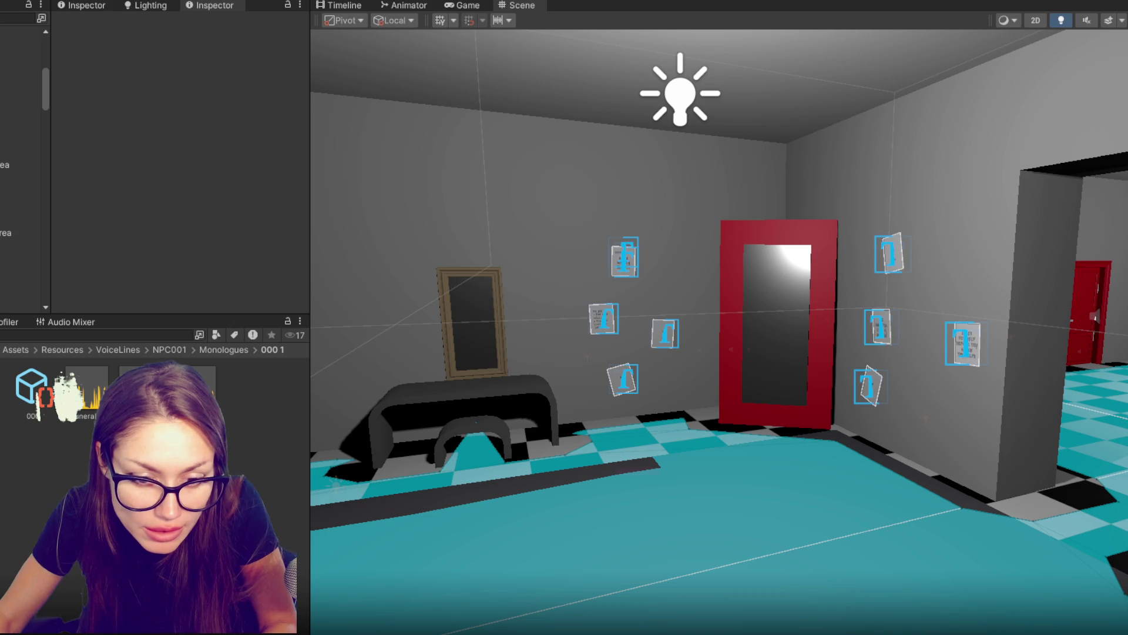
key(ctrl+d)
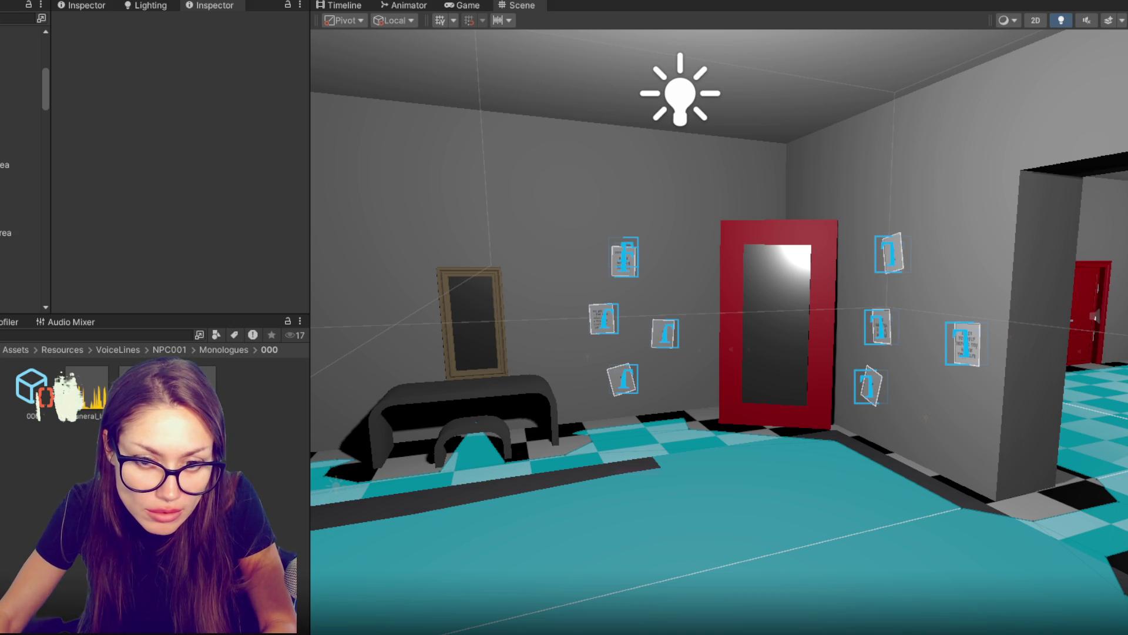
Step: Delete the surplus funeral audio clips from the copies and reselect voice line 000
click(86, 391)
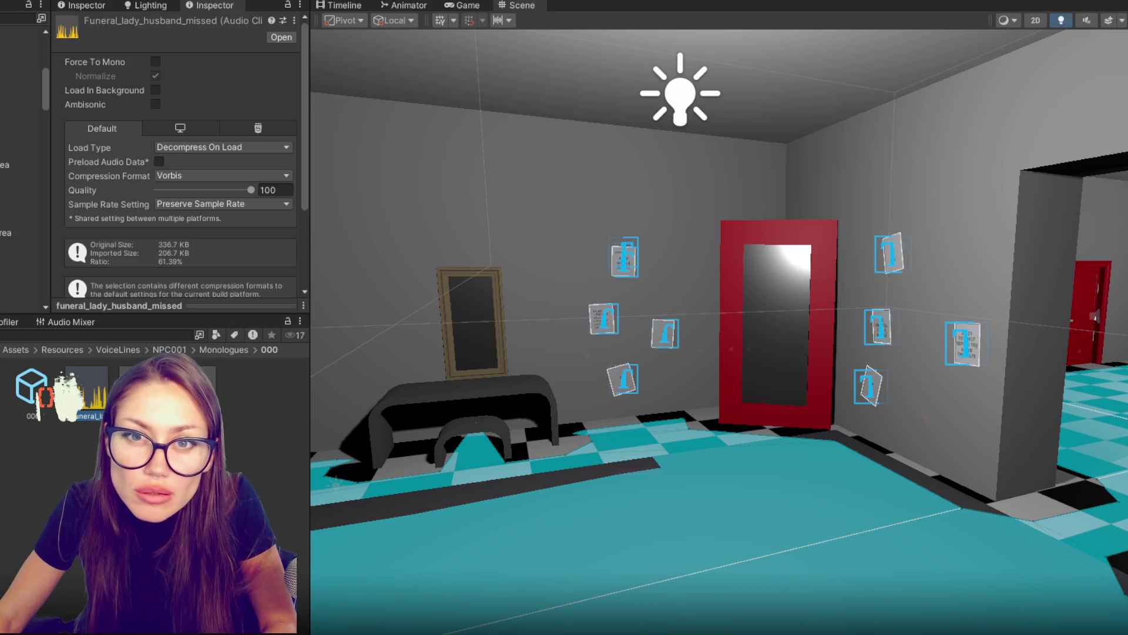
ctrl+click(168, 390)
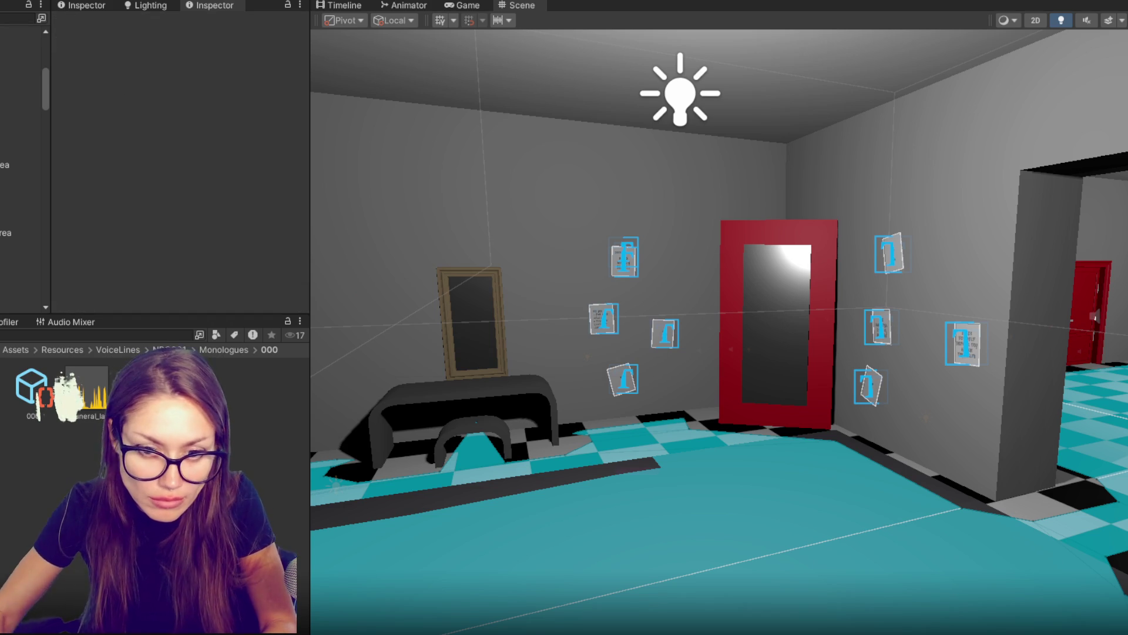
key(Delete)
key(Return)
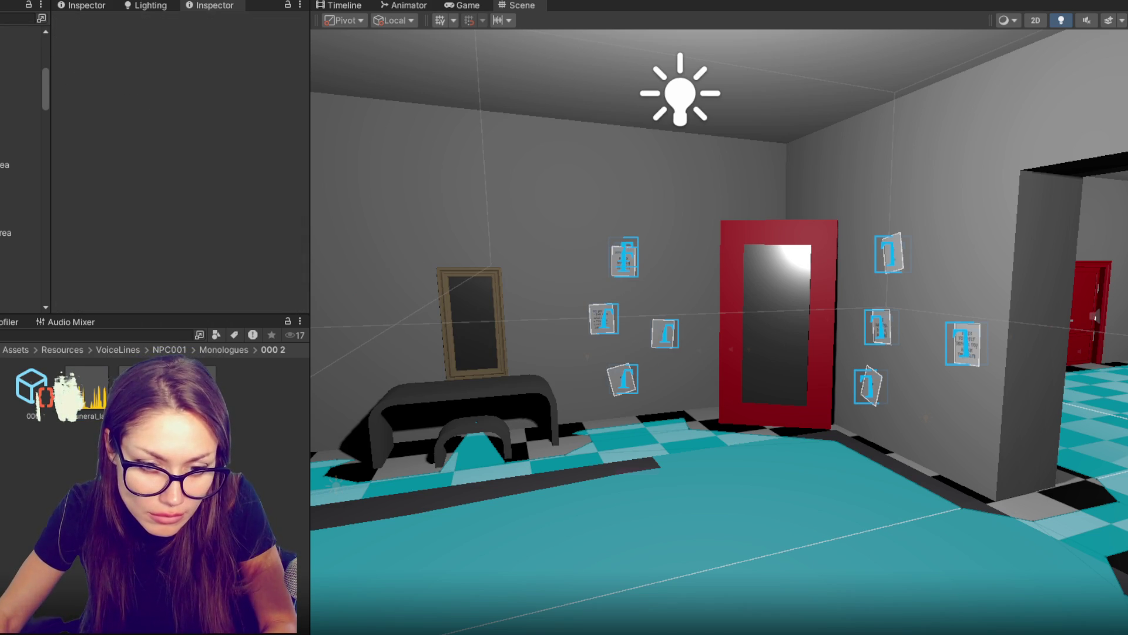
key(Delete)
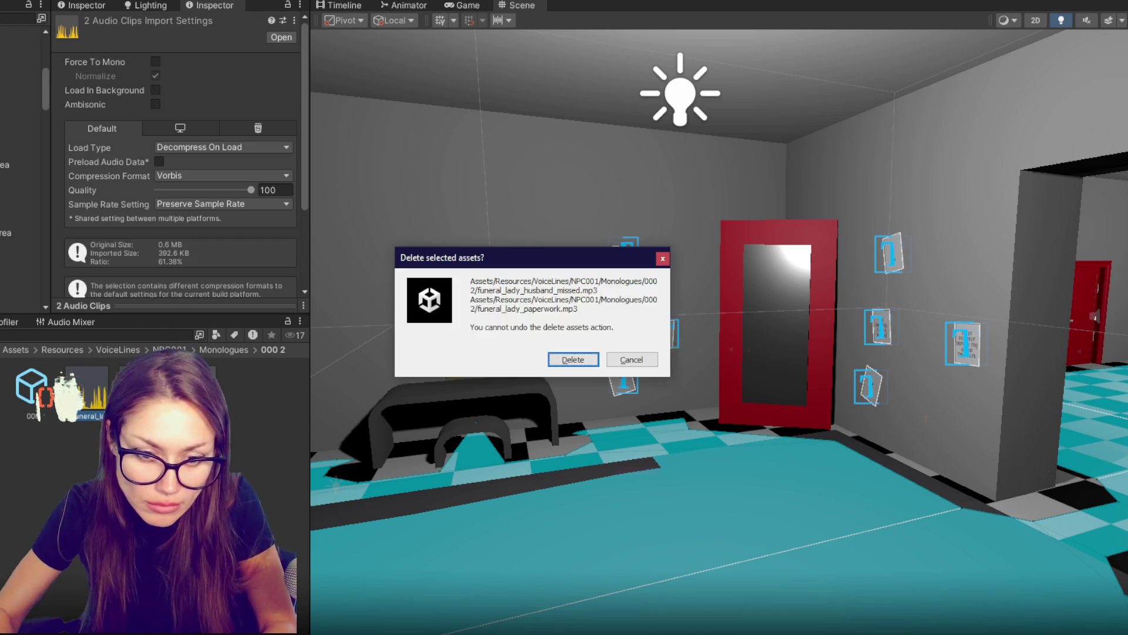
key(Return)
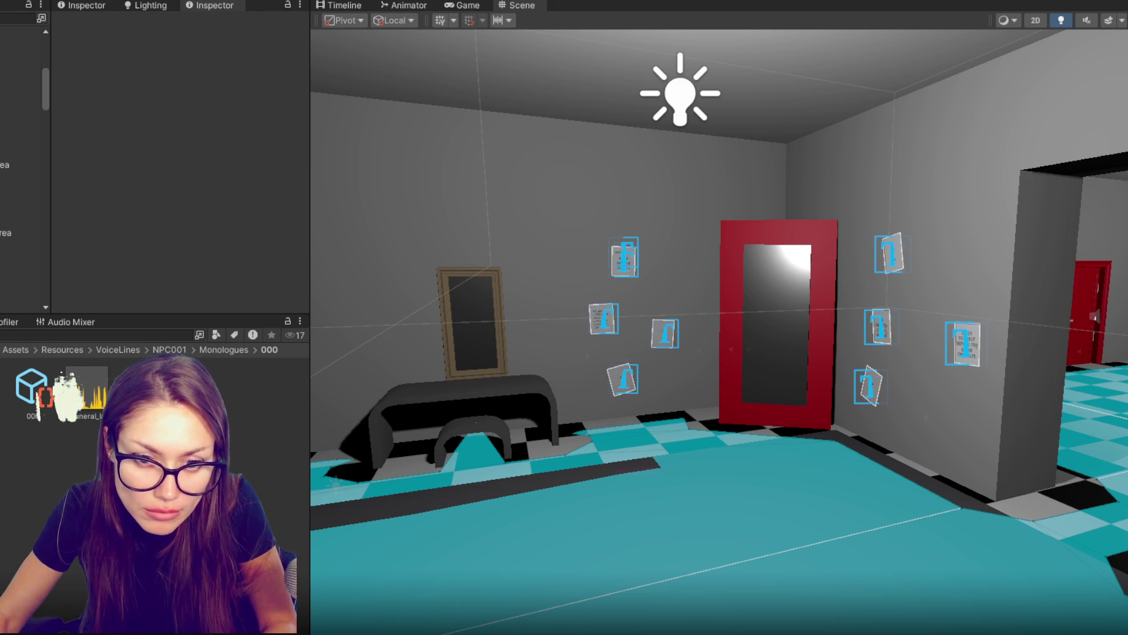
click(31, 388)
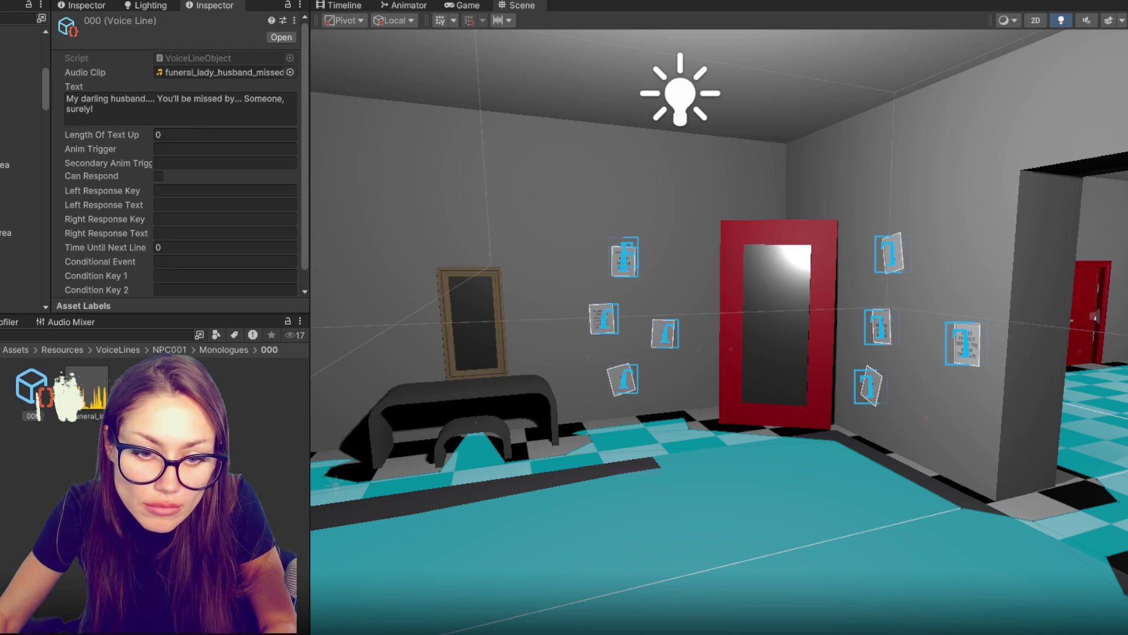
Step: Assign the funeral_lady_stranger clip and rename the folder copies to 001 and 002
mouse_move(61, 374)
mouse_down()
mouse_move(189, 37)
mouse_move(197, 56)
mouse_up()
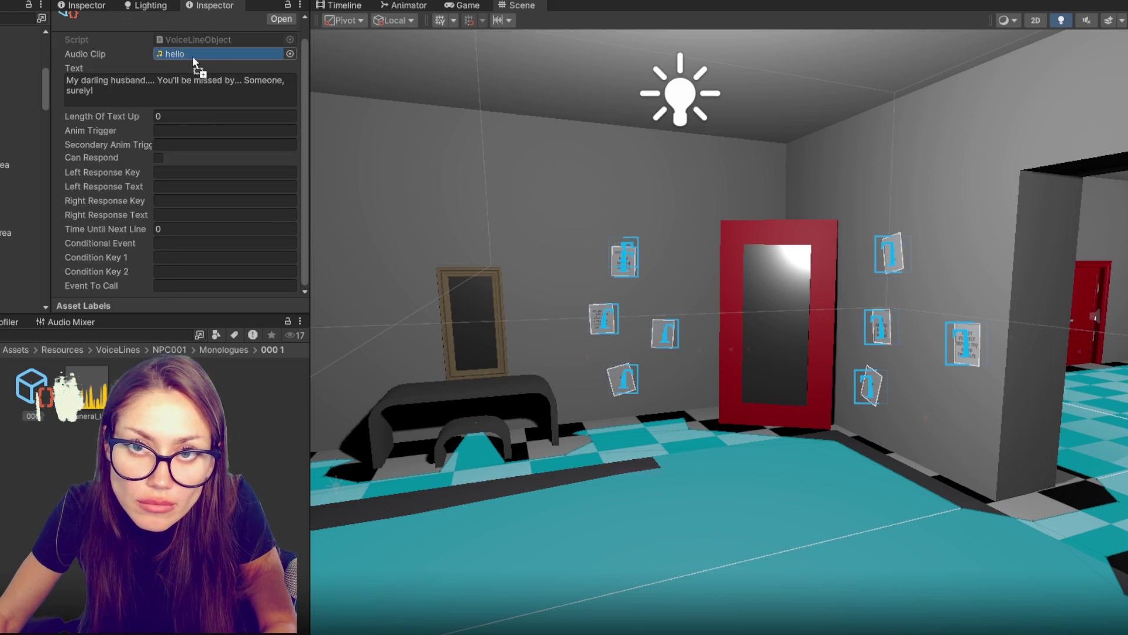
mouse_move(85, 391)
mouse_down()
mouse_move(211, 54)
mouse_move(222, 75)
mouse_move(206, 55)
mouse_up()
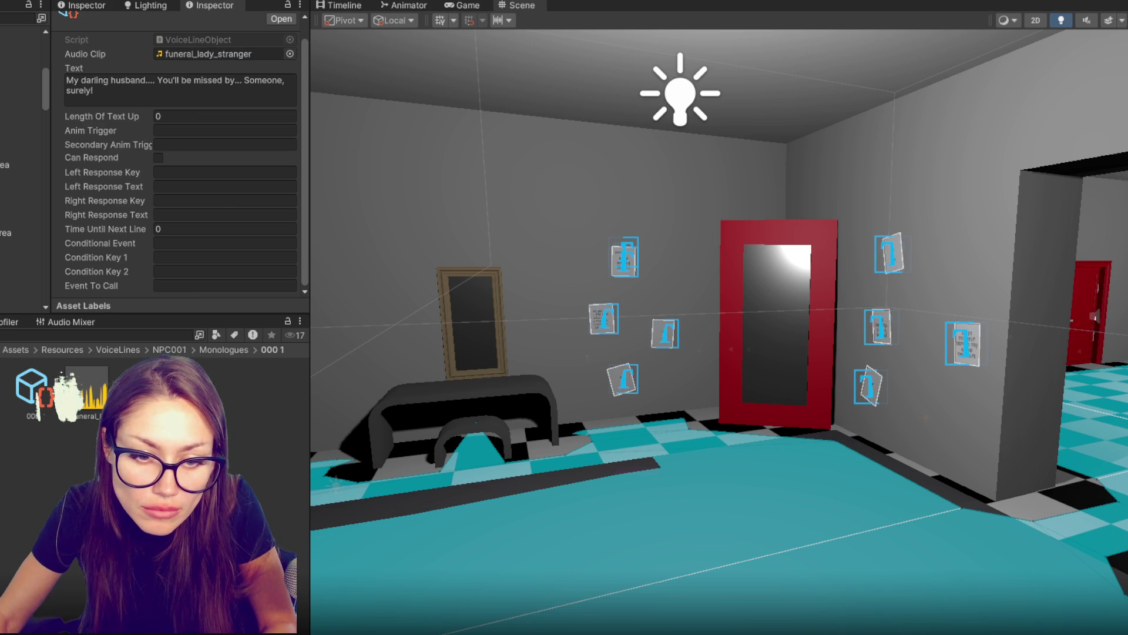
key(Return)
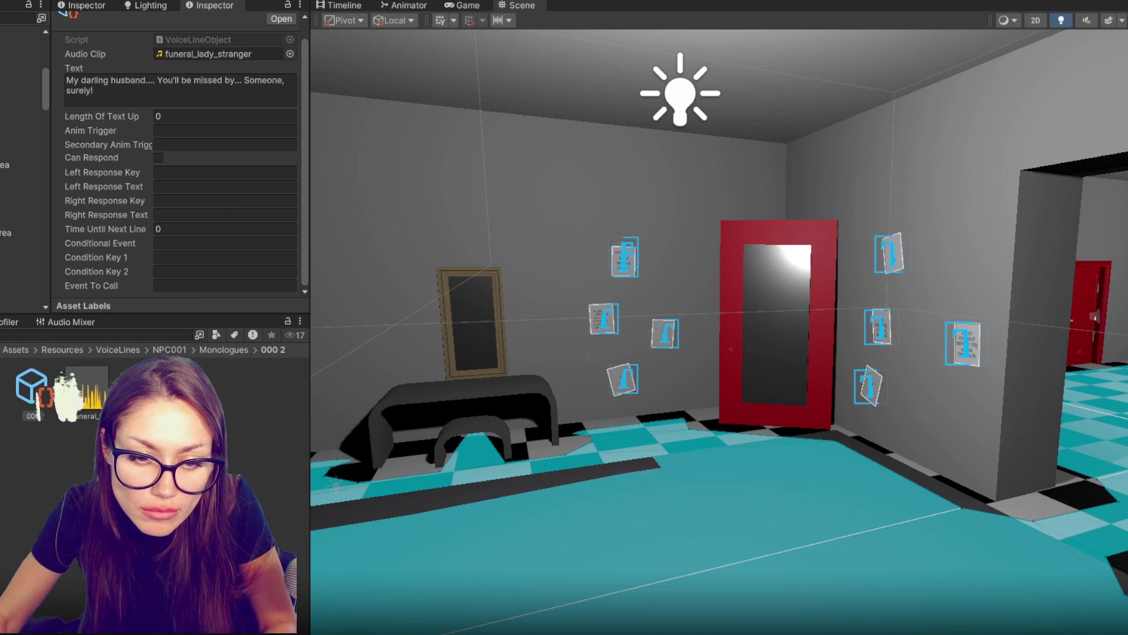
key(Return)
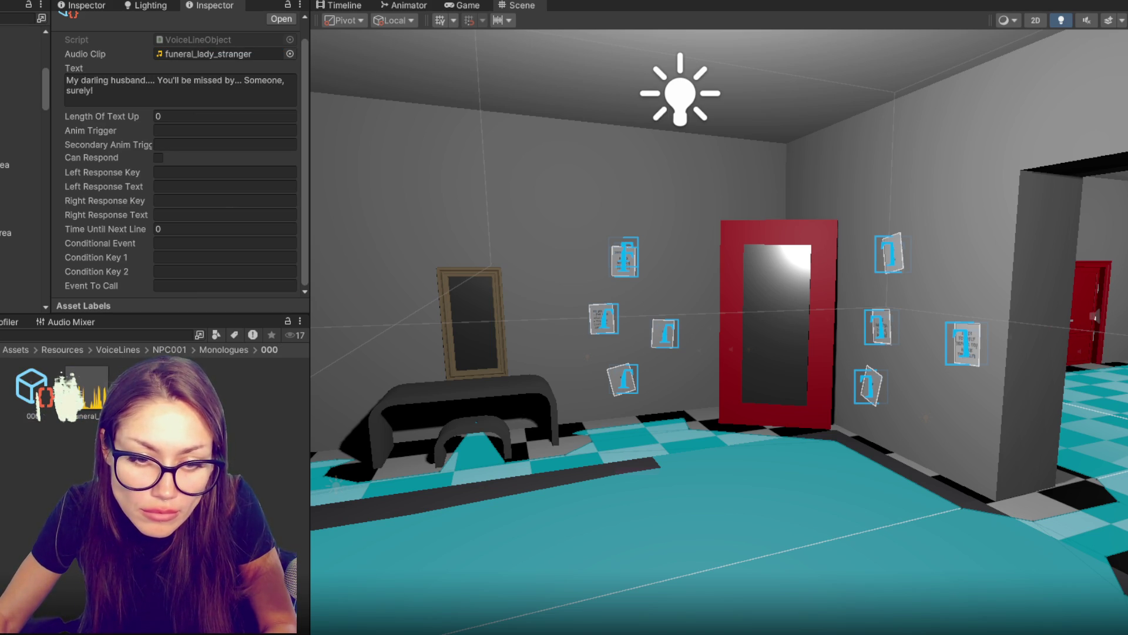
key(Down)
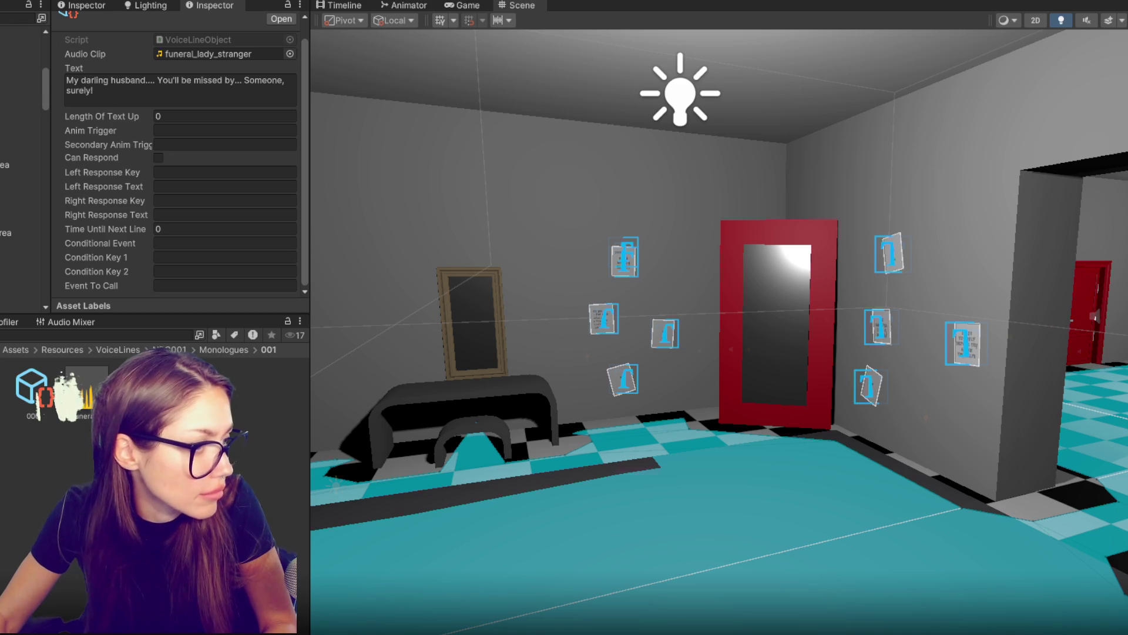
Step: Set the 001 voice line text to "Ooooh, it's too much! The pain! The misery! The paperwork!"
click(97, 386)
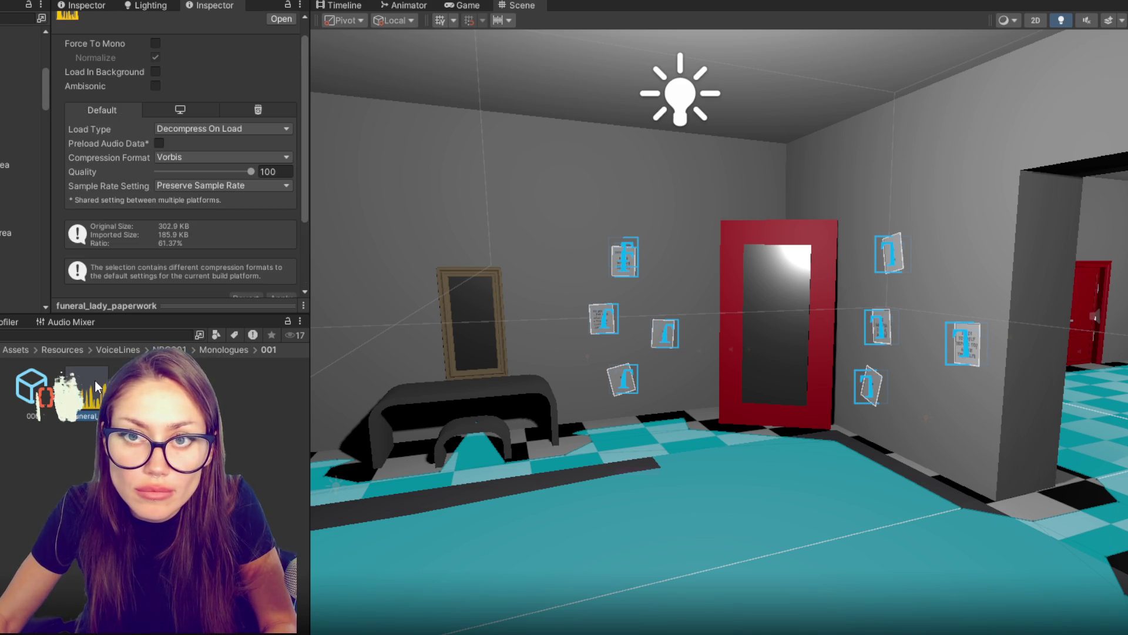
click(35, 393)
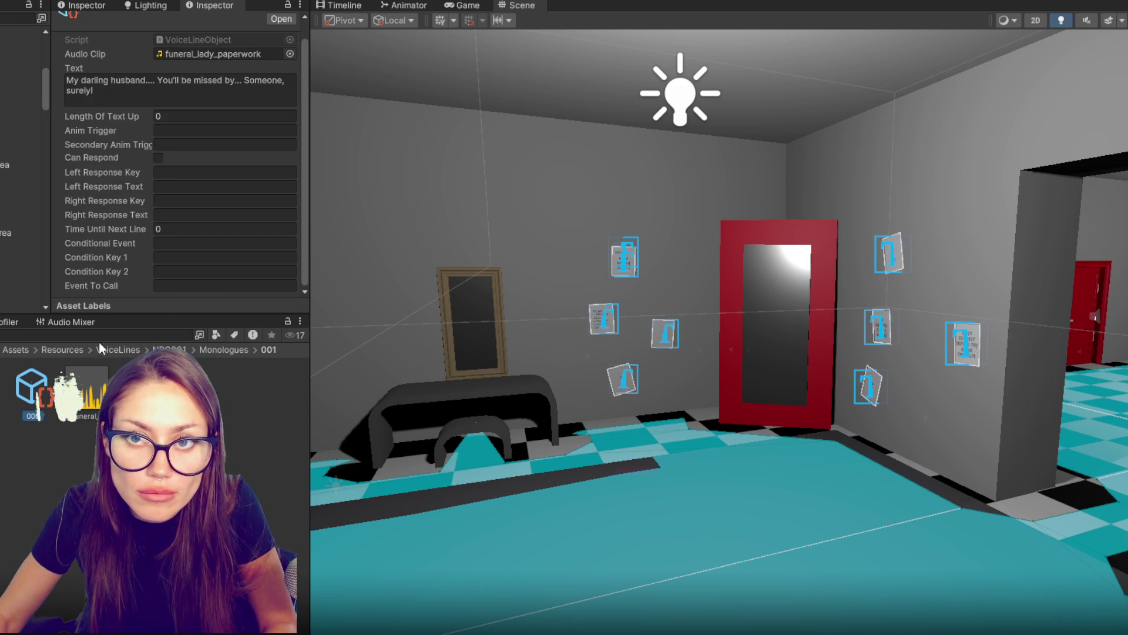
click(188, 86)
text(Ohh)
key(BackSpace)
key(BackSpace)
text(oooh, it's too much! Th)
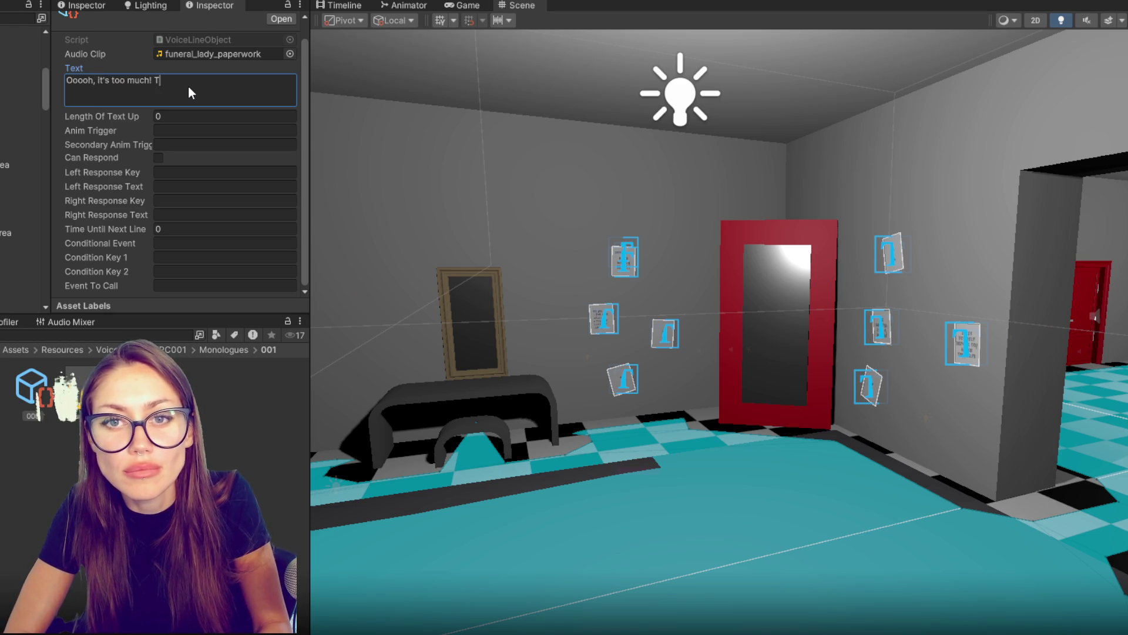
text(e pain! The misery)
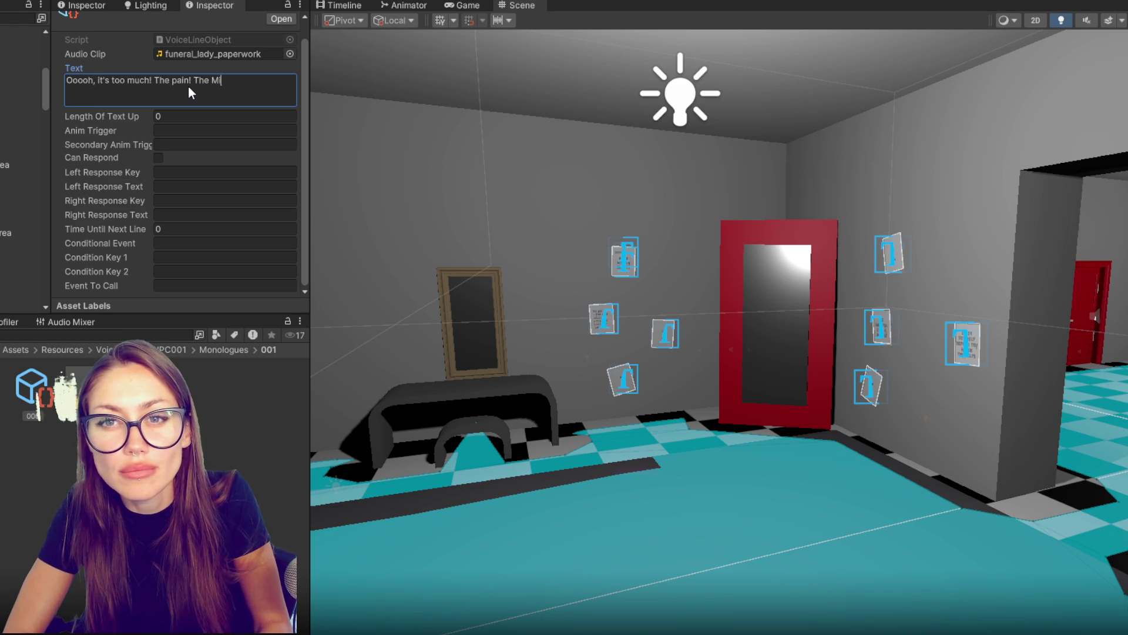
text(!! T)
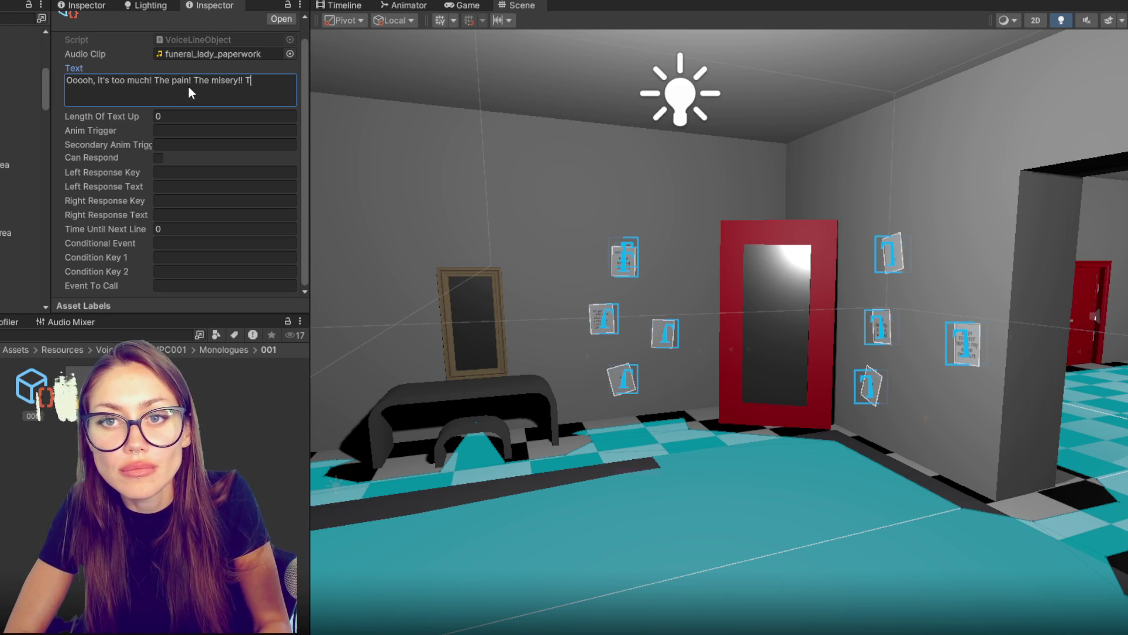
text(he paperwork!)
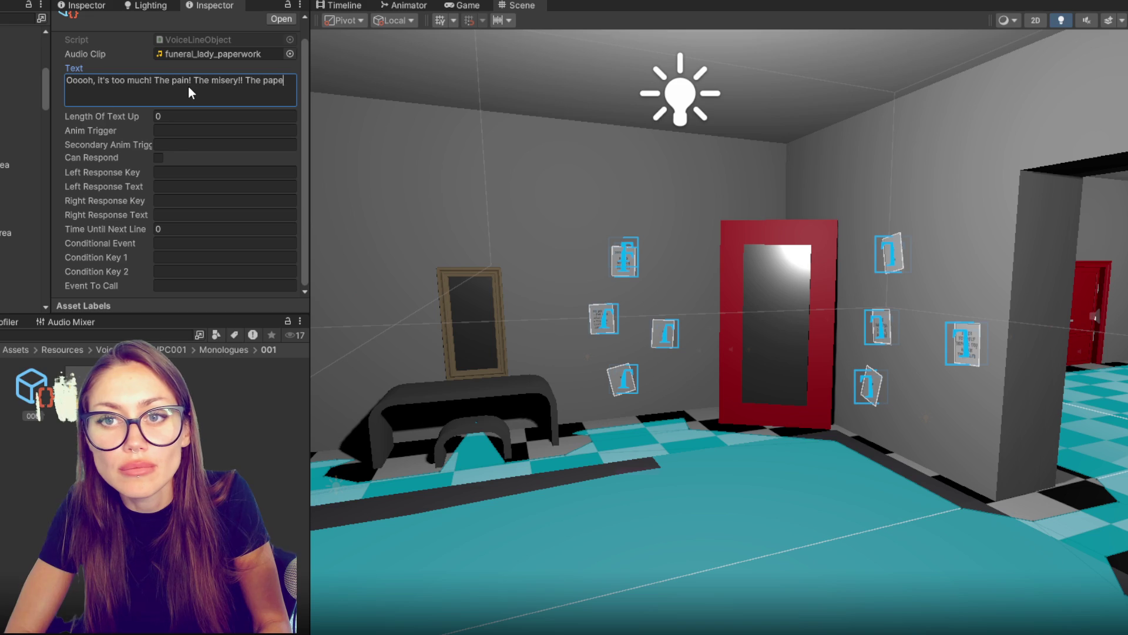
click(242, 80)
key(BackSpace)
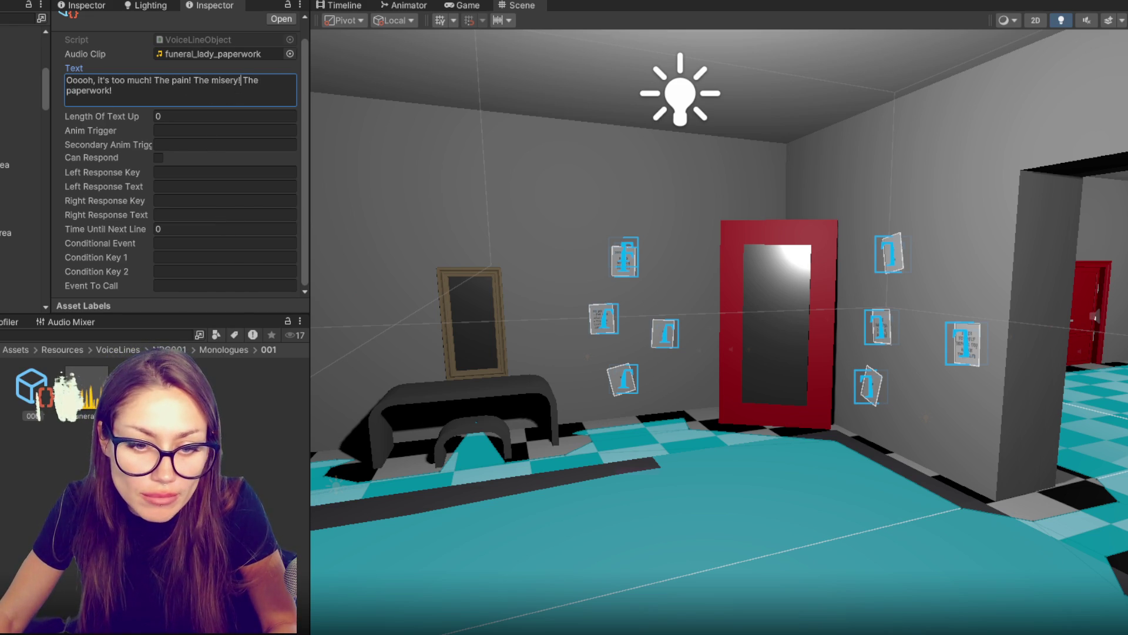
click(41, 397)
drag(240, 57, 235, 58)
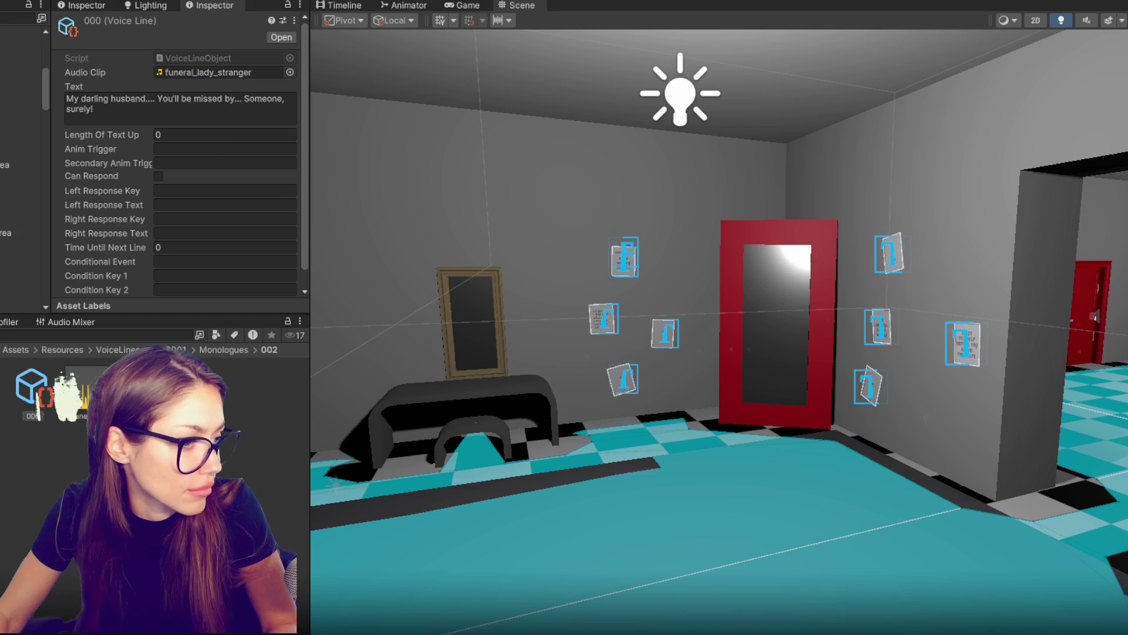
Step: Replace the stranger line with "Who are you? Don't disturb me in my moment of grief. Leave me to my sorrows, stranger"
click(168, 107)
key(BackSpace)
text(Who are you? Don't distur)
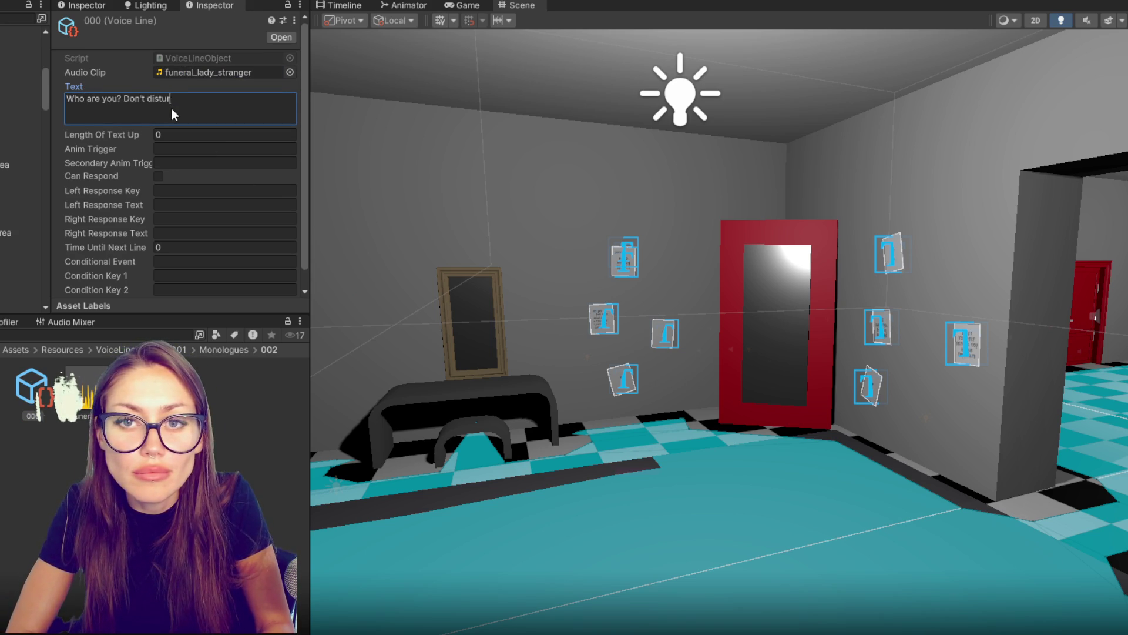
text(b me in my moment )
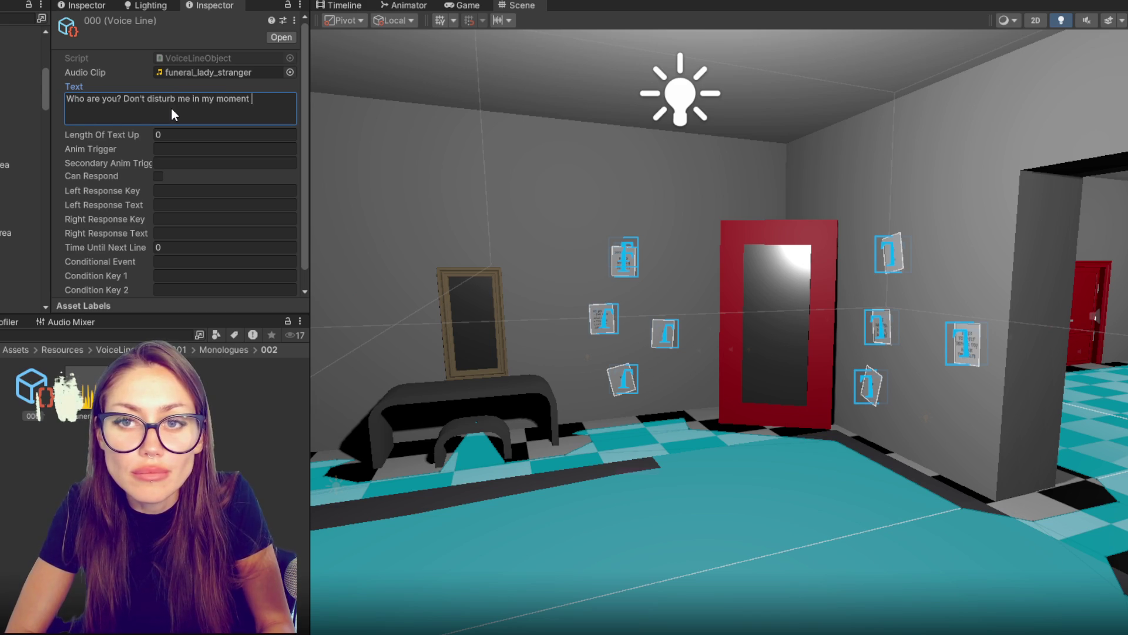
text(of grief. Leav)
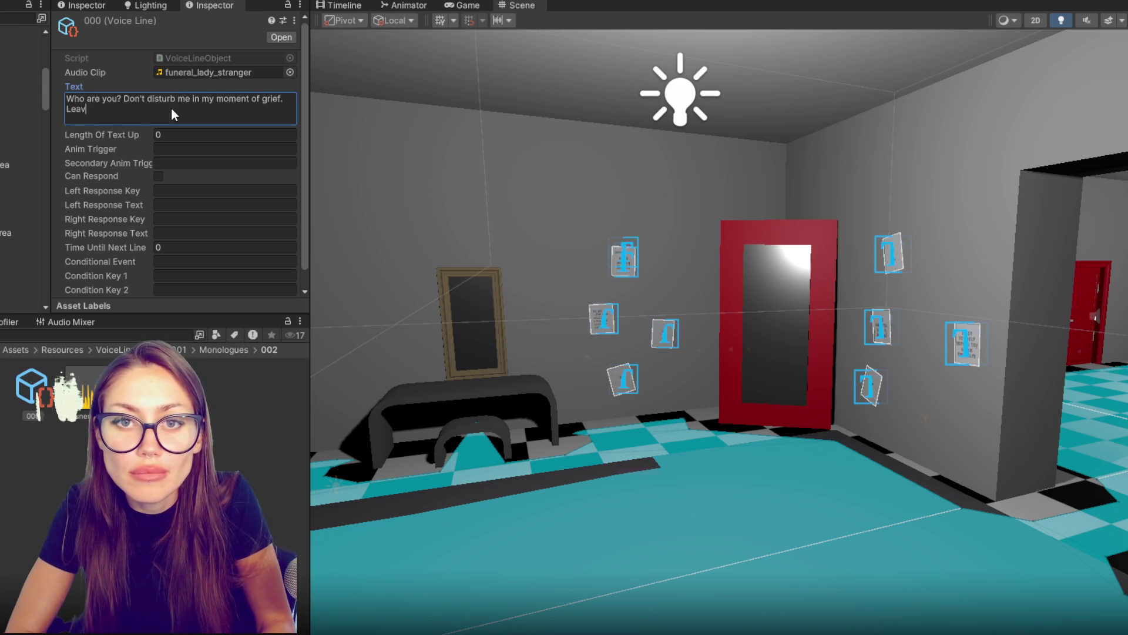
text(e me to my sorrows,)
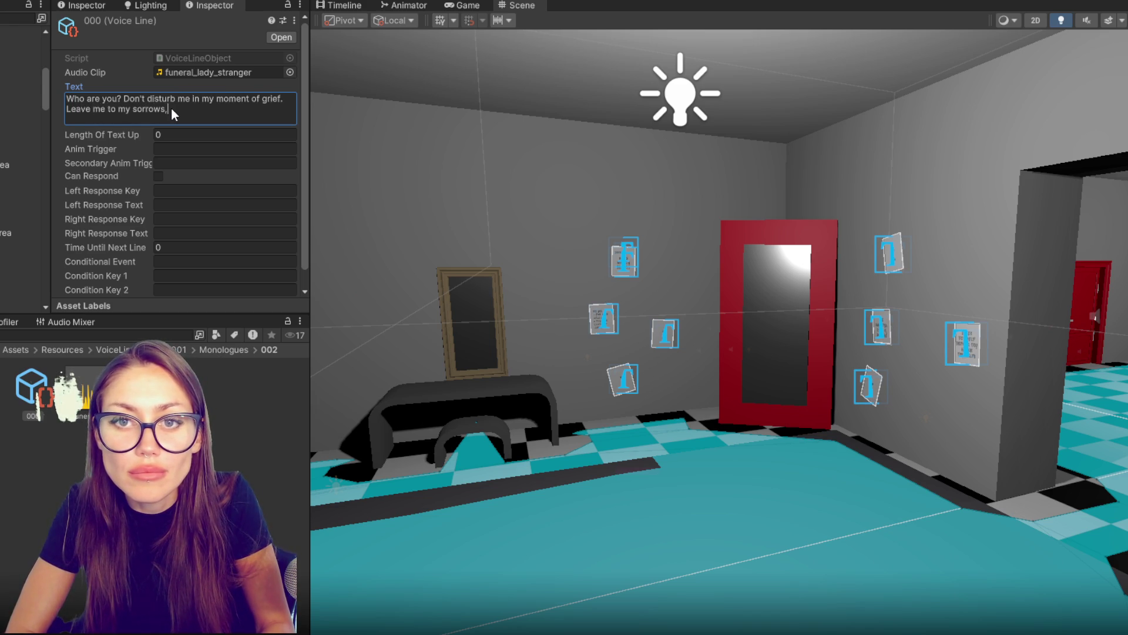
text( stranger!)
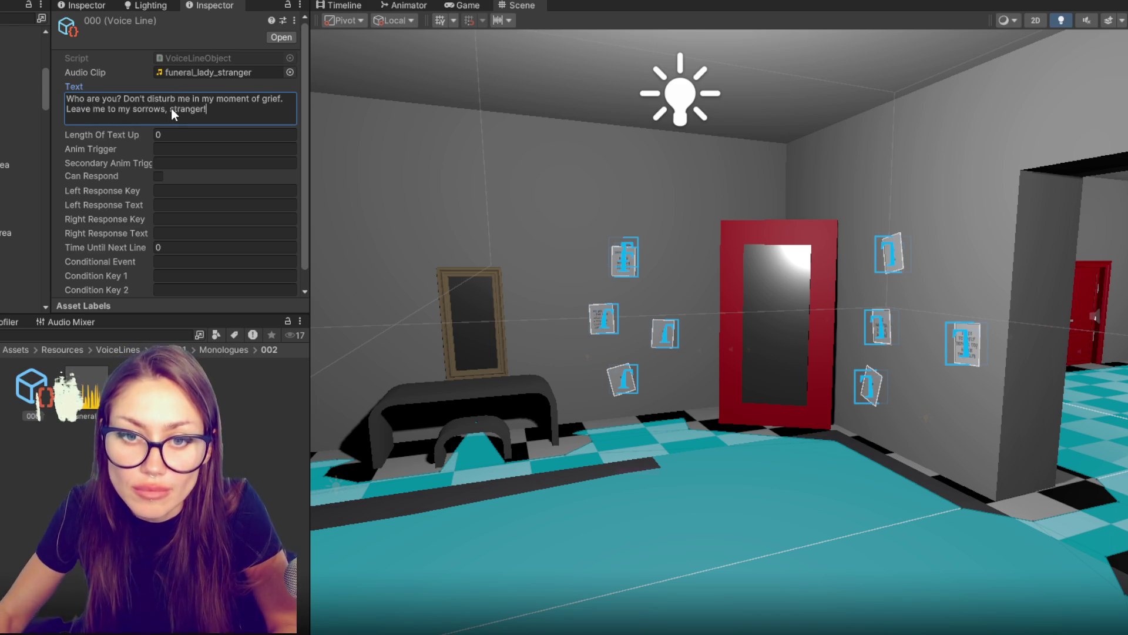
scroll(182, 165, down, 1)
key(Escape)
mouse_move(617, 373)
mouse_down()
mouse_move(725, 297)
mouse_move(730, 403)
mouse_move(712, 358)
mouse_move(499, 393)
mouse_move(715, 514)
mouse_move(629, 439)
mouse_up()
Step: Select NPC001 - starting point and slide it into the room beside the tables
click(717, 516)
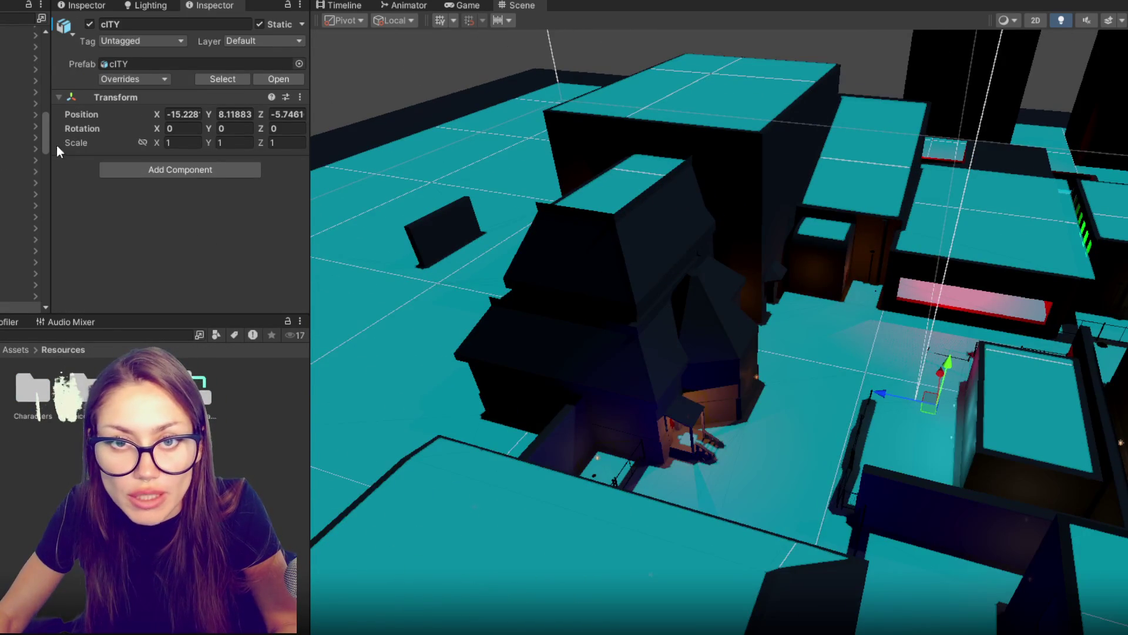
scroll(20, 177, down, 3)
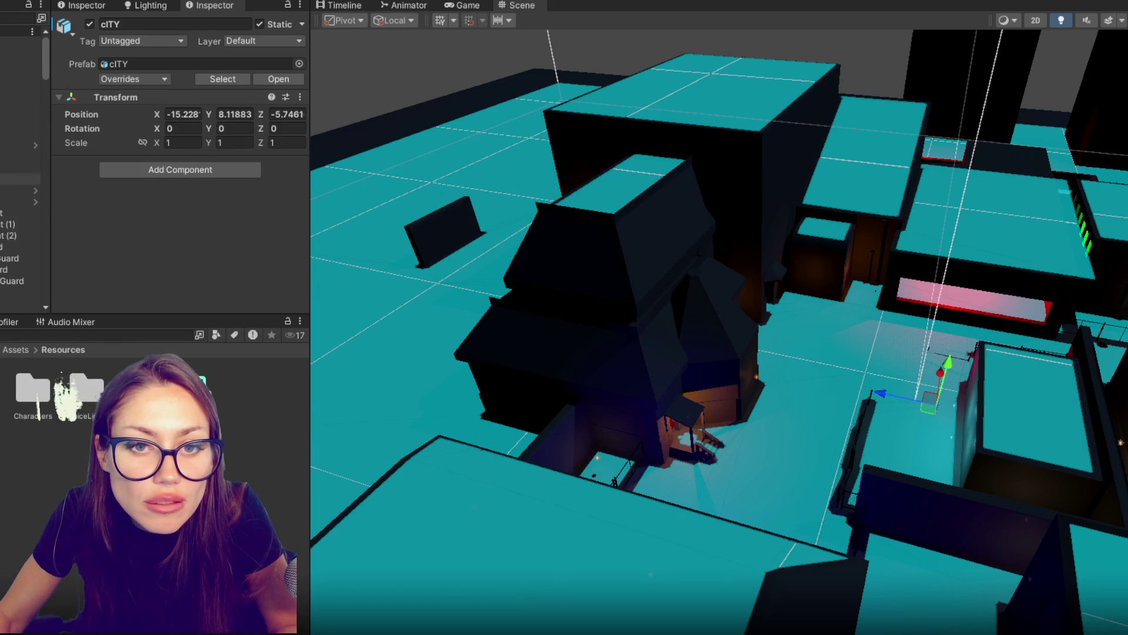
click(15, 213)
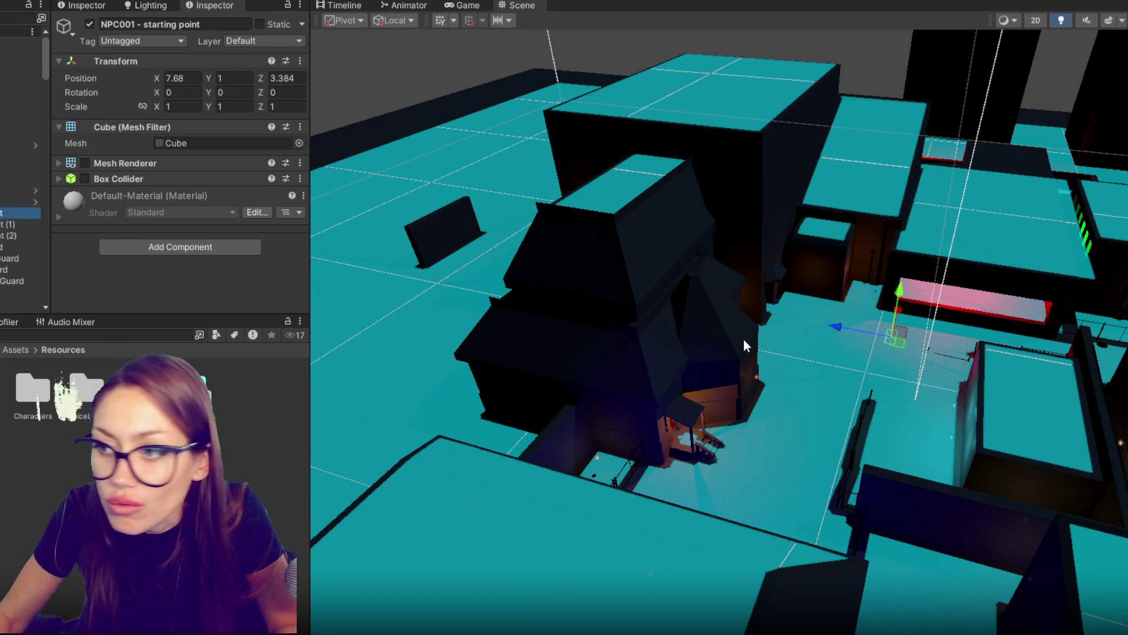
drag(694, 318, 615, 315)
drag(689, 262, 630, 364)
key(f)
mouse_move(689, 329)
mouse_down()
mouse_move(766, 329)
mouse_move(761, 246)
mouse_move(665, 186)
mouse_move(695, 207)
mouse_move(933, 172)
mouse_move(1055, 129)
mouse_move(929, 185)
mouse_move(863, 194)
mouse_move(720, 155)
mouse_up()
Step: Turn the starting point to -146.36°, place it at X -0.9, height 2.21, and dock a second Inspector
key(e)
key(w)
drag(924, 154, 929, 130)
drag(880, 171, 876, 171)
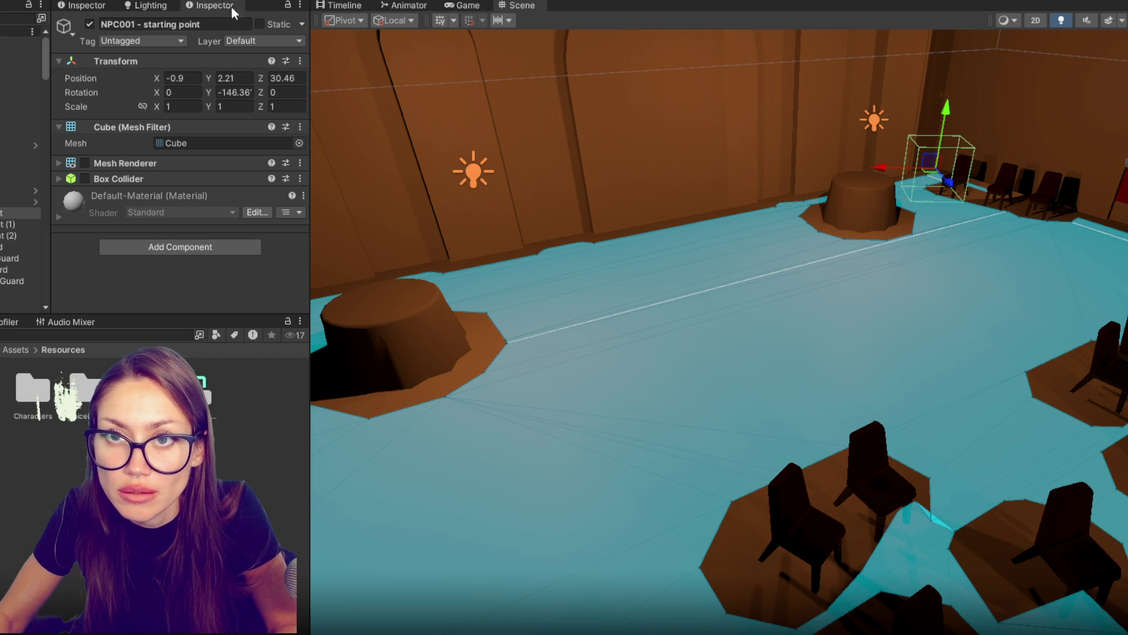
drag(213, 5, 458, 293)
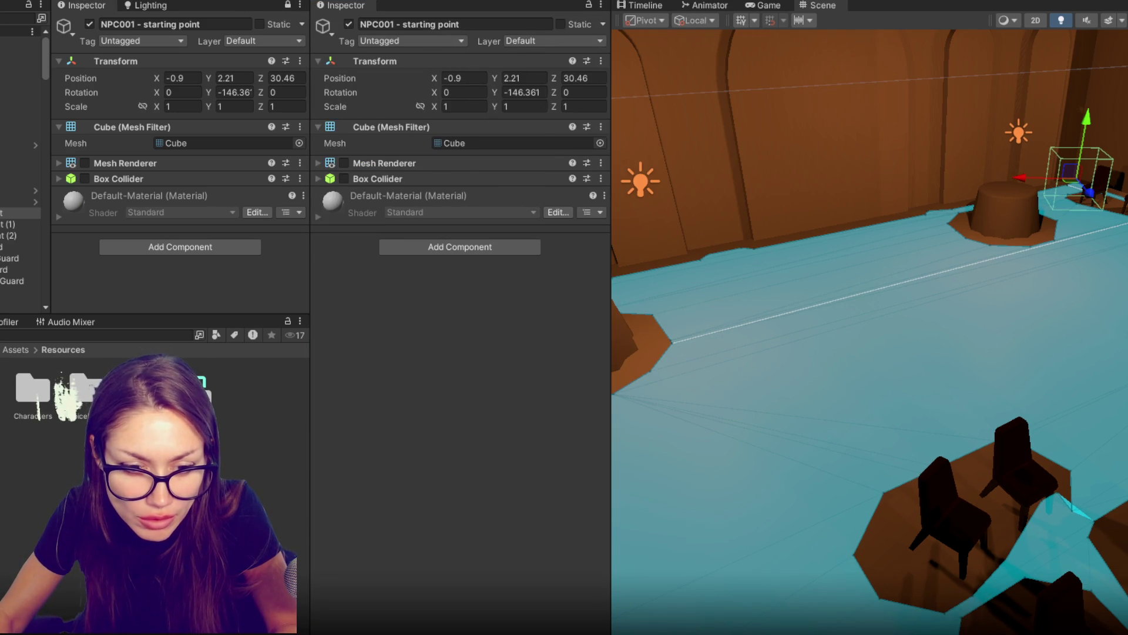
Step: In the NPC001 prefab's washing-dishes routine, delete the Dancing and Standing entries, keeping Smoking
double_click(32, 388)
click(214, 392)
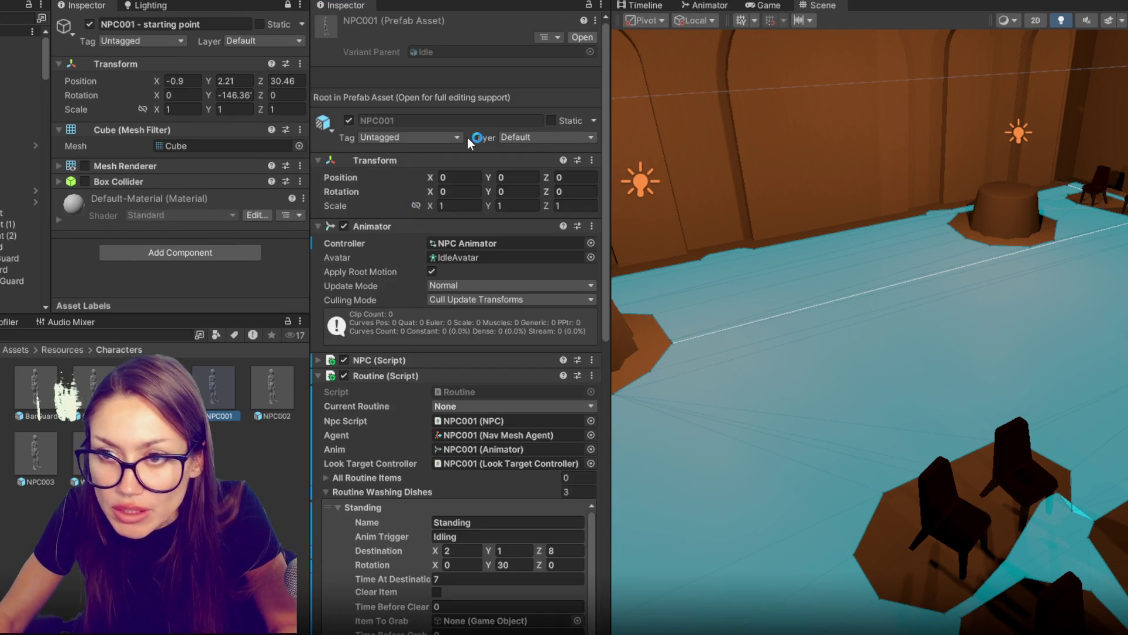
scroll(531, 238, down, 2)
scroll(547, 221, down, 5)
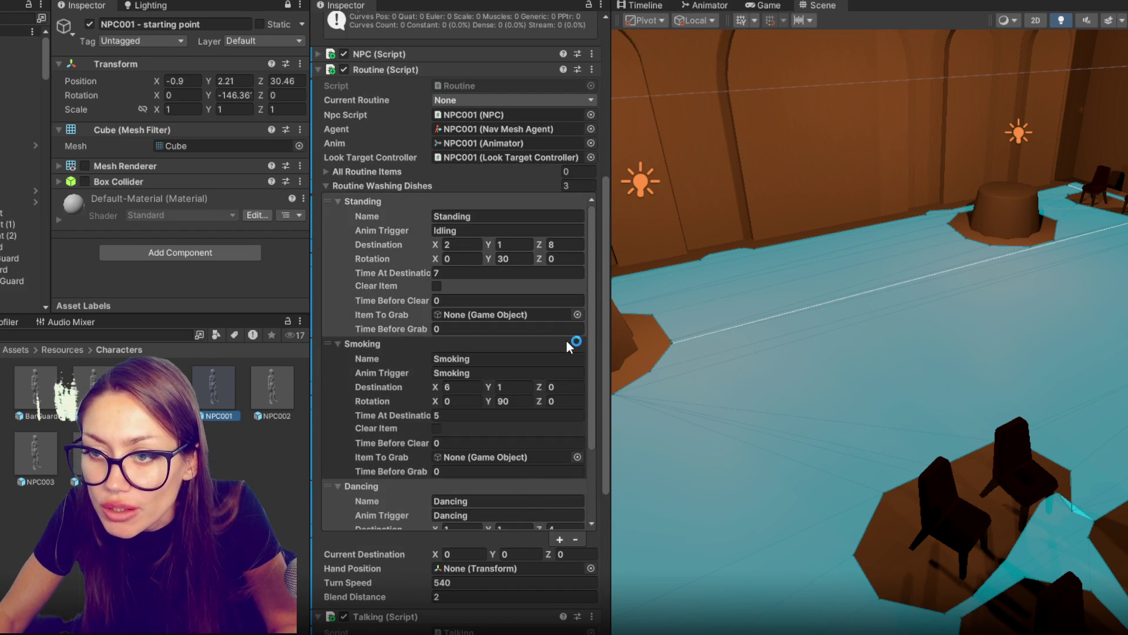
click(581, 344)
right_click(421, 356)
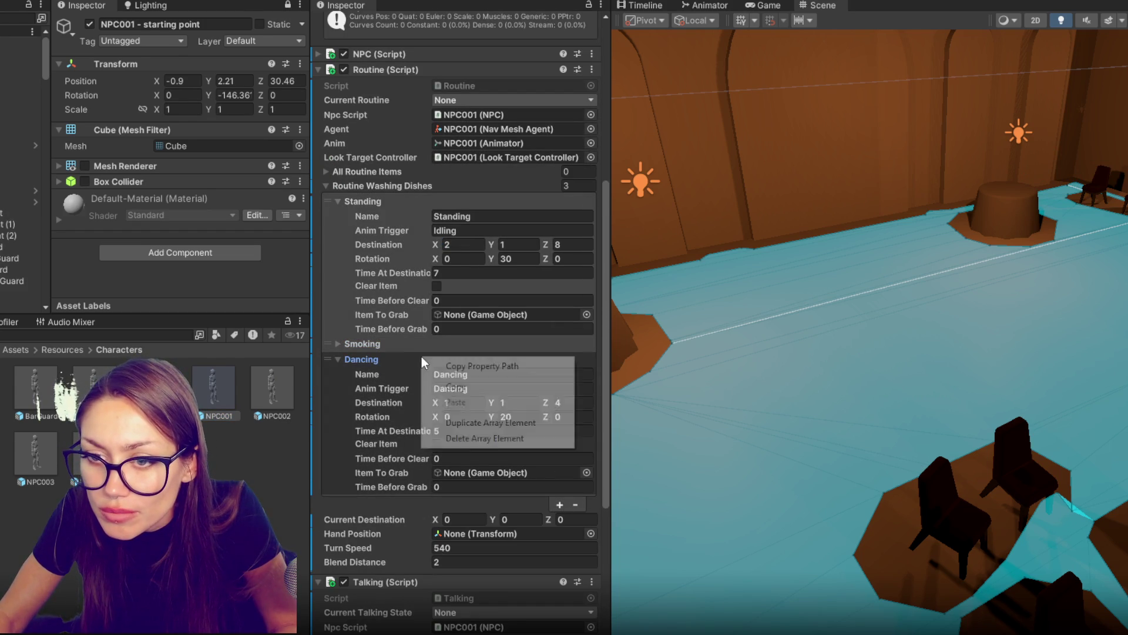
click(446, 439)
right_click(390, 346)
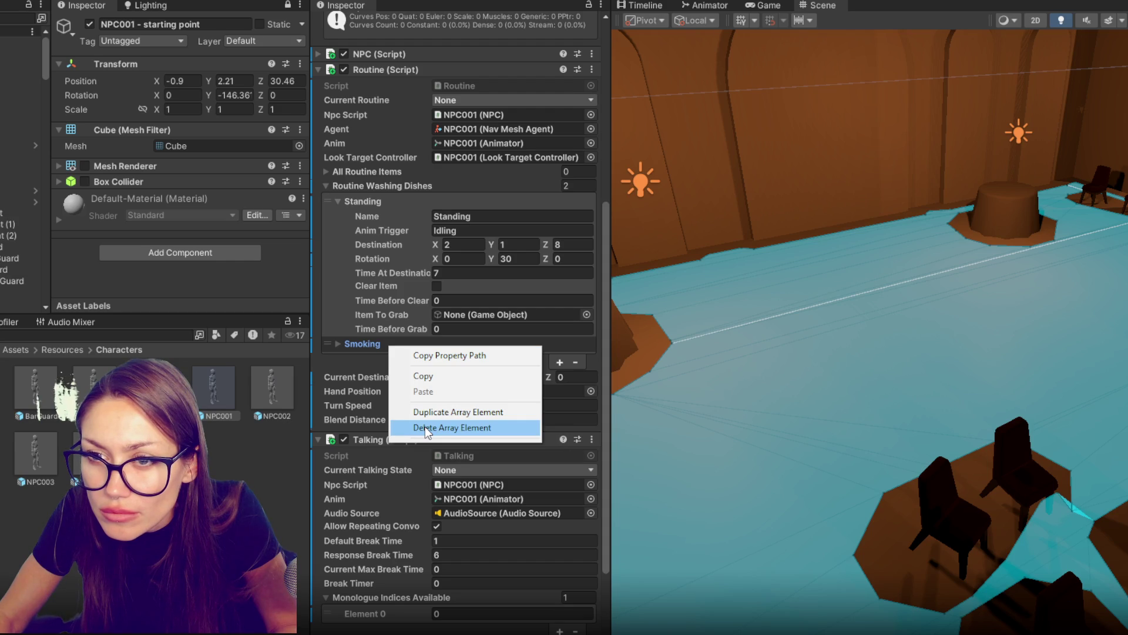
click(368, 201)
right_click(368, 201)
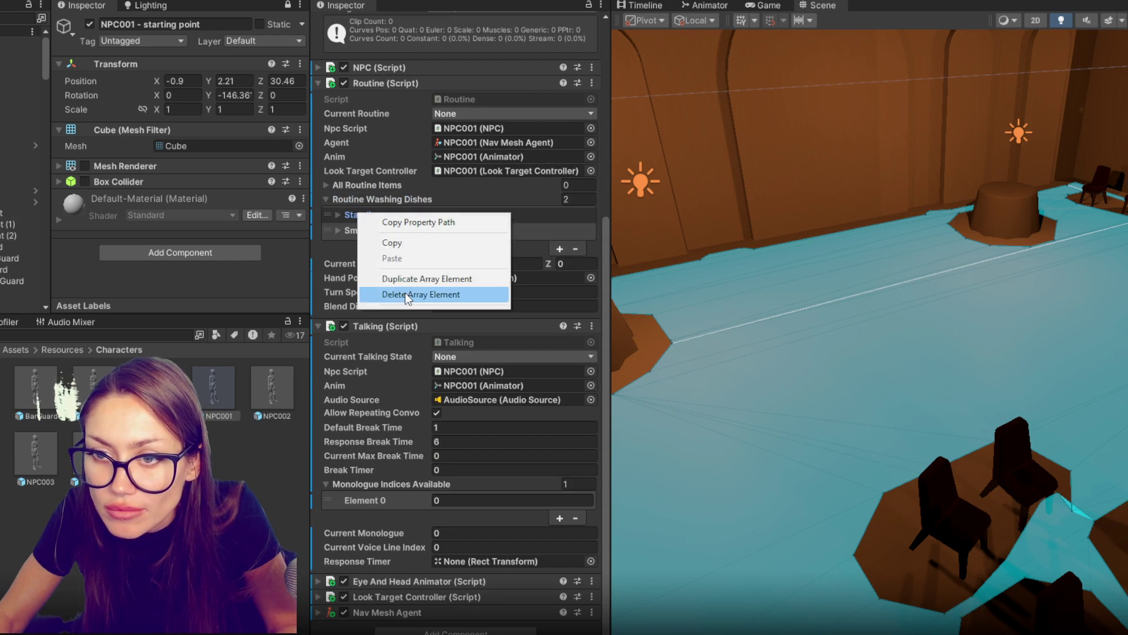
click(404, 294)
click(369, 233)
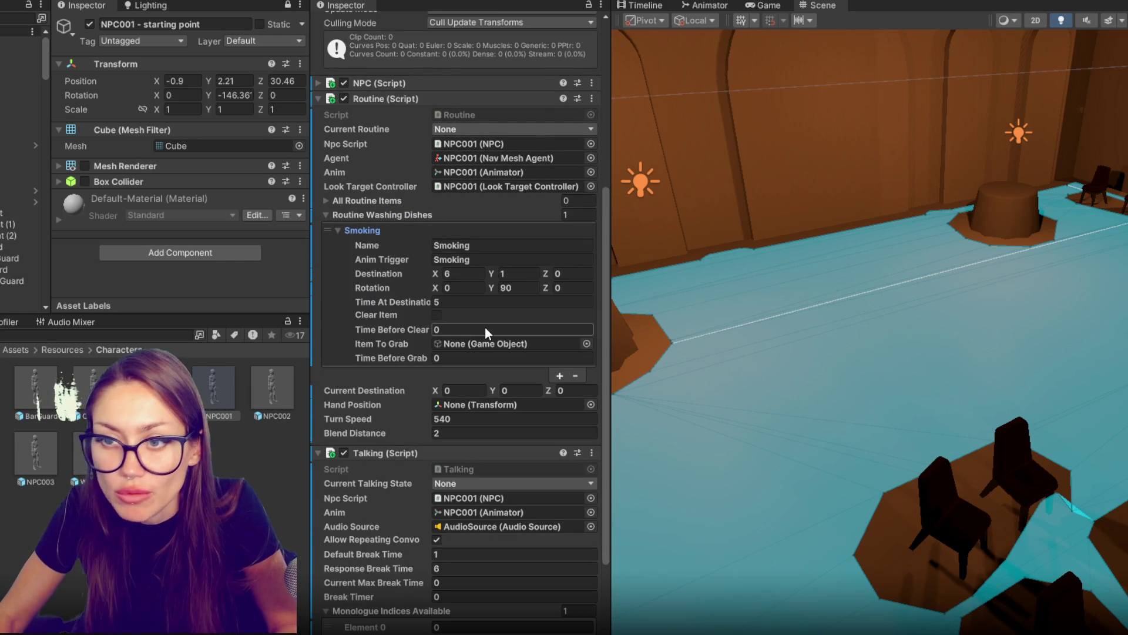
Step: Copy the starting point position -0.9, 2.21, 30.46 into the Smoking destination
click(183, 81)
key(ctrl+c)
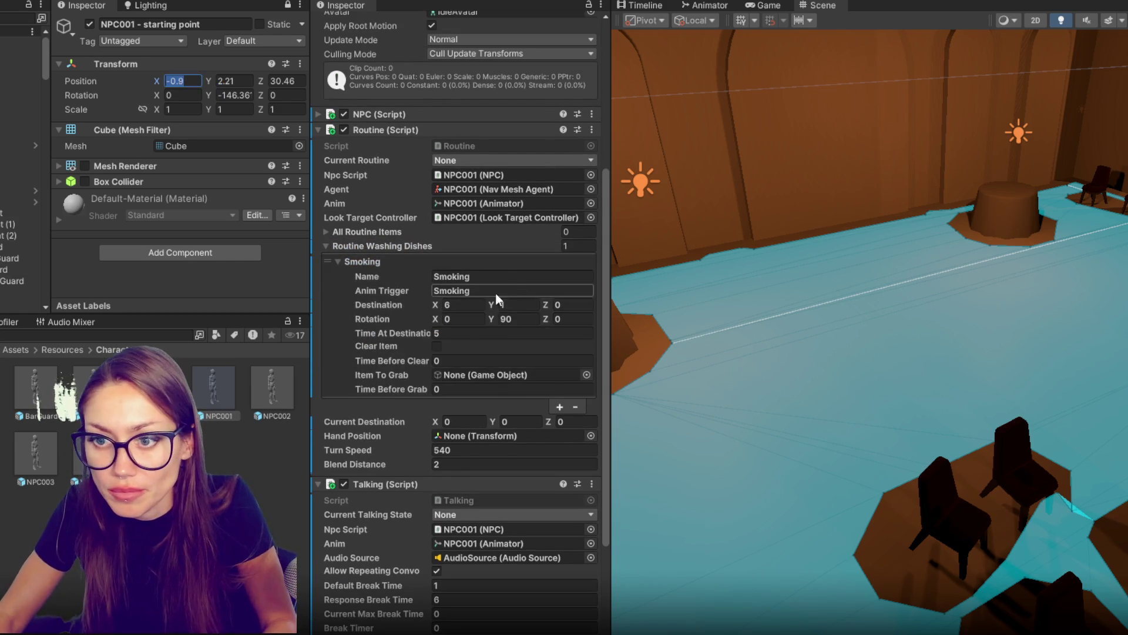
click(465, 304)
key(ctrl+v)
click(506, 322)
key(ctrl+c)
click(517, 305)
key(ctrl+v)
click(303, 83)
key(ctrl+c)
click(567, 304)
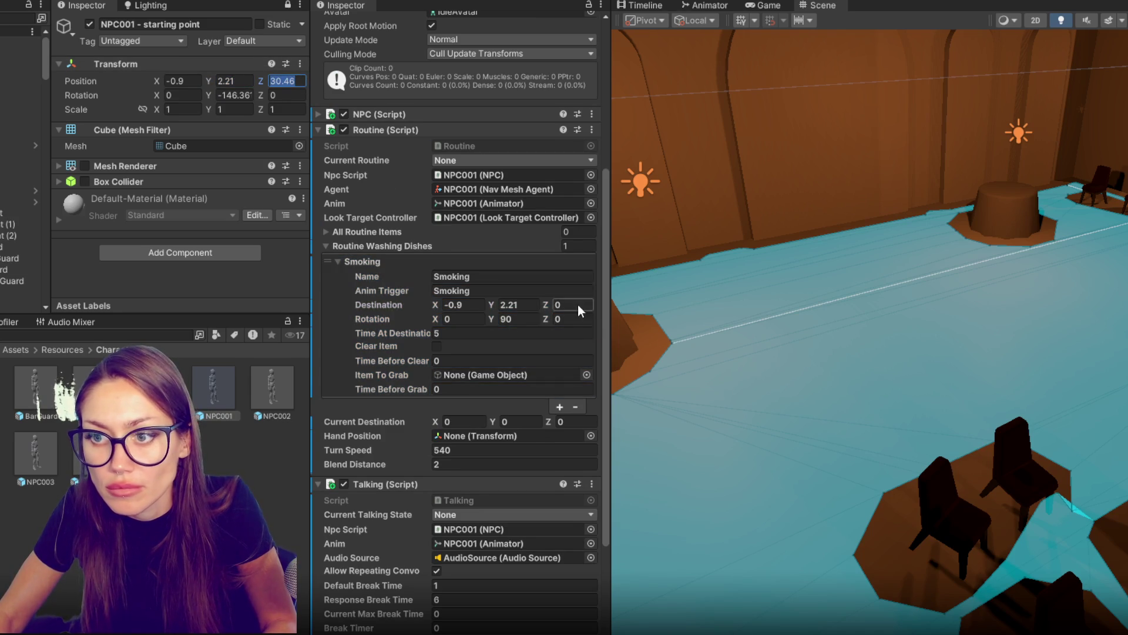
key(ctrl+v)
Step: Set the Smoking rotation Y to -146.361 with Z left at 0
click(235, 94)
click(524, 318)
key(ctrl+v)
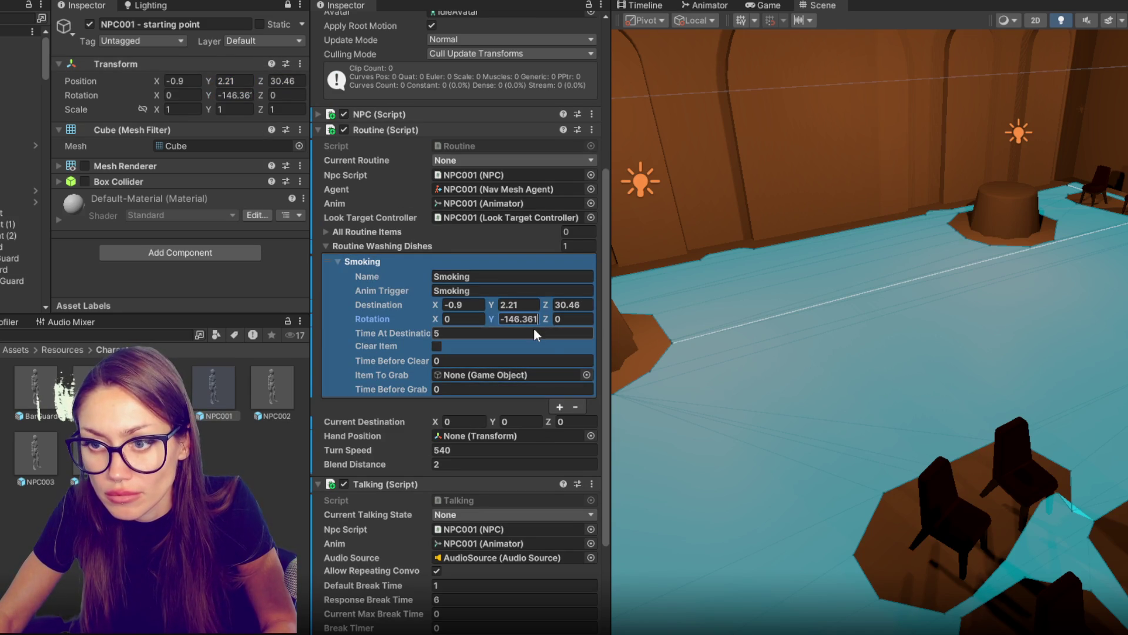
click(559, 406)
click(552, 319)
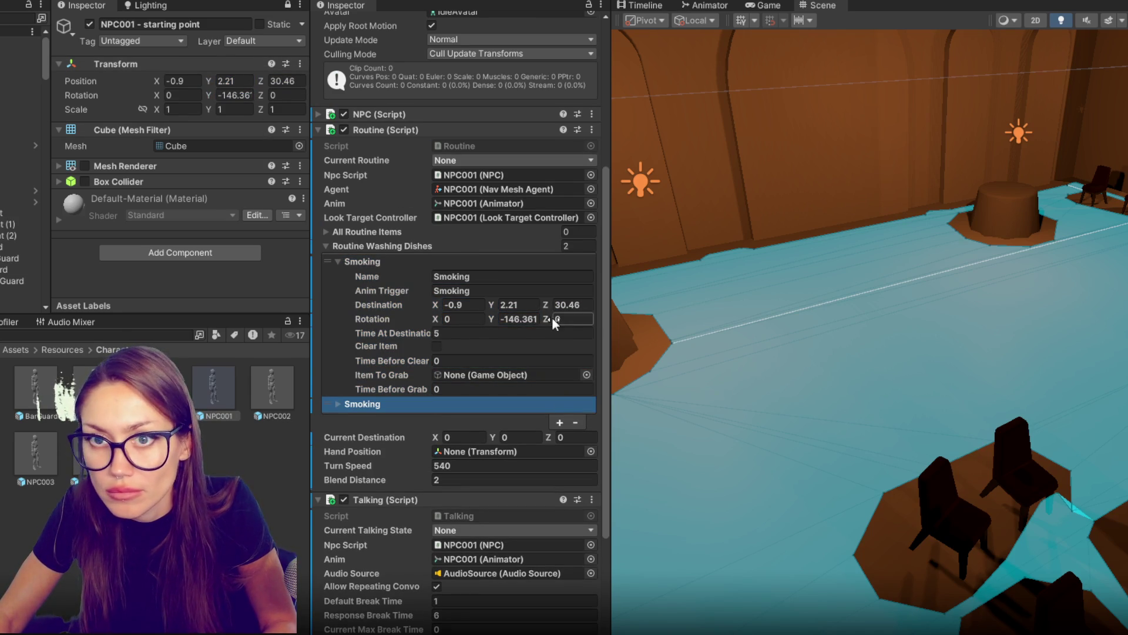
key(Return)
scroll(21, 247, down, 2)
scroll(21, 235, up, 2)
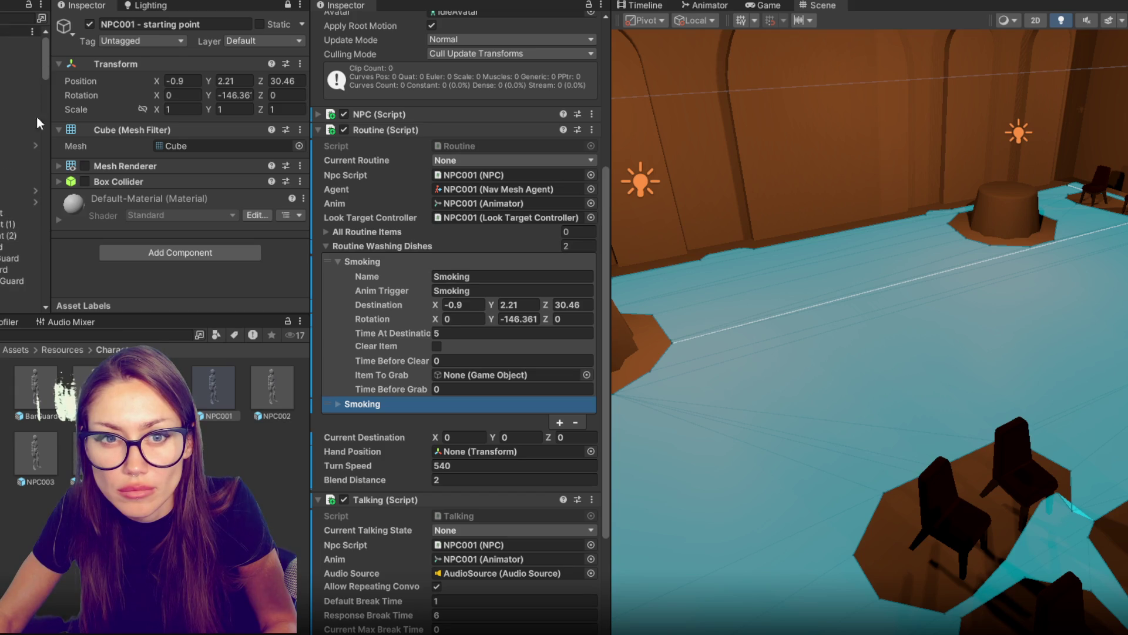
scroll(17, 129, down, 6)
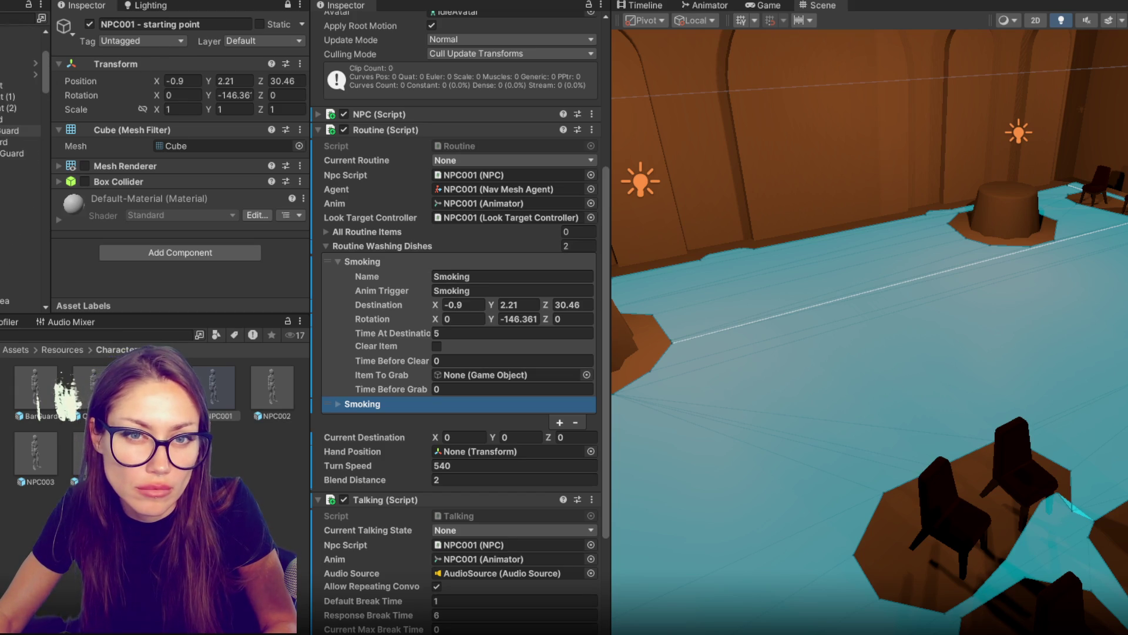
click(3, 86)
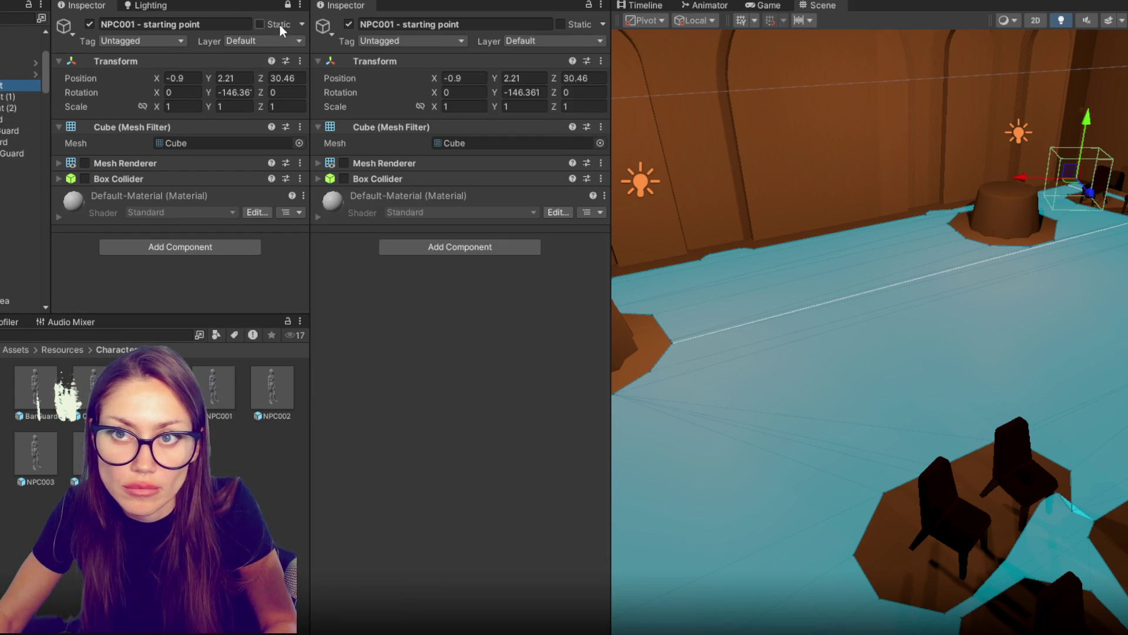
Step: Move the starting point cube left to about X -7.16
drag(1090, 195, 1097, 208)
mouse_move(1036, 186)
mouse_down()
mouse_move(815, 234)
mouse_move(823, 200)
mouse_move(775, 308)
mouse_move(885, 287)
mouse_up()
key(e)
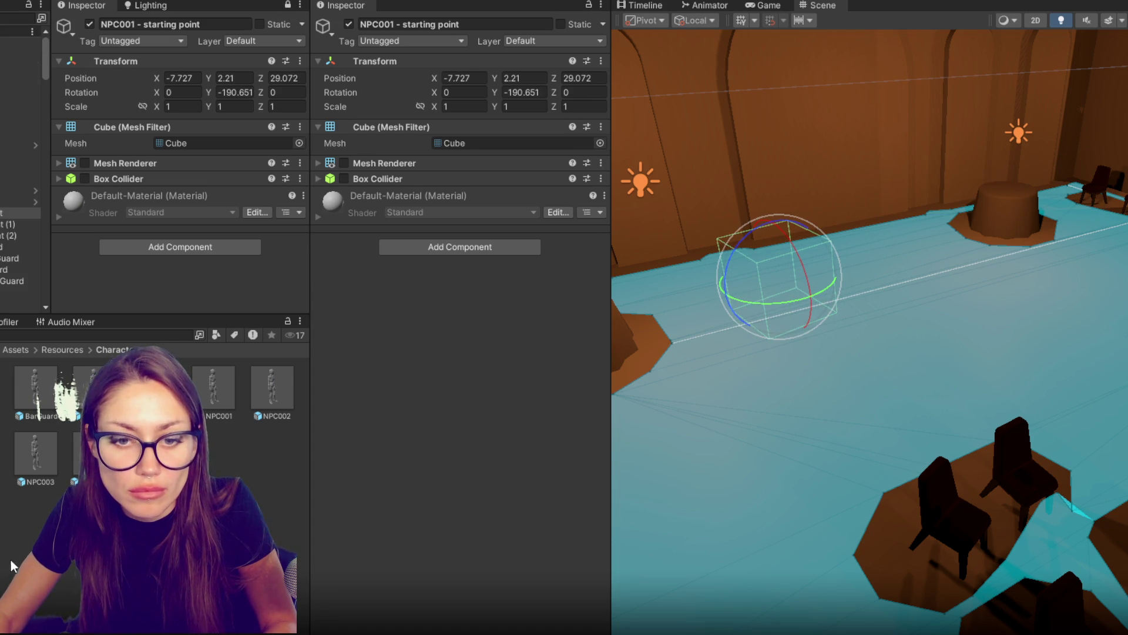
Step: Give the Smoking step destination Z 29.072 and rotation Y -190.651 in NPC001's routine
click(216, 387)
scroll(544, 233, down, 8)
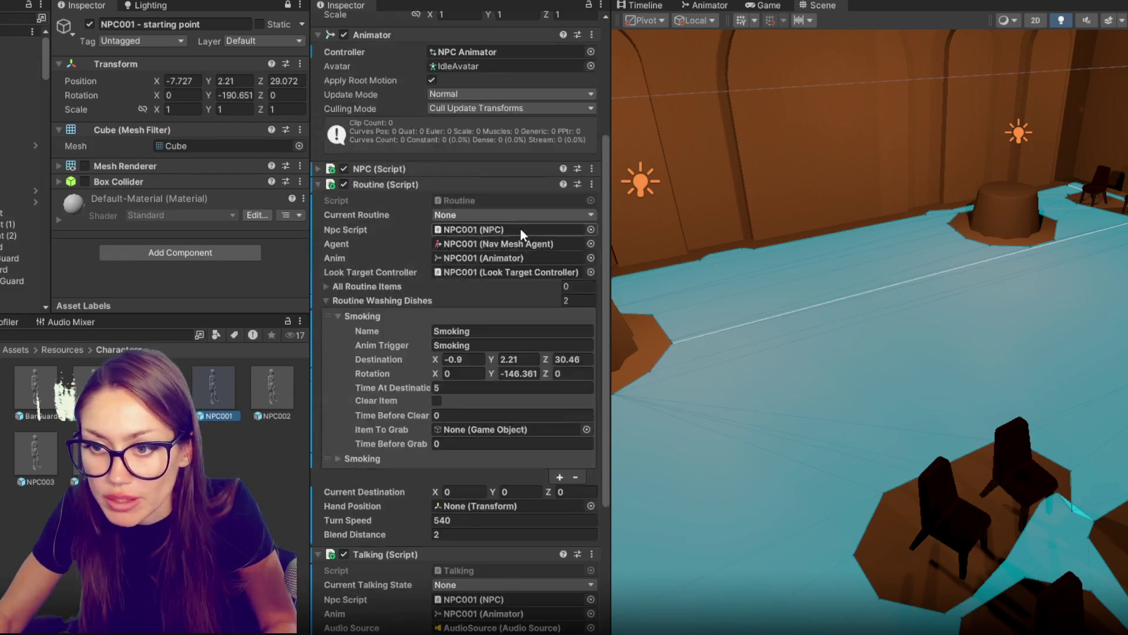
scroll(519, 420, down, 4)
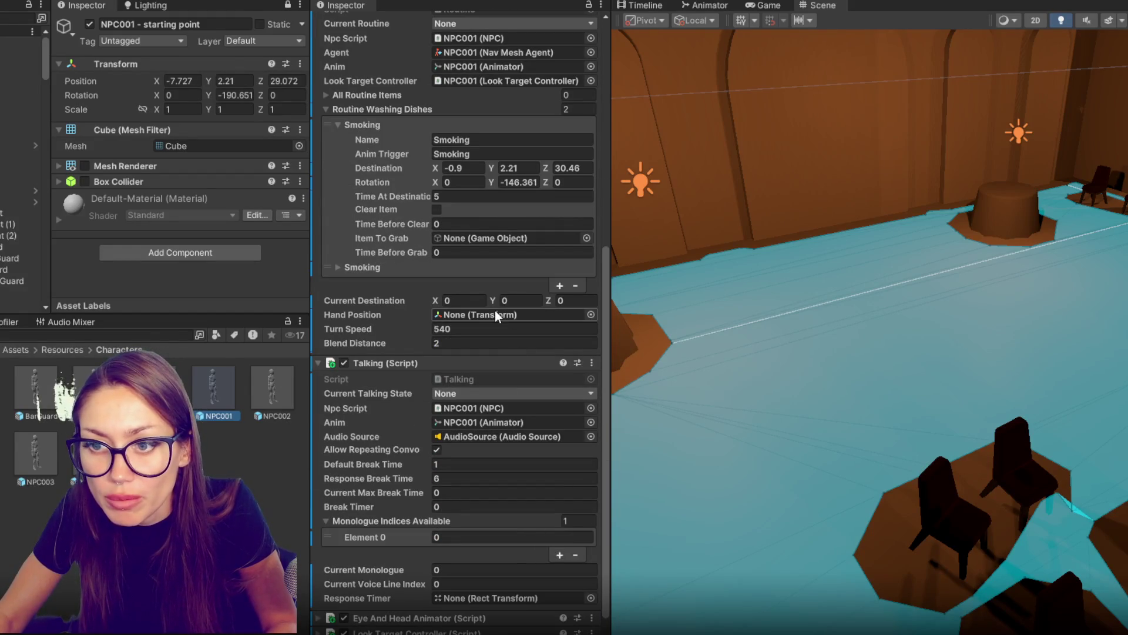
click(422, 269)
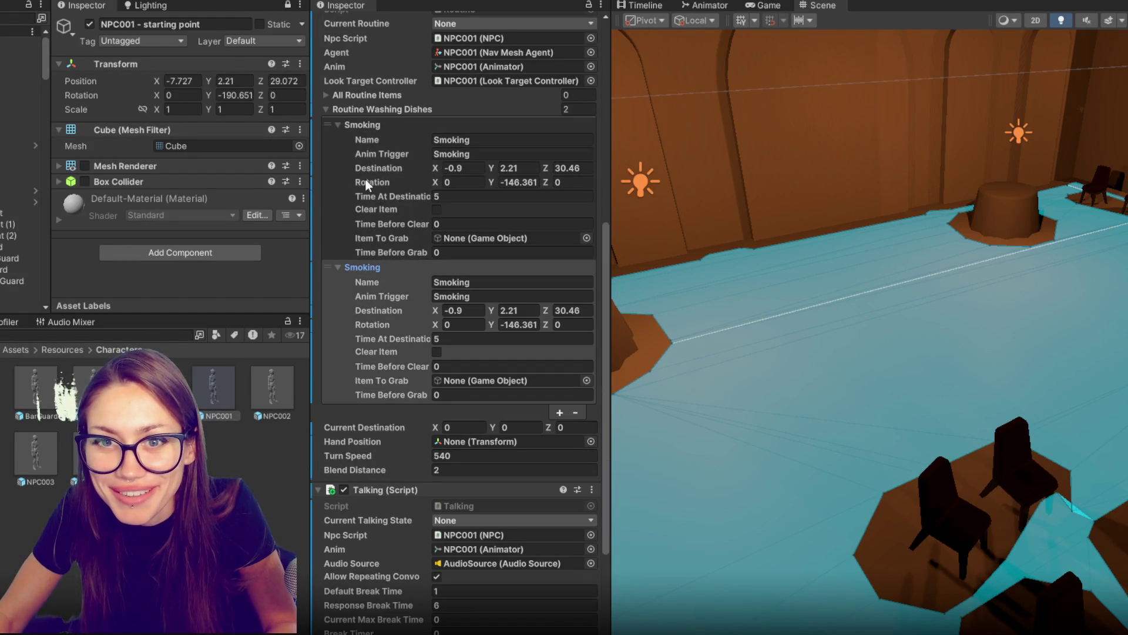
click(479, 307)
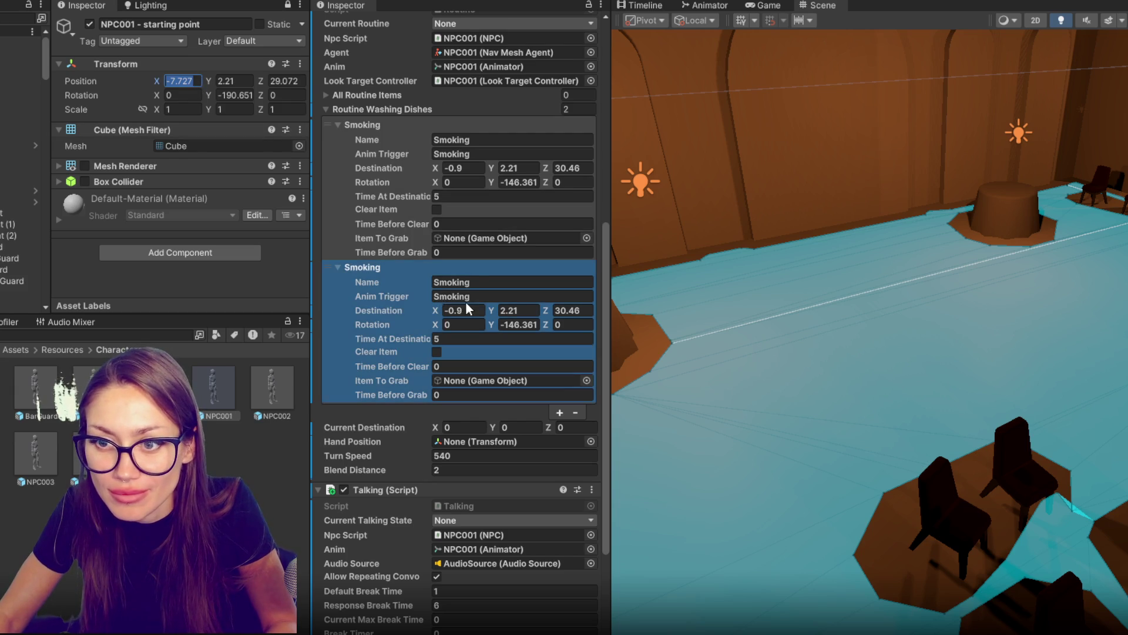
scroll(569, 304, up, 5)
click(569, 304)
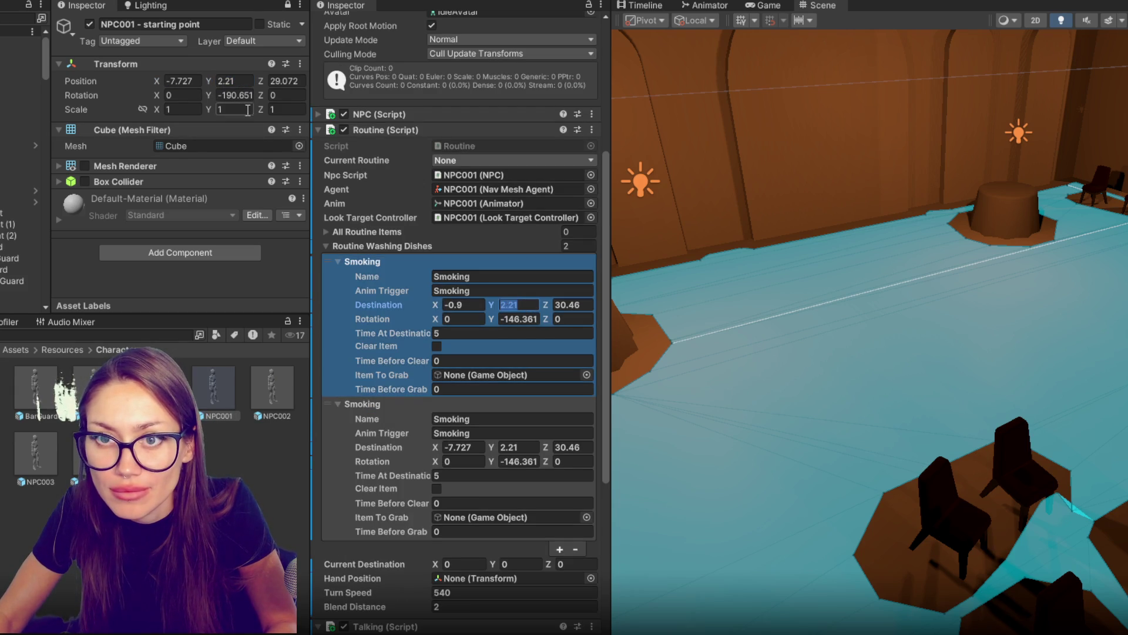
text(29.072)
click(523, 317)
text(-190.651)
key(Return)
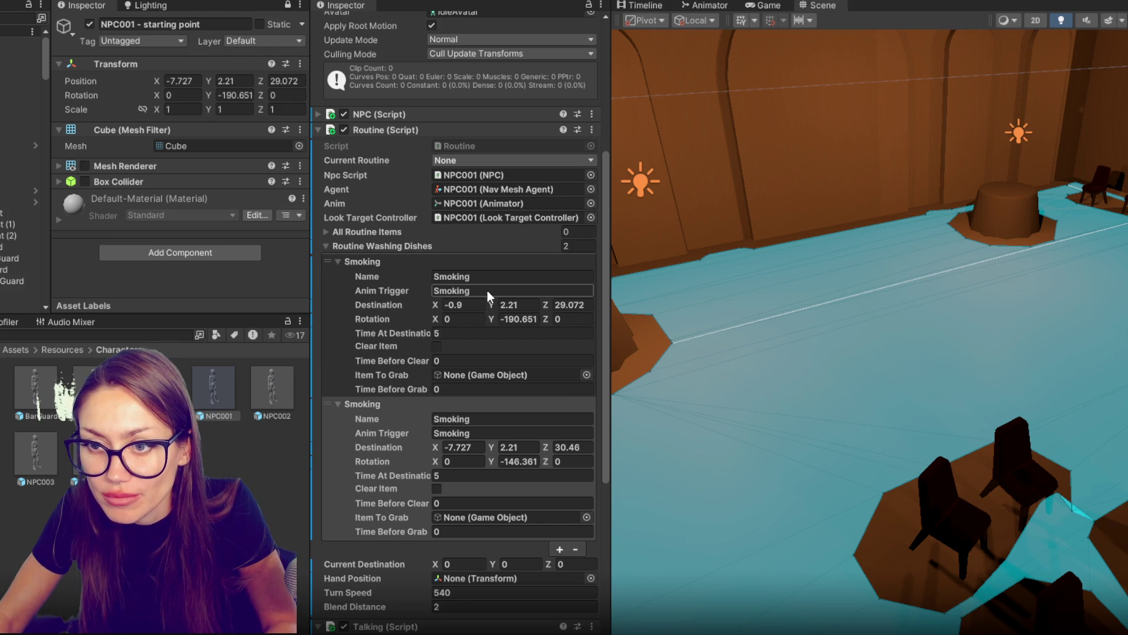
Step: Undo that rotation and turn the starting point to about -193 degrees
key(ctrl+z)
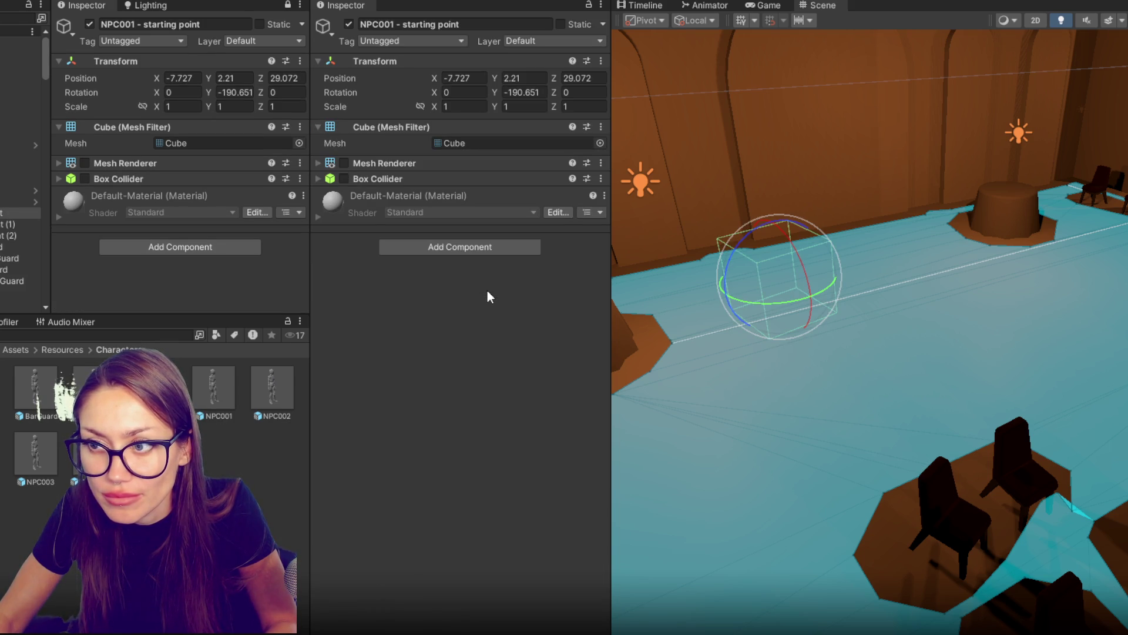
key(ctrl+z)
drag(781, 300, 864, 307)
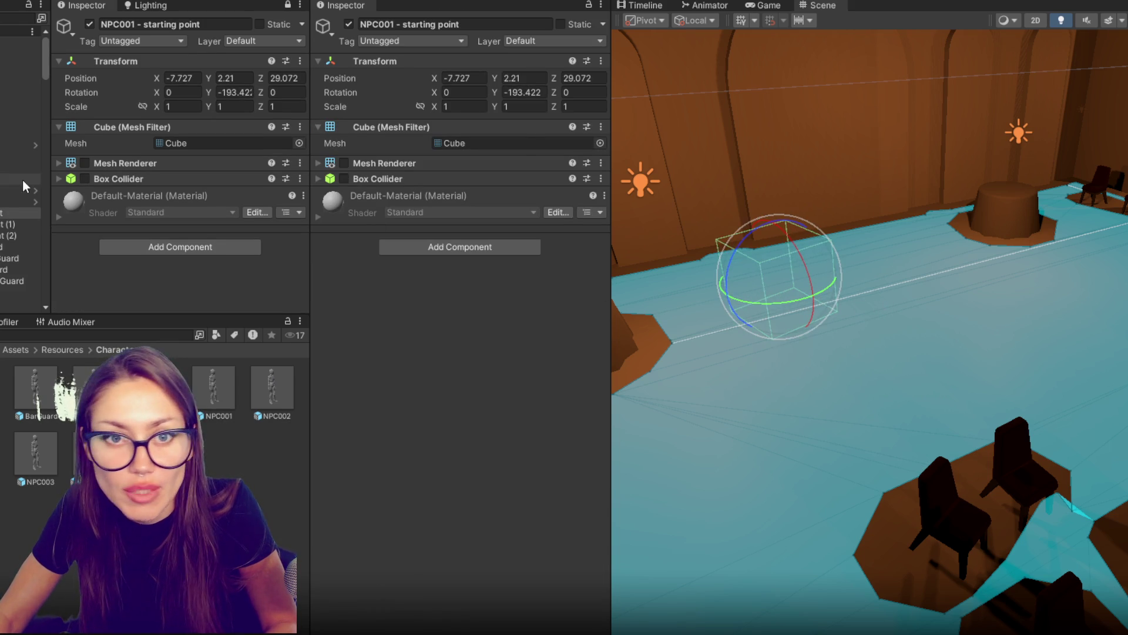
Step: Copy the starting point's X -7.727 into the second Smoking destination and set its Z to 29.072
click(21, 43)
click(229, 381)
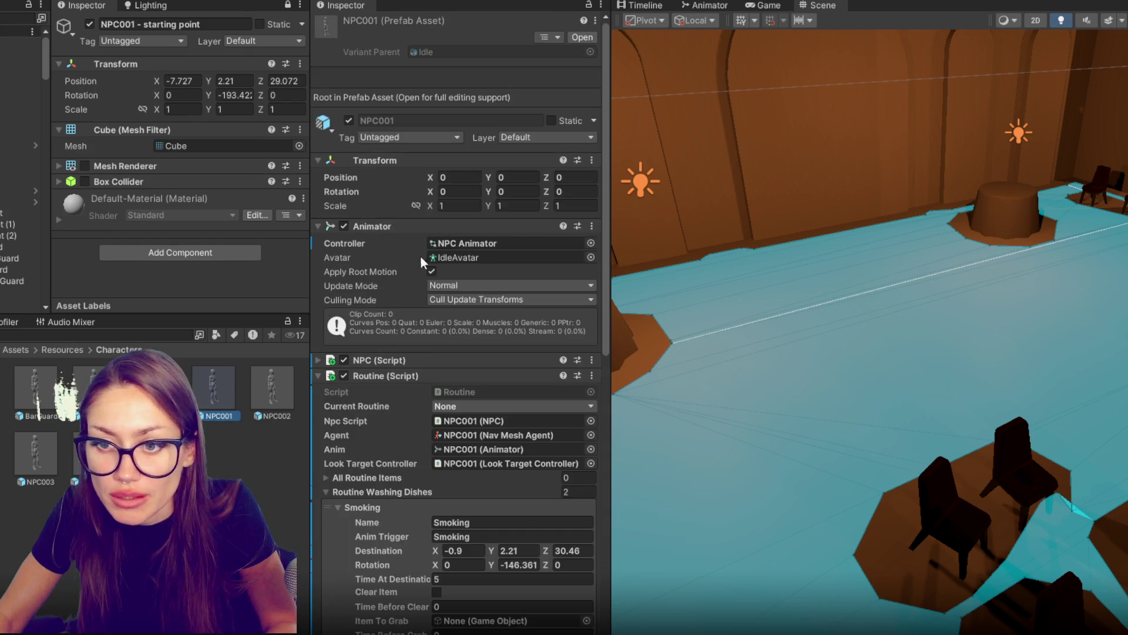
scroll(414, 253, down, 10)
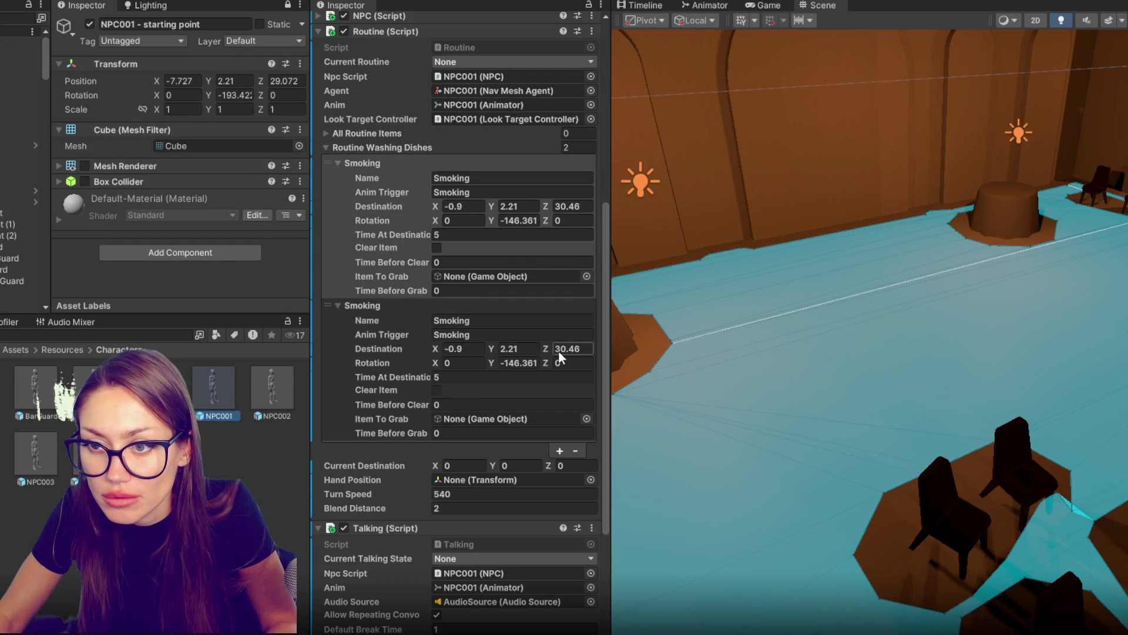
click(182, 81)
key(ctrl+c)
click(458, 349)
key(ctrl+v)
scroll(508, 311, up, 3)
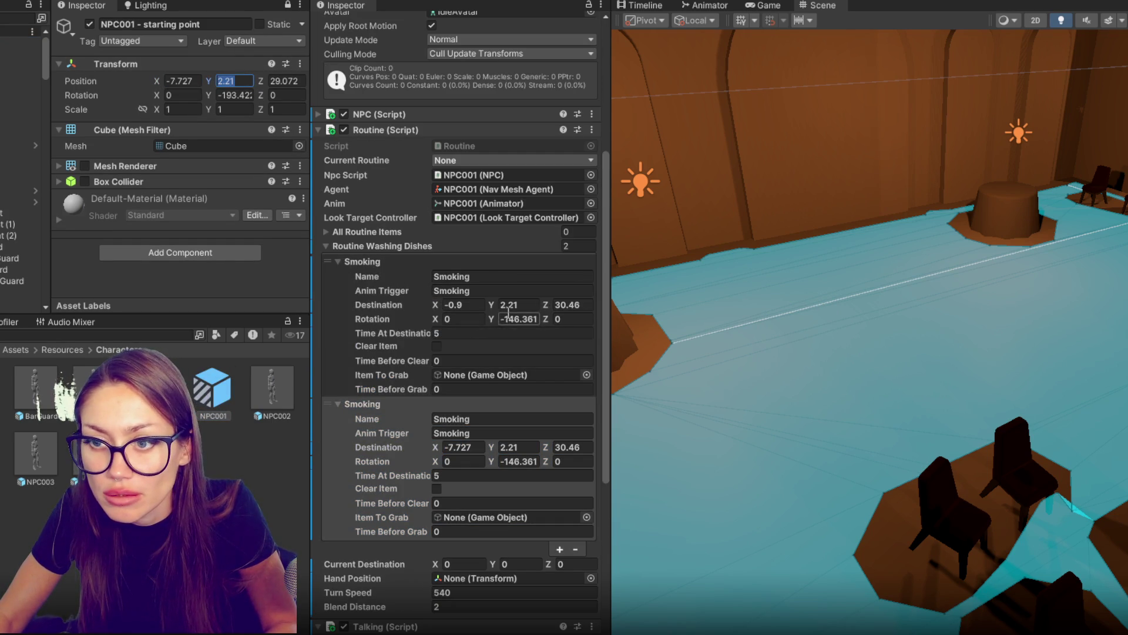
click(512, 448)
click(567, 447)
key(ctrl+v)
click(515, 462)
click(386, 248)
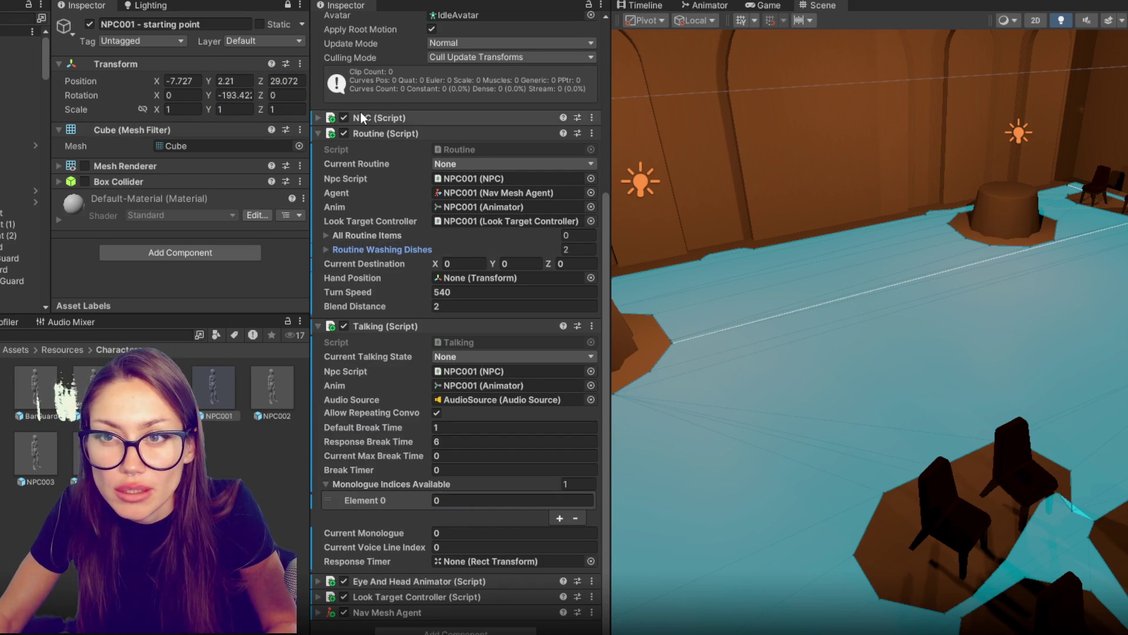
scroll(382, 119, up, 3)
Step: Add a seventh All Chars entry named NPC001, starting at NPC001 - starting point
click(21, 42)
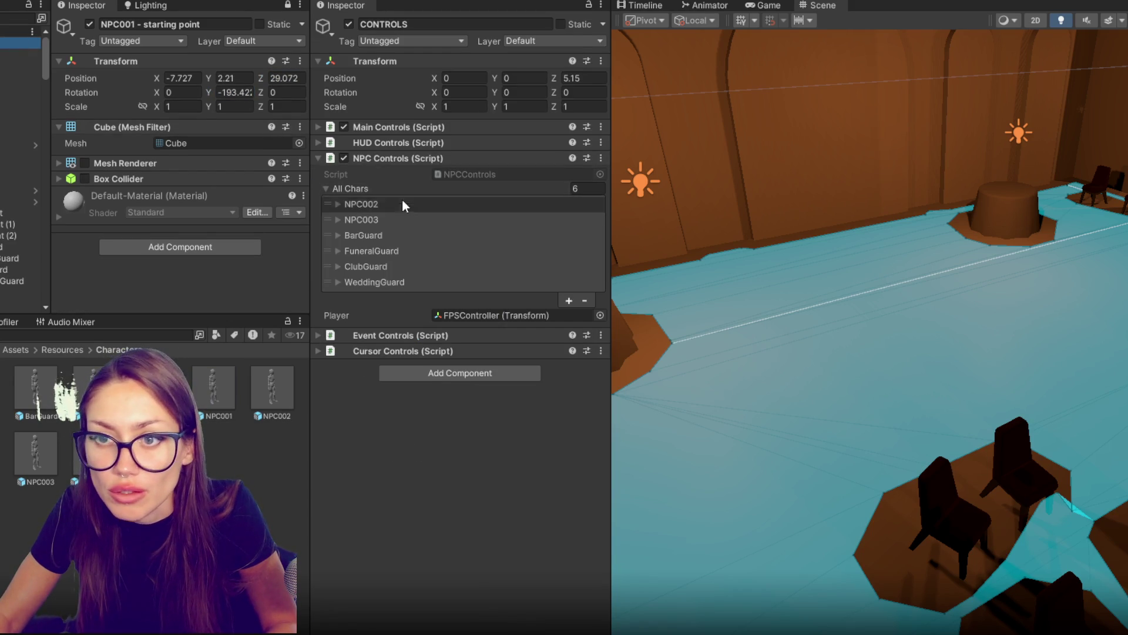
click(569, 300)
click(418, 298)
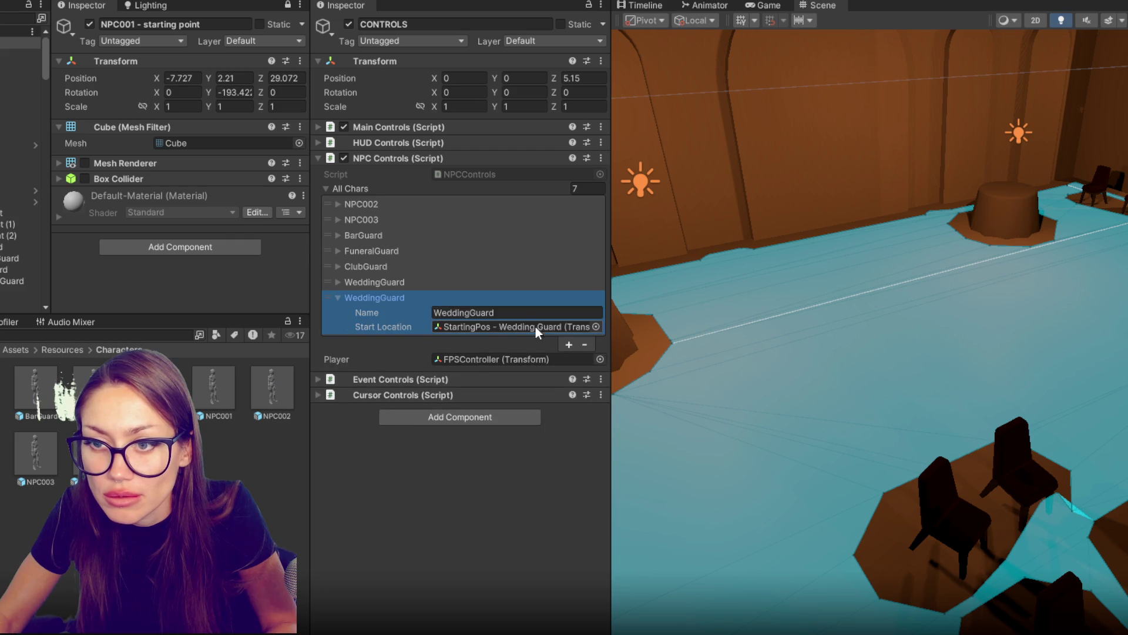
mouse_move(21, 43)
mouse_down()
mouse_move(206, 235)
mouse_move(476, 328)
mouse_up()
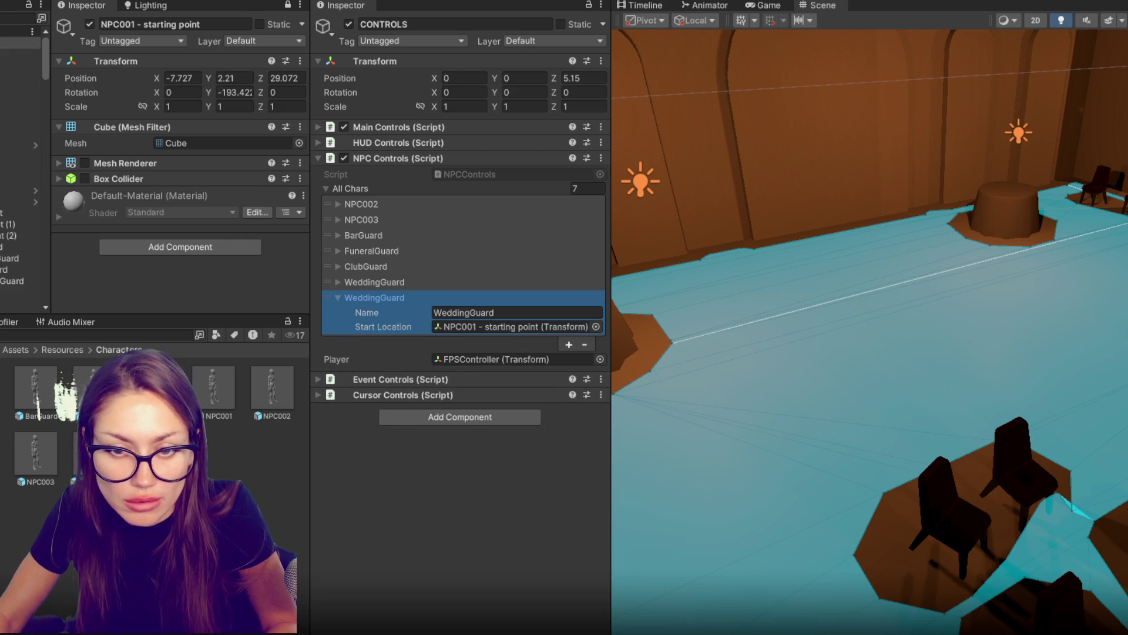
drag(218, 388, 488, 310)
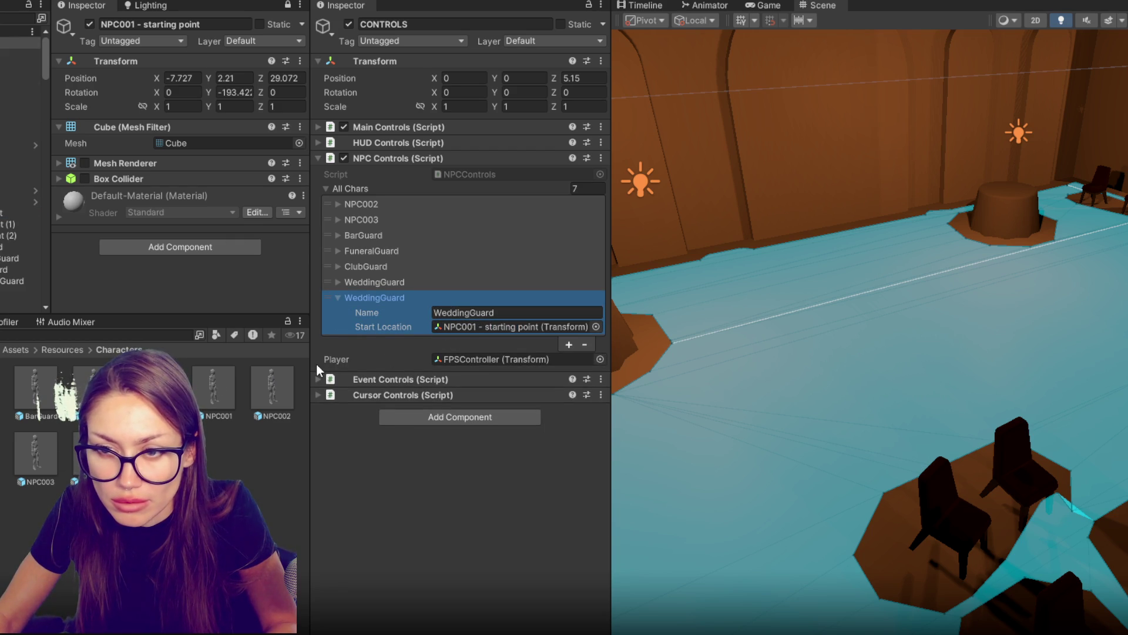
click(492, 309)
text(NPC001)
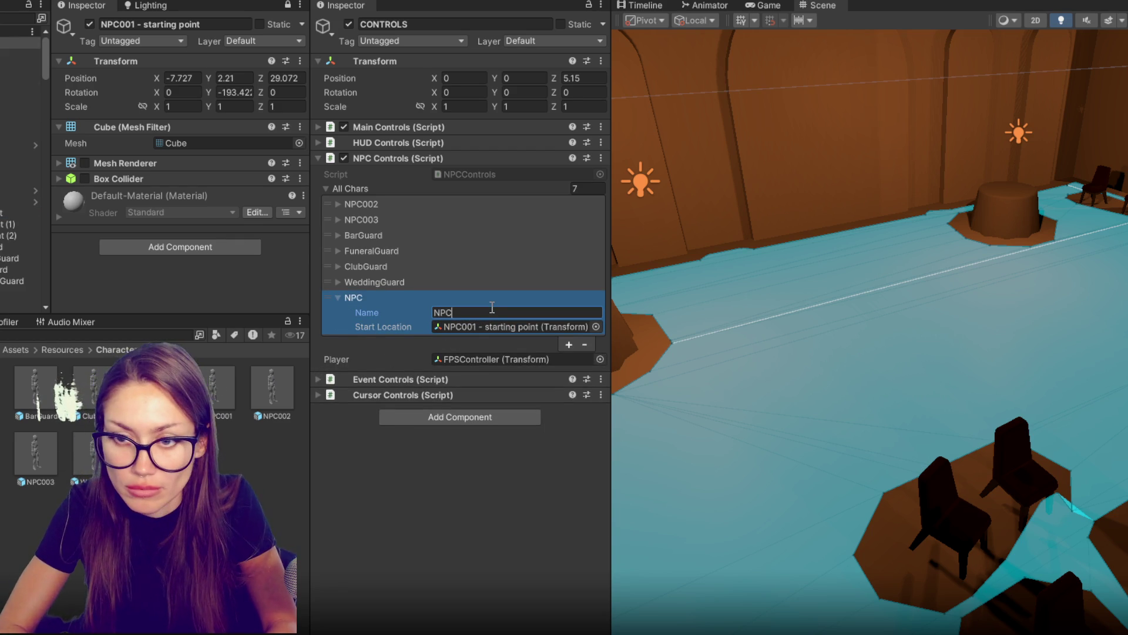
click(360, 298)
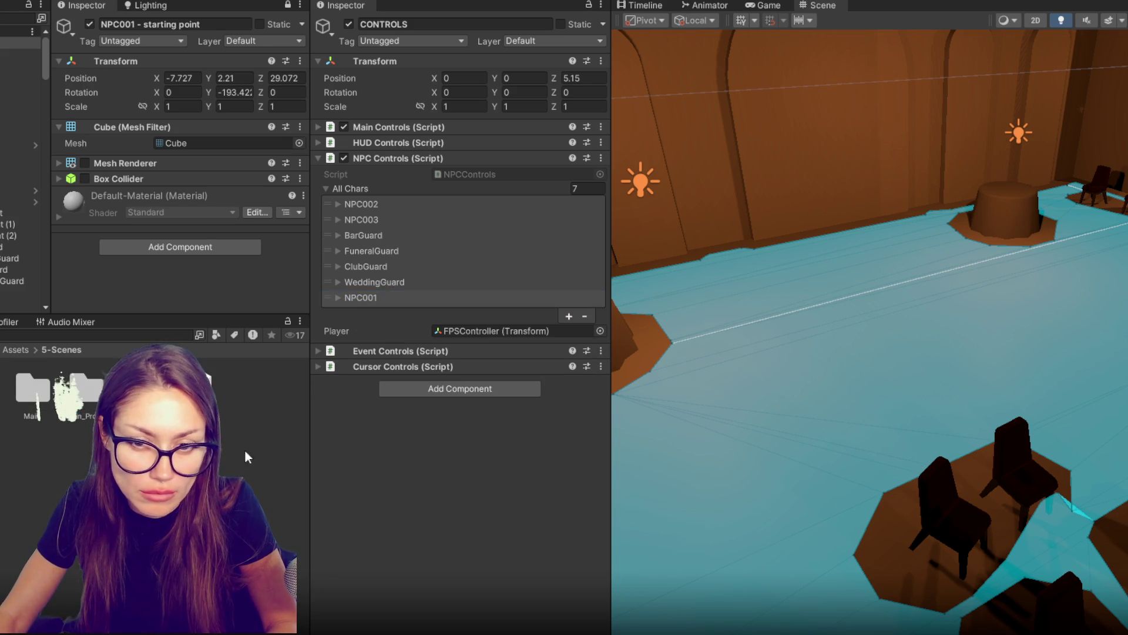
drag(613, 31, 270, 31)
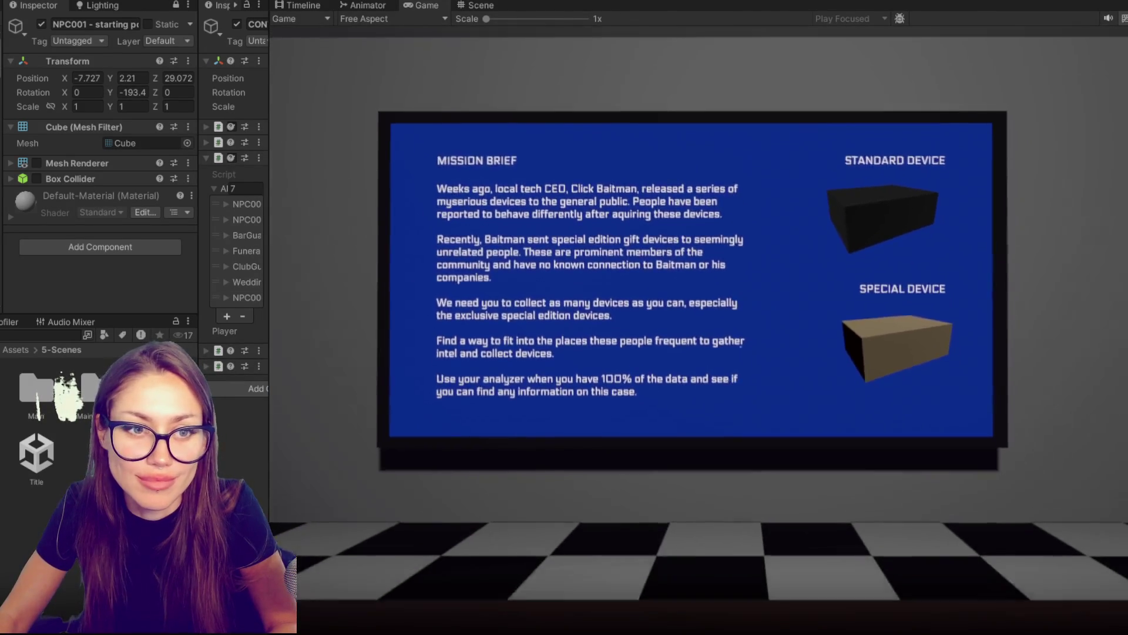
Step: Pause the game and drop a Blue Sunhat prefab onto the floor near the mirror camera
key(Escape)
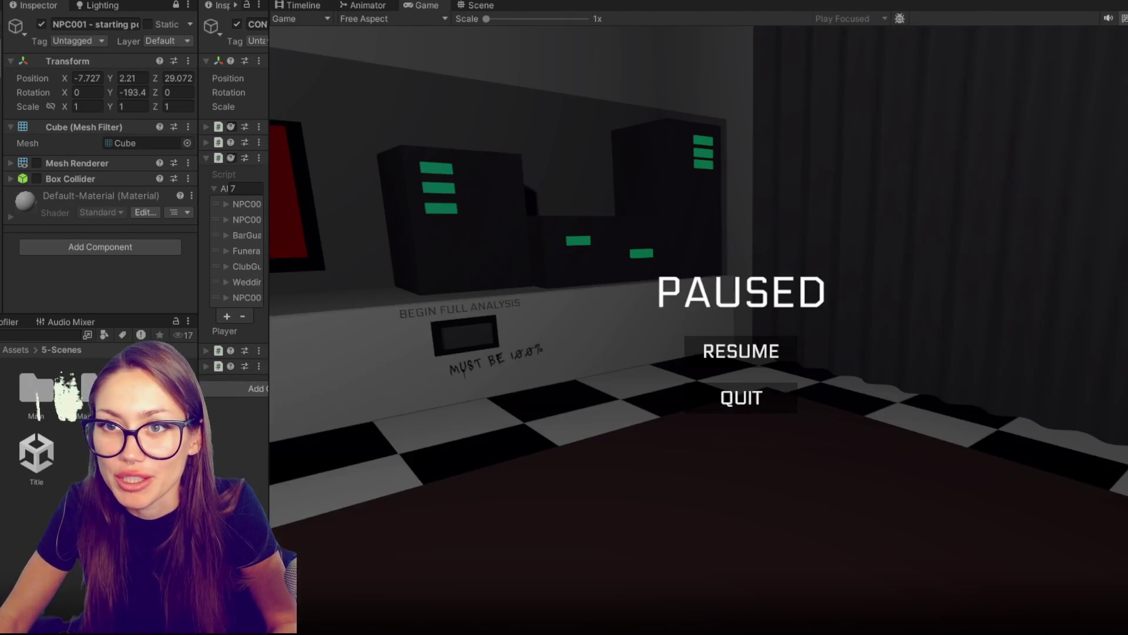
click(474, 7)
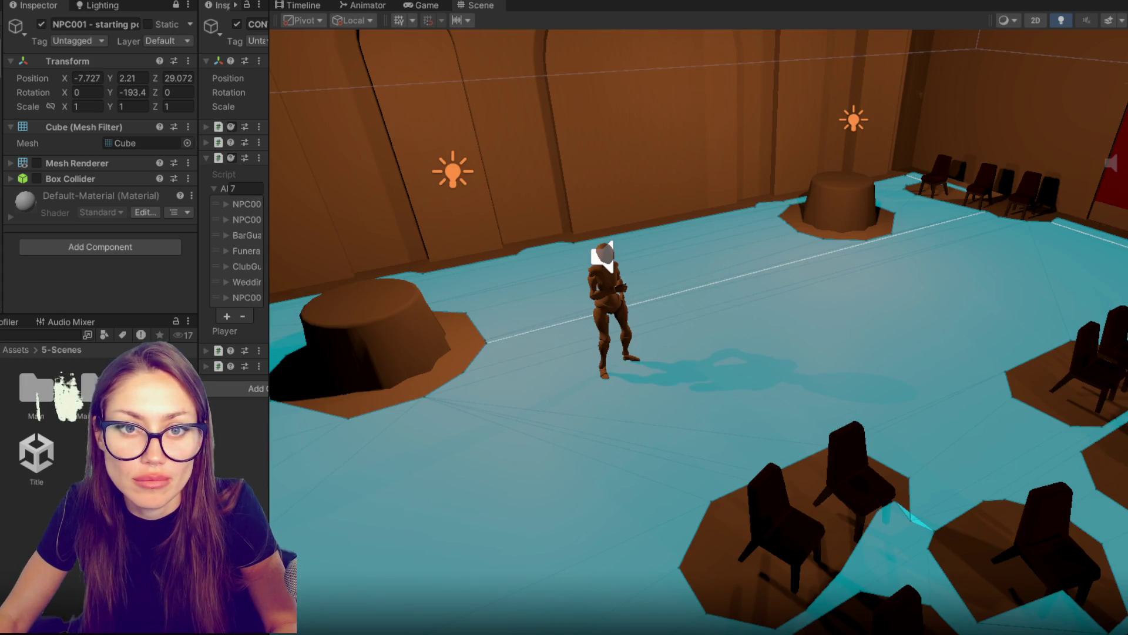
click(423, 243)
click(441, 242)
key(f)
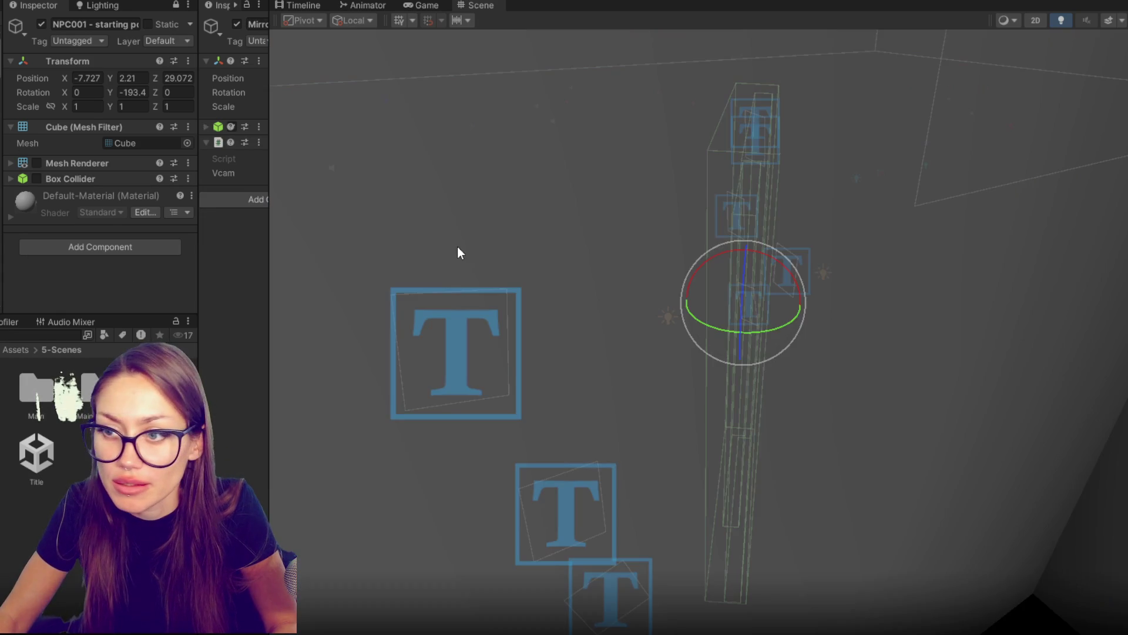
mouse_move(457, 246)
mouse_down()
mouse_move(556, 255)
mouse_move(376, 306)
mouse_up()
drag(81, 442, 390, 453)
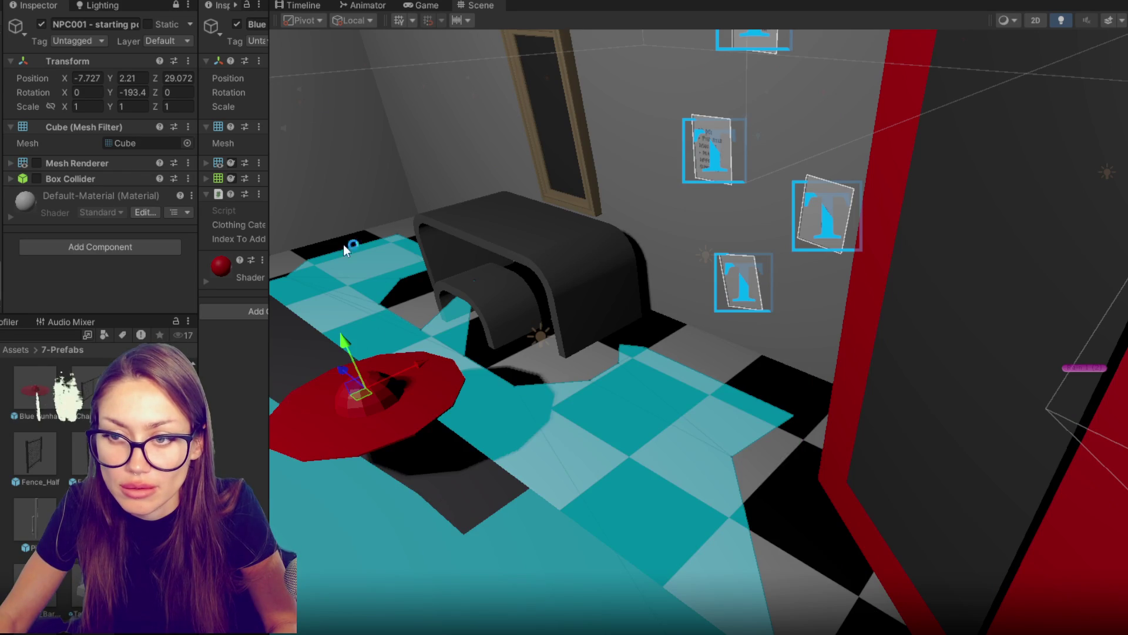
Step: Resume play, pick up the sunhat, and put the red hat on at the disguise mirror
key(Escape)
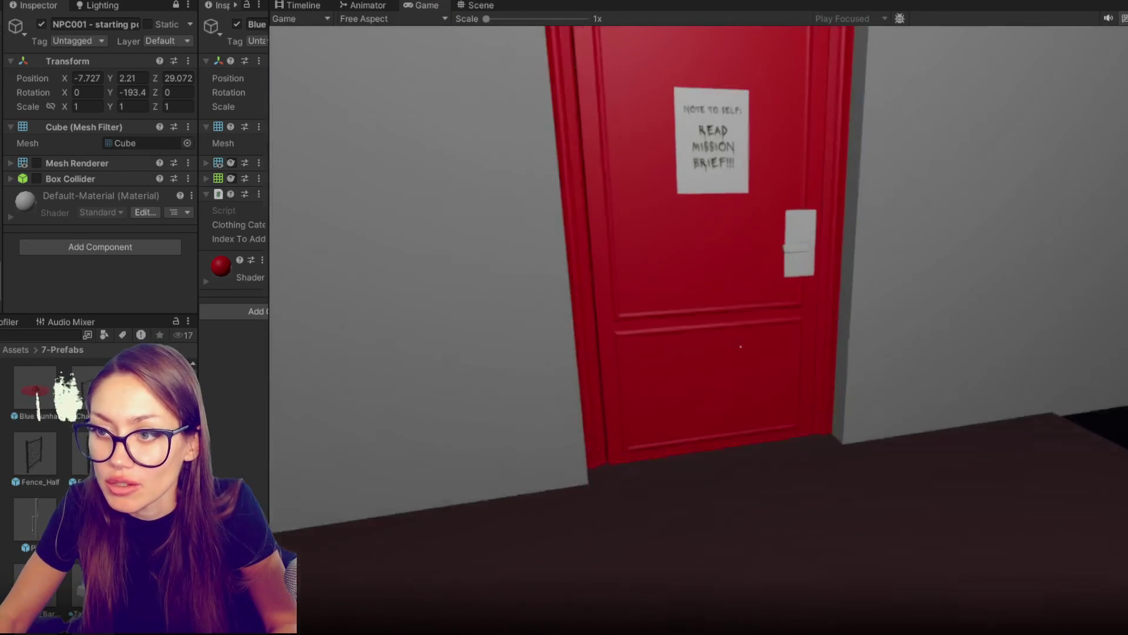
key(w)
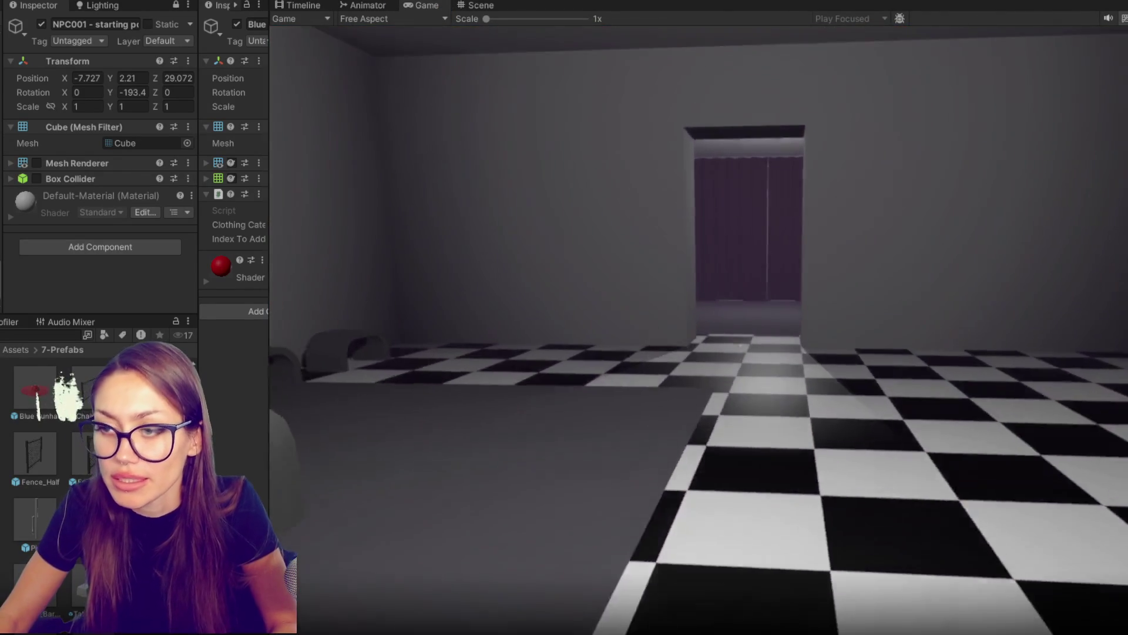
key(e)
key(w)
key(e)
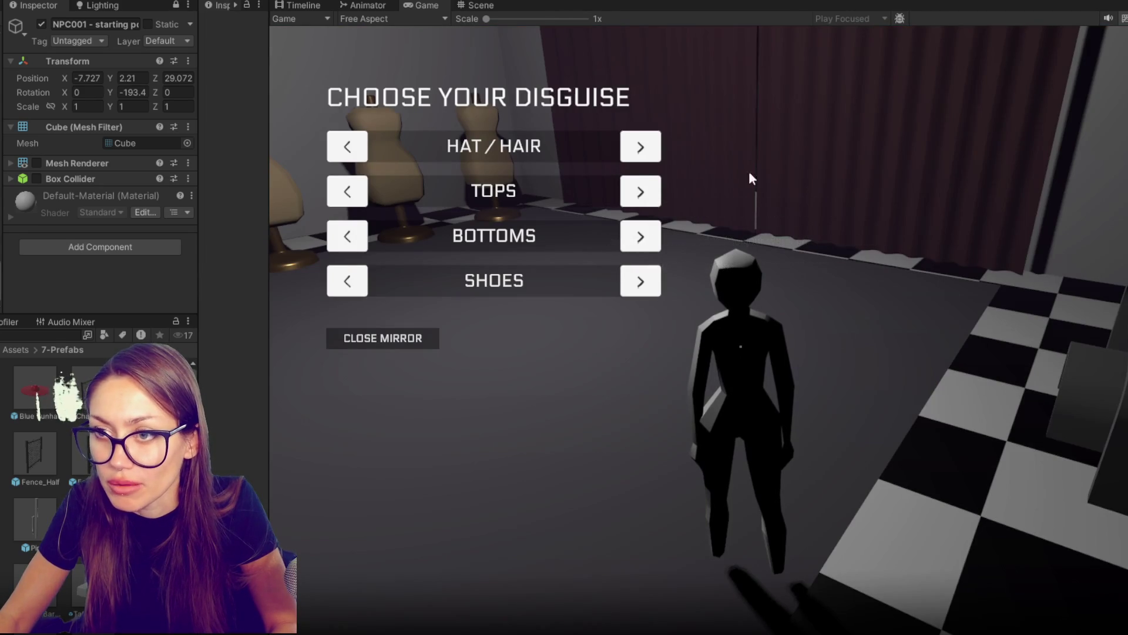
click(640, 151)
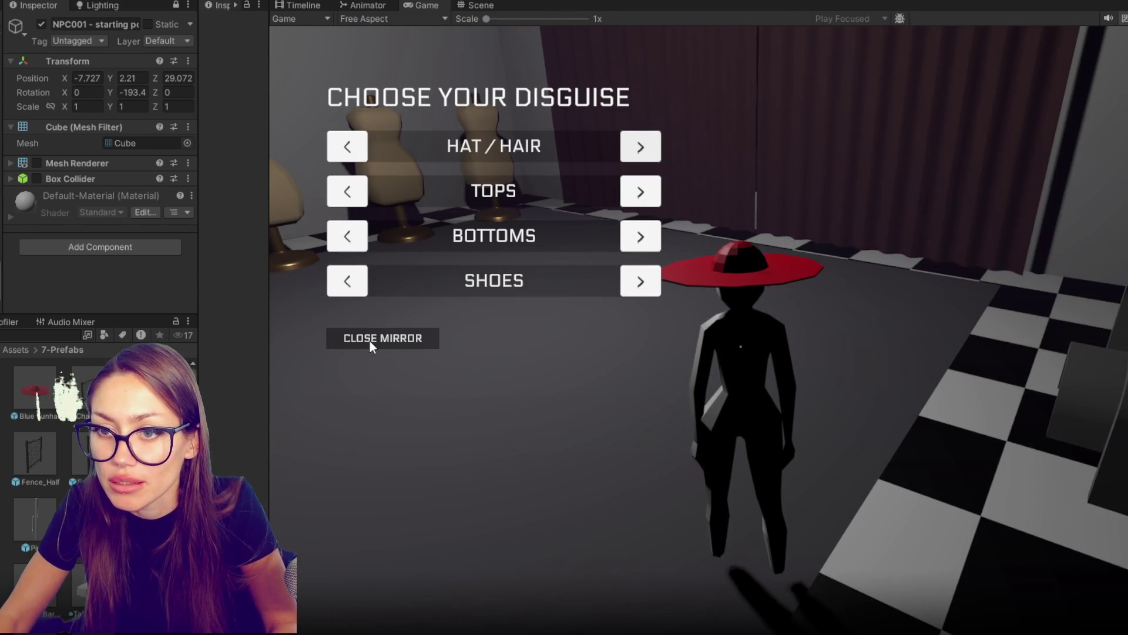
click(361, 344)
Step: Walk through the courtyard and red-lit alley, enter the hall by the red door, then stop play mode
key(w)
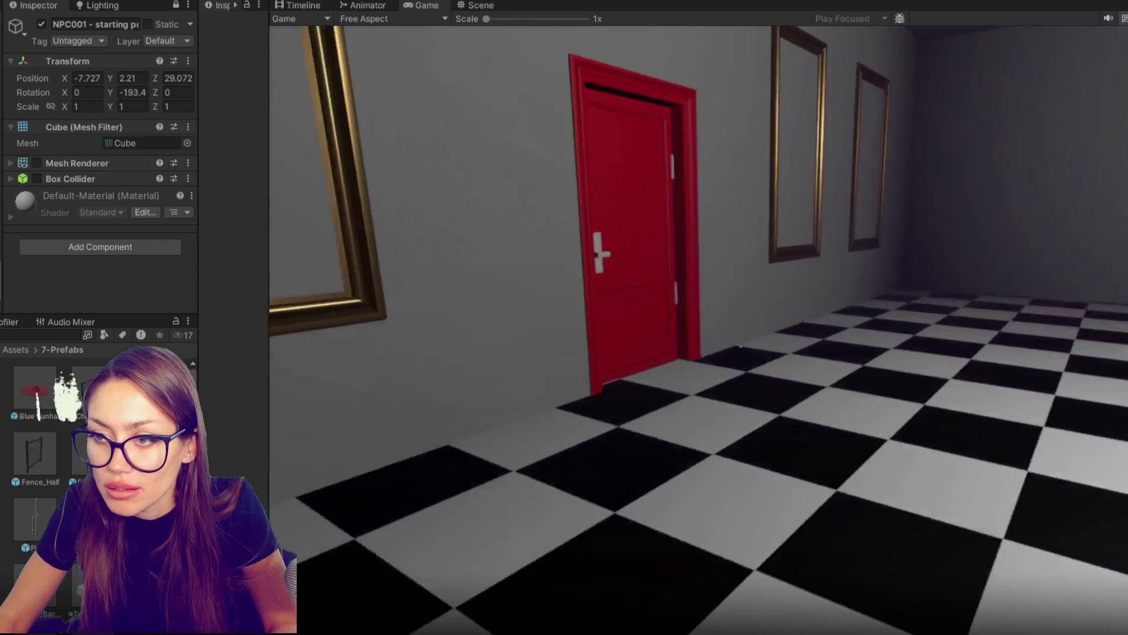
key(w)
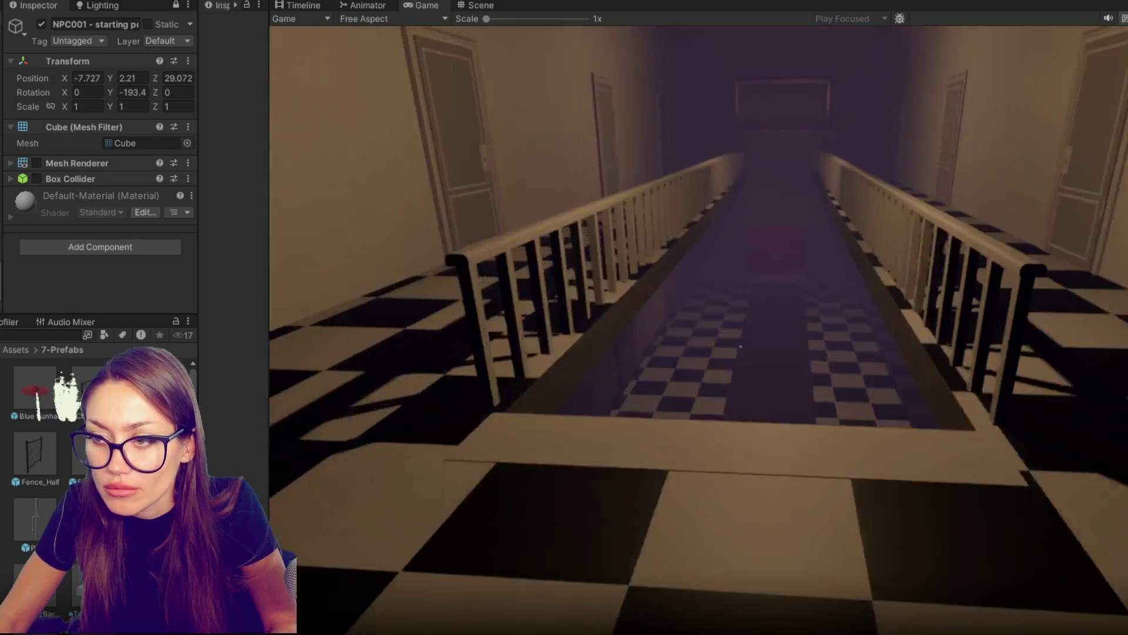
key(w)
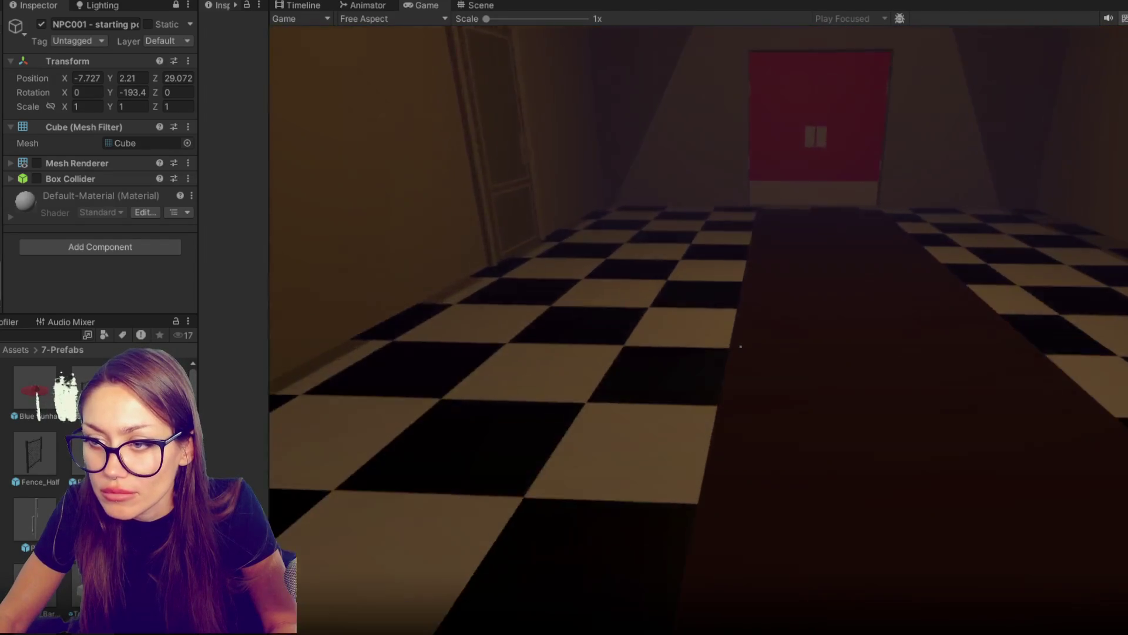
key(w)
key(e)
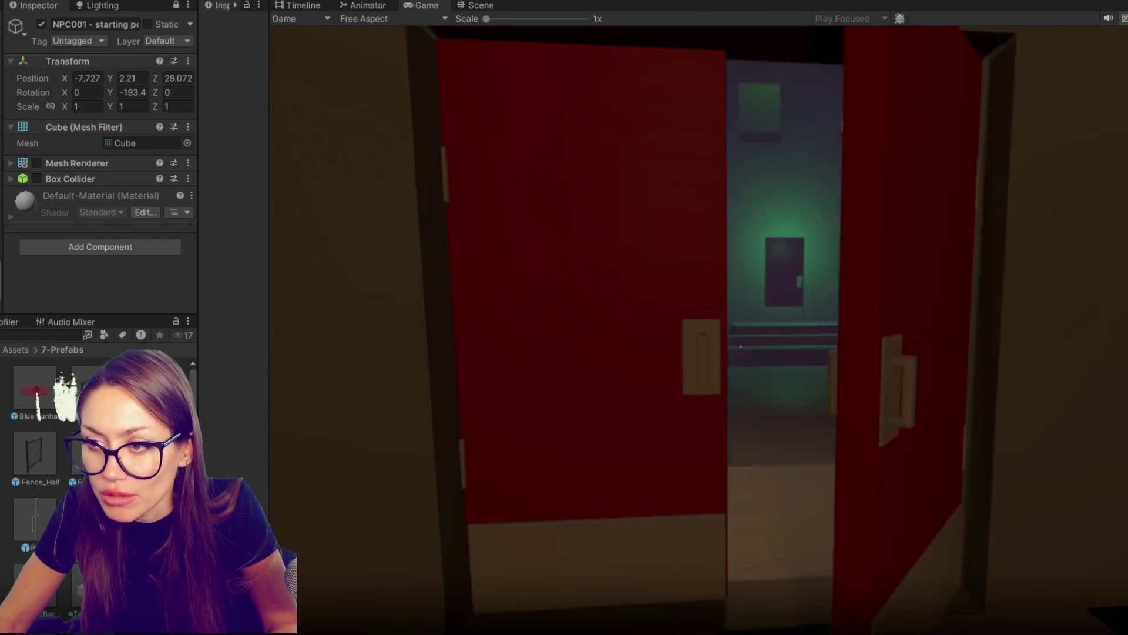
key(w)
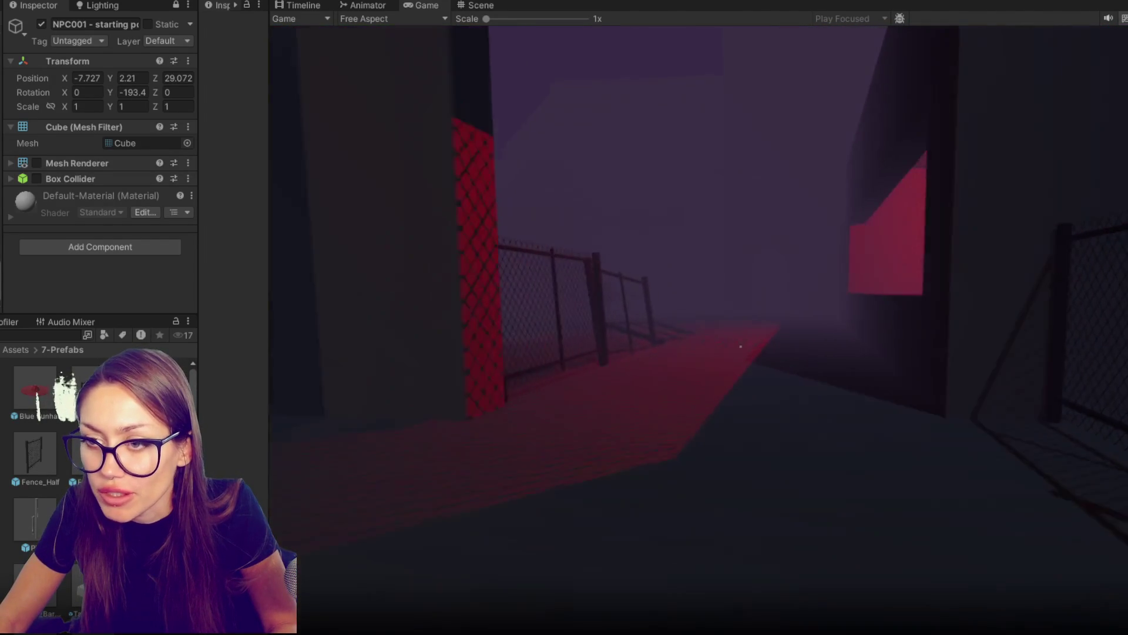
key(w)
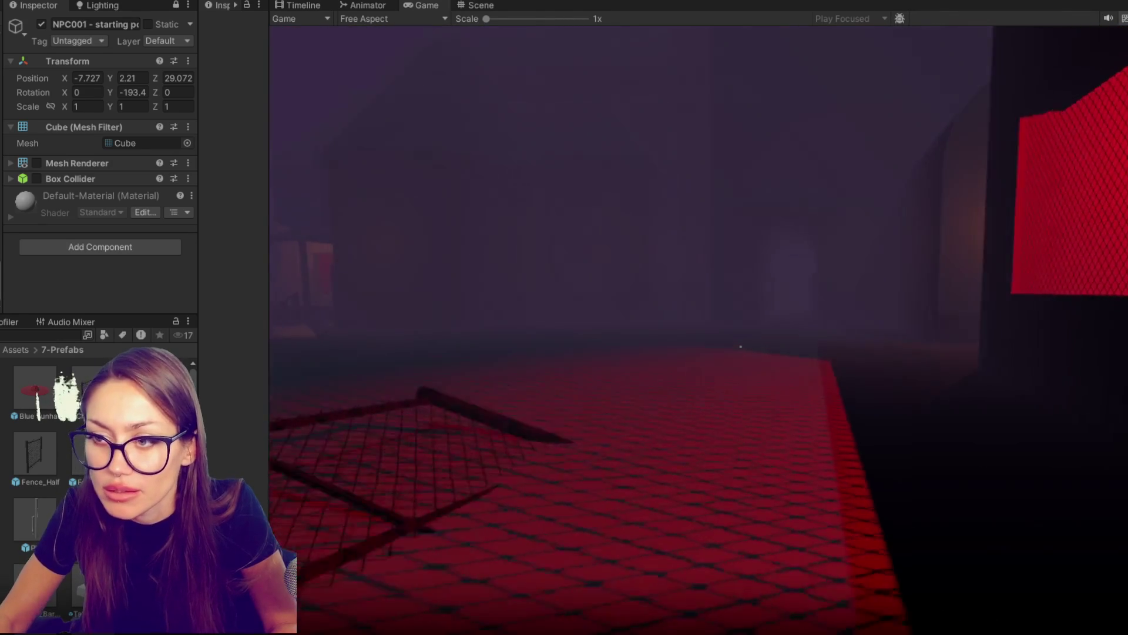
key(w)
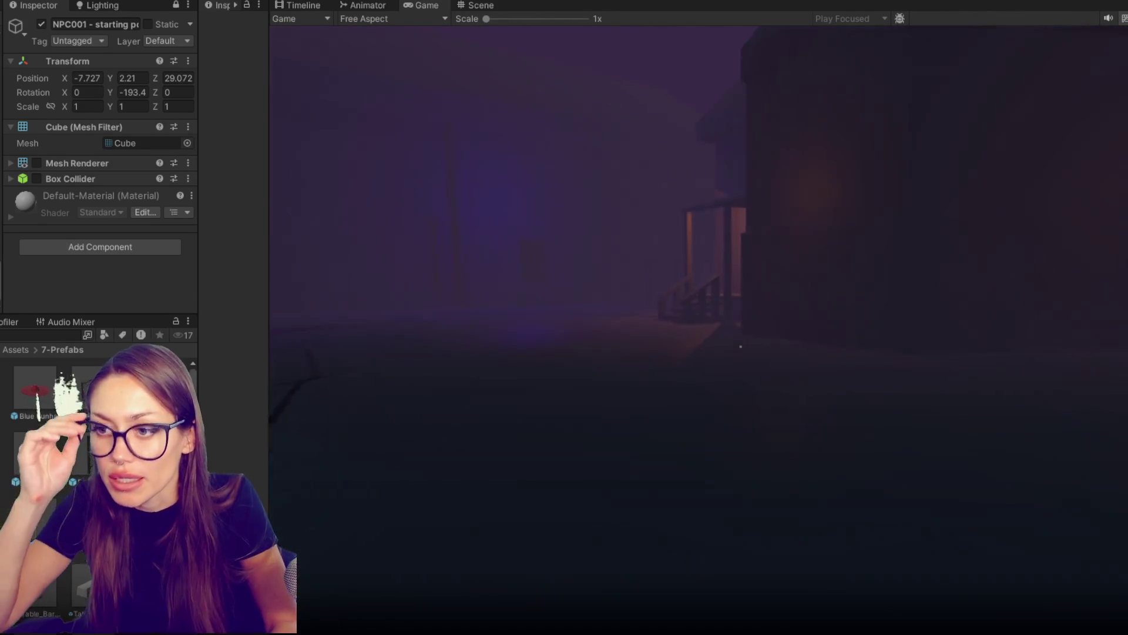
key(w)
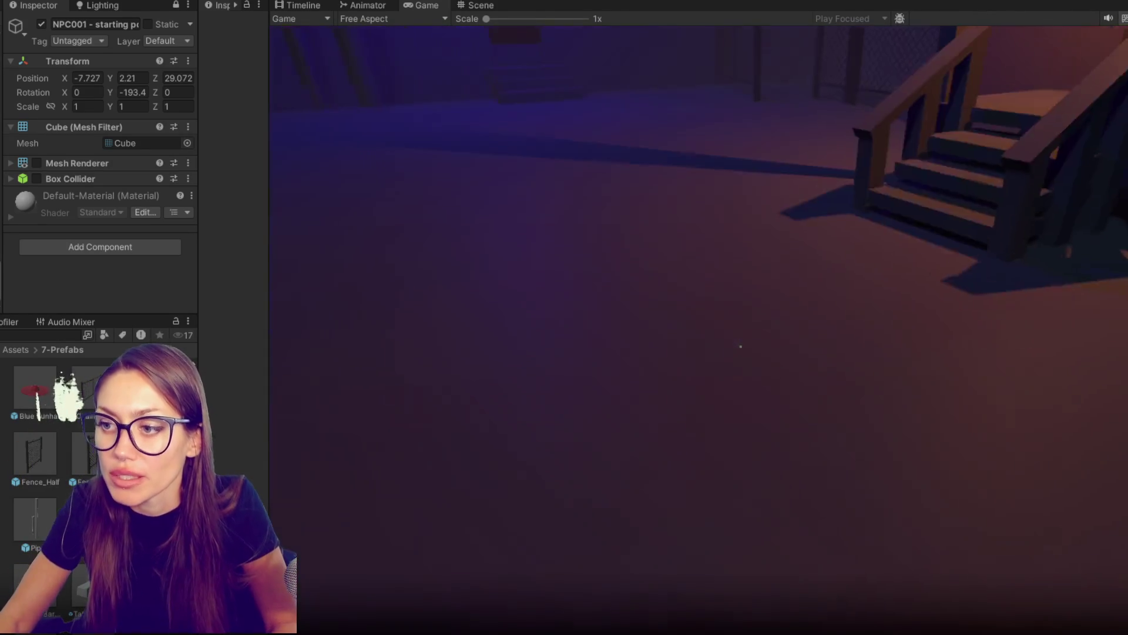
key(e)
key(w)
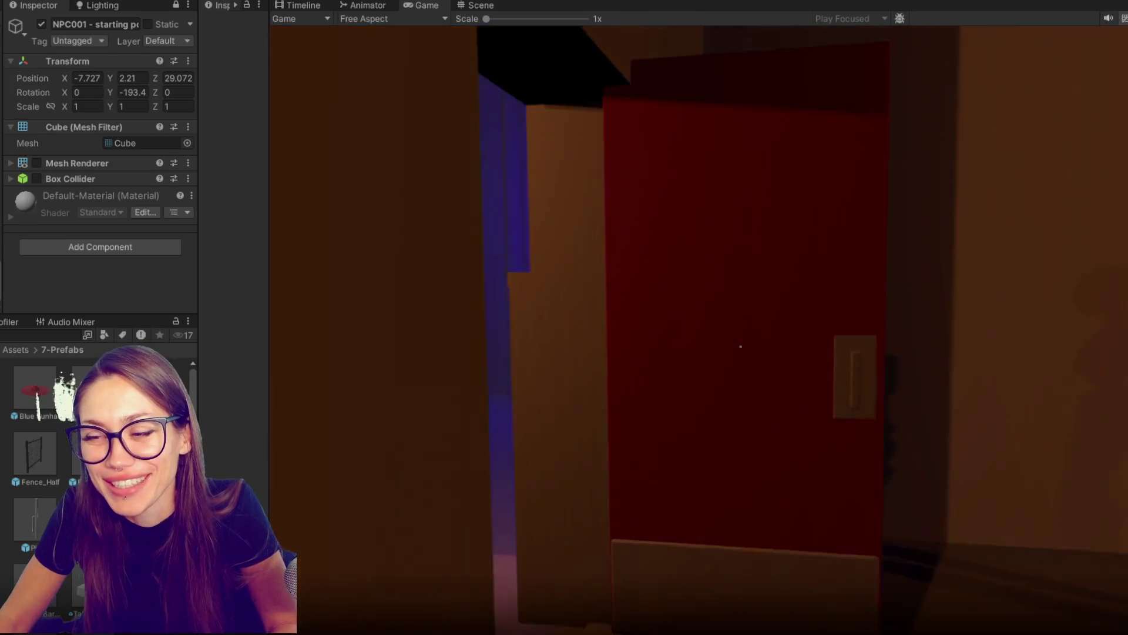
key(Escape)
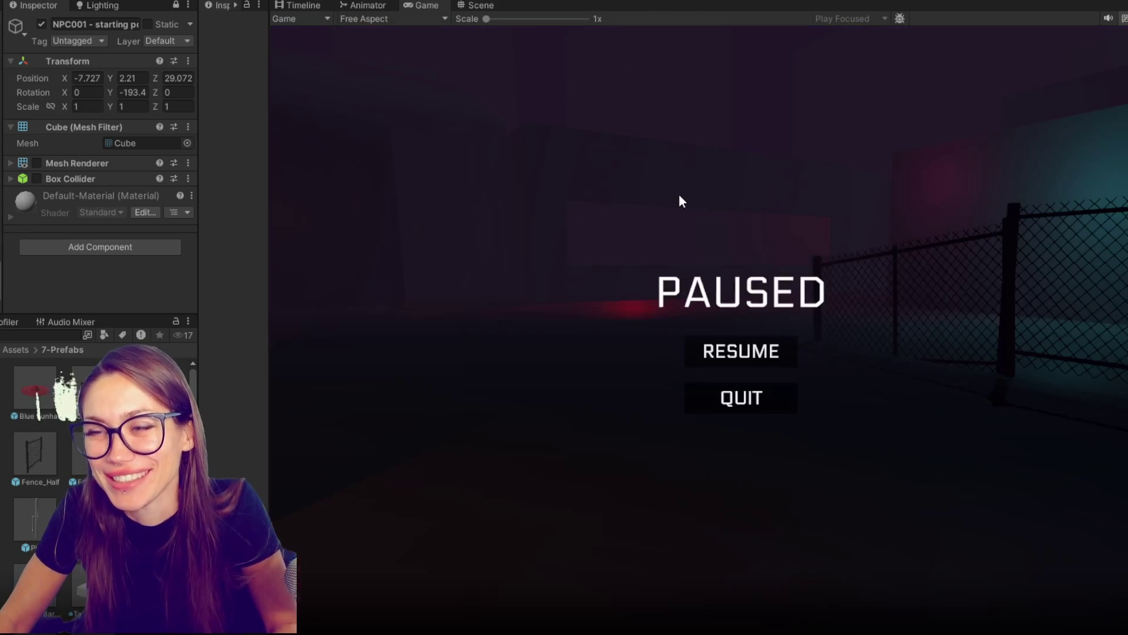
key(ctrl+p)
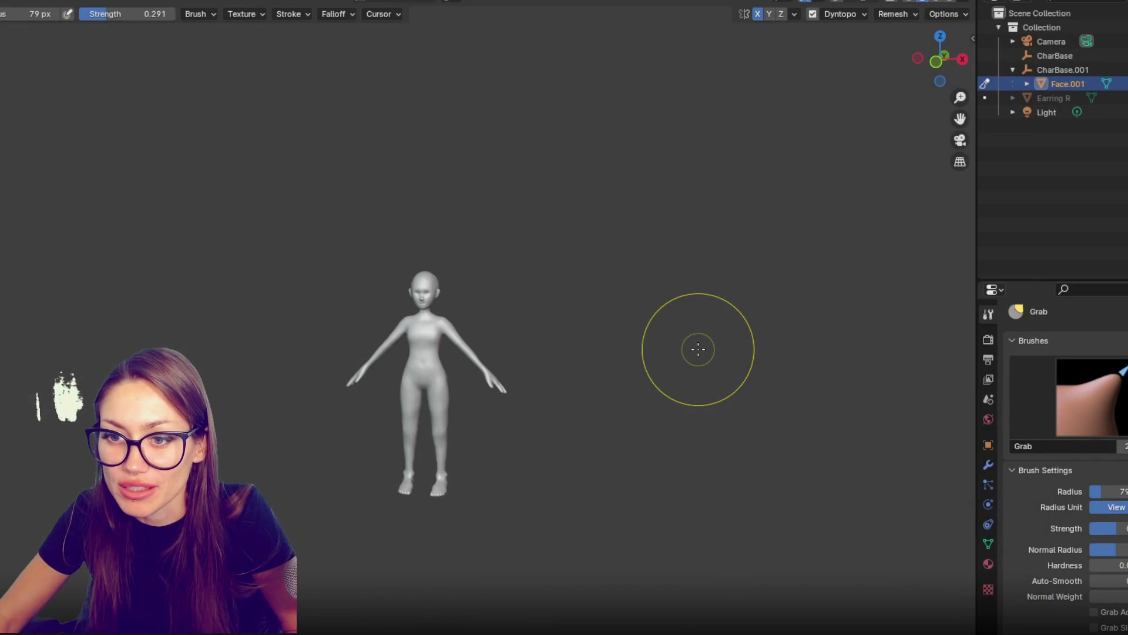
Step: Quit Blender with Ctrl+Q and choose Save for LS58.blend at the prompt
scroll(698, 349, up, 3)
key(ctrl+q)
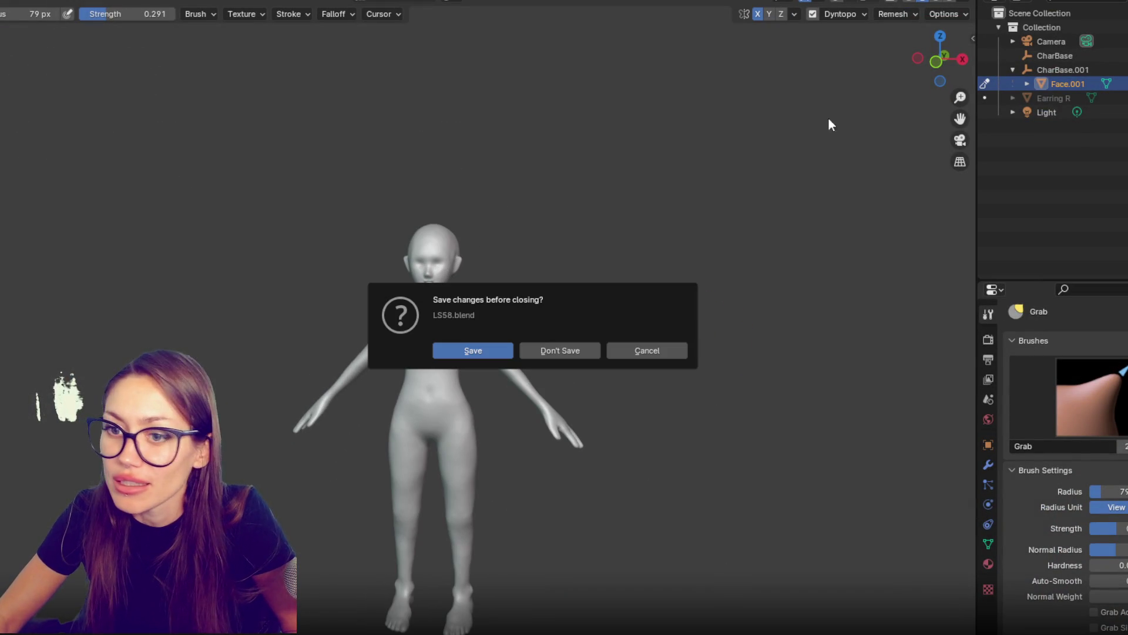
click(485, 344)
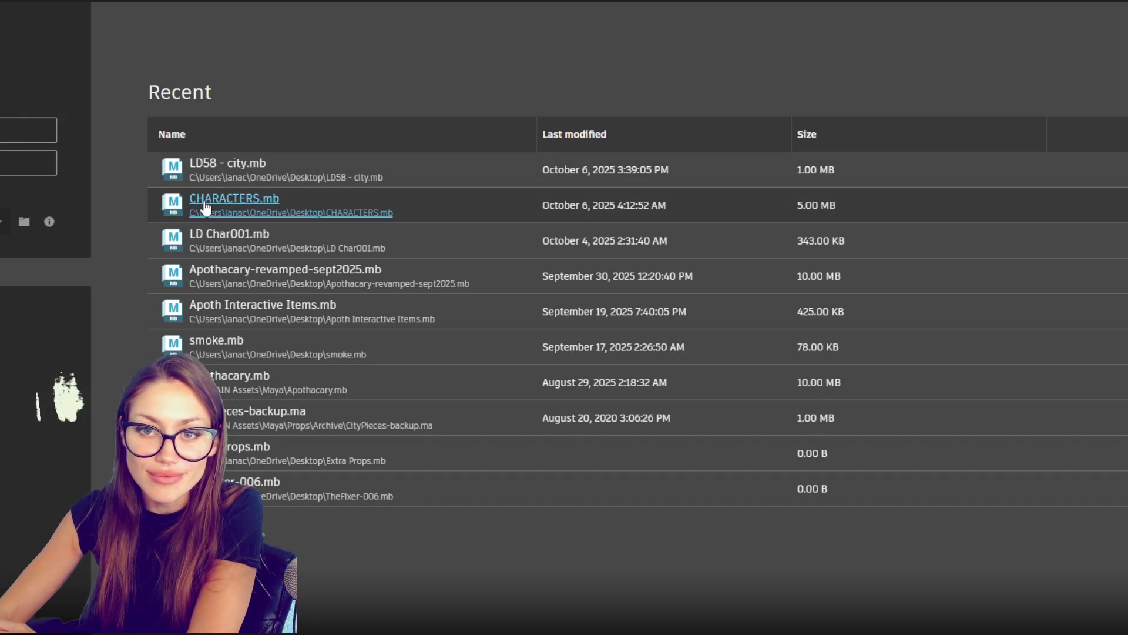
Step: Open LD Char001.mb, zoom to view the rig and select the character, then quit Maya via the save prompt
click(240, 235)
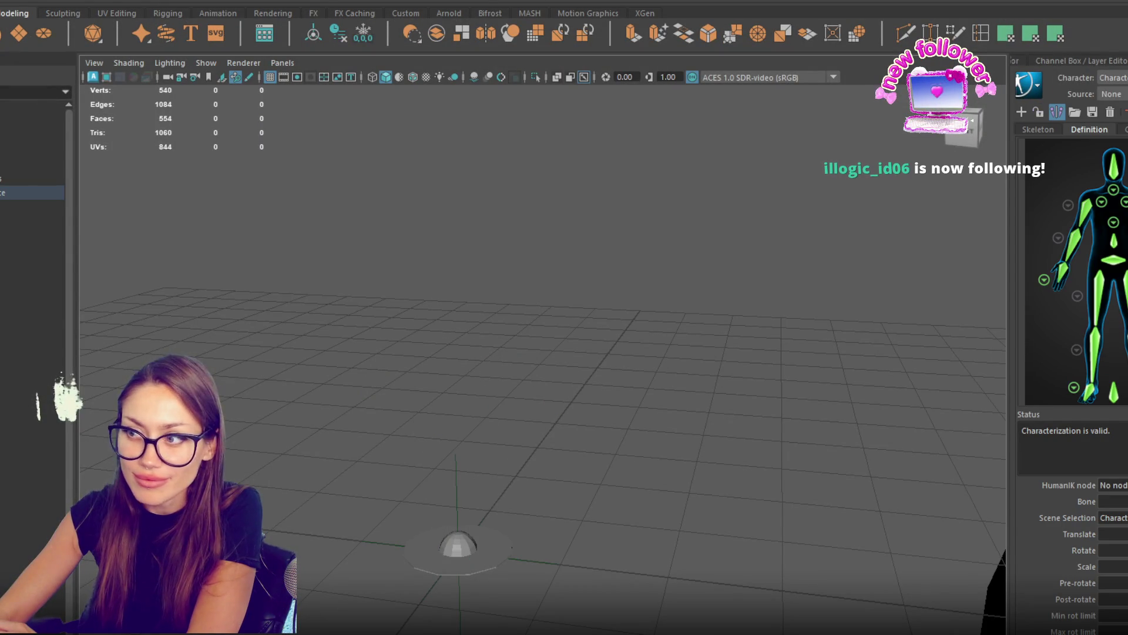
scroll(456, 345, up, 5)
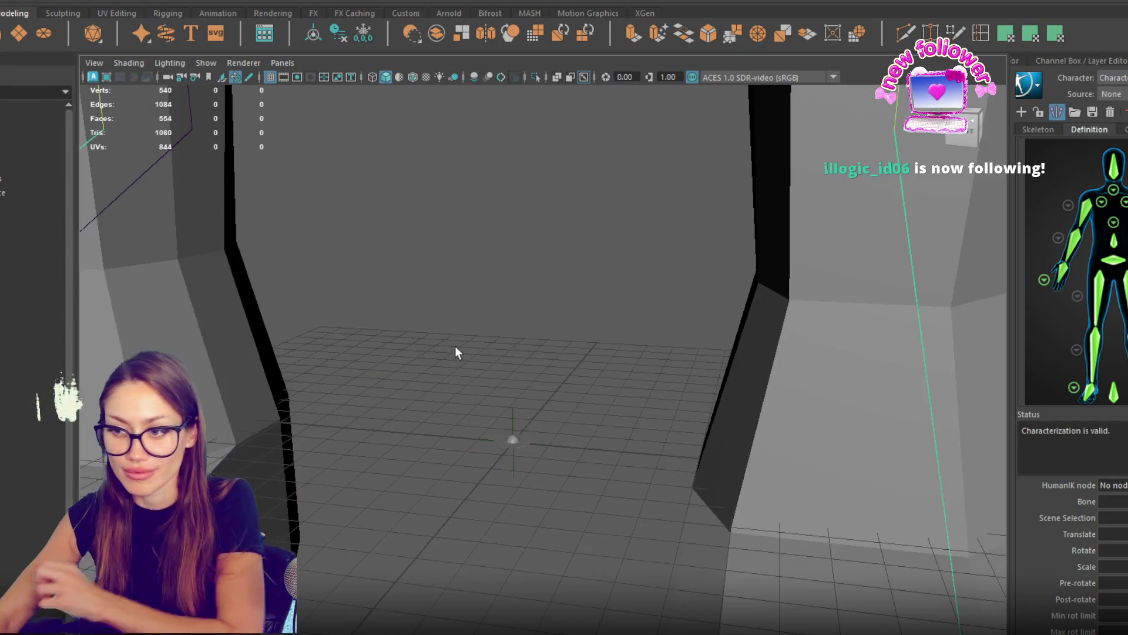
scroll(456, 347, down, 3)
scroll(456, 357, down, 5)
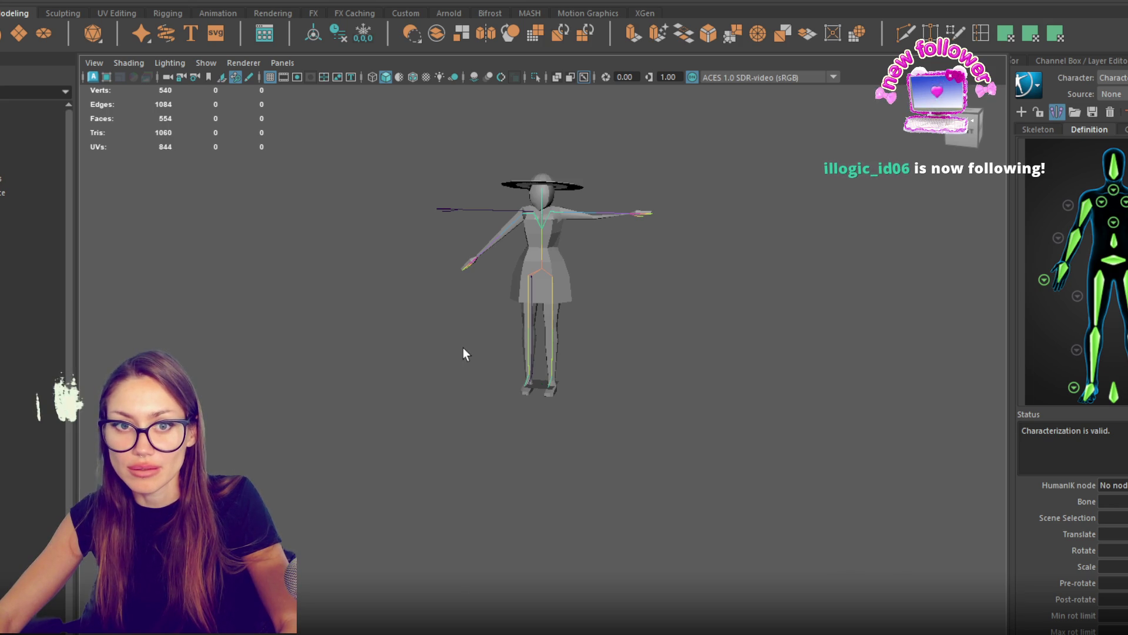
click(462, 348)
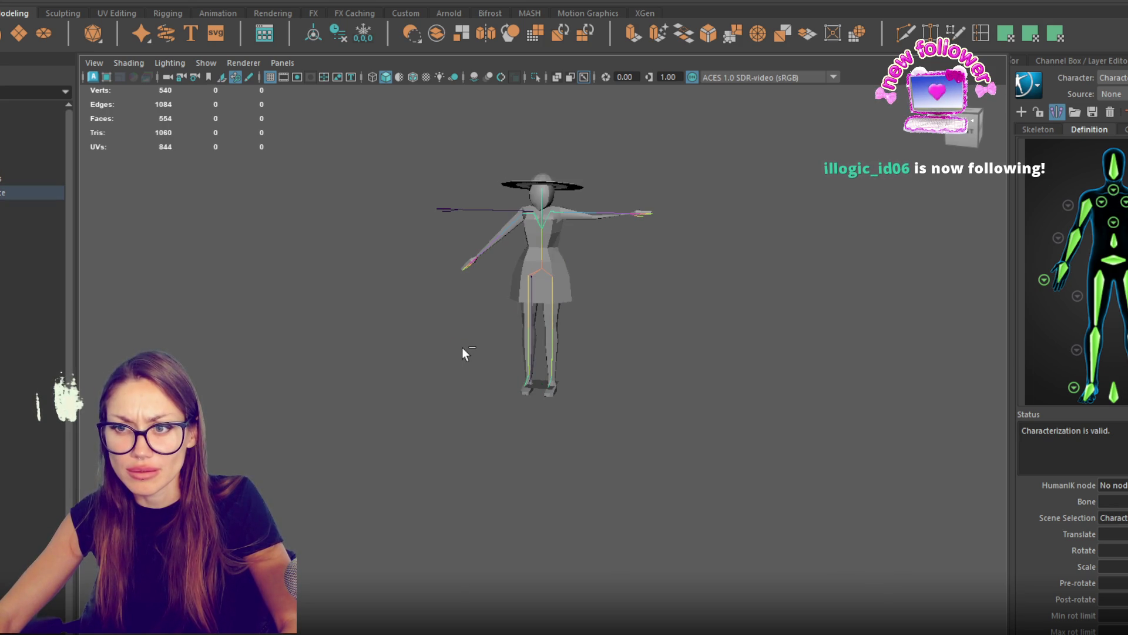
key(ctrl+q)
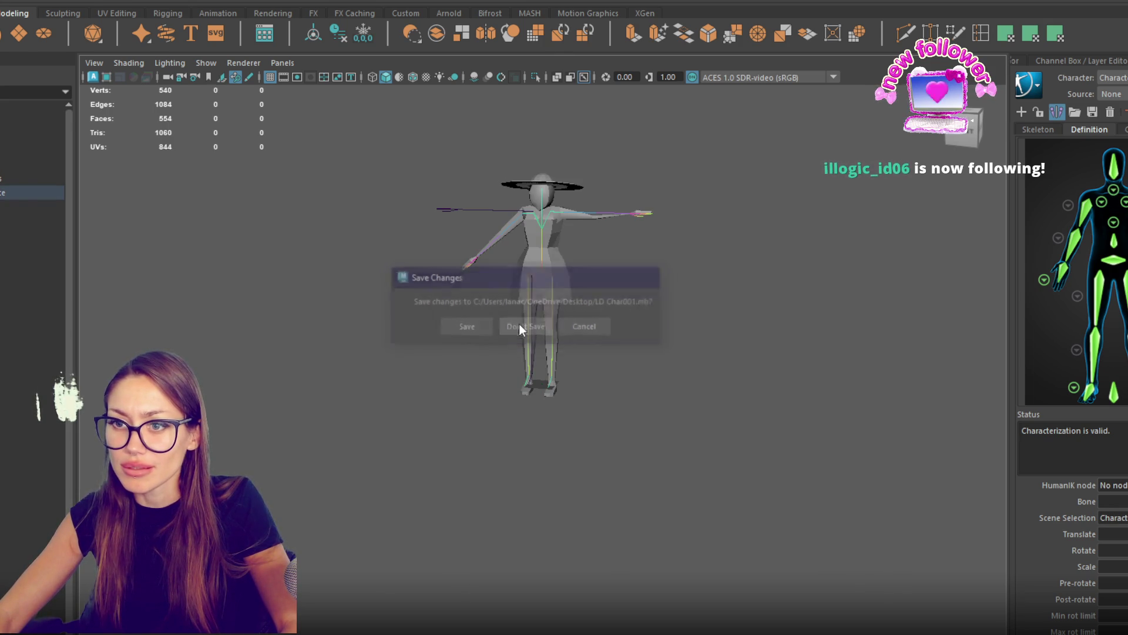
click(520, 325)
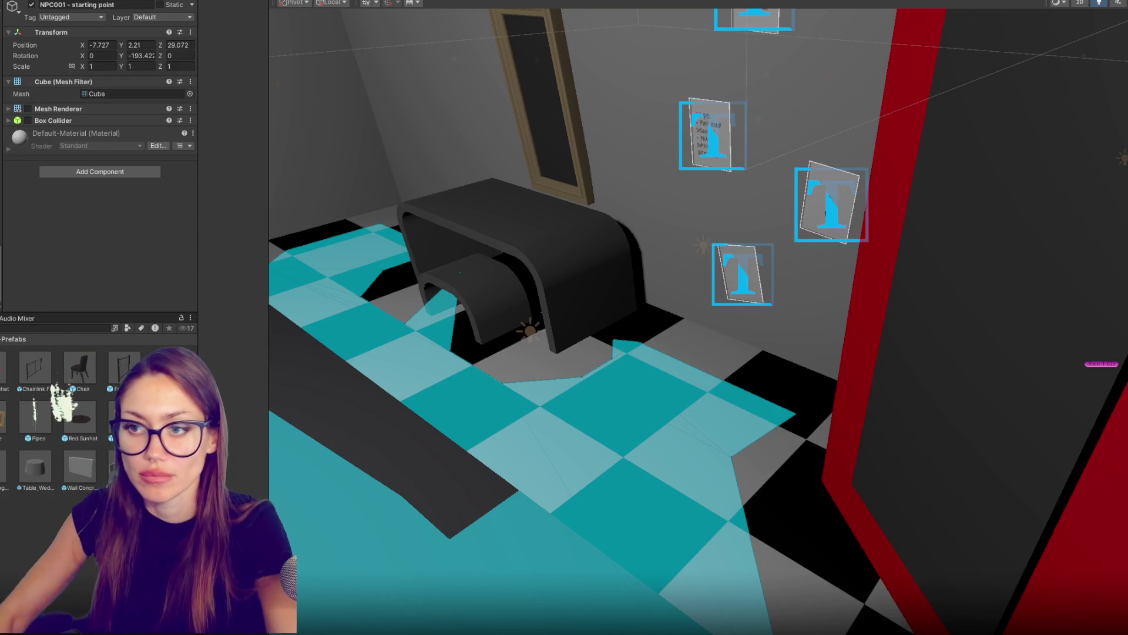
Step: Select the mirror, VCam and point light, then drag the light left and upward near the red door
scroll(734, 294, down, 2)
click(897, 275)
key(f)
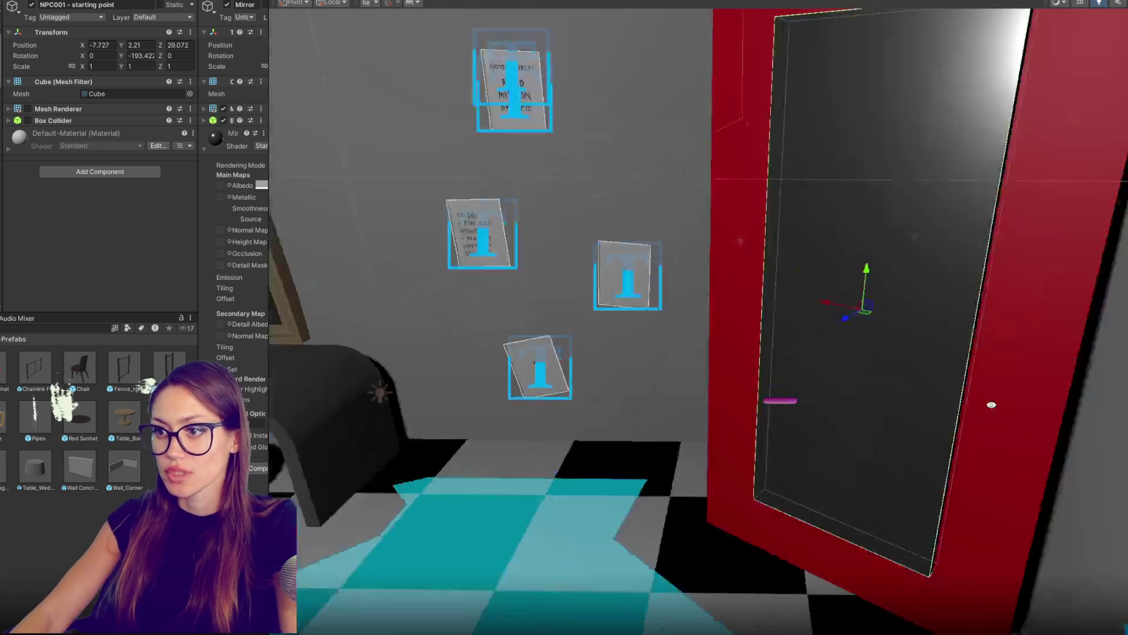
scroll(911, 320, down, 3)
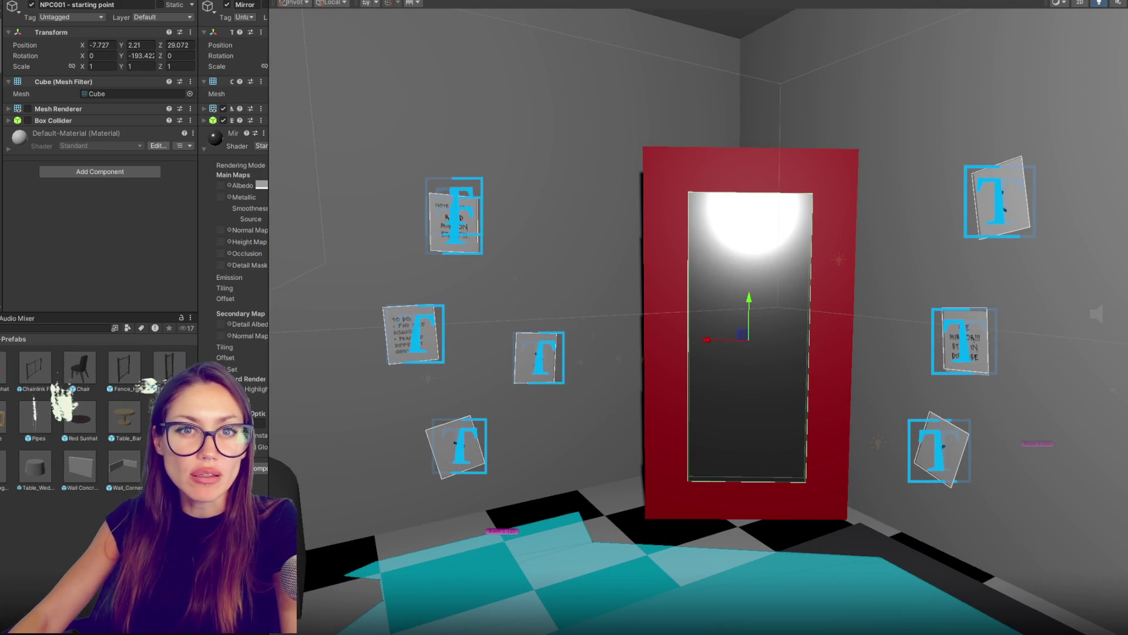
click(683, 221)
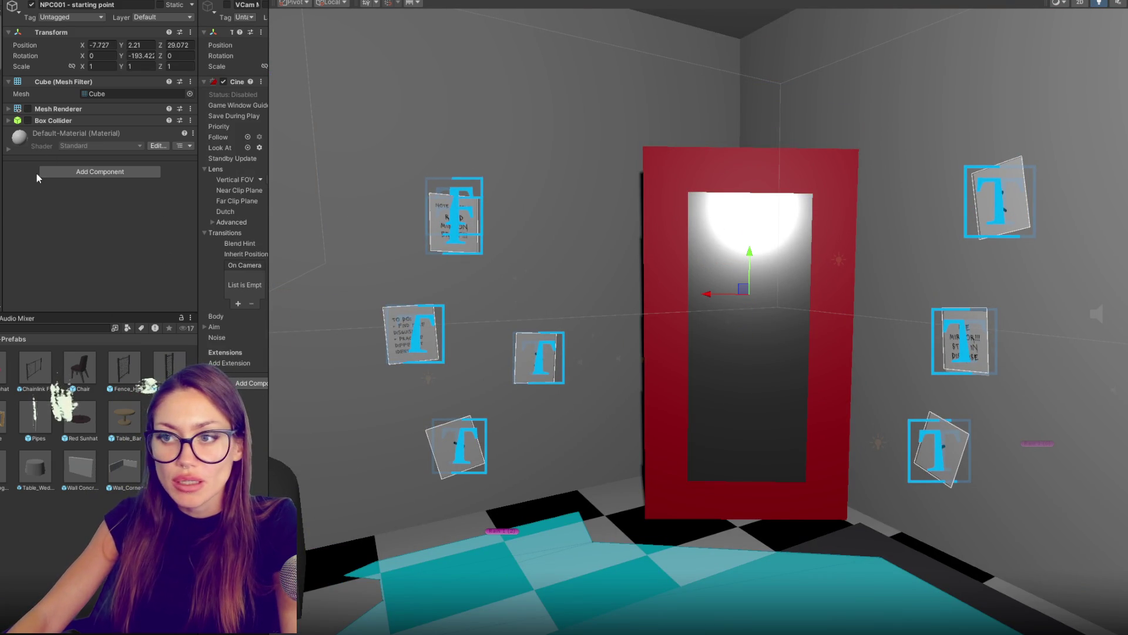
scroll(644, 205, down, 5)
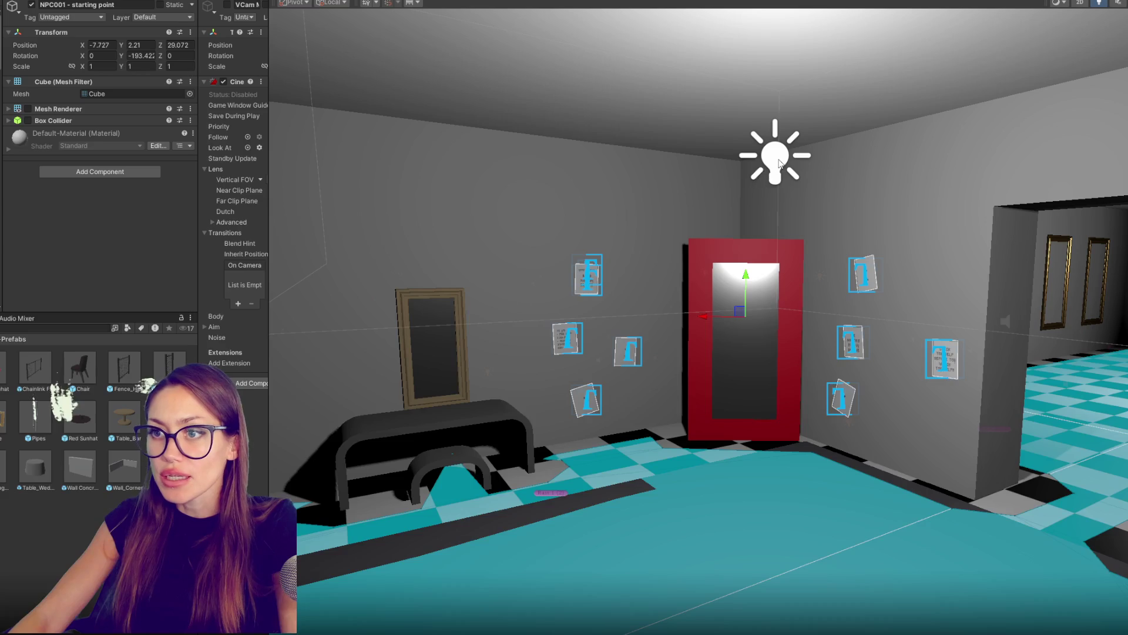
click(779, 163)
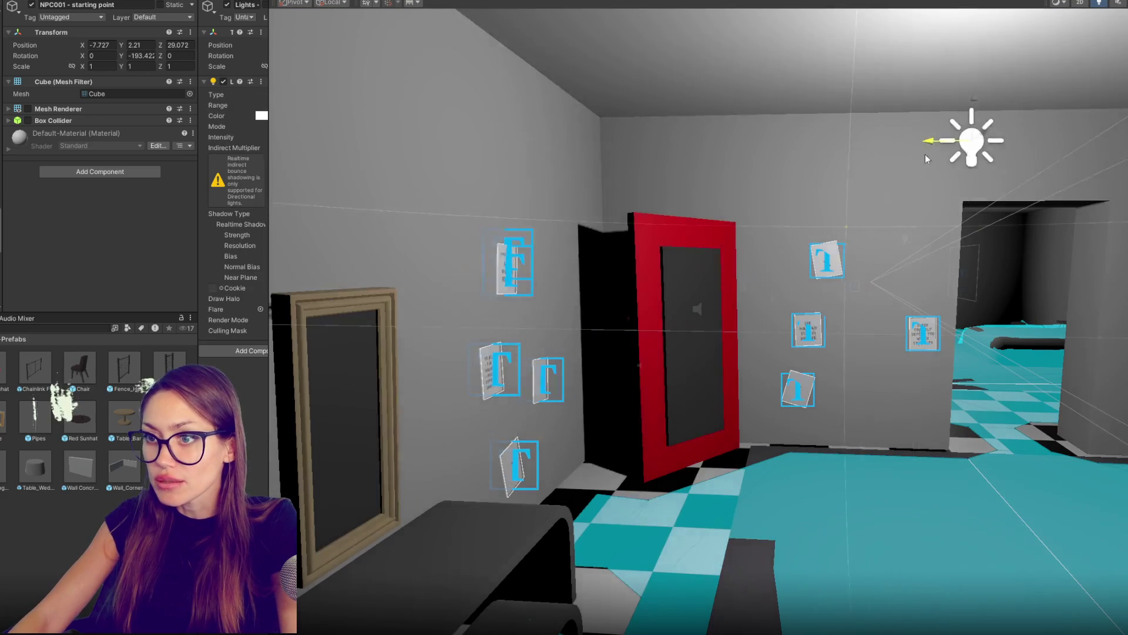
mouse_move(926, 159)
mouse_down()
mouse_move(707, 170)
mouse_move(732, 182)
mouse_move(502, 188)
mouse_move(734, 182)
mouse_up()
mouse_move(772, 148)
mouse_down()
mouse_move(762, 197)
mouse_move(784, 125)
mouse_move(858, 160)
mouse_move(913, 166)
mouse_move(694, 164)
mouse_move(658, 190)
mouse_up()
click(693, 165)
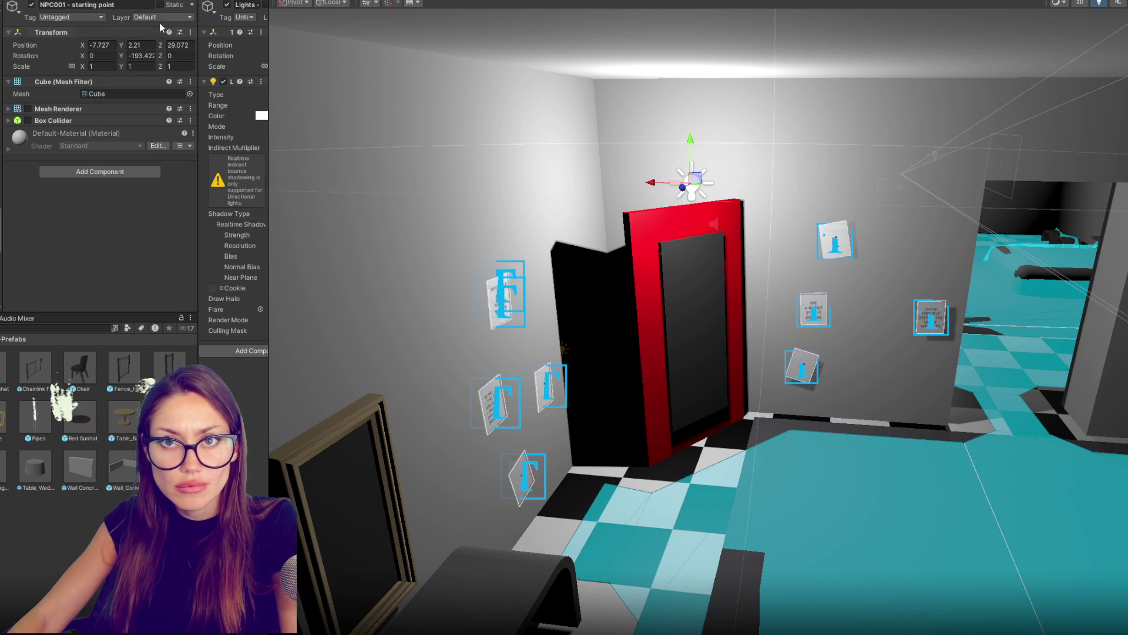
Step: Set the light intensity to 1, duplicate it, and move the copy right of the door
click(96, 138)
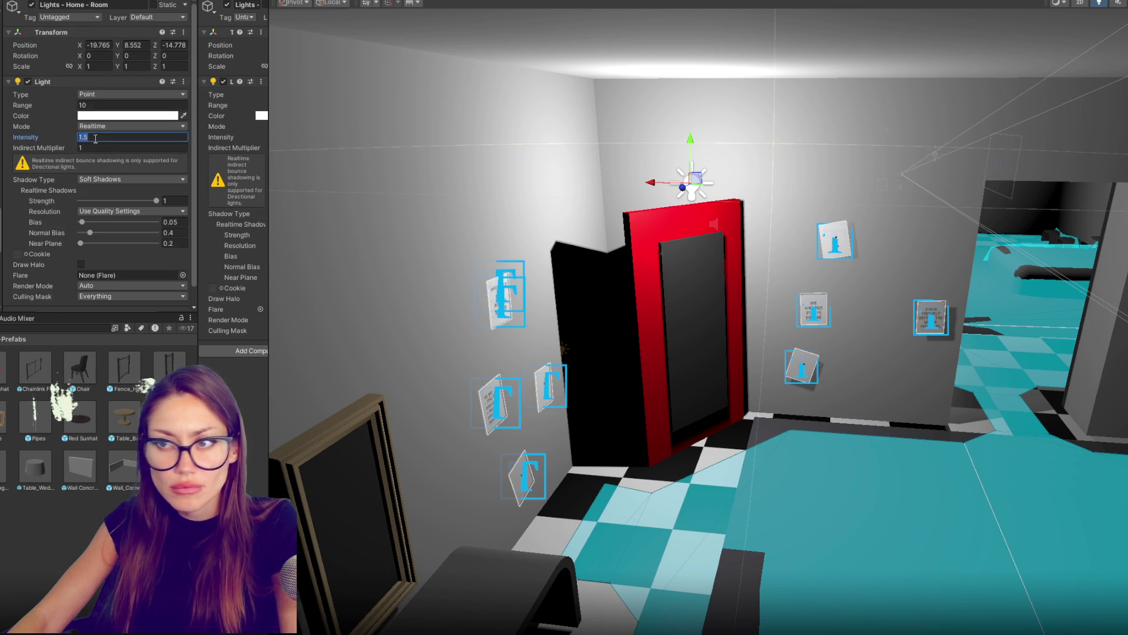
text(1)
drag(648, 184, 814, 192)
key(ctrl+d)
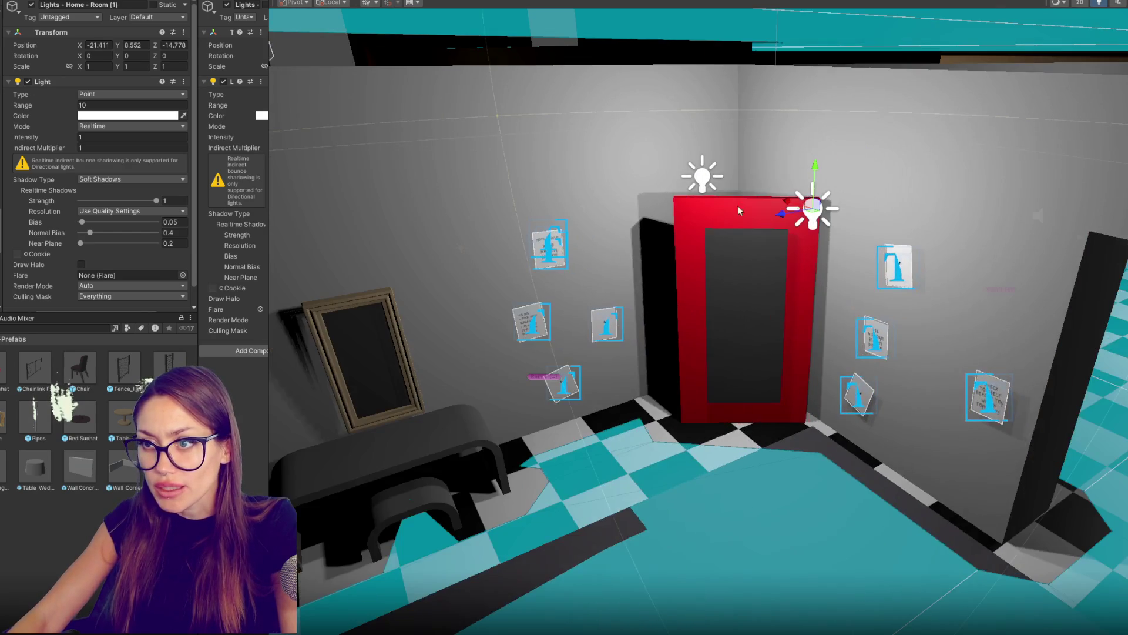
mouse_move(767, 223)
mouse_down()
mouse_move(333, 304)
mouse_move(485, 259)
mouse_up()
drag(564, 269, 846, 315)
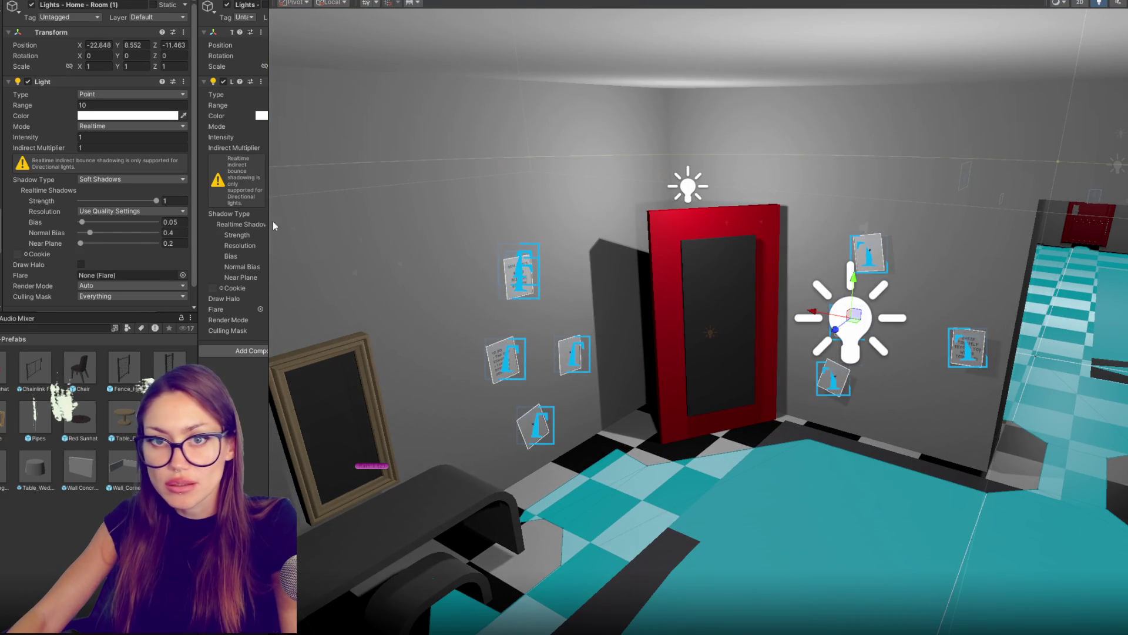
Step: Give both the copied and original lights a soft warm orange colour such as FFC68D
click(174, 116)
click(277, 176)
click(235, 174)
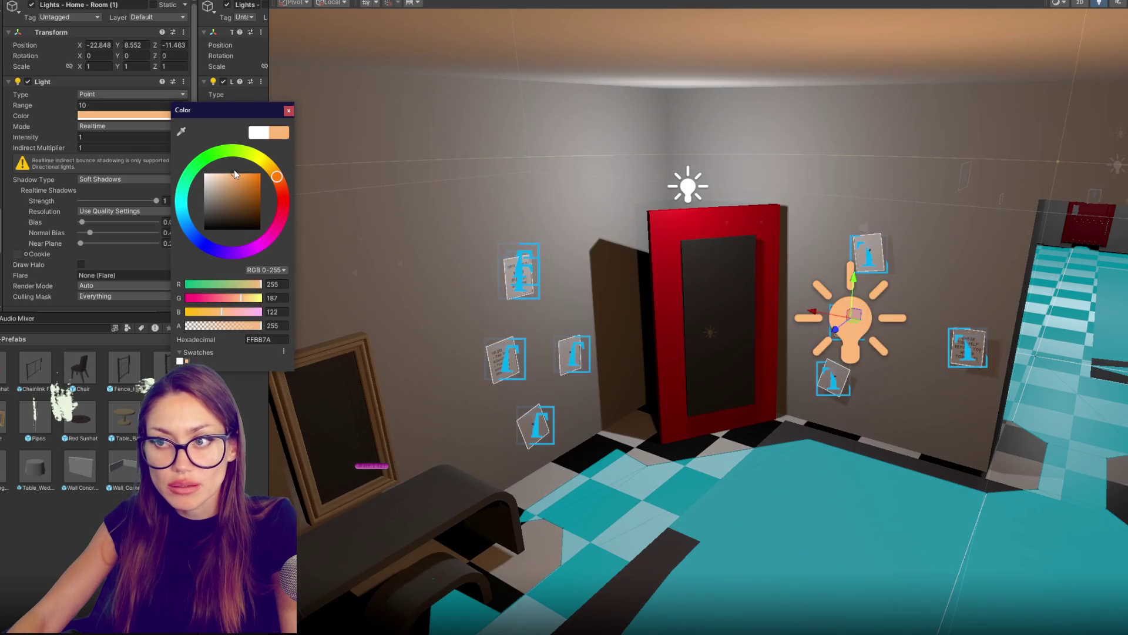
drag(232, 177, 224, 183)
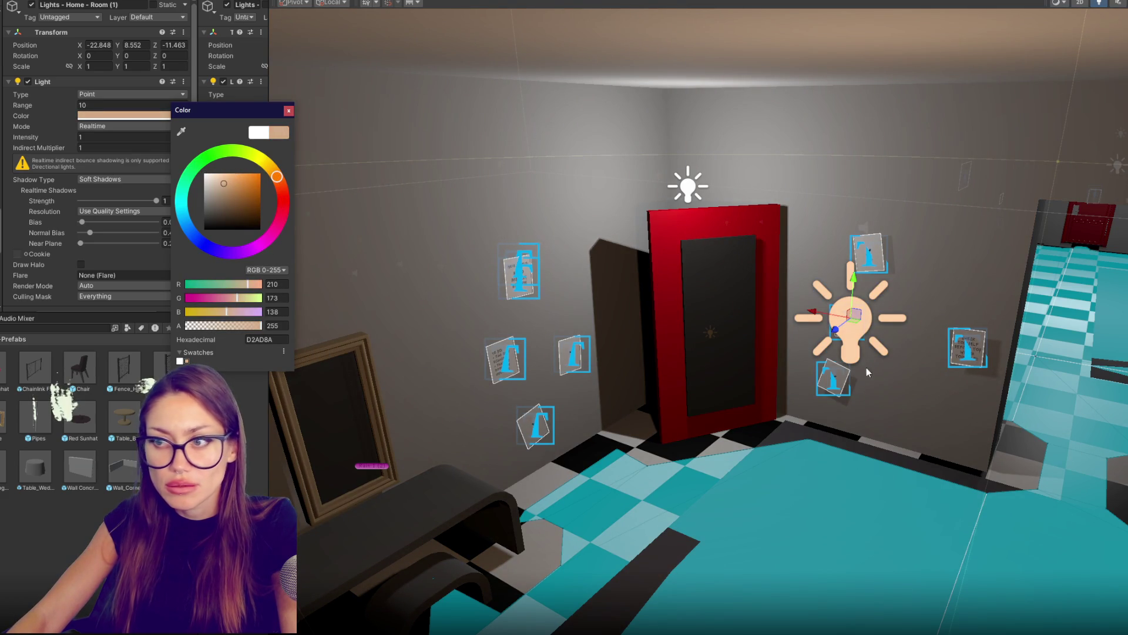
drag(853, 337, 738, 237)
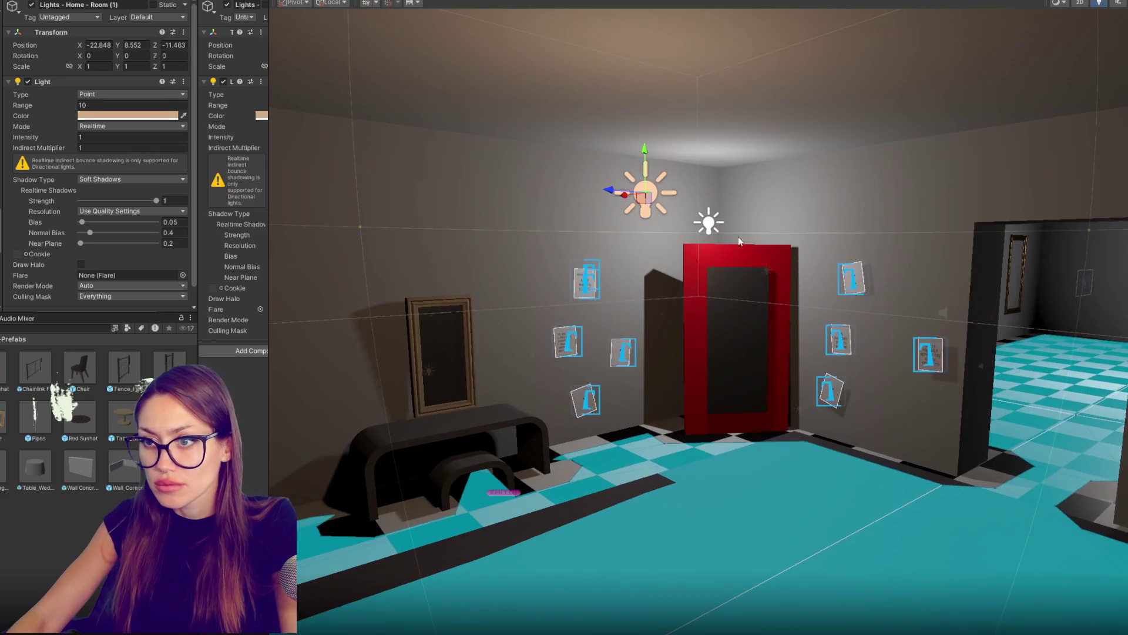
click(709, 227)
click(174, 123)
click(174, 115)
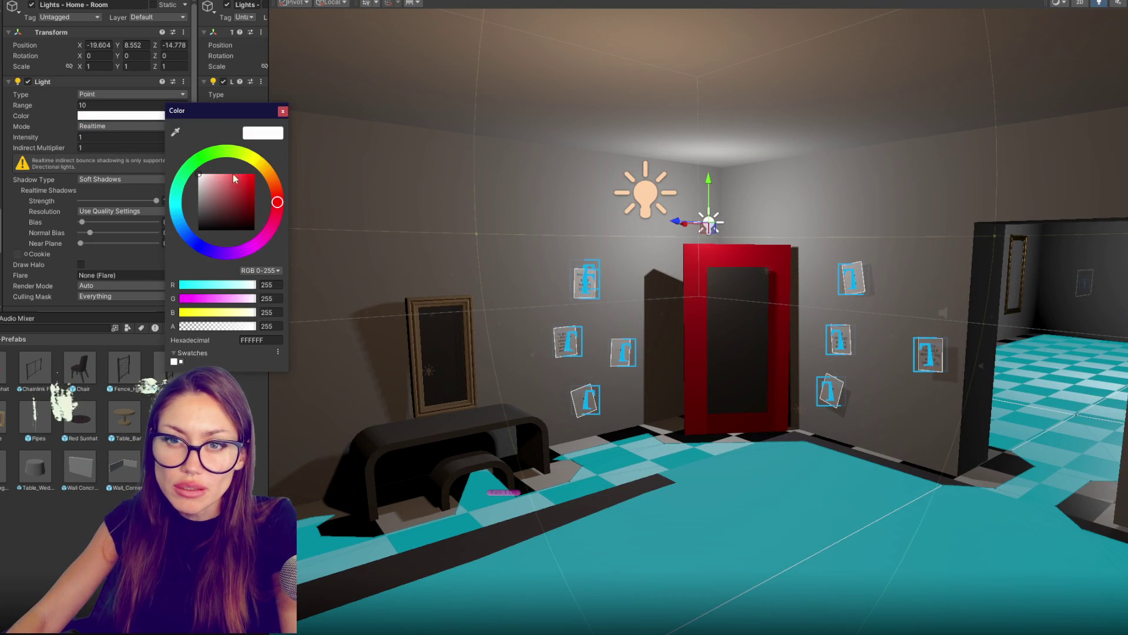
click(272, 182)
drag(232, 176, 223, 174)
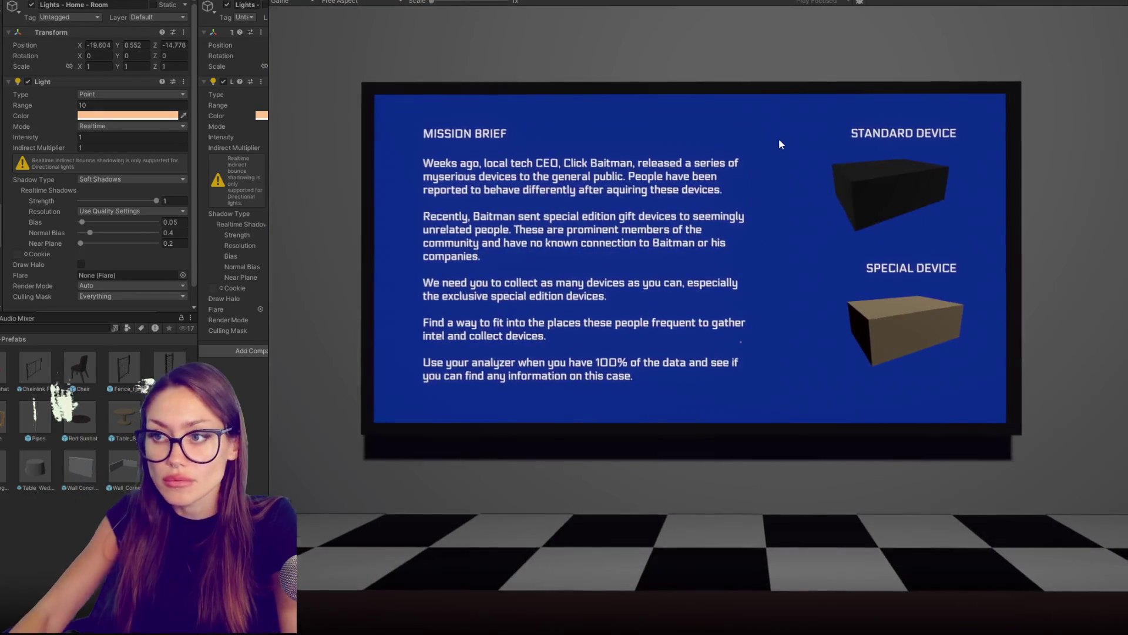
Step: Walk through the red door to the mirror, open the disguise menu, and stop the play test
click(778, 143)
key(w)
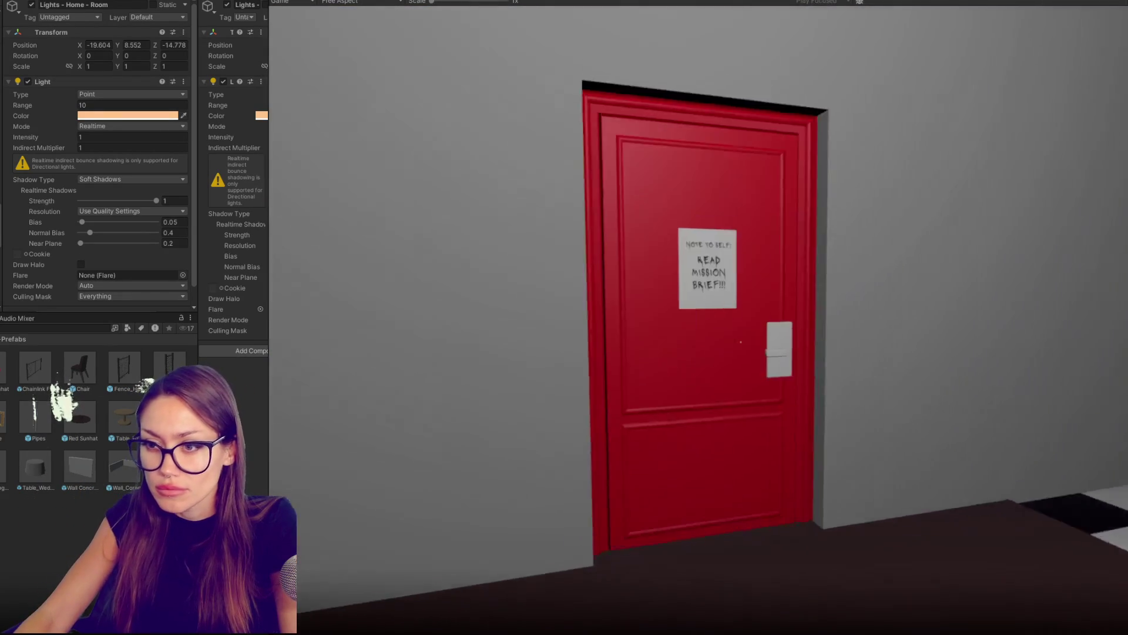
key(e)
key(w)
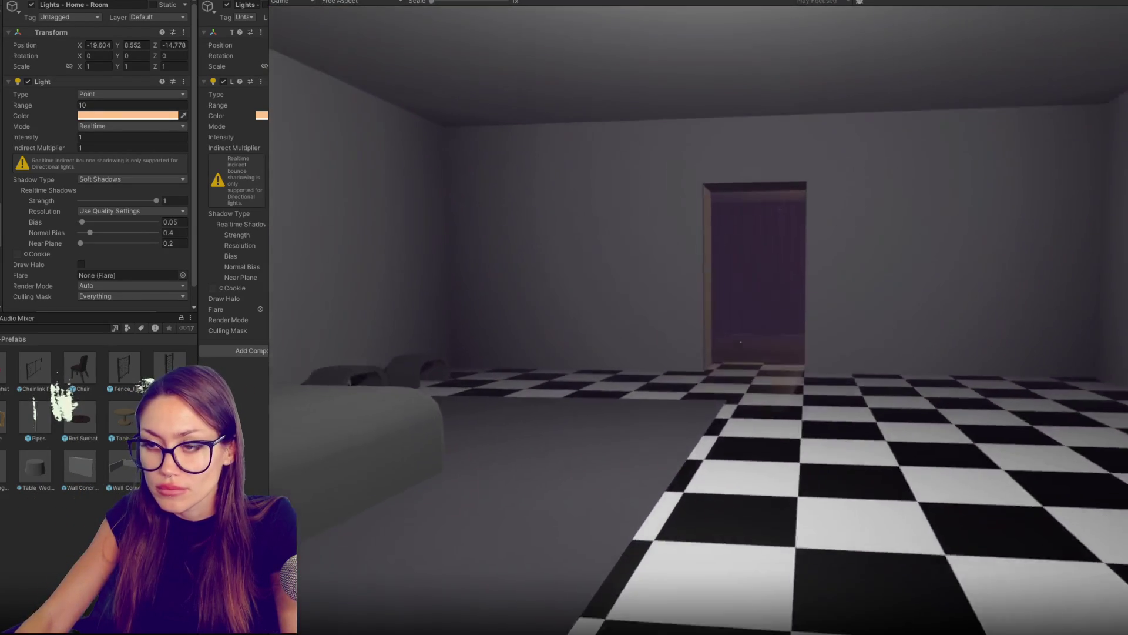
key(w)
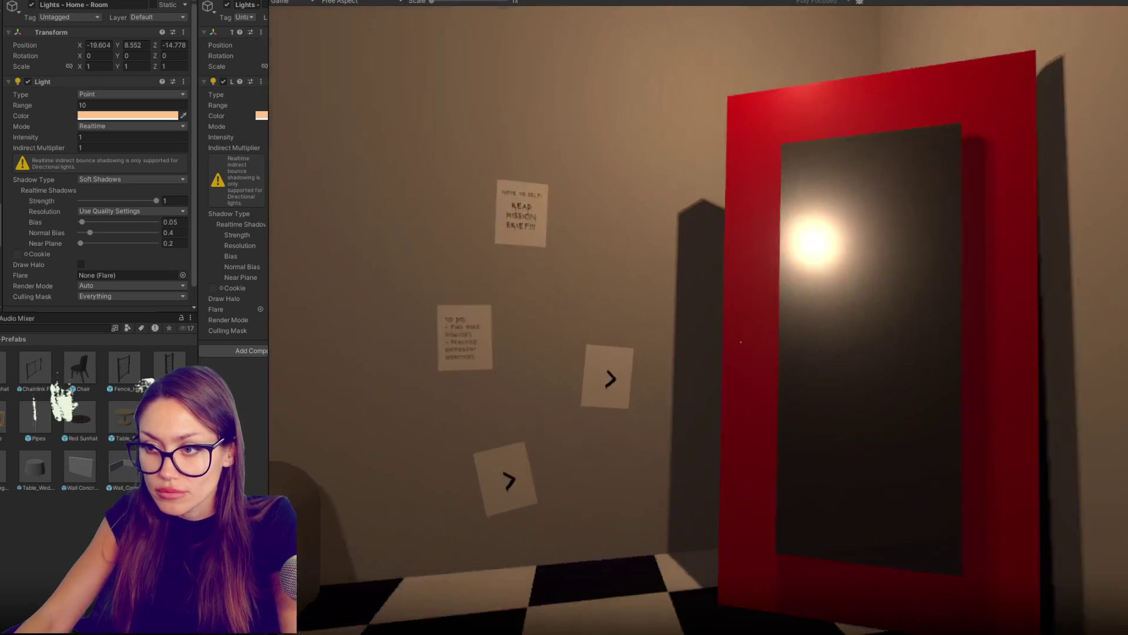
key(e)
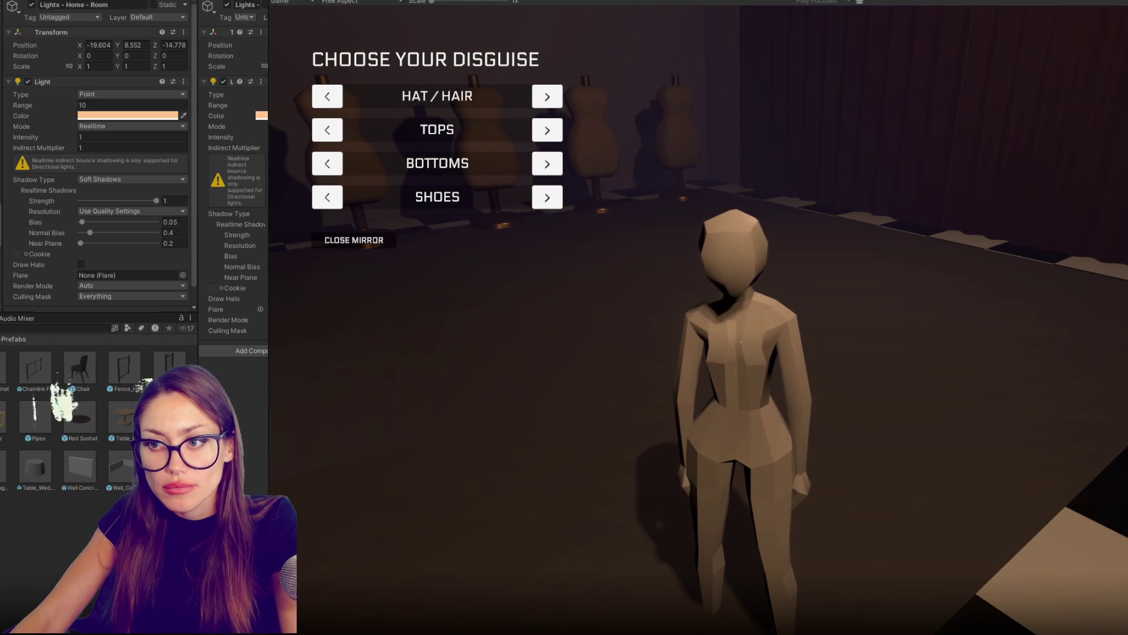
key(ctrl+p)
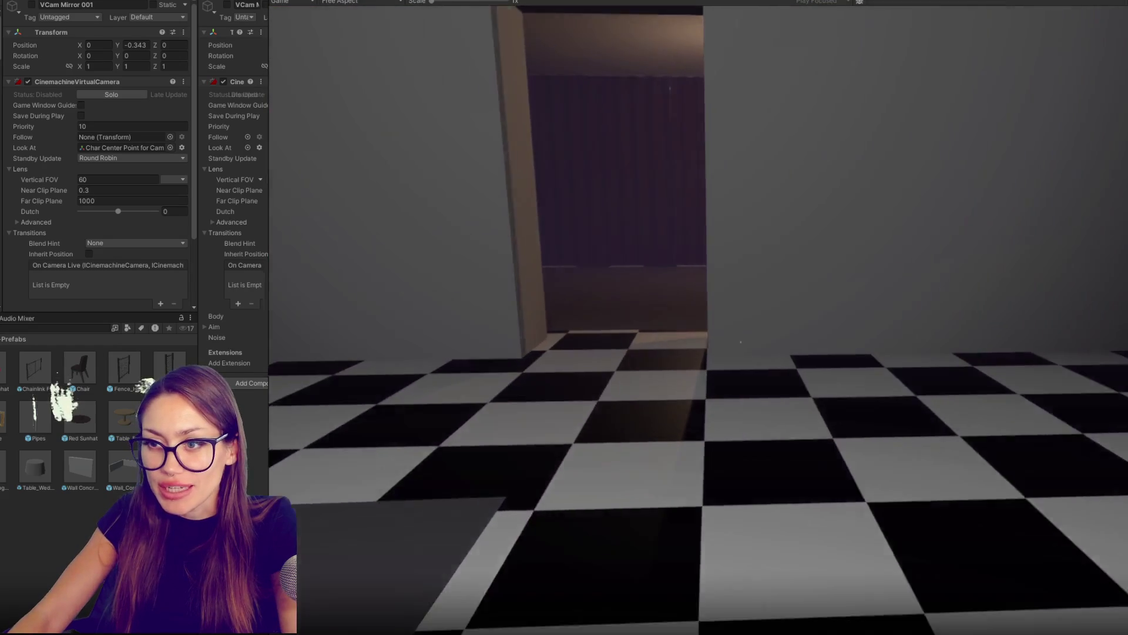
Step: Reopen the disguise menu, close it with Close Mirror, pause and exit play mode
key(e)
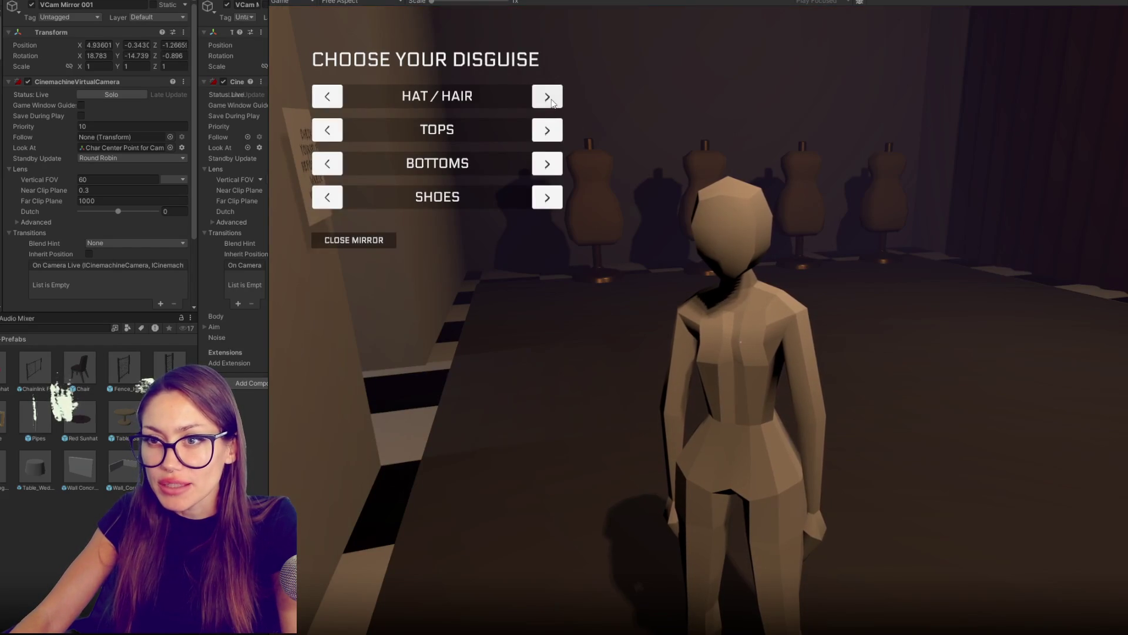
click(368, 241)
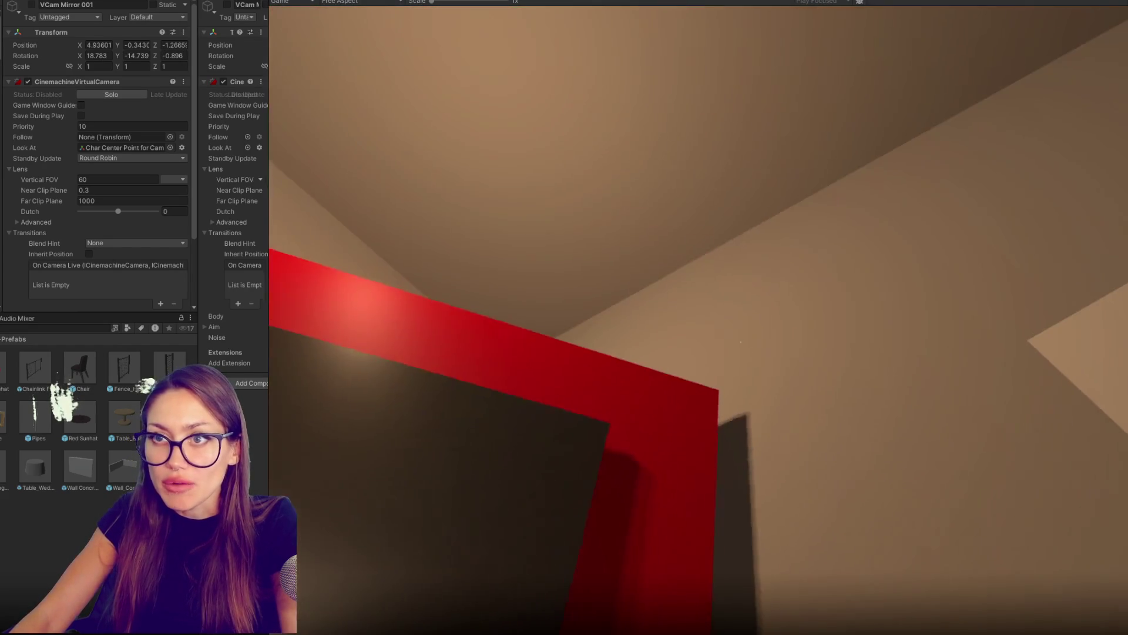
key(Escape)
key(ctrl+p)
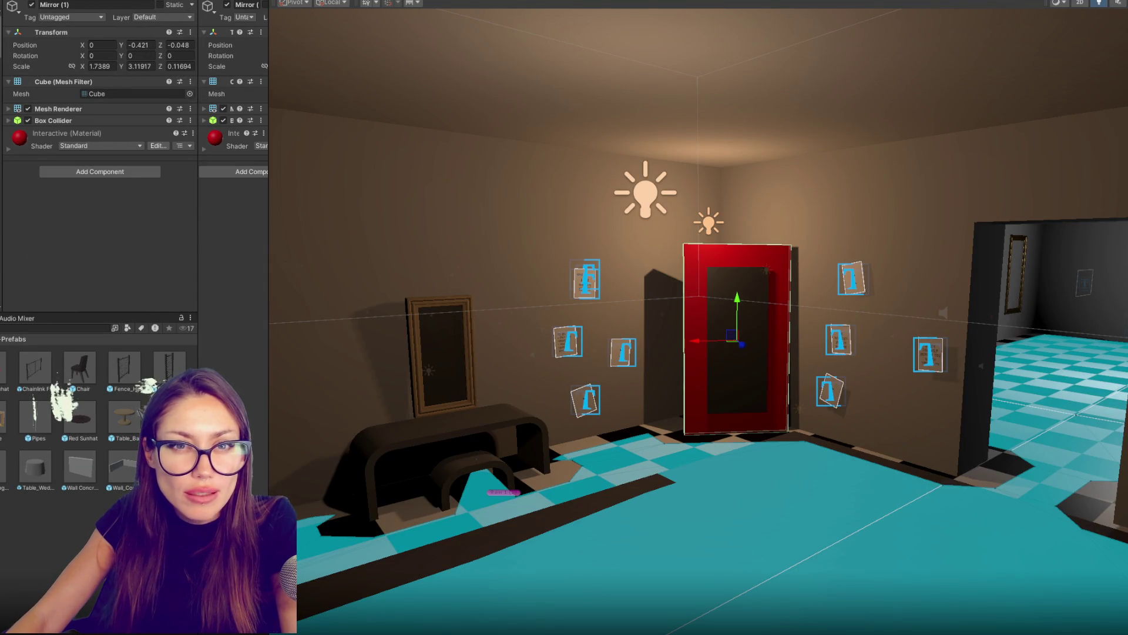
Step: Change the button label to CONFIRM, size it 140 by 40, and start play mode
click(110, 211)
text(CON)
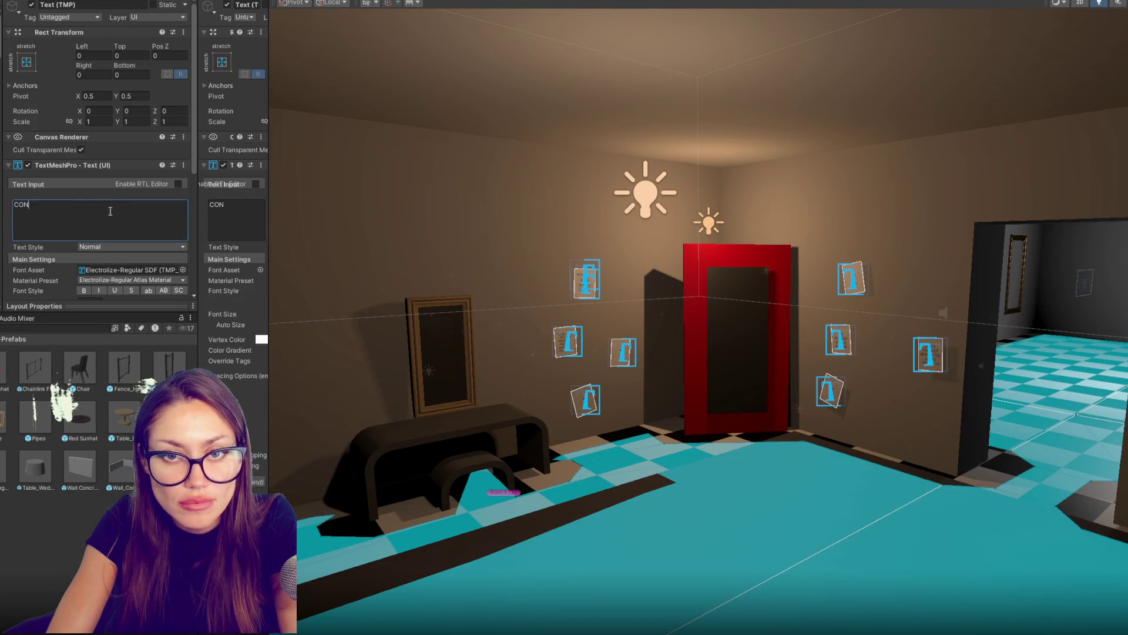
text(FIRM)
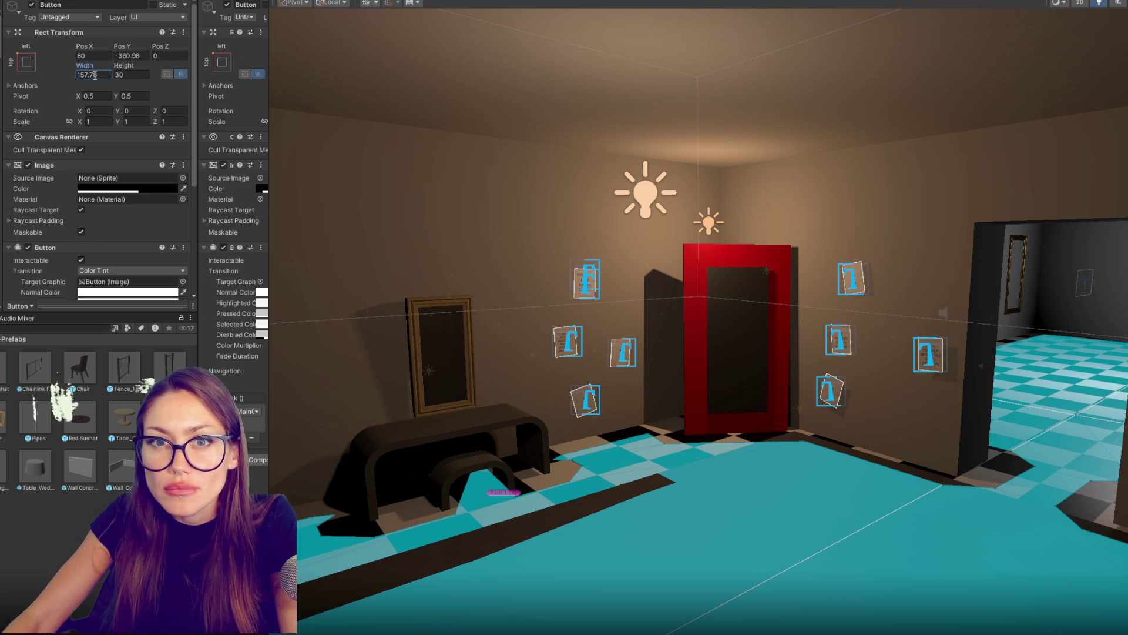
text(140)
click(125, 73)
text(40)
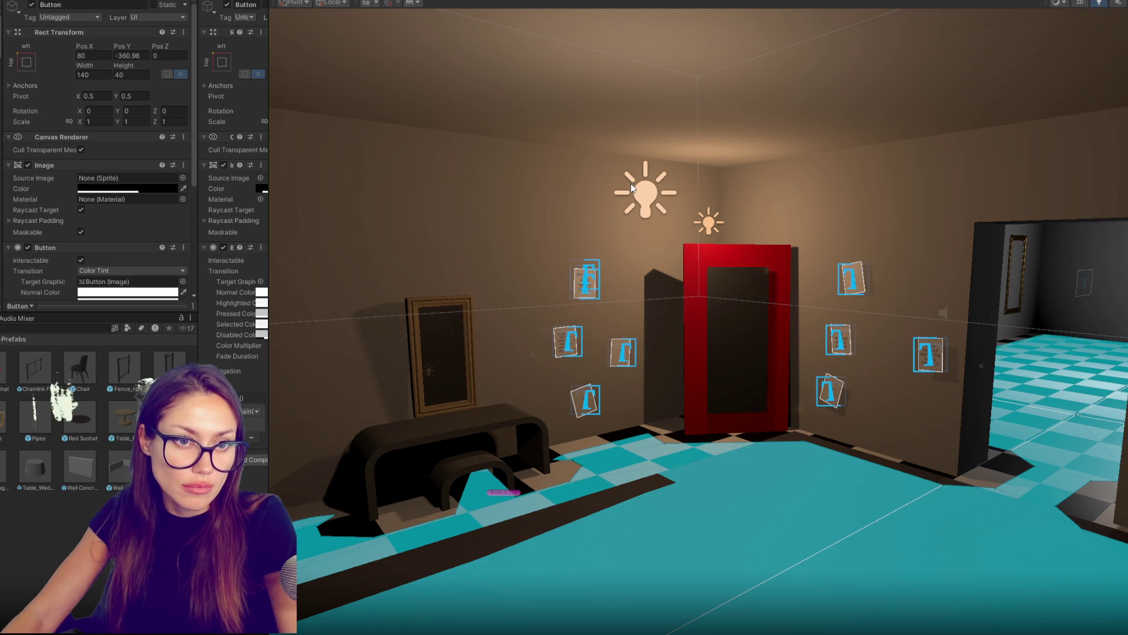
key(ctrl+p)
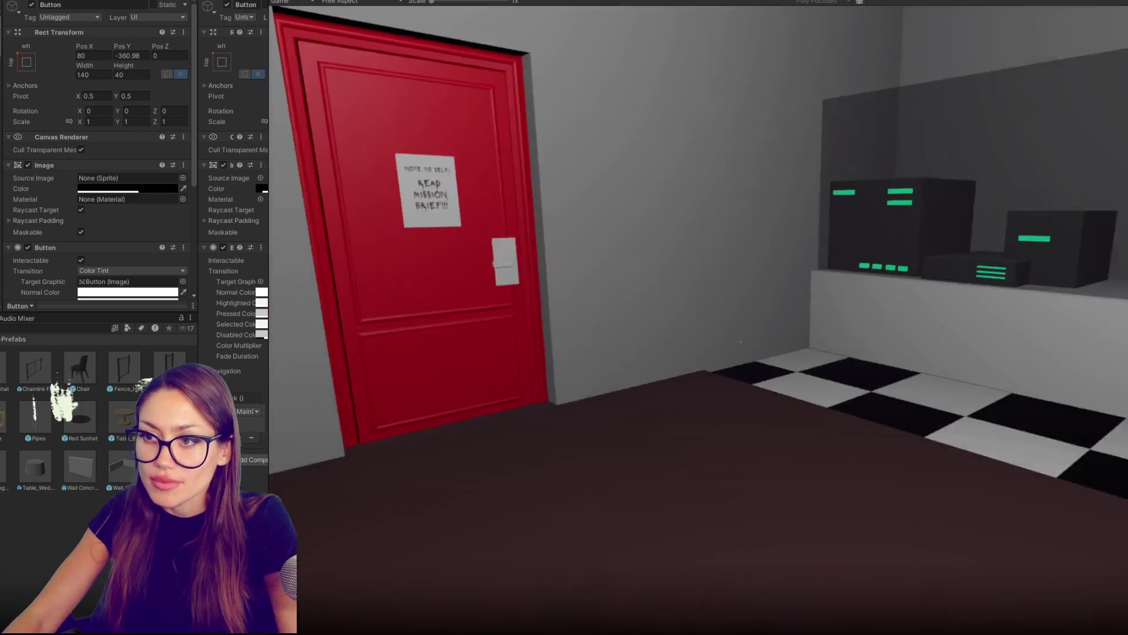
Step: Walk to the mirror, open the disguise menu and click CONFIRM, revisit the red door, then stop play
key(w)
key(e)
key(w)
key(e)
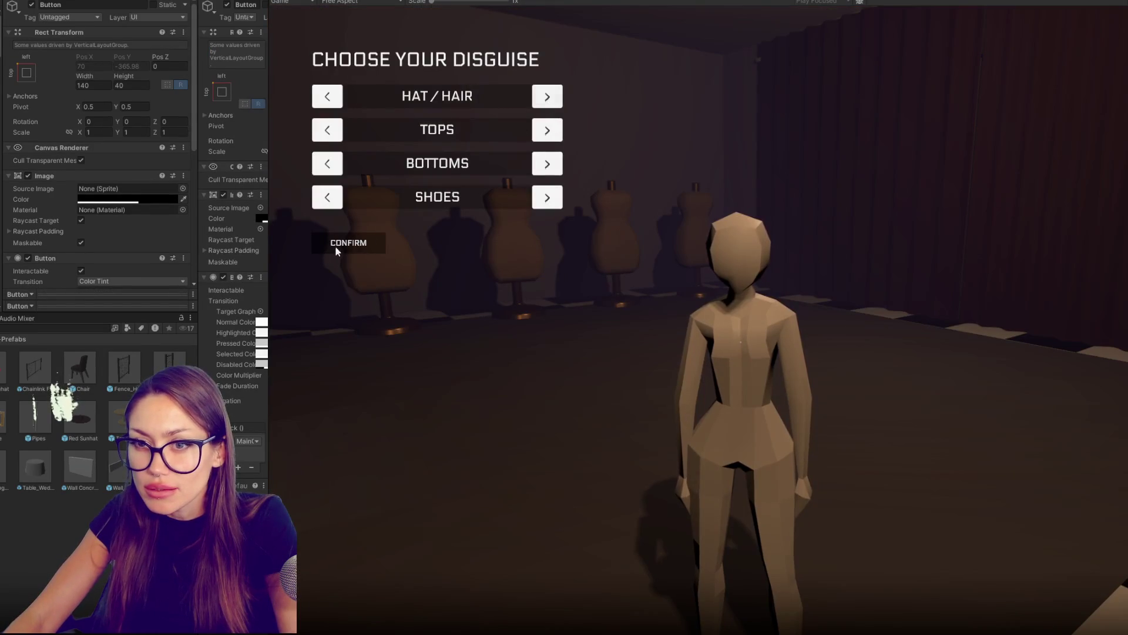
click(370, 240)
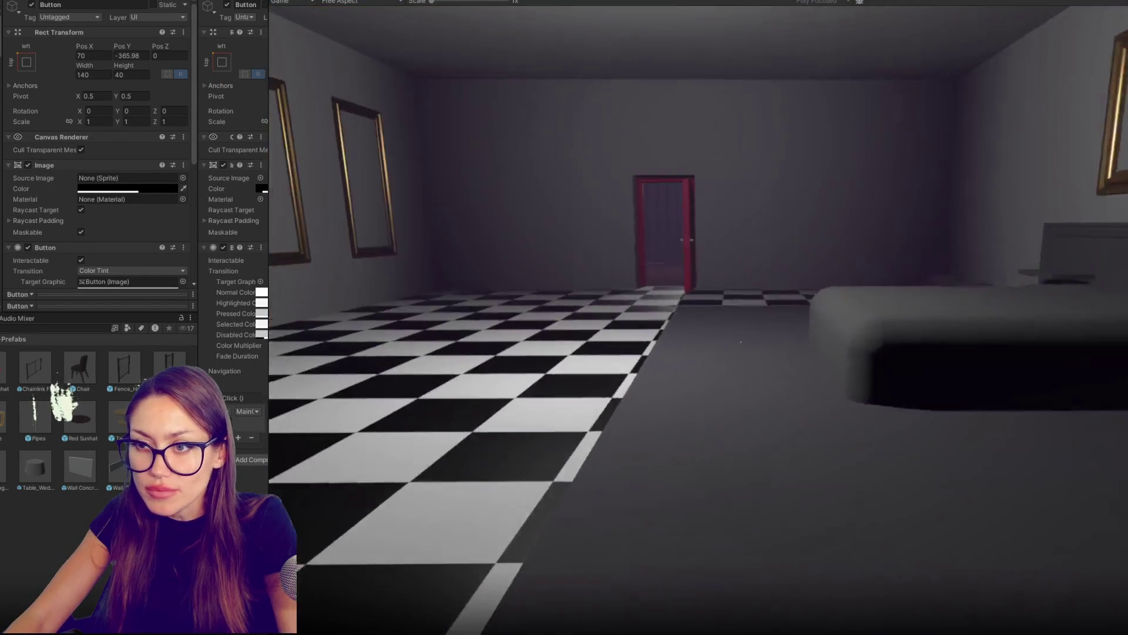
key(w)
key(e)
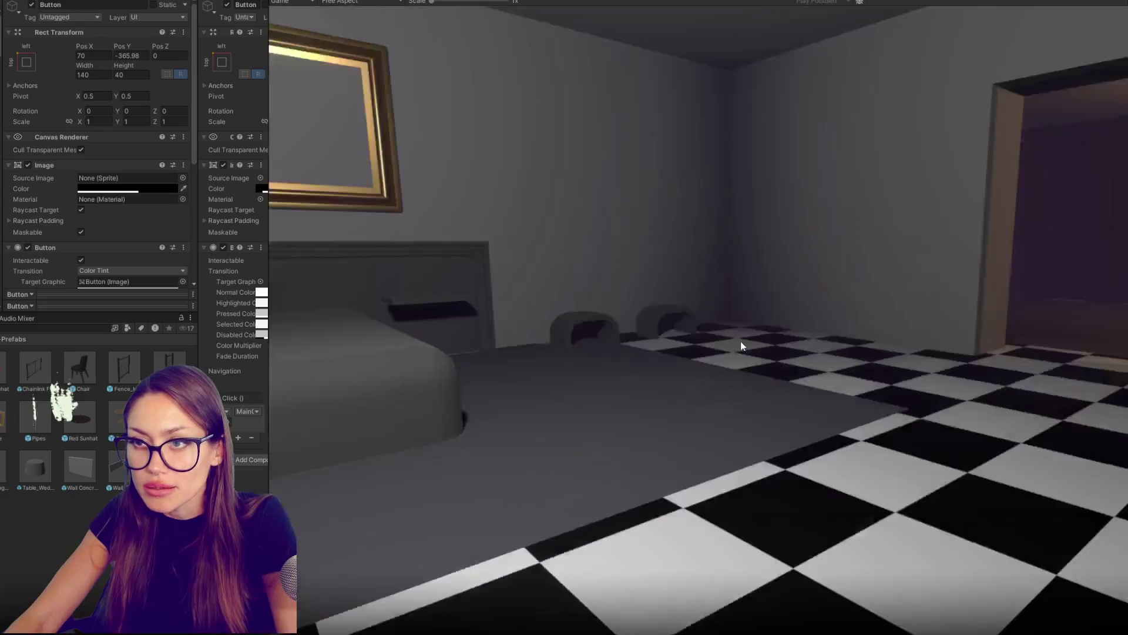
key(Escape)
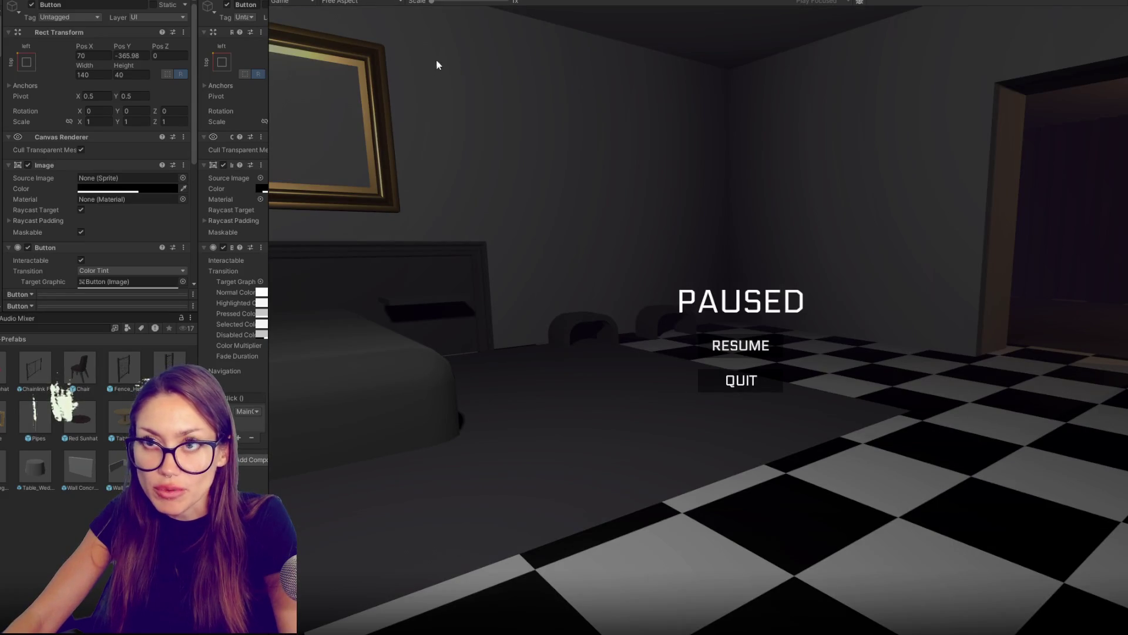
key(ctrl+p)
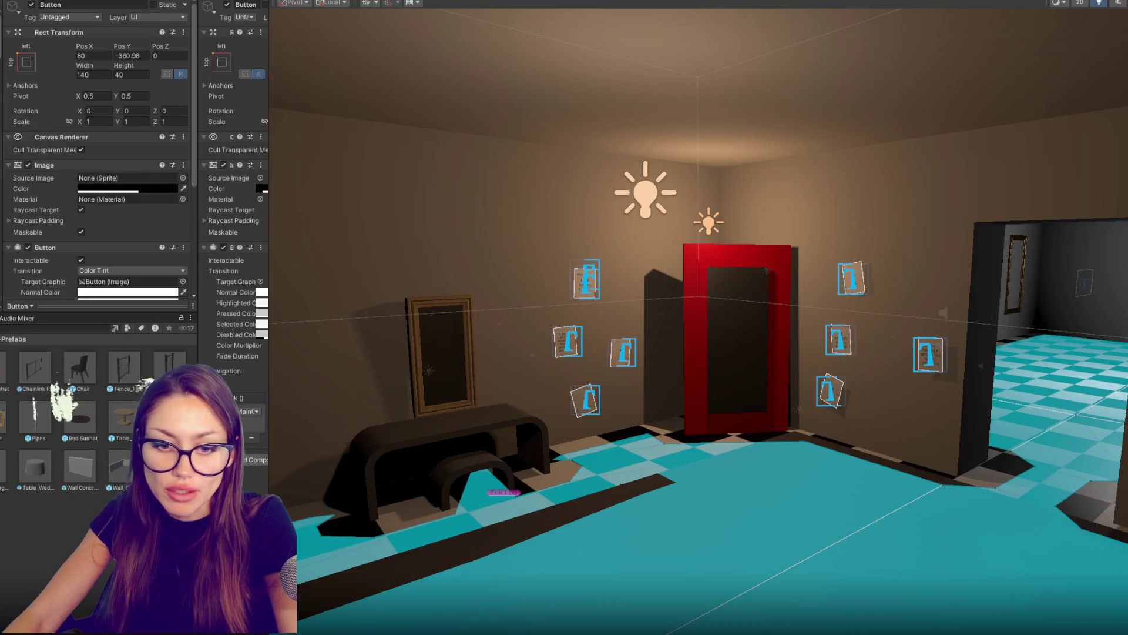
key(alt+Tab)
key(alt+Tab)
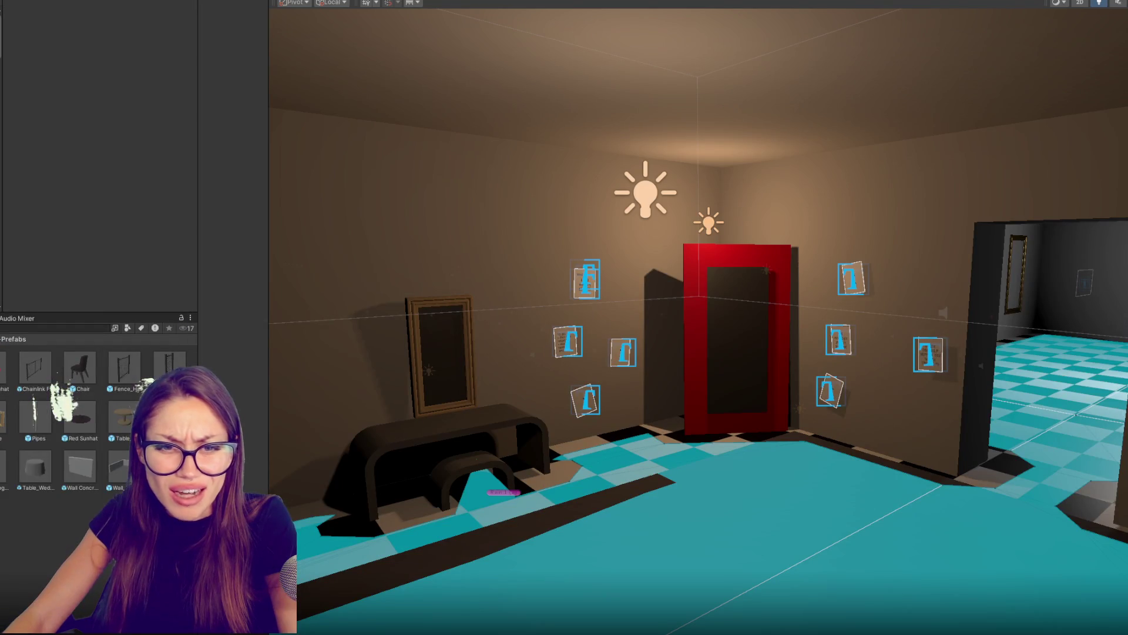
Step: Open the 3D-LD folder and reveal LD Char 001 in Explorer from its right-click menu
click(2, 339)
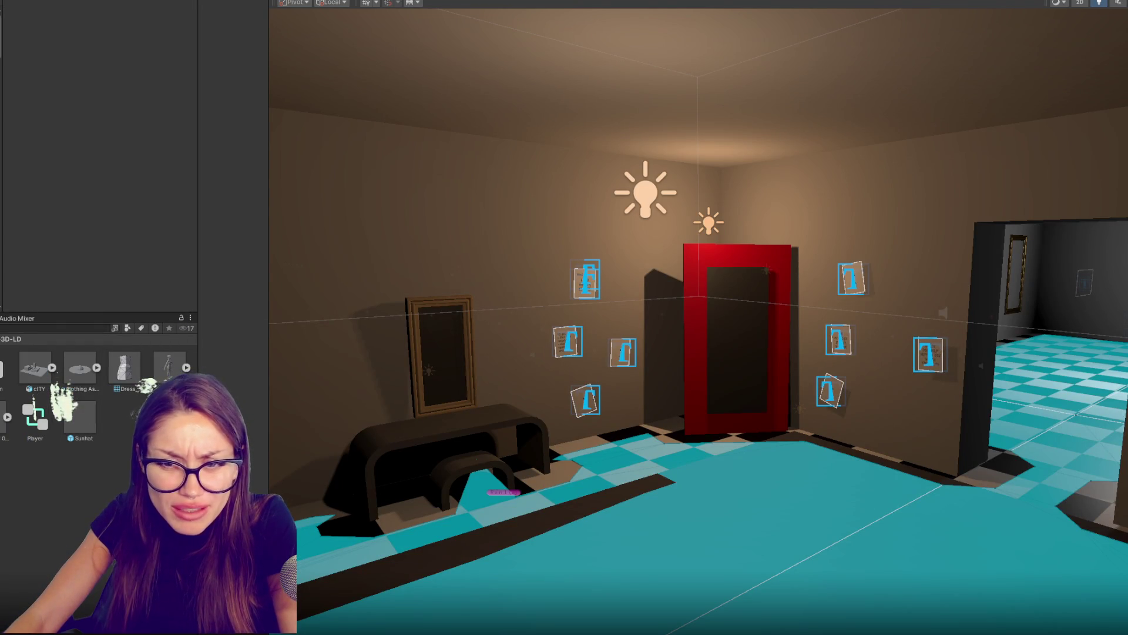
click(5, 418)
right_click(2, 412)
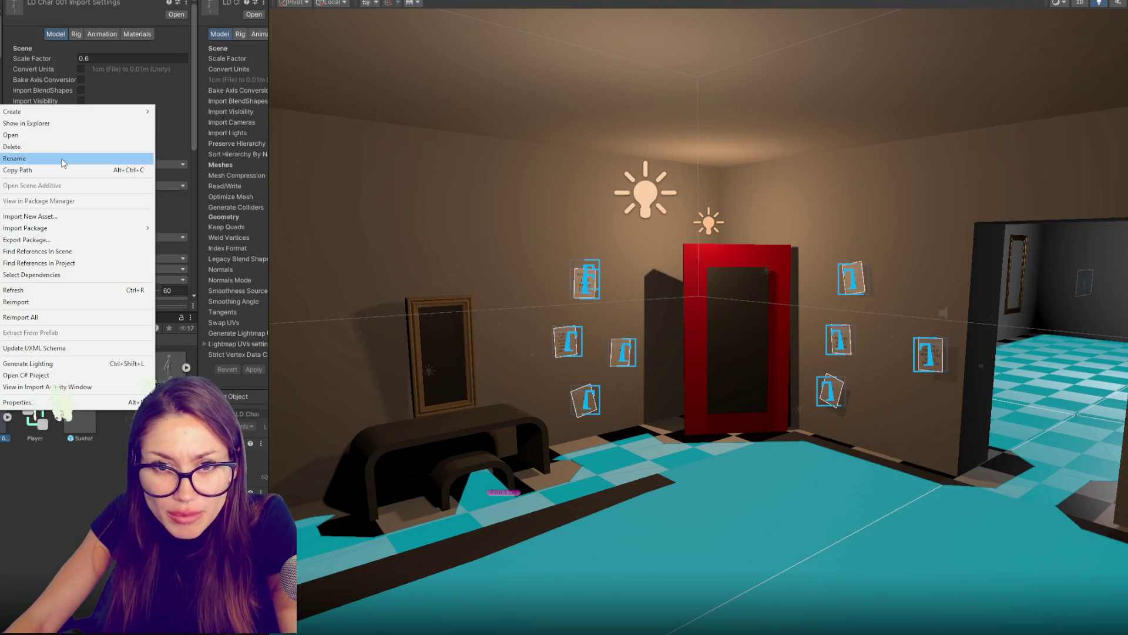
click(36, 124)
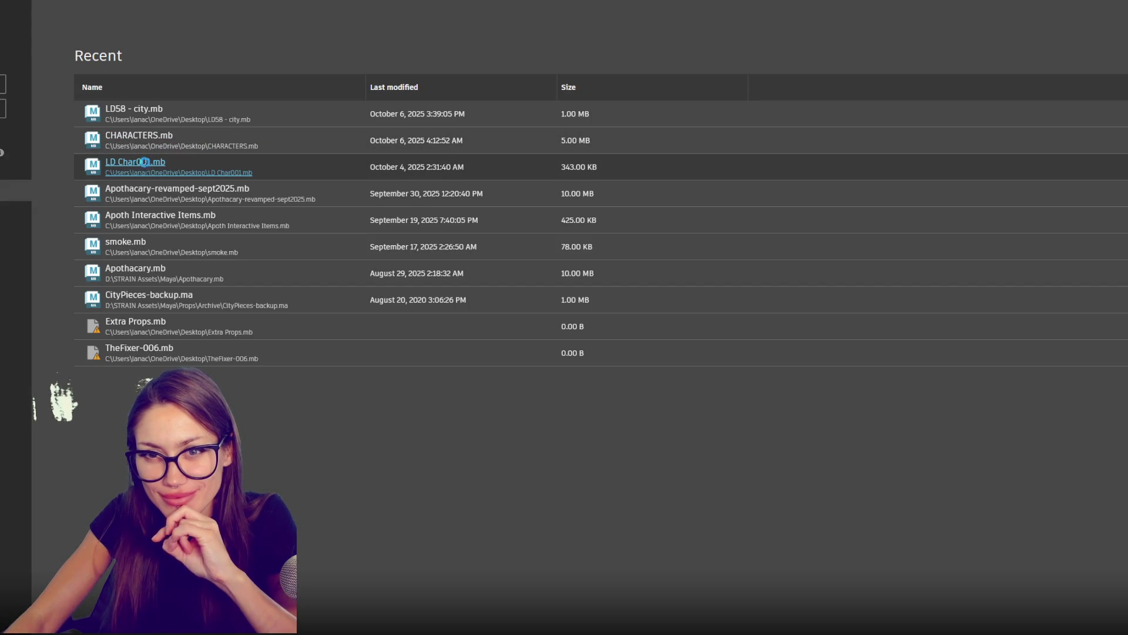
Step: Open LD Char001.mb from Recent files, switch to the Channel Box, dolly back and select Character1_Hips
click(147, 168)
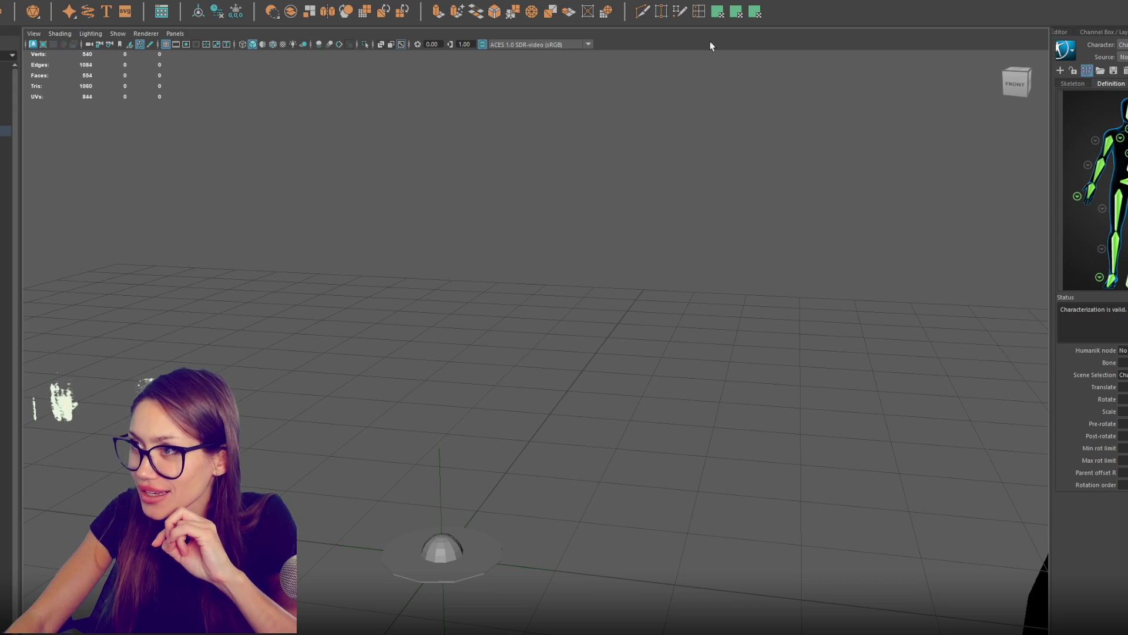
click(1065, 33)
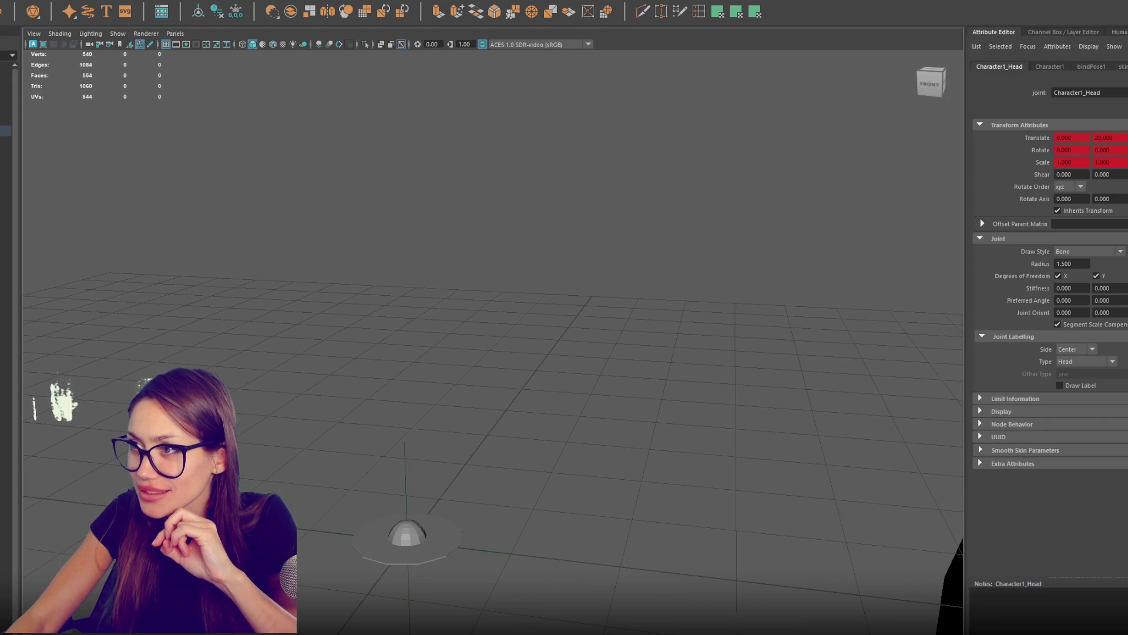
click(1063, 33)
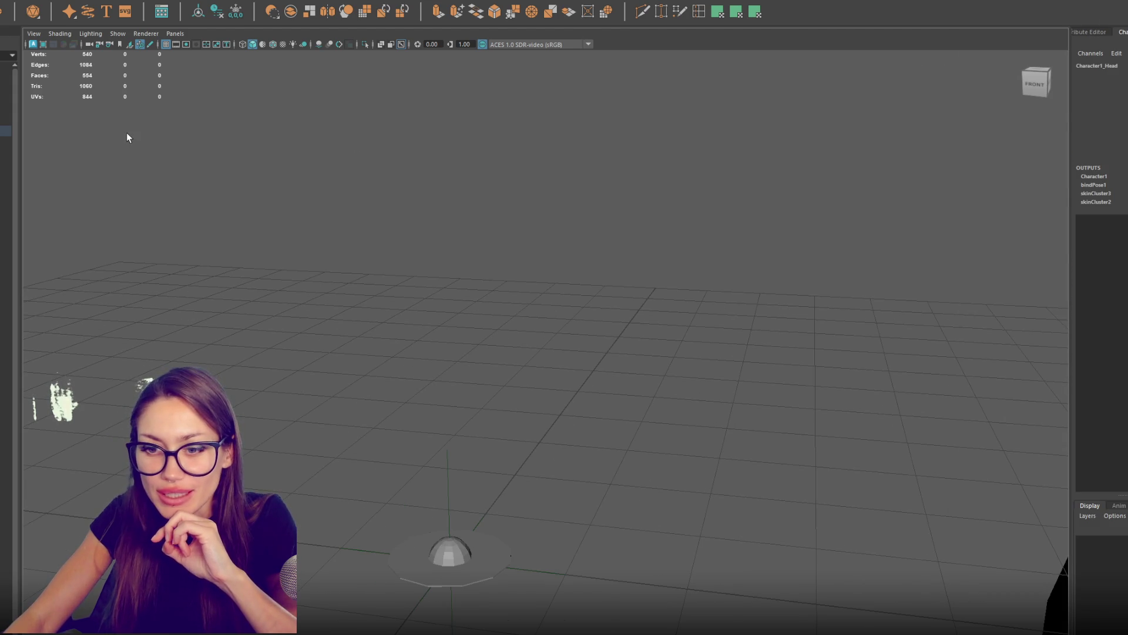
mouse_move(954, 143)
mouse_down()
mouse_move(738, 208)
mouse_move(695, 149)
mouse_move(667, 156)
mouse_up()
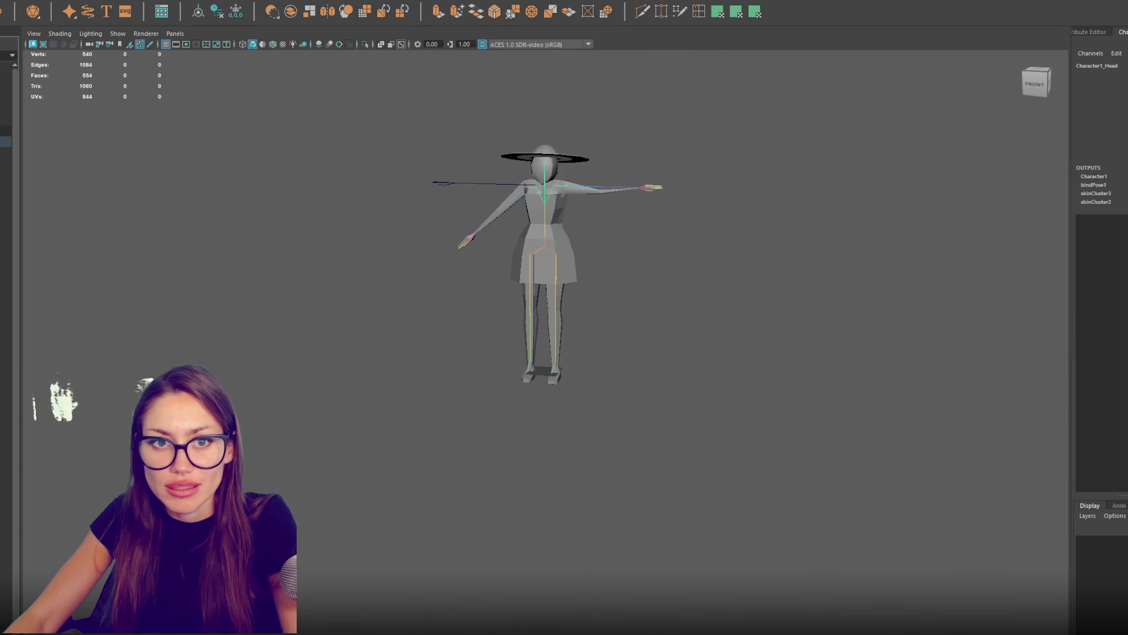
click(6, 151)
Step: Frame the T-posed character and select the Dress, Hat and Body meshes in the Outliner
scroll(308, 199, up, 3)
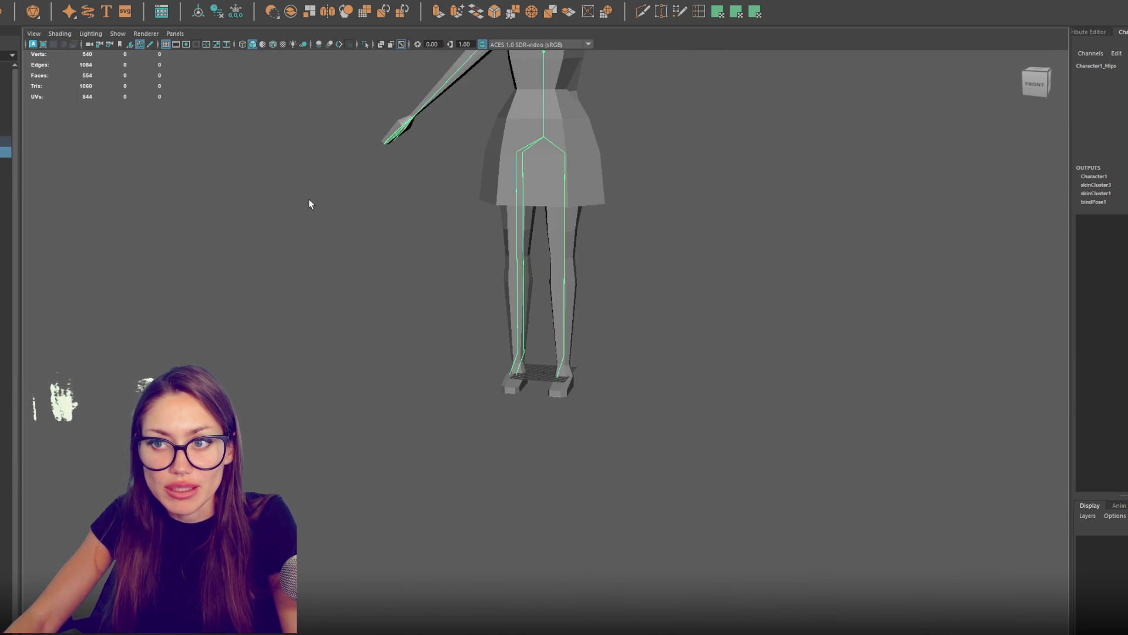
drag(314, 187, 325, 275)
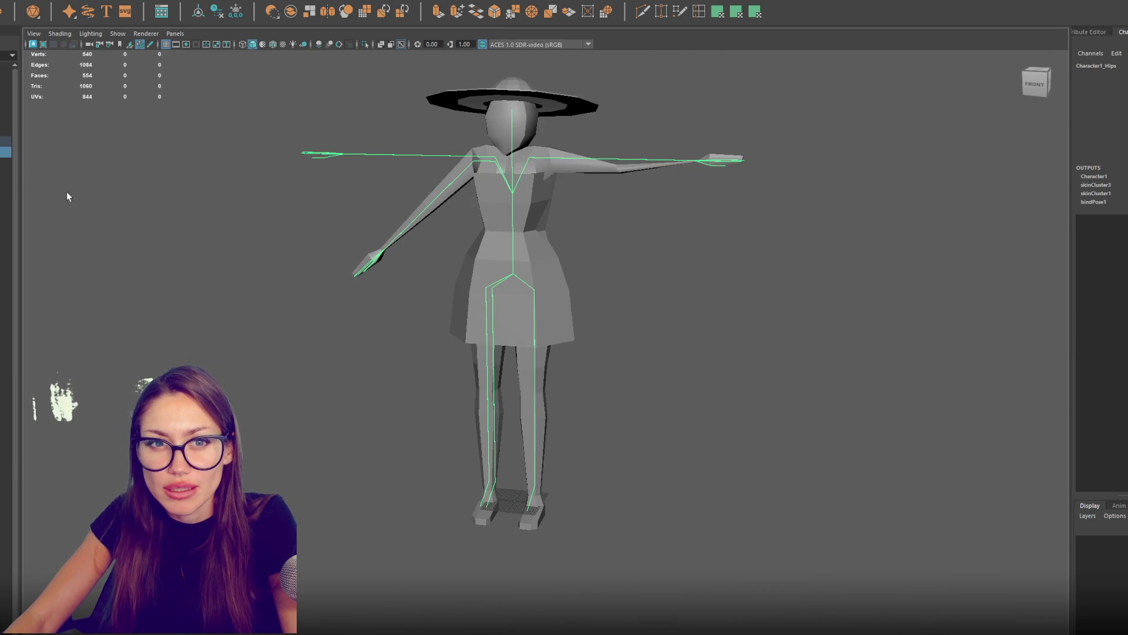
click(6, 194)
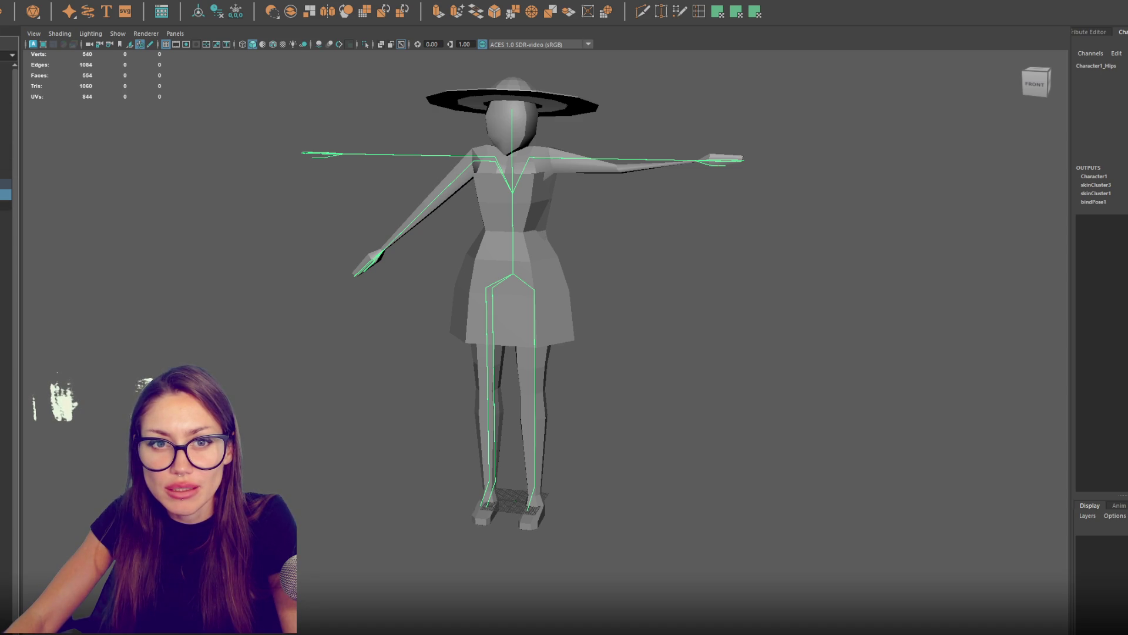
click(5, 184)
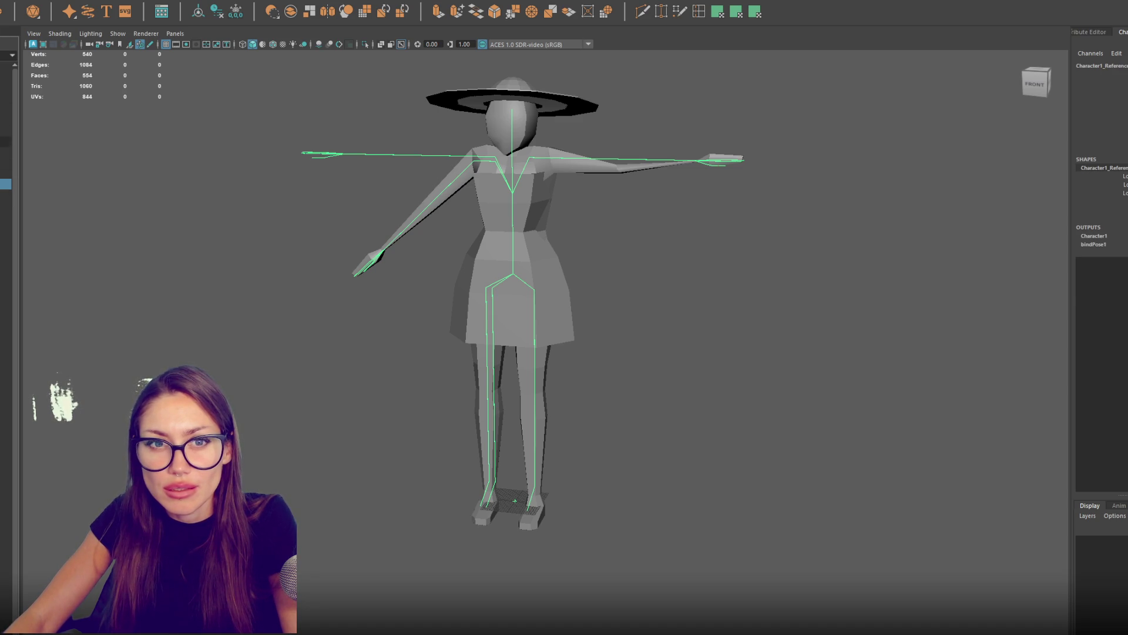
click(6, 162)
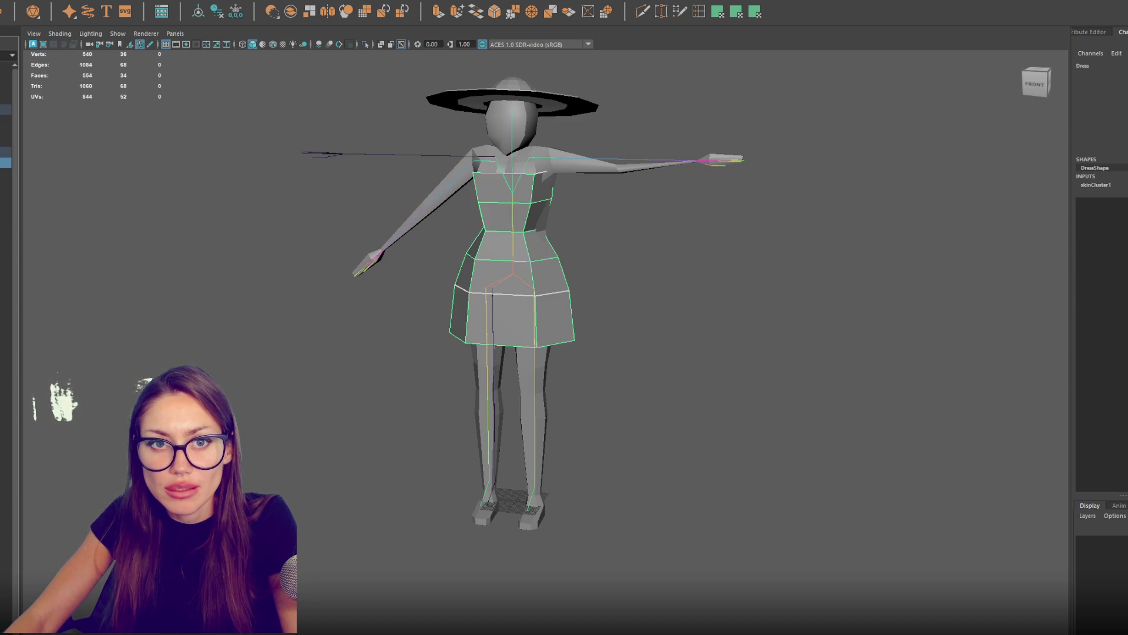
ctrl+click(6, 121)
ctrl+click(6, 142)
Step: Combine the hat, dress and body meshes, then isolate the Character1_Reference skeleton
click(49, 6)
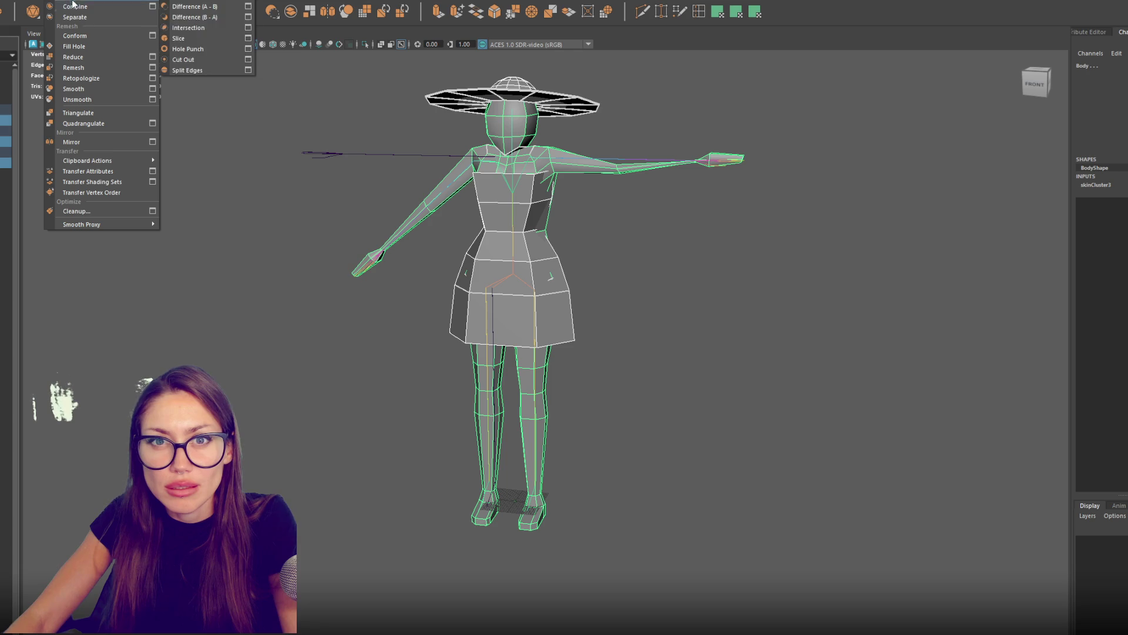
key(Escape)
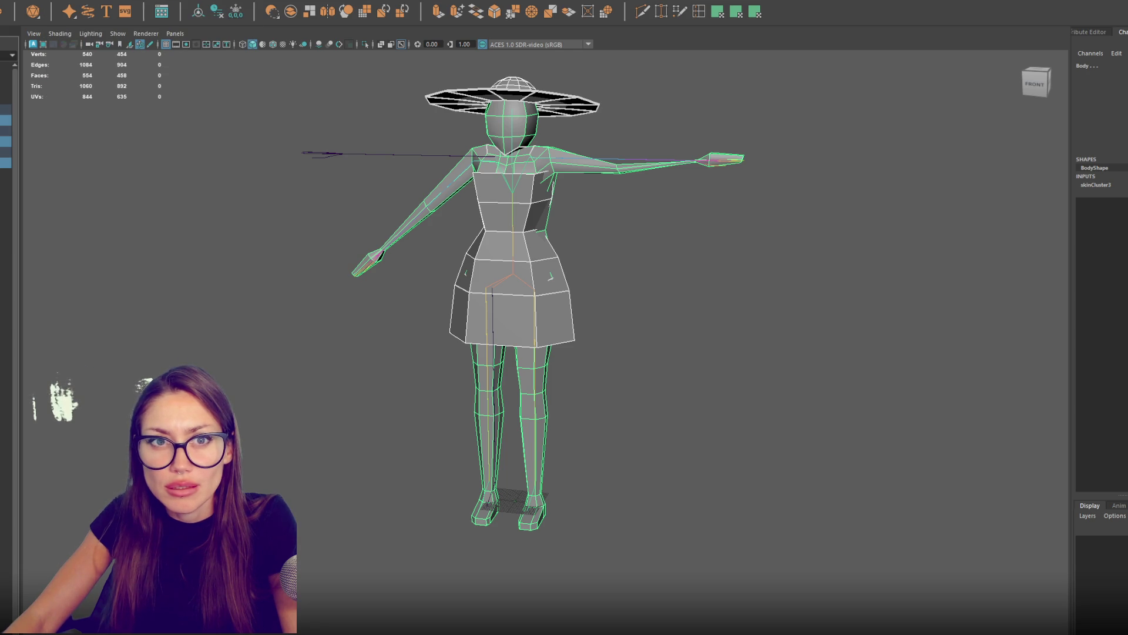
click(82, 1)
click(97, 15)
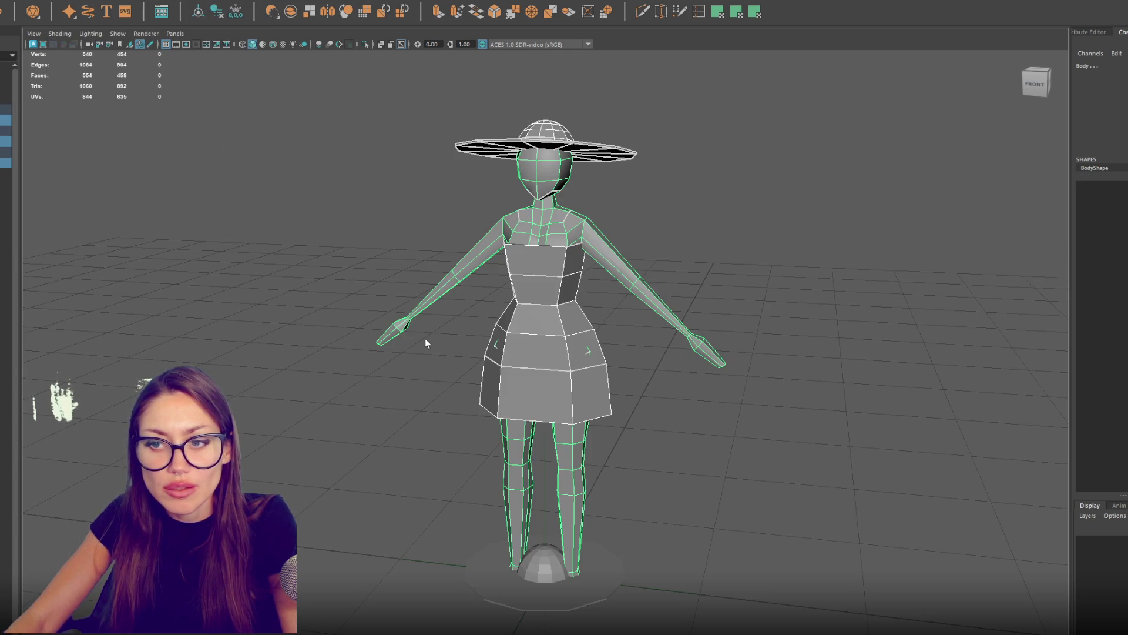
click(6, 205)
key(f)
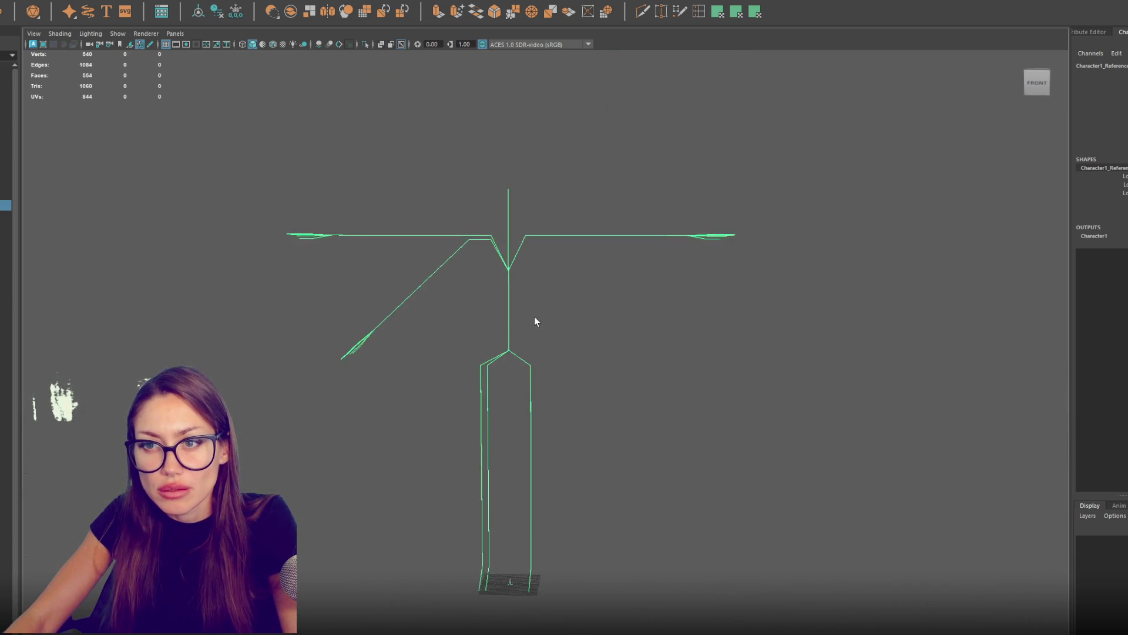
Step: Hide the skeleton, select the hat and then the body, and isolate the body mesh
click(470, 179)
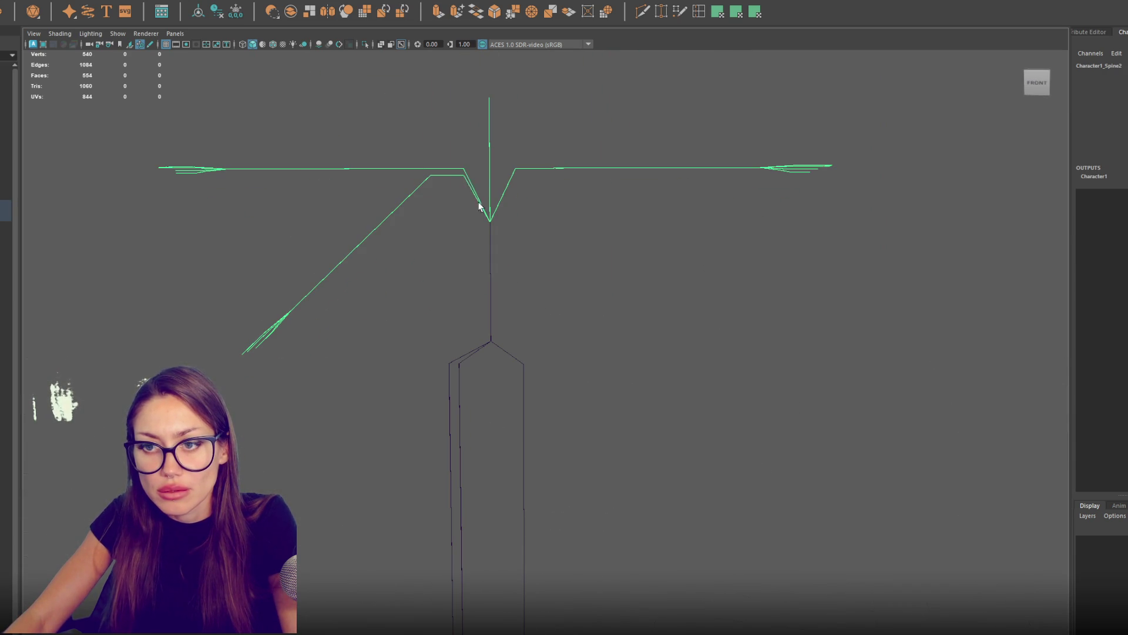
scroll(489, 274, down, 3)
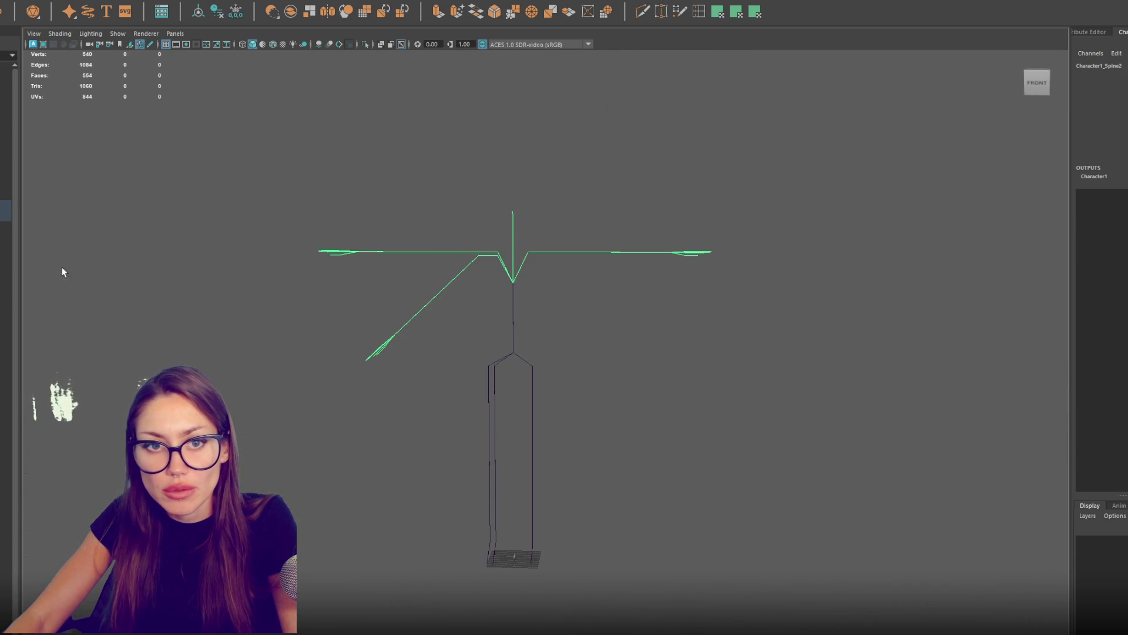
key(Delete)
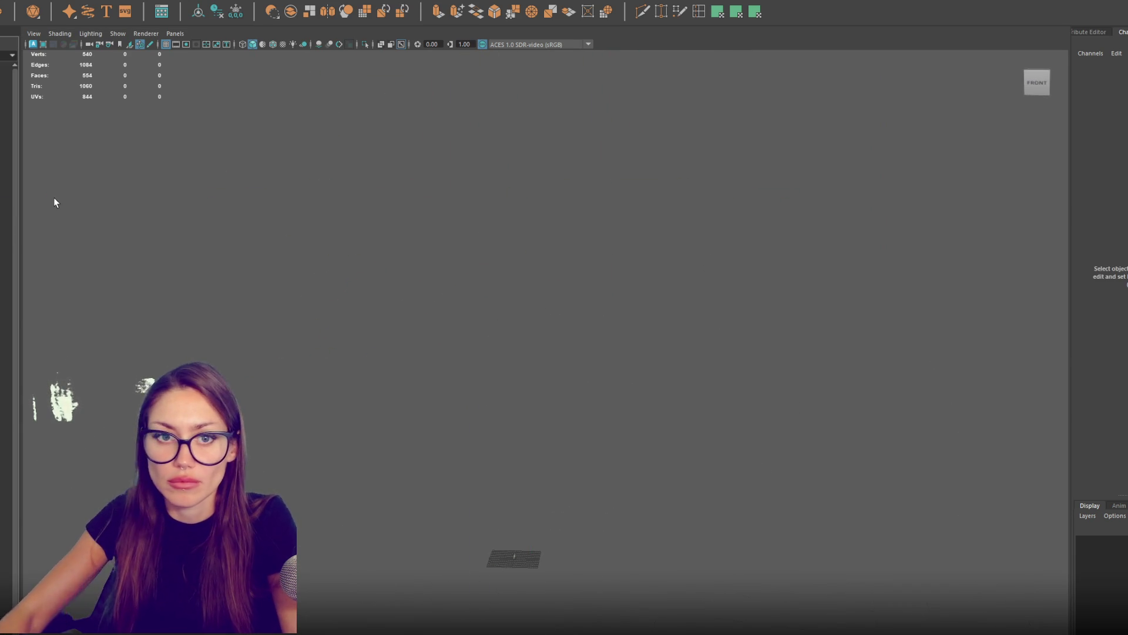
click(5, 130)
key(f)
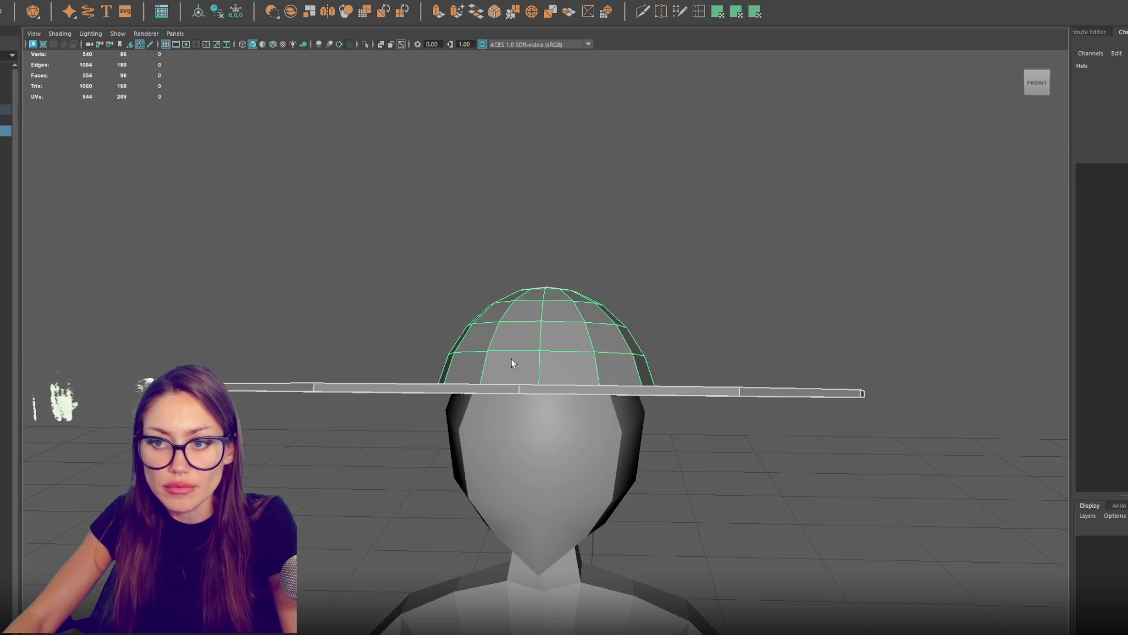
click(568, 468)
key(ctrl+1)
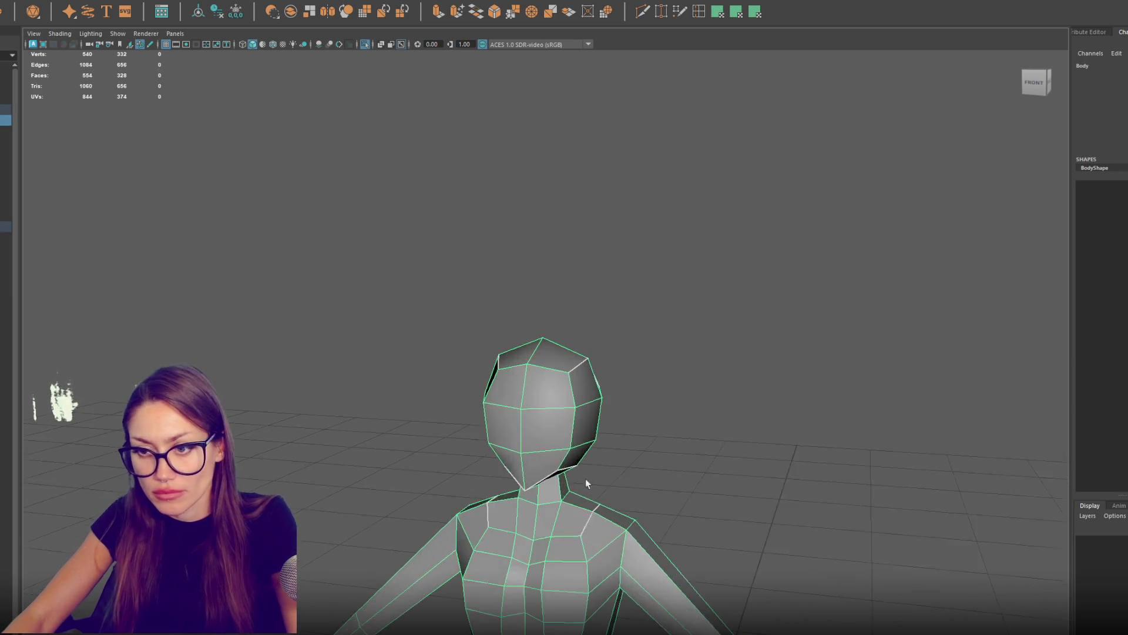
Step: Switch the body mesh to Vertex mode and orbit to the left side of the chest
right_click(707, 294)
mouse_move(711, 290)
mouse_down()
mouse_move(791, 284)
mouse_move(710, 285)
mouse_move(605, 362)
mouse_move(621, 457)
mouse_up()
scroll(598, 416, up, 3)
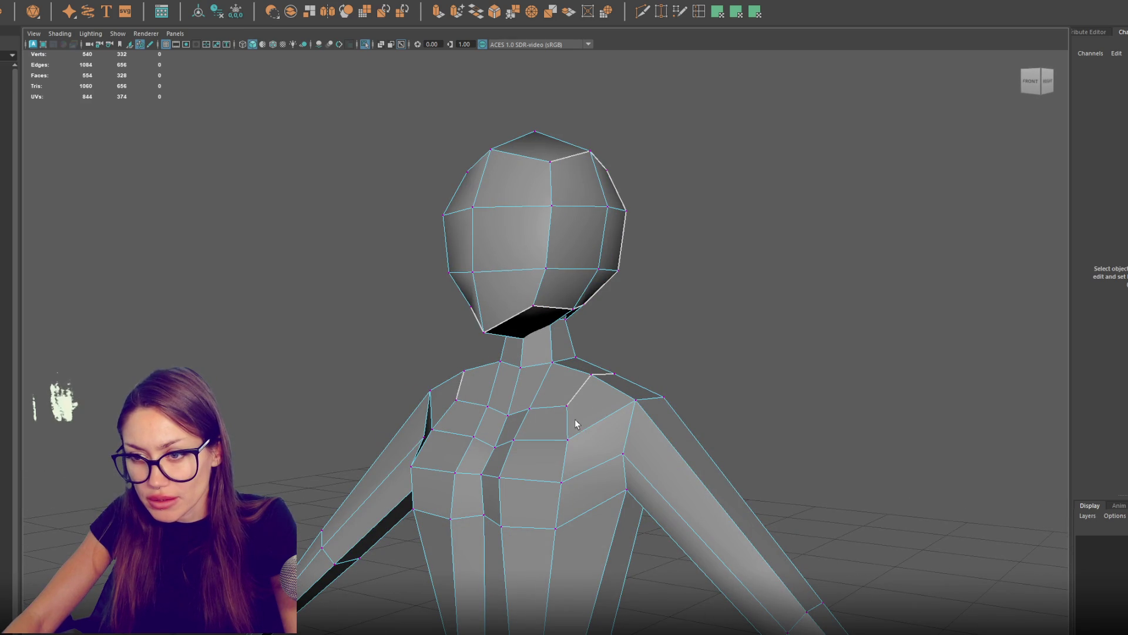
drag(566, 425, 721, 427)
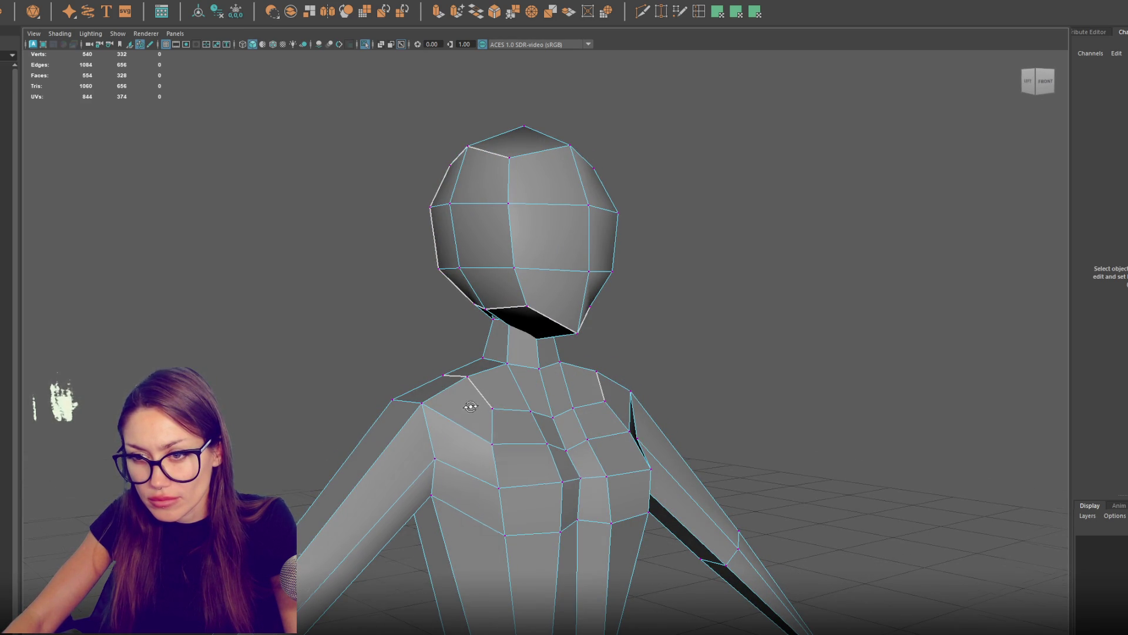
drag(473, 403, 446, 405)
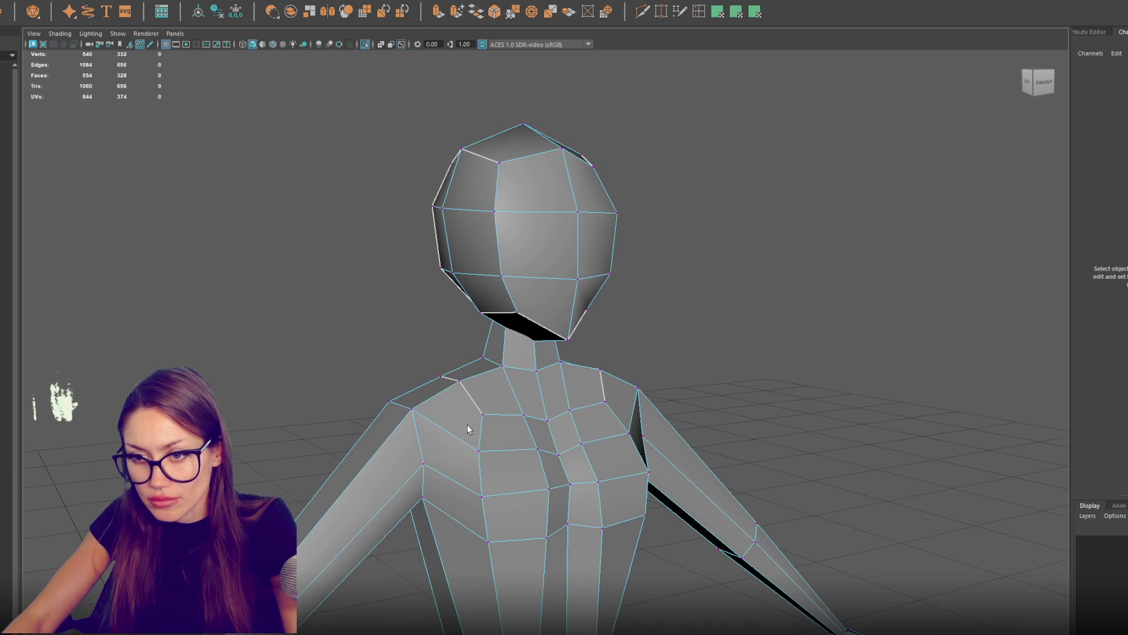
Step: Try a cut from the left armpit across the shoulder, then undo the trial cuts
click(423, 463)
click(481, 415)
scroll(471, 431, down, 5)
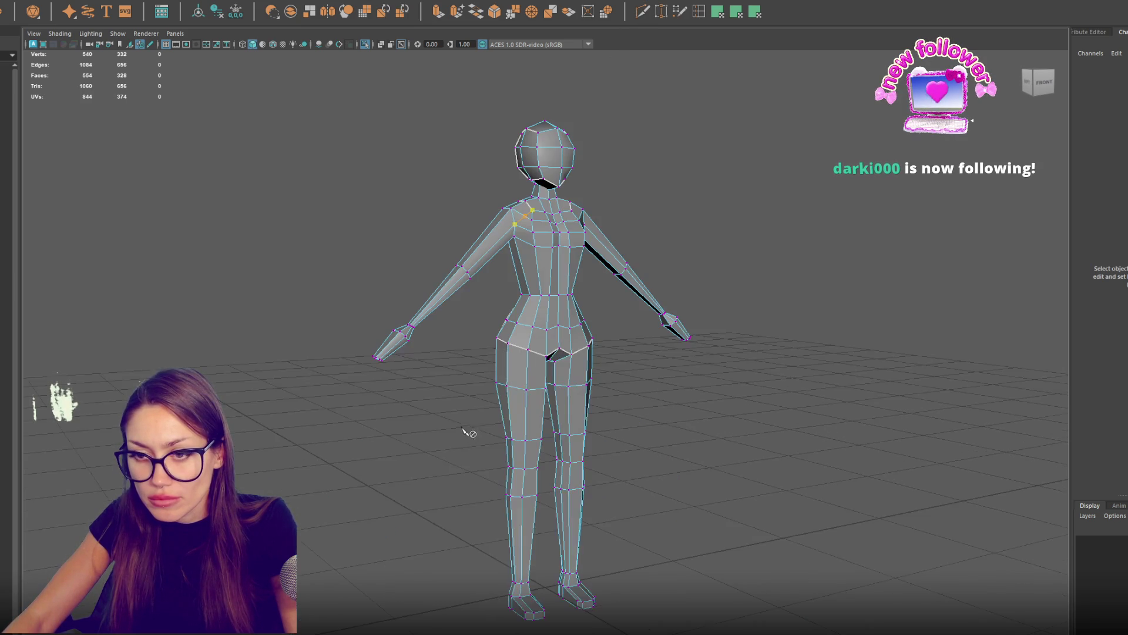
scroll(523, 326, up, 5)
alt+drag(530, 320, 535, 446)
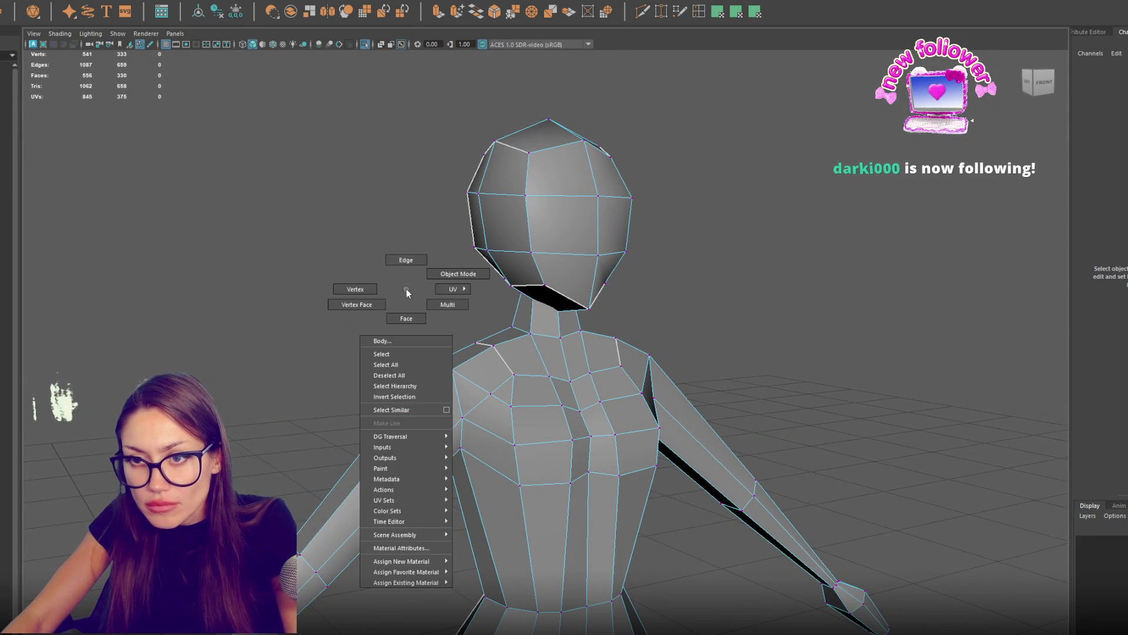
click(478, 382)
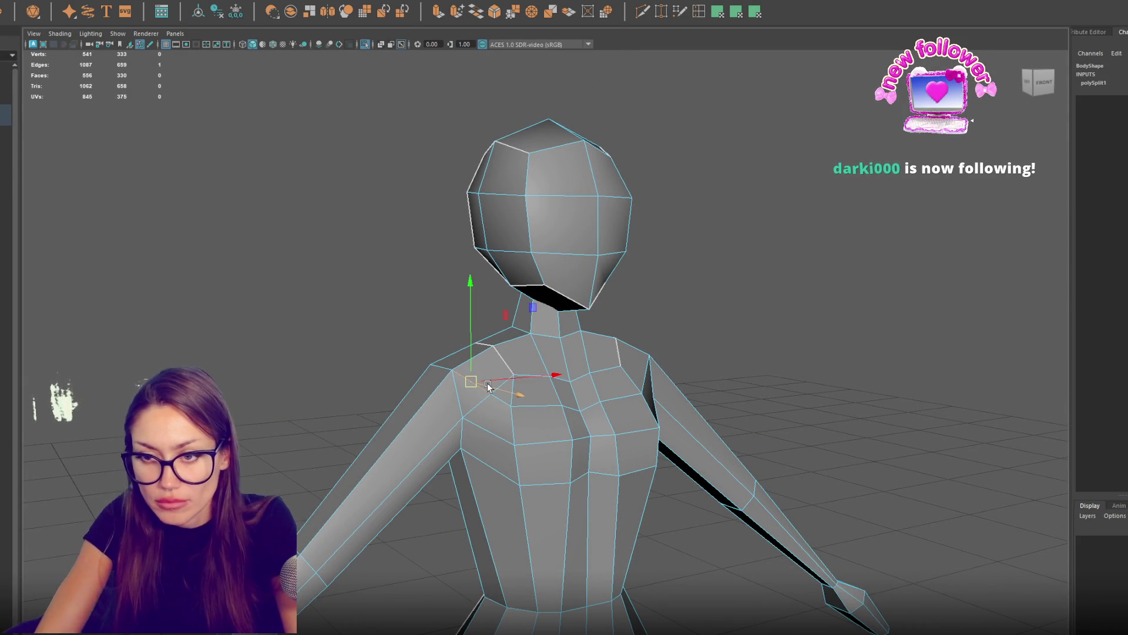
key(Delete)
scroll(488, 382, up, 3)
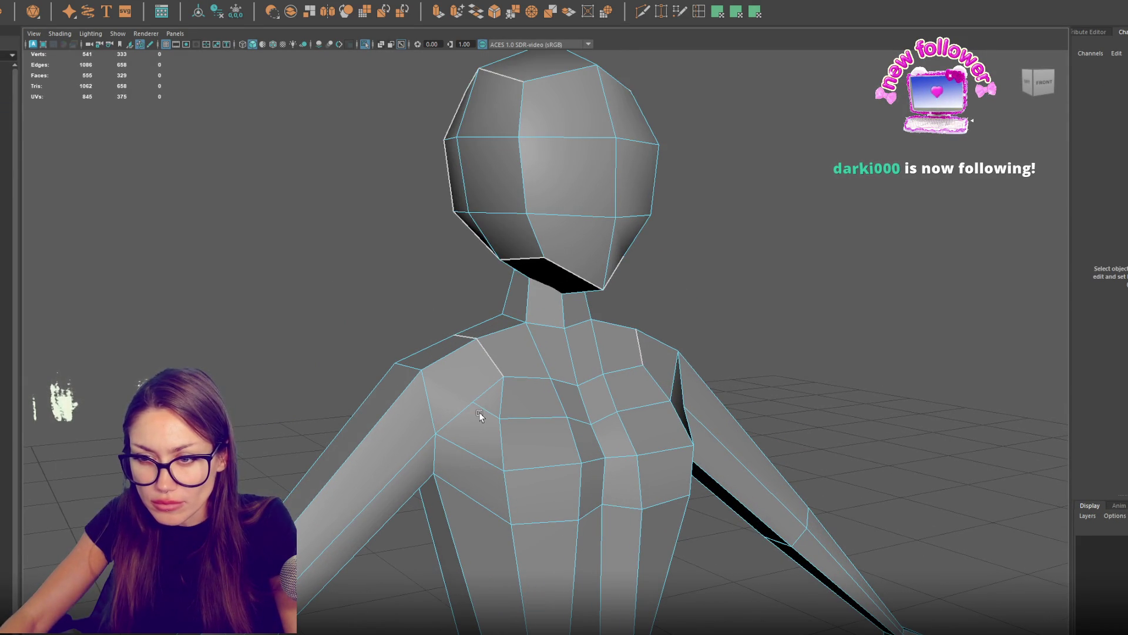
double_click(517, 417)
mouse_move(517, 417)
mouse_down()
mouse_move(537, 421)
mouse_move(494, 427)
mouse_move(534, 426)
mouse_move(611, 385)
mouse_up()
key(ctrl+z)
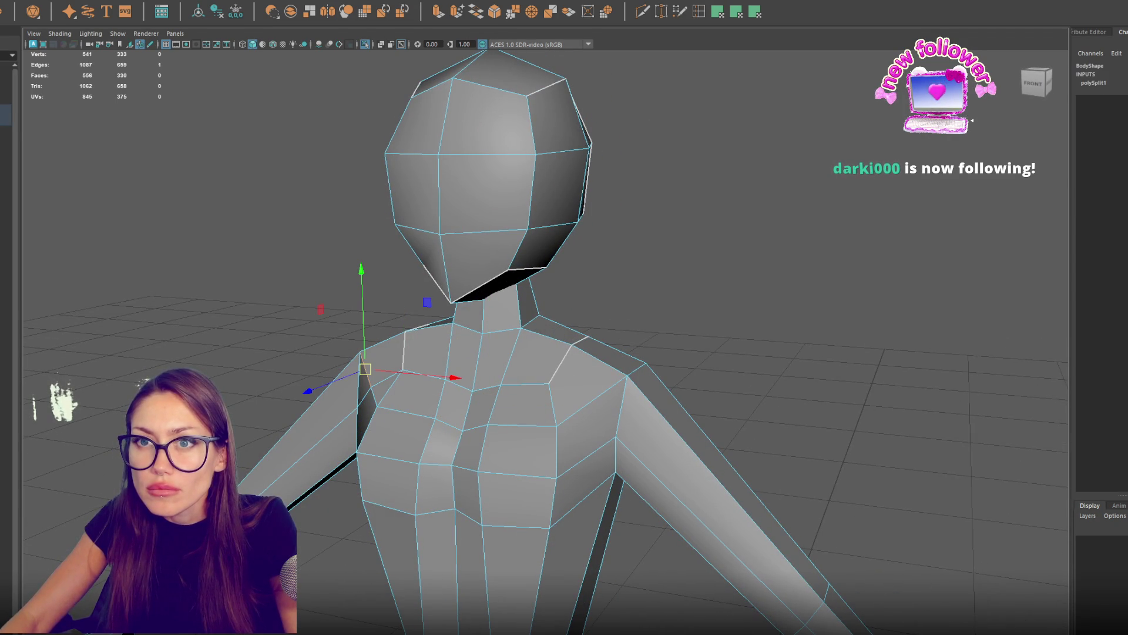
mouse_move(553, 305)
mouse_down()
mouse_move(576, 299)
mouse_move(590, 353)
mouse_up()
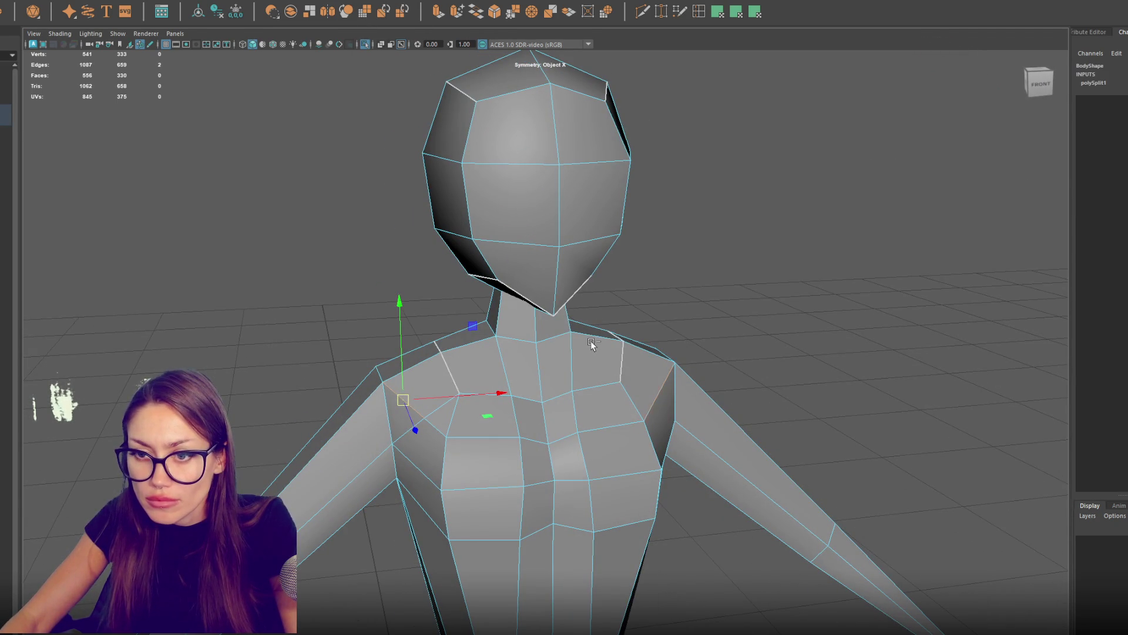
key(ctrl+z)
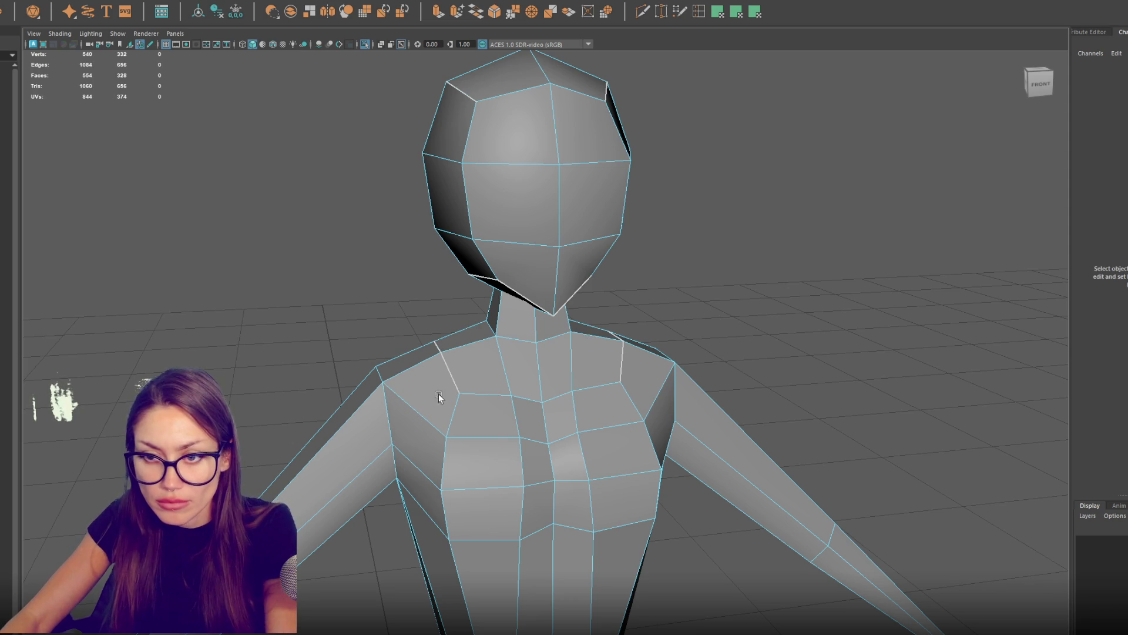
Step: Multi-Cut a mirrored edge with X symmetry from the armpit across the chest
click(641, 11)
click(392, 443)
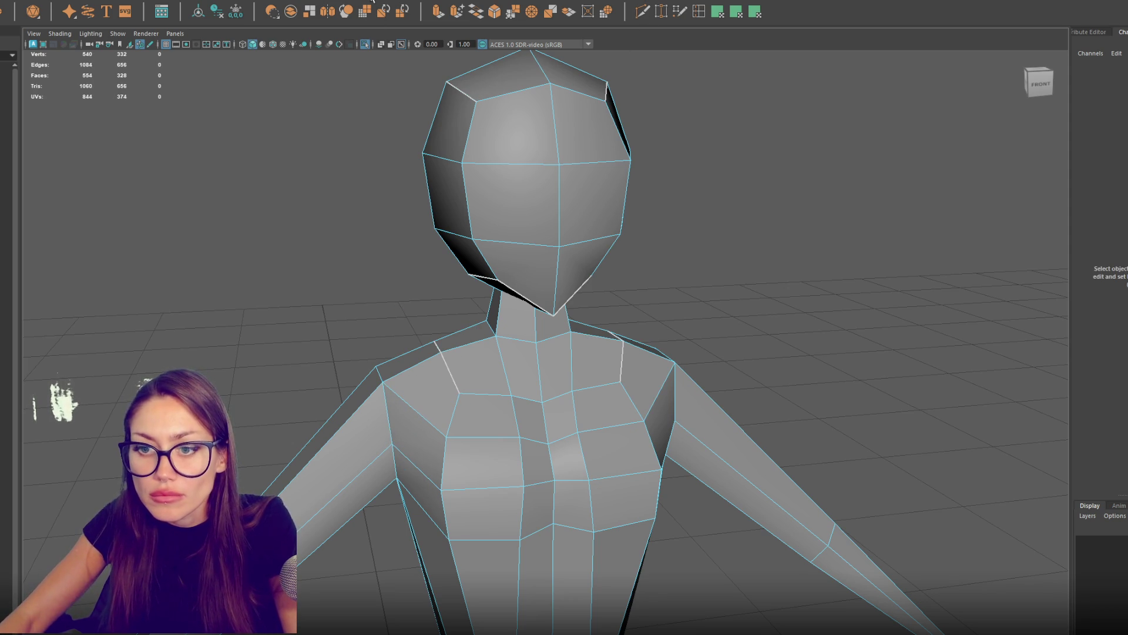
key(ctrl+shift+x)
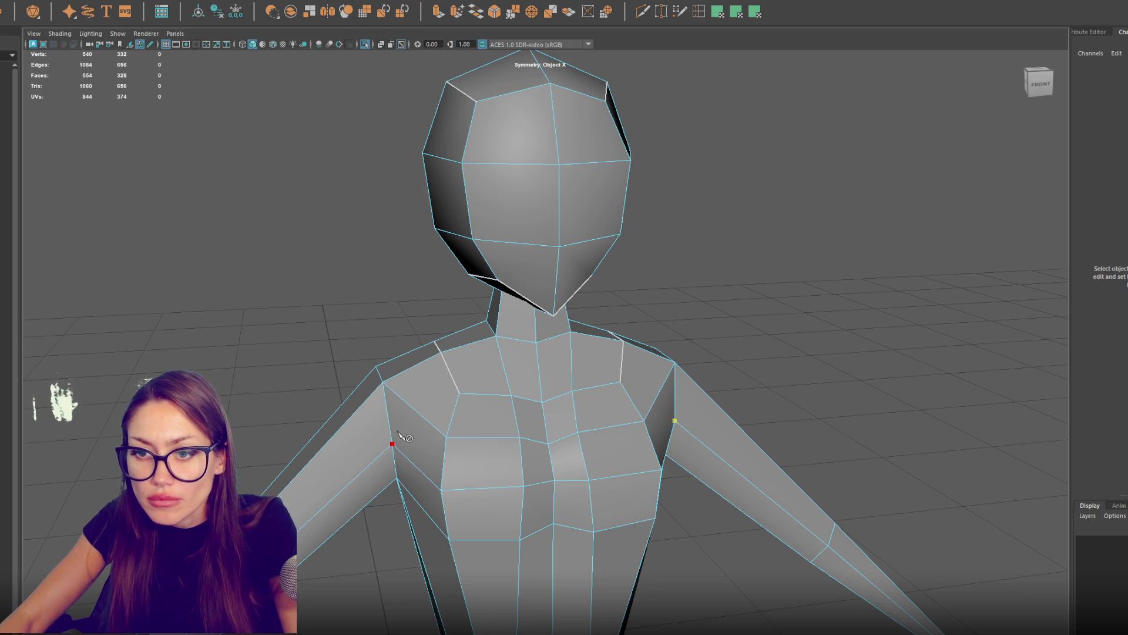
key(Return)
Step: Delete the extra left shoulder edge and the mirrored chest edges
drag(461, 394, 438, 394)
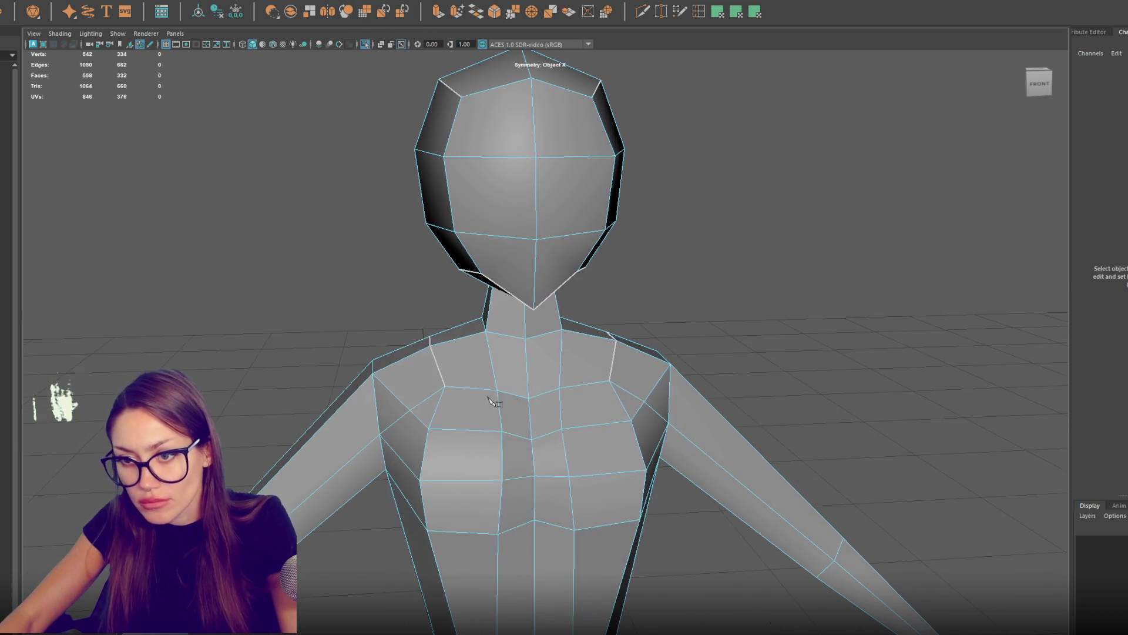
click(396, 396)
key(Delete)
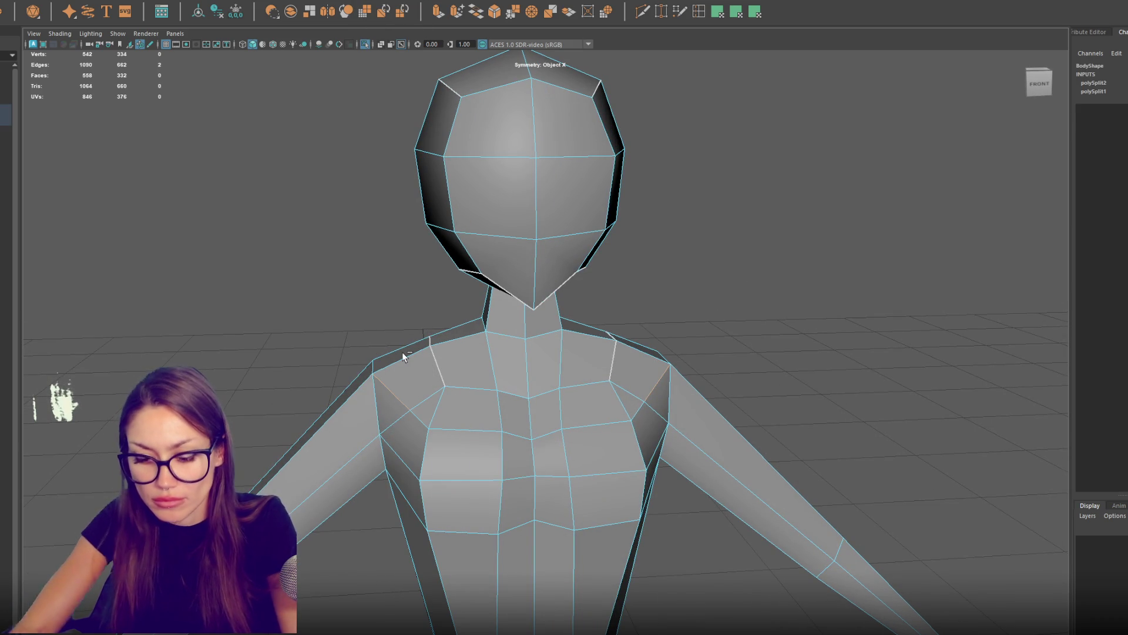
click(470, 427)
key(Delete)
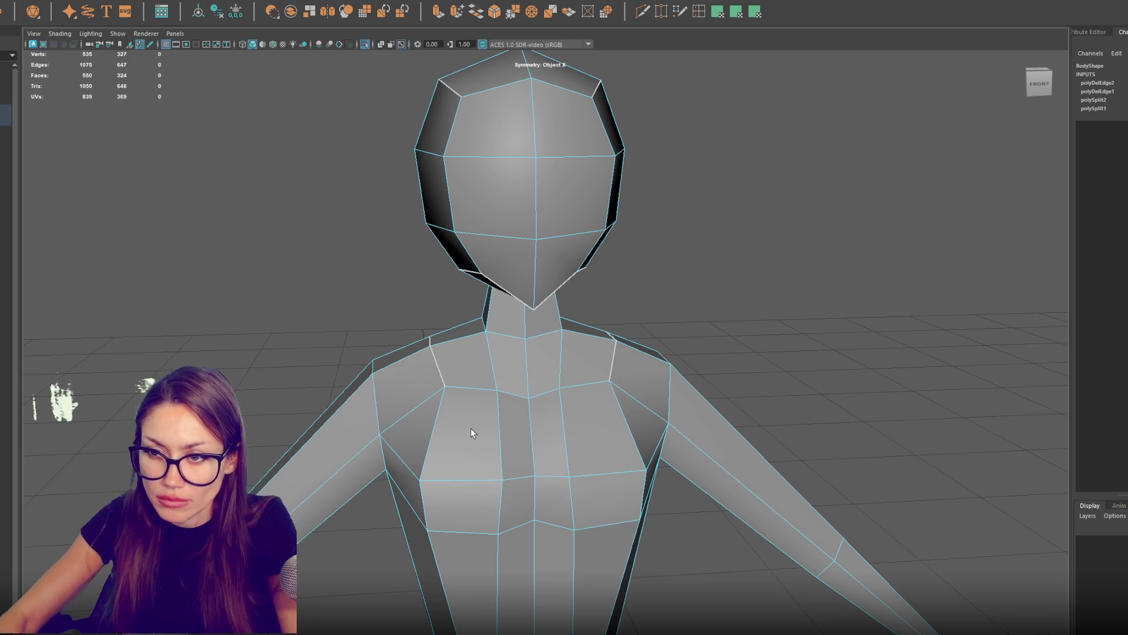
right_click(761, 288)
Step: Push the left shoulder vertices outward and shift a chest vertex pair slightly
click(610, 381)
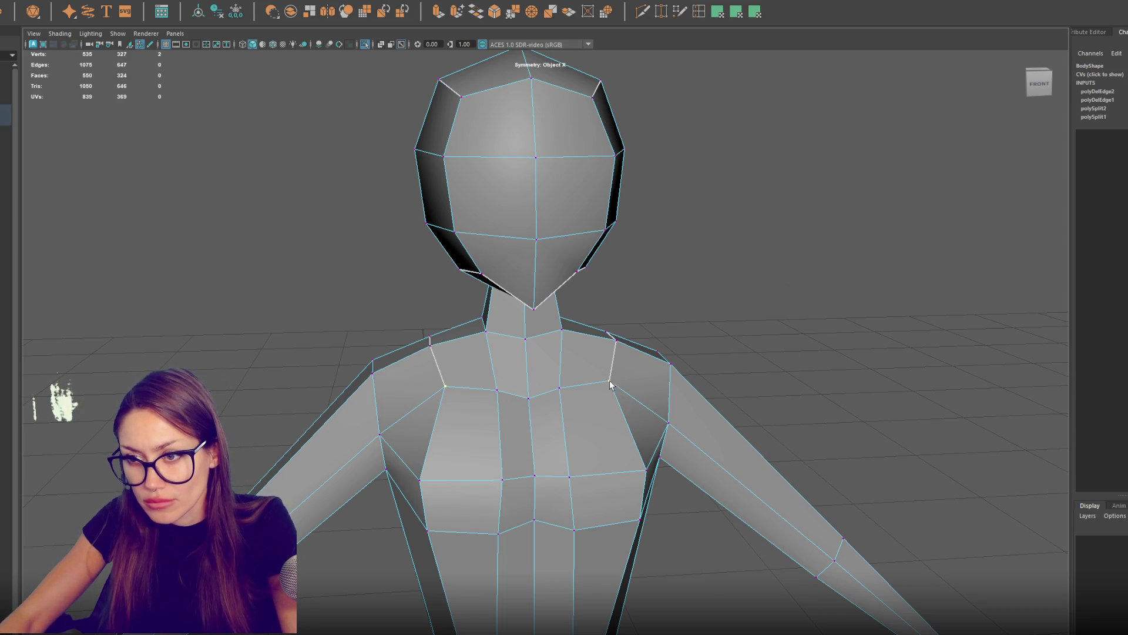
drag(625, 382, 644, 378)
click(585, 389)
click(580, 388)
mouse_move(578, 388)
mouse_down()
mouse_move(626, 374)
mouse_move(575, 447)
mouse_up()
click(627, 380)
Step: Select the lower chest vertex pair and pull it slightly inward
click(570, 486)
click(573, 487)
click(570, 487)
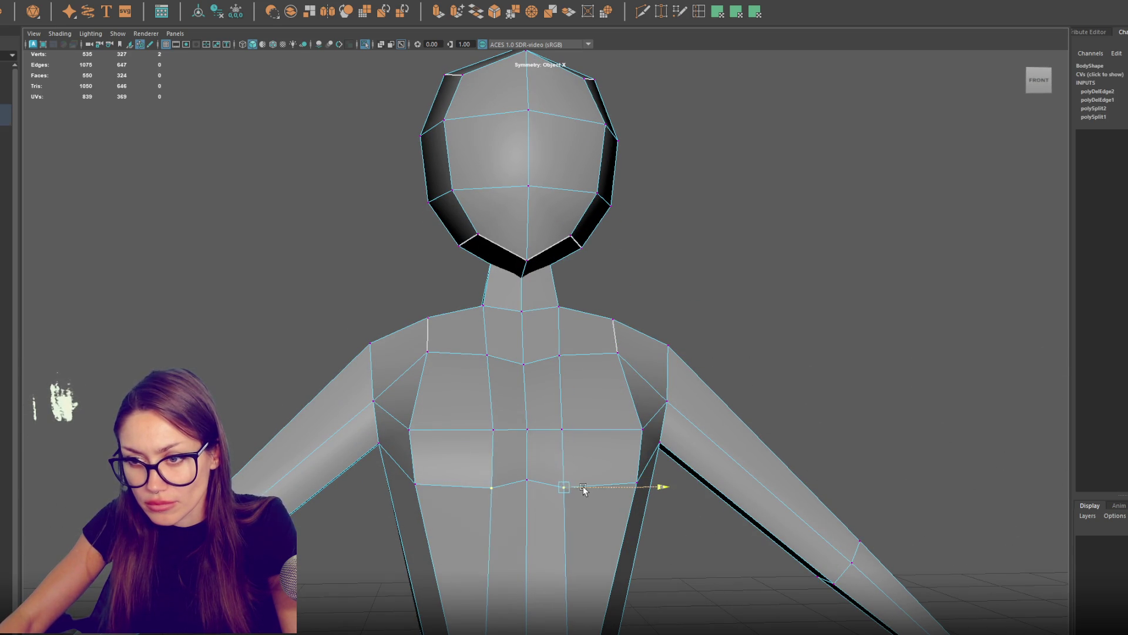
click(557, 429)
click(564, 429)
drag(587, 430, 581, 430)
click(530, 475)
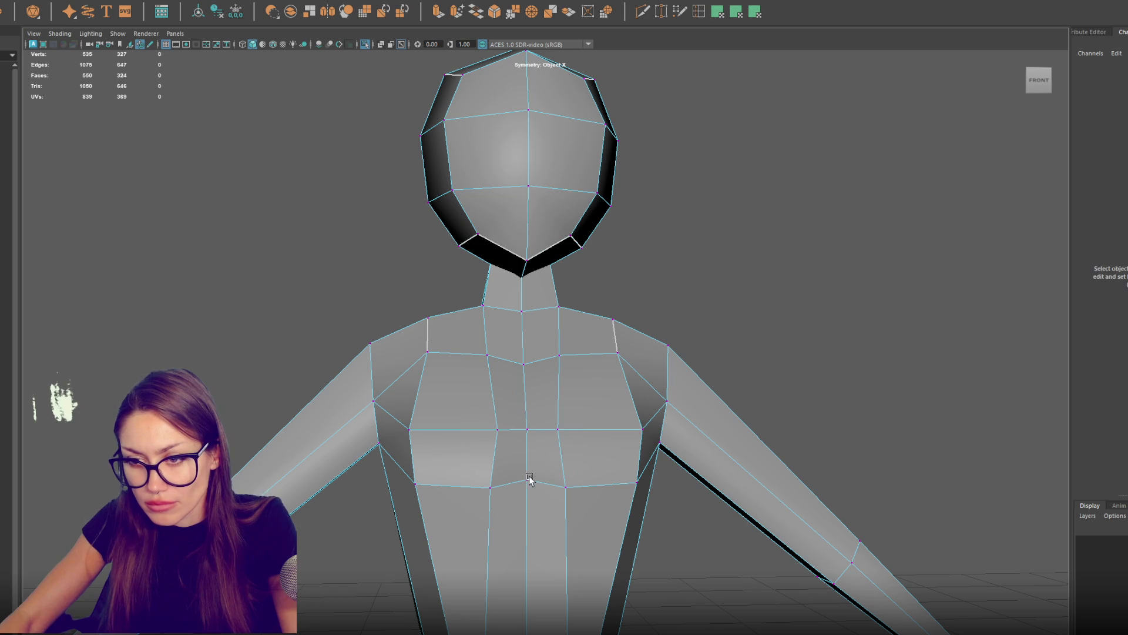
Step: Frame the centre chest vertex and lower the under-bust edges slightly with the Move tool
click(526, 484)
key(f)
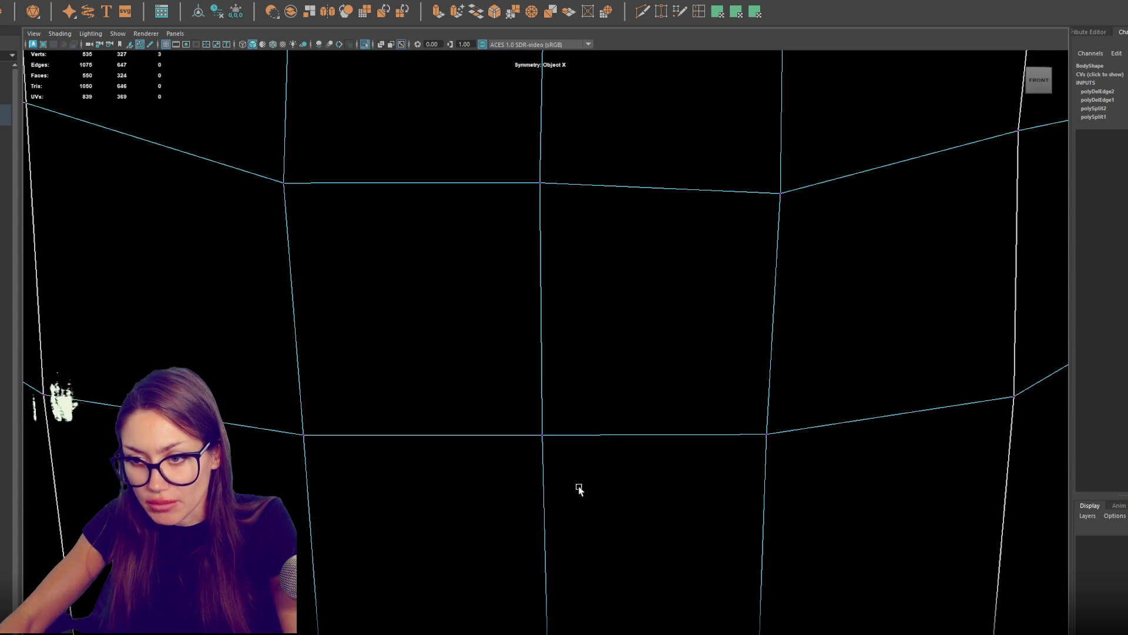
mouse_move(616, 298)
mouse_down()
mouse_move(599, 324)
mouse_move(618, 352)
mouse_up()
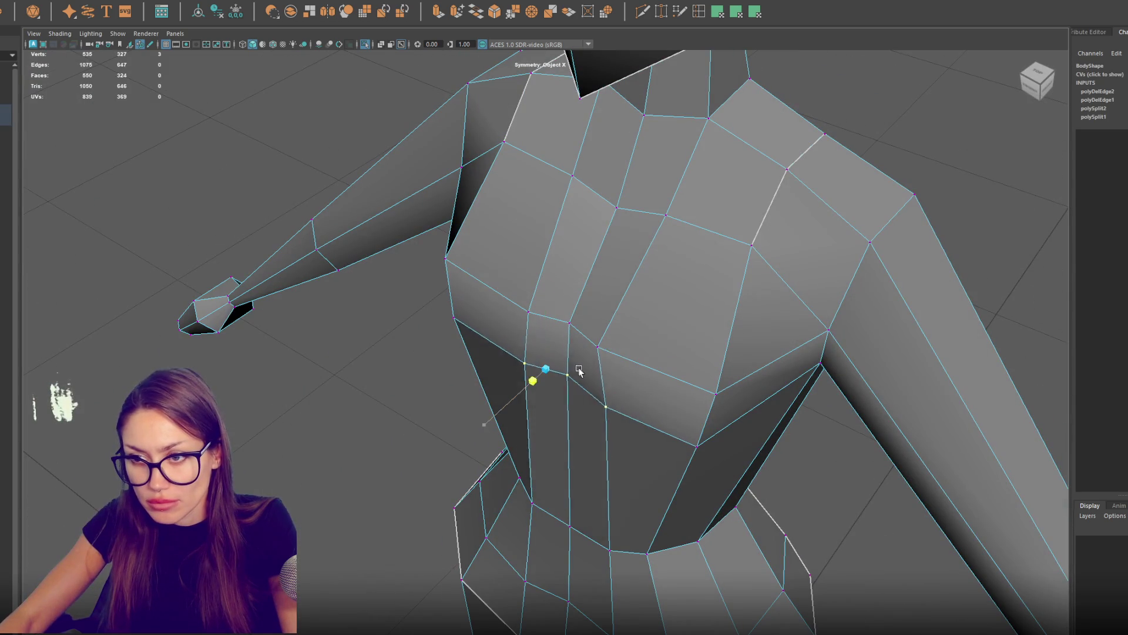
drag(568, 391, 532, 376)
click(524, 369)
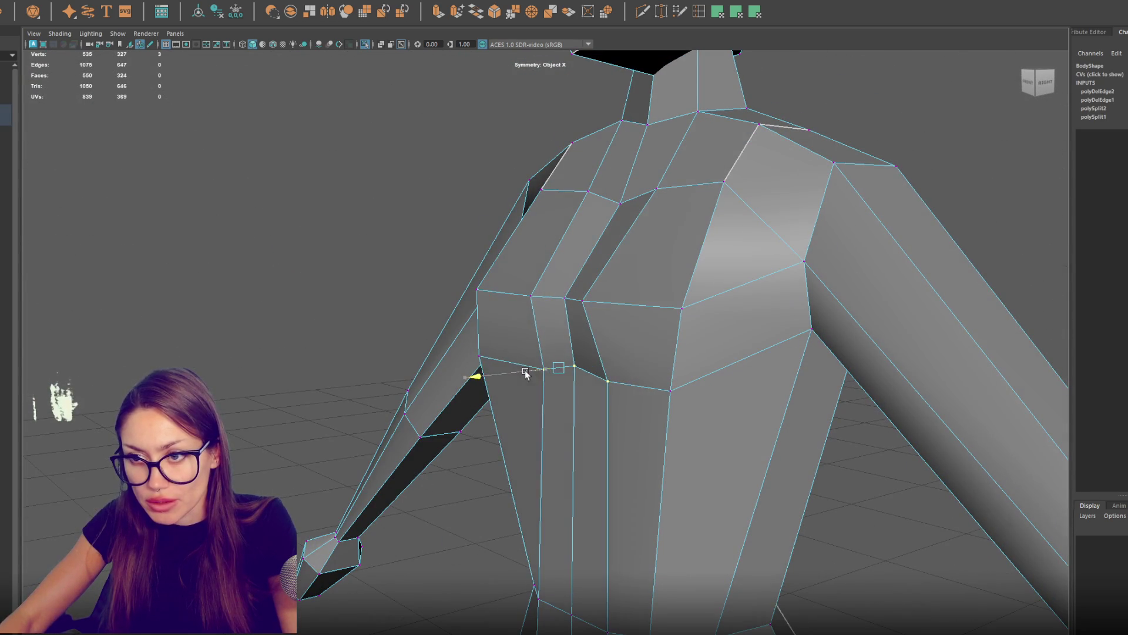
click(530, 372)
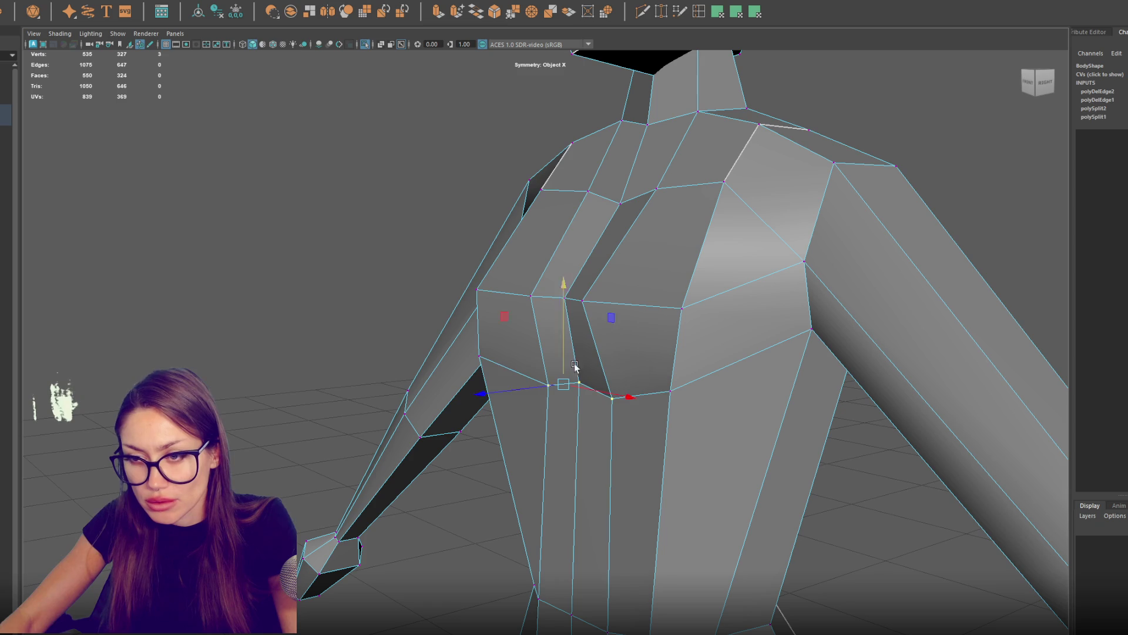
shift+click(617, 383)
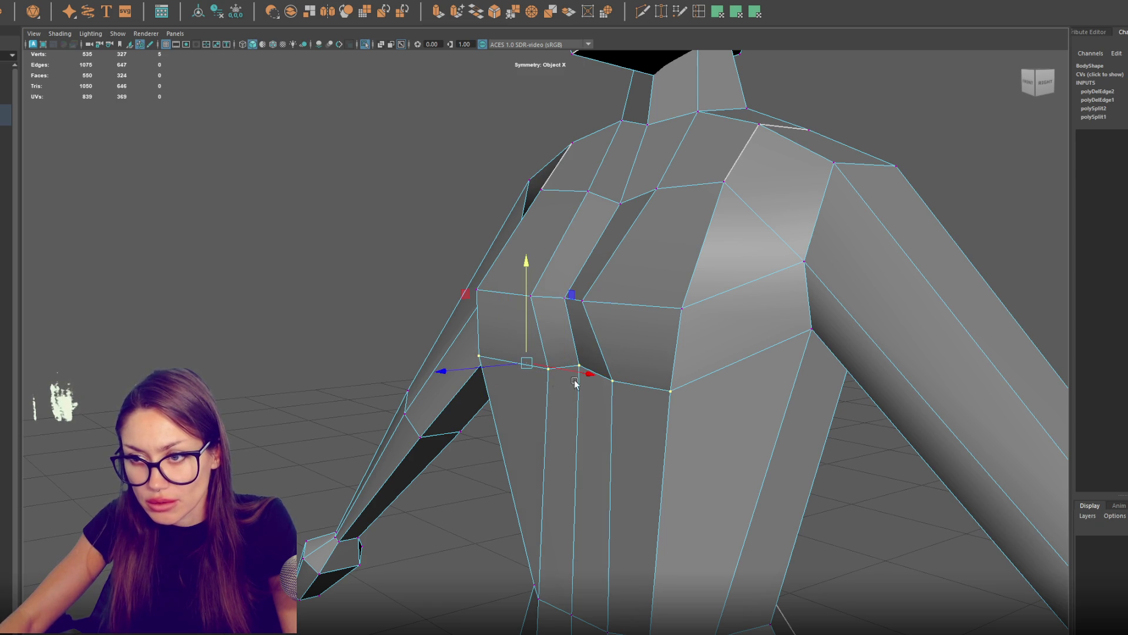
key(w)
mouse_move(503, 365)
mouse_down()
mouse_move(496, 389)
mouse_move(821, 396)
mouse_up()
Step: Nudge the front chest vertex slightly outward and review the chest from the front
scroll(495, 390, down, 5)
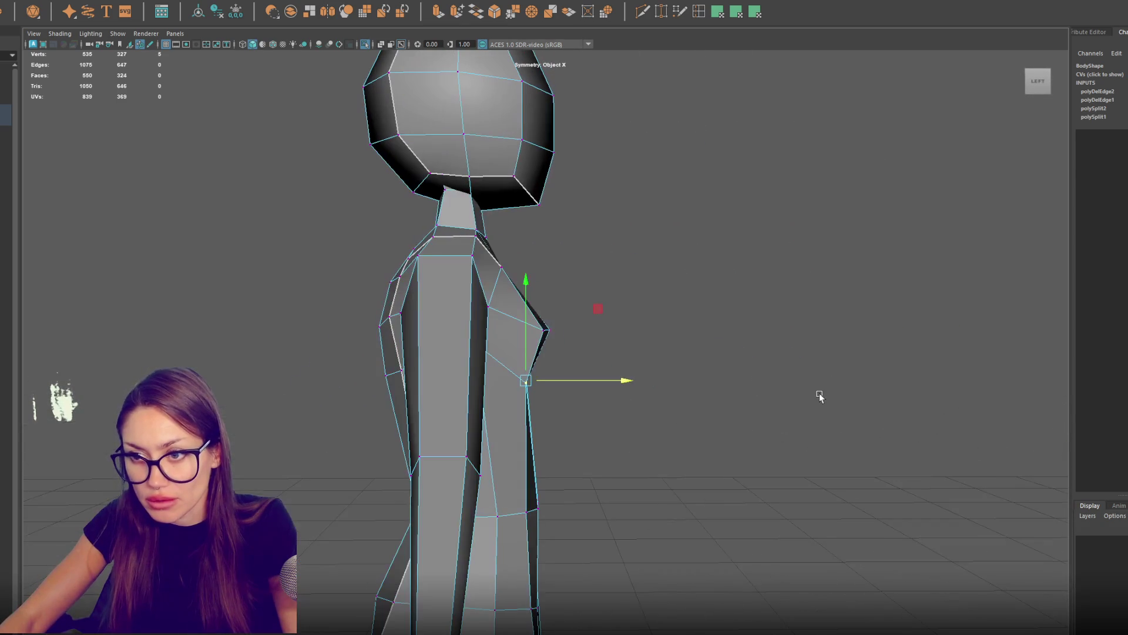
mouse_move(552, 342)
mouse_down()
mouse_move(589, 333)
mouse_move(611, 351)
mouse_move(593, 353)
mouse_move(615, 345)
mouse_move(534, 357)
mouse_up()
drag(579, 328, 599, 327)
mouse_move(522, 376)
mouse_down()
mouse_move(525, 388)
mouse_move(594, 381)
mouse_up()
click(523, 329)
mouse_move(574, 340)
mouse_down()
mouse_move(481, 368)
mouse_move(479, 382)
mouse_move(446, 352)
mouse_move(399, 358)
mouse_up()
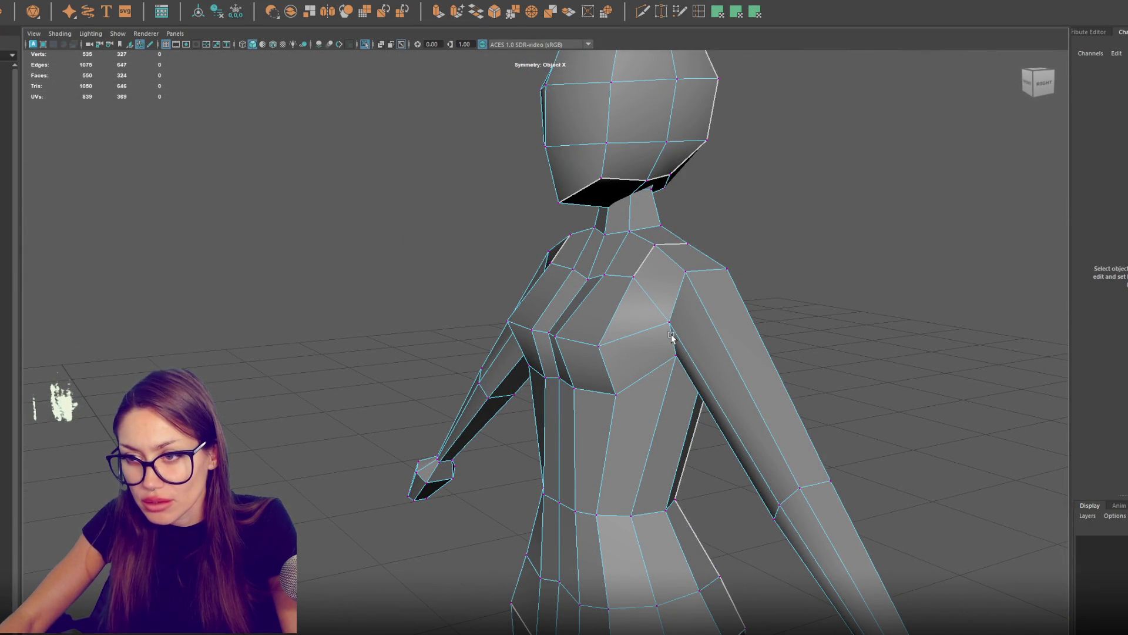
mouse_move(626, 326)
mouse_down()
mouse_move(716, 325)
mouse_move(667, 340)
mouse_move(672, 297)
mouse_move(907, 361)
mouse_move(582, 322)
mouse_move(680, 314)
mouse_move(708, 300)
mouse_move(773, 302)
mouse_move(767, 316)
mouse_up()
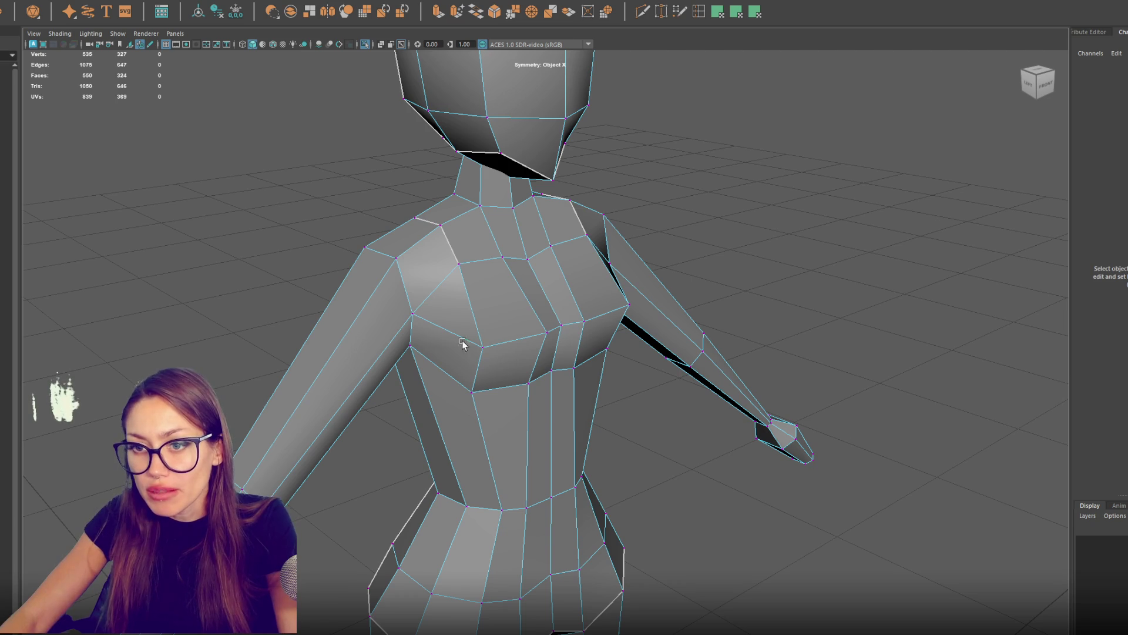
drag(545, 294, 628, 78)
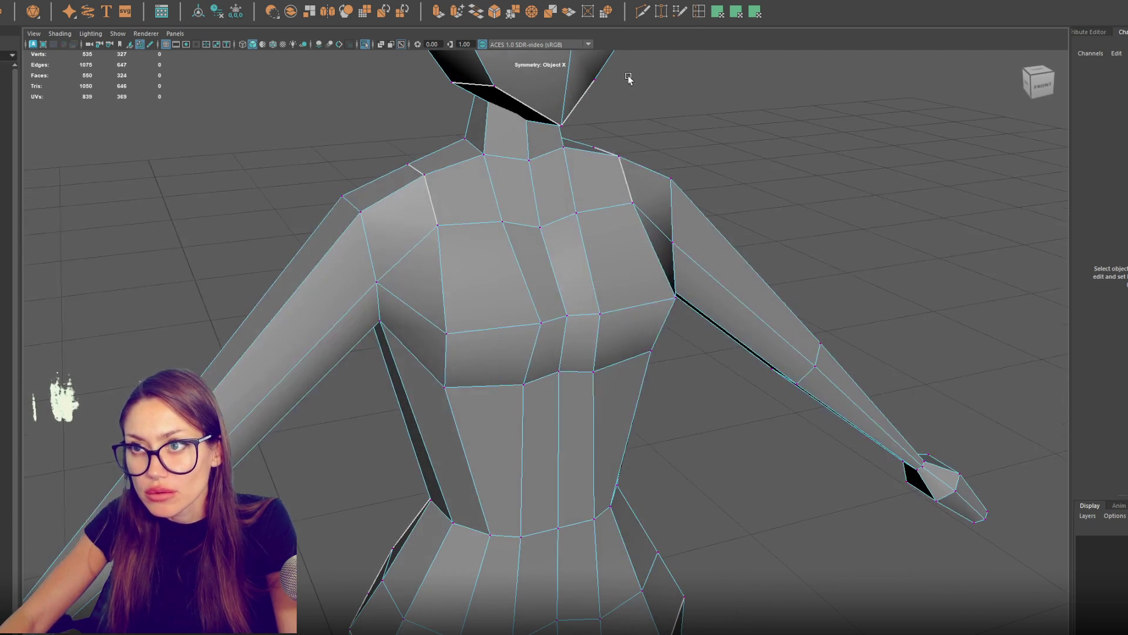
click(698, 17)
Step: Insert a horizontal chest edge loop, remove an unneeded vertex and reshape the shoulder
ctrl+click(442, 273)
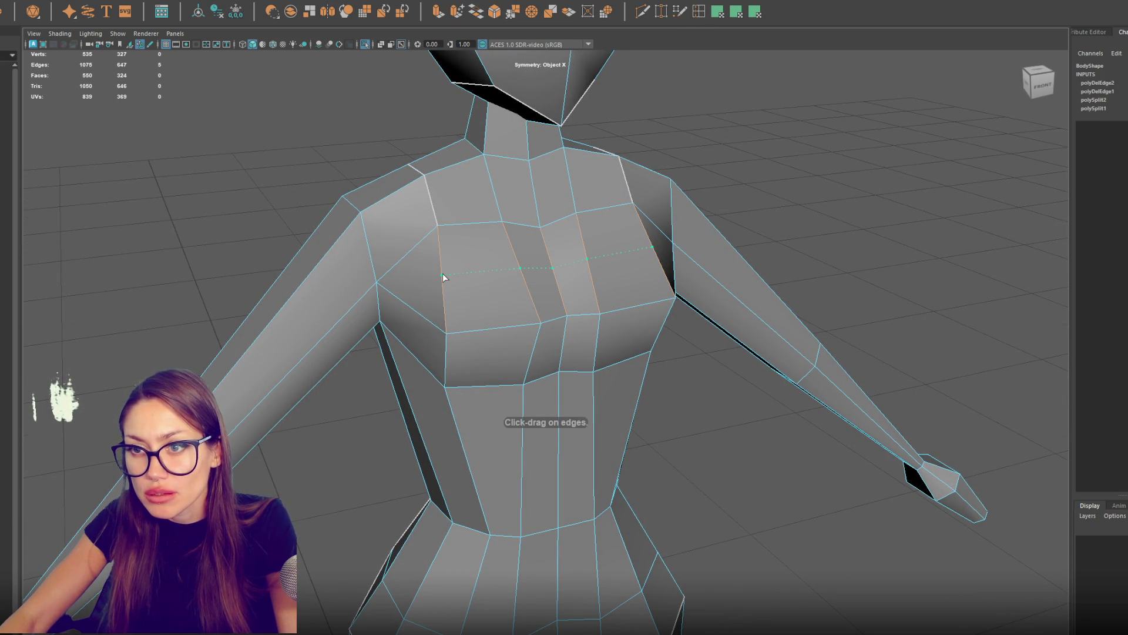
drag(442, 274, 517, 293)
click(518, 292)
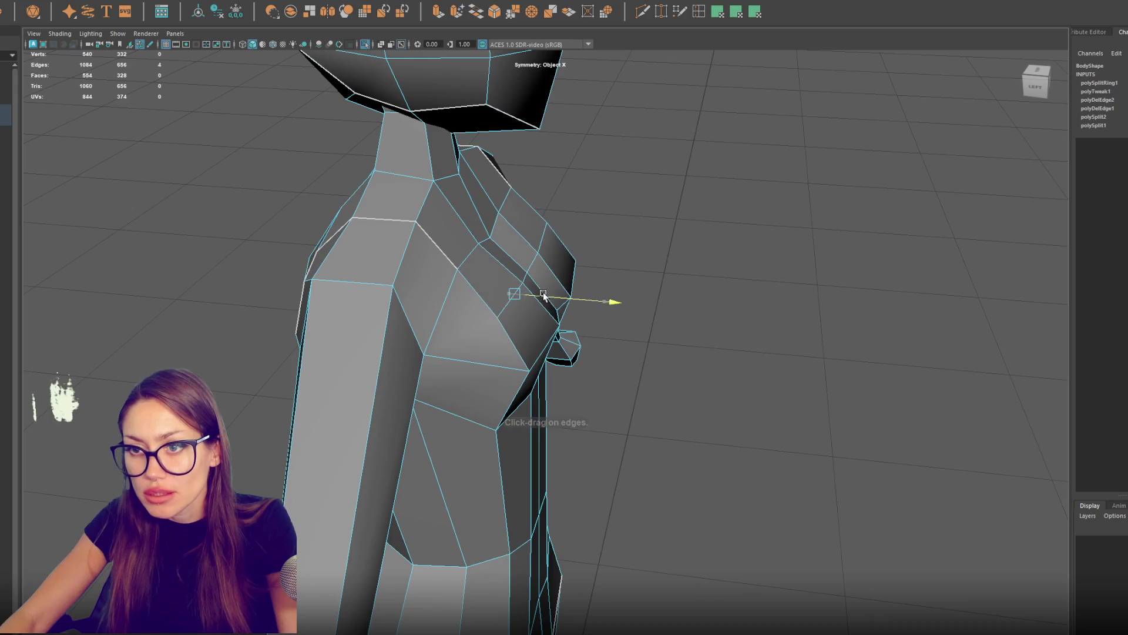
mouse_move(515, 366)
mouse_down()
mouse_move(541, 339)
mouse_move(421, 322)
mouse_move(461, 327)
mouse_move(524, 276)
mouse_move(548, 327)
mouse_move(551, 308)
mouse_move(582, 326)
mouse_up()
key(Delete)
click(513, 276)
Step: In vertex mode, pull a chest vertex pair inward and select further chest and shoulder pairs
right_click(750, 249)
click(701, 246)
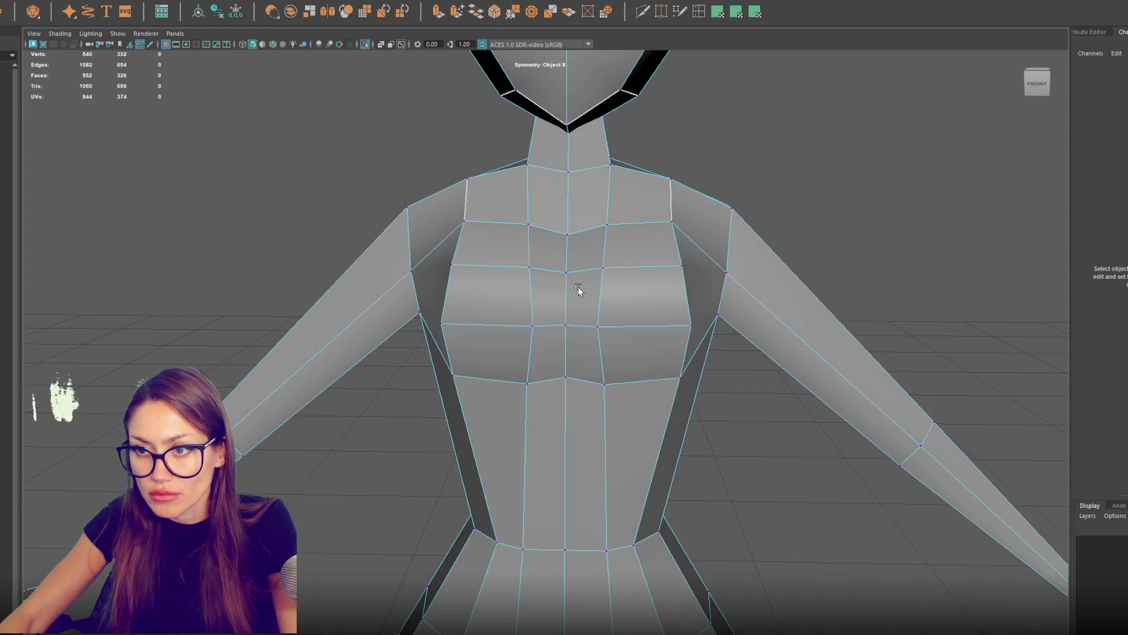
click(603, 269)
drag(605, 270, 617, 270)
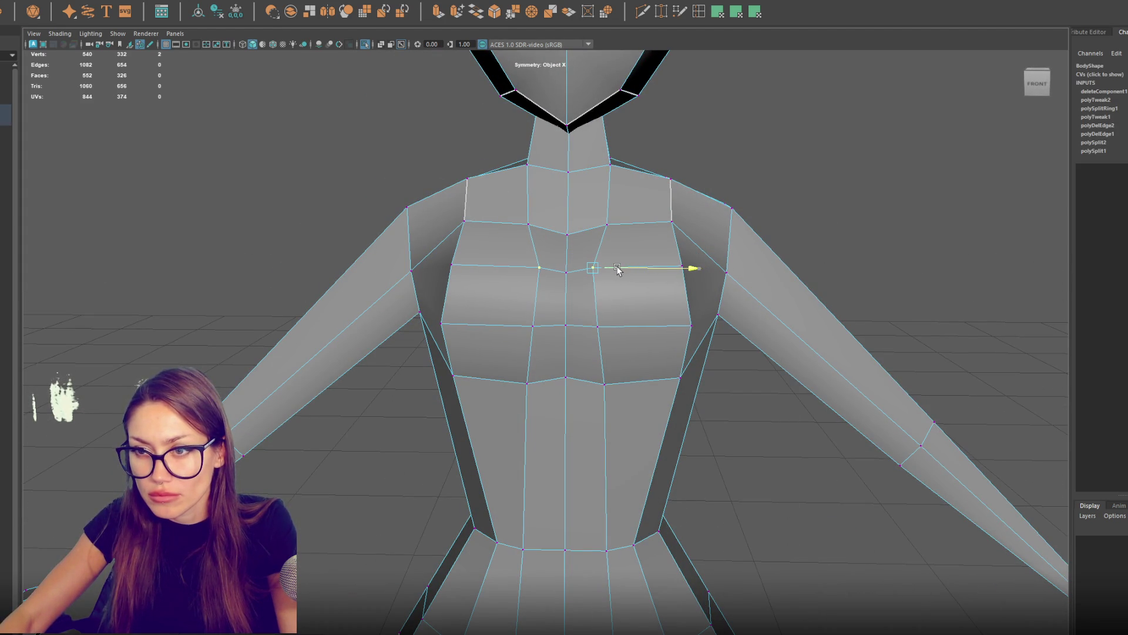
click(594, 329)
click(597, 326)
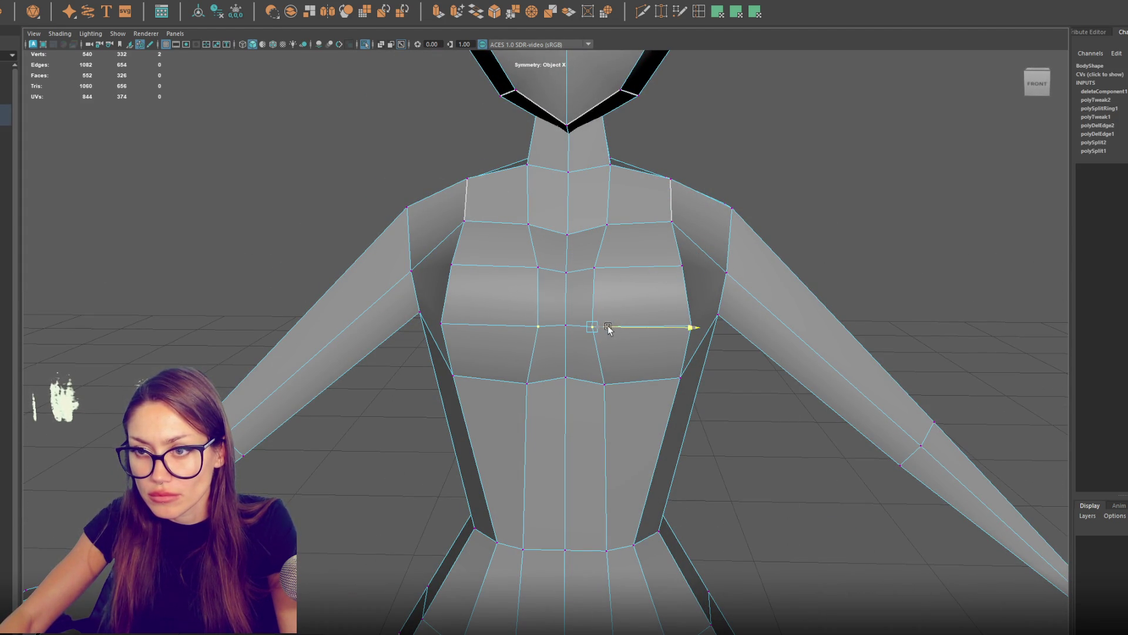
click(692, 269)
click(683, 267)
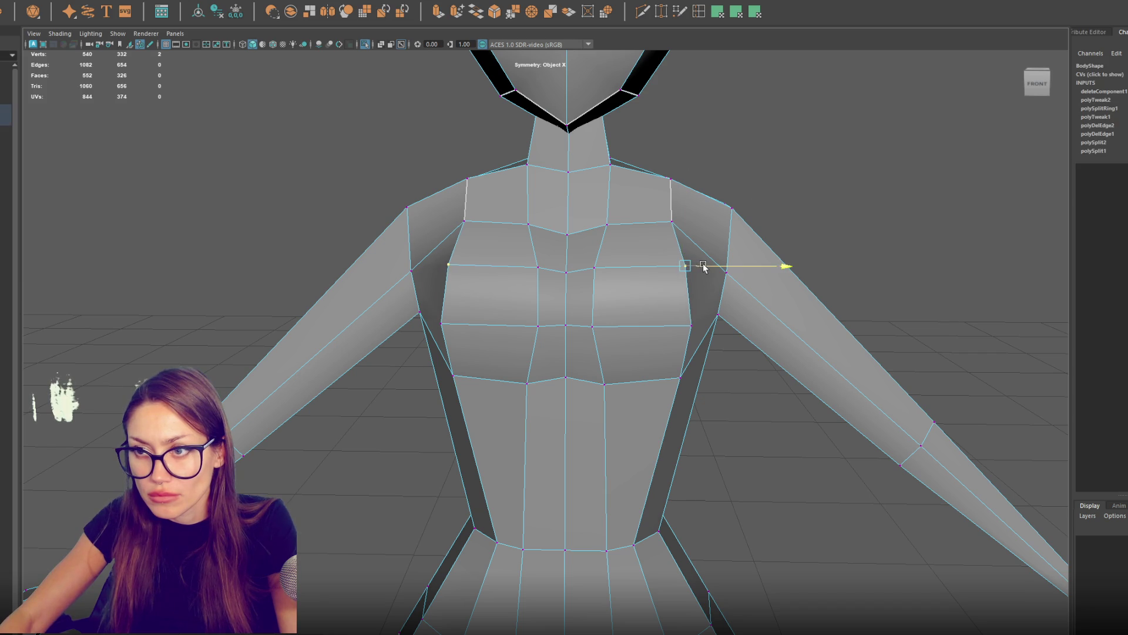
click(673, 219)
click(673, 222)
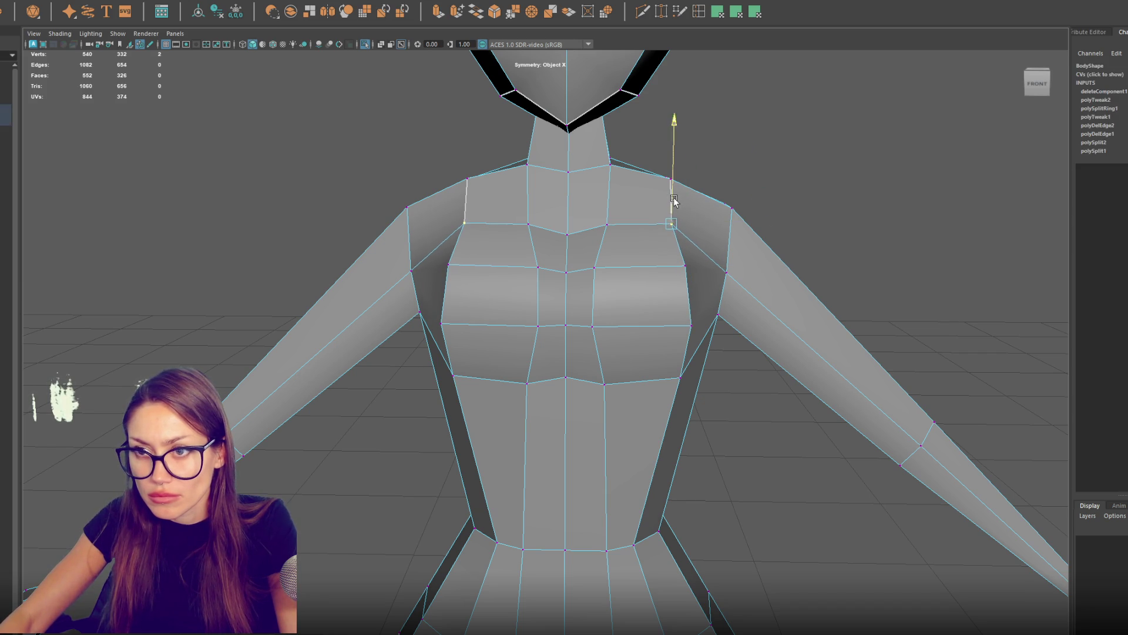
drag(696, 244, 664, 279)
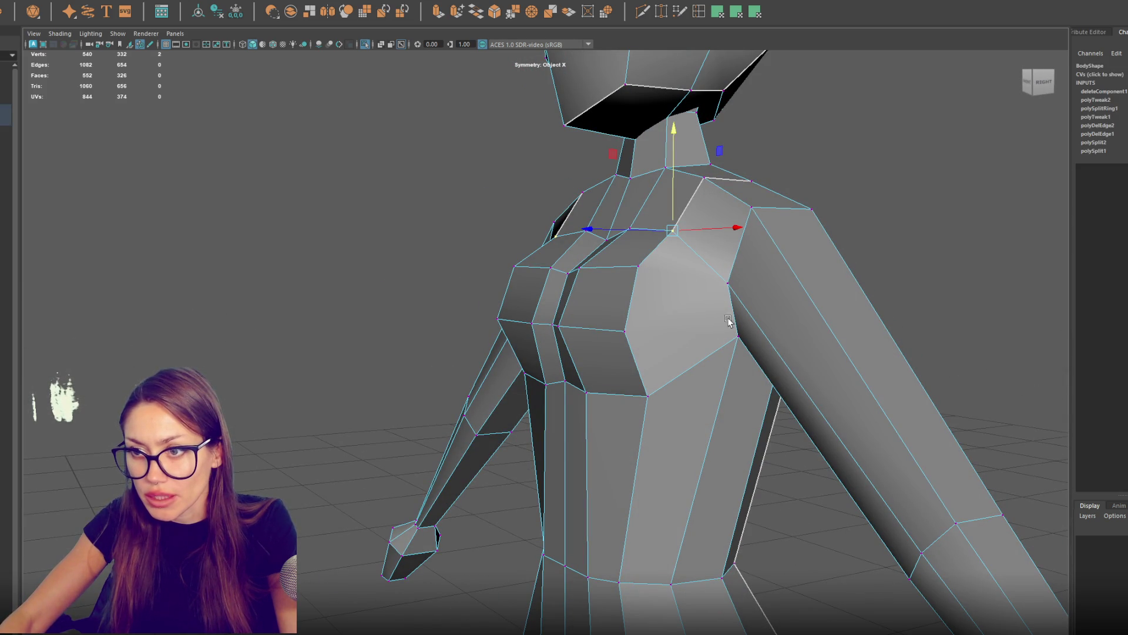
Step: Multi-Cut a new edge from the underarm vertex across the side of the chest
click(641, 13)
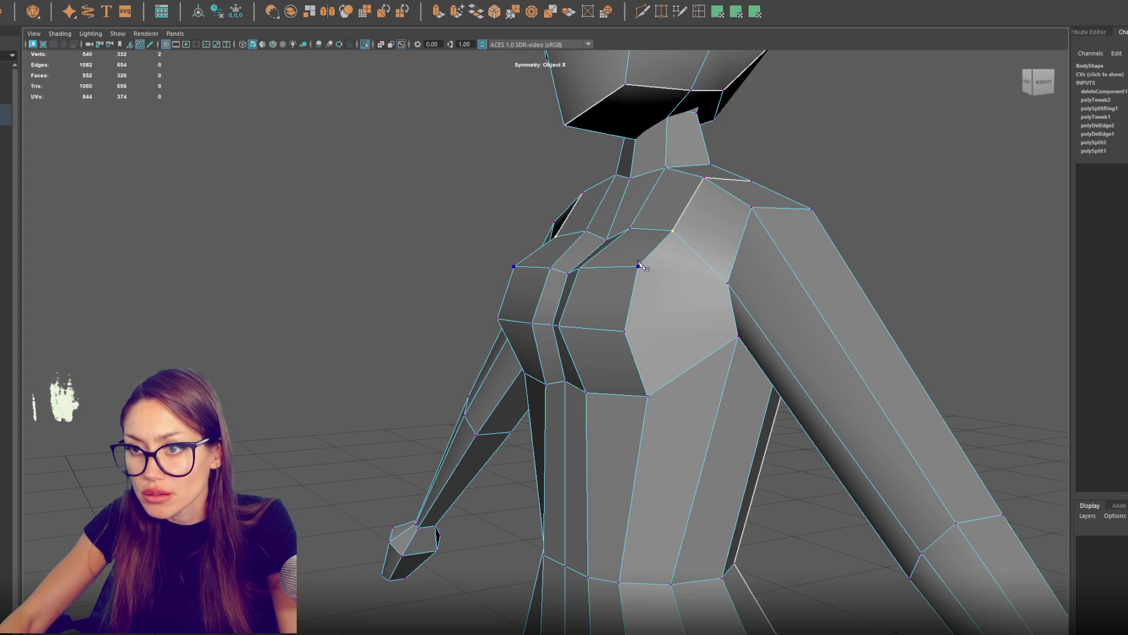
click(737, 337)
mouse_move(738, 338)
mouse_down()
mouse_move(770, 294)
mouse_move(837, 294)
mouse_move(705, 335)
mouse_up()
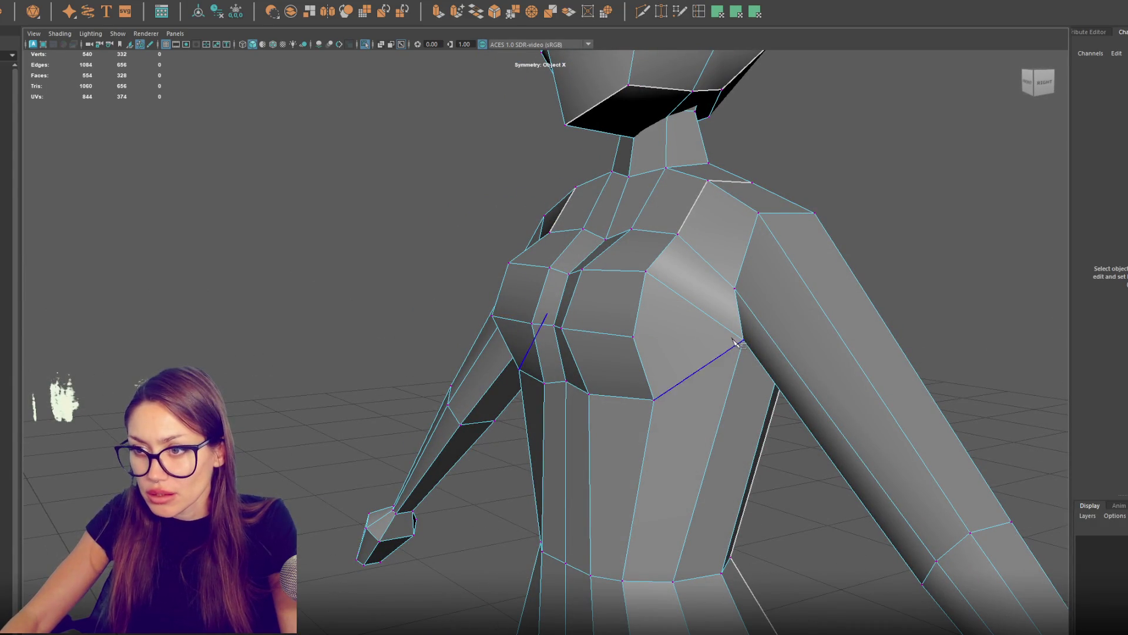
mouse_move(702, 393)
mouse_down()
mouse_move(685, 329)
mouse_move(617, 353)
mouse_move(675, 341)
mouse_up()
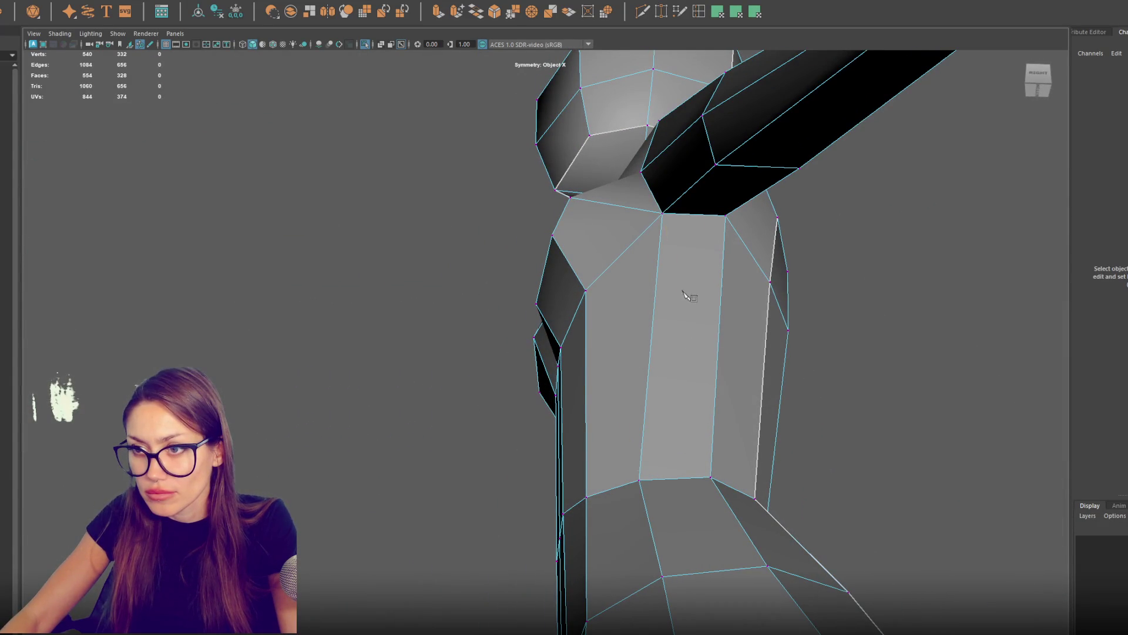
click(720, 423)
mouse_move(764, 288)
mouse_down()
mouse_move(775, 323)
mouse_move(729, 391)
mouse_up()
Step: Commit the chest cut and delete the side-chest, shoulder-to-chest and redundant side edges
key(Return)
right_click(731, 383)
click(732, 383)
click(719, 389)
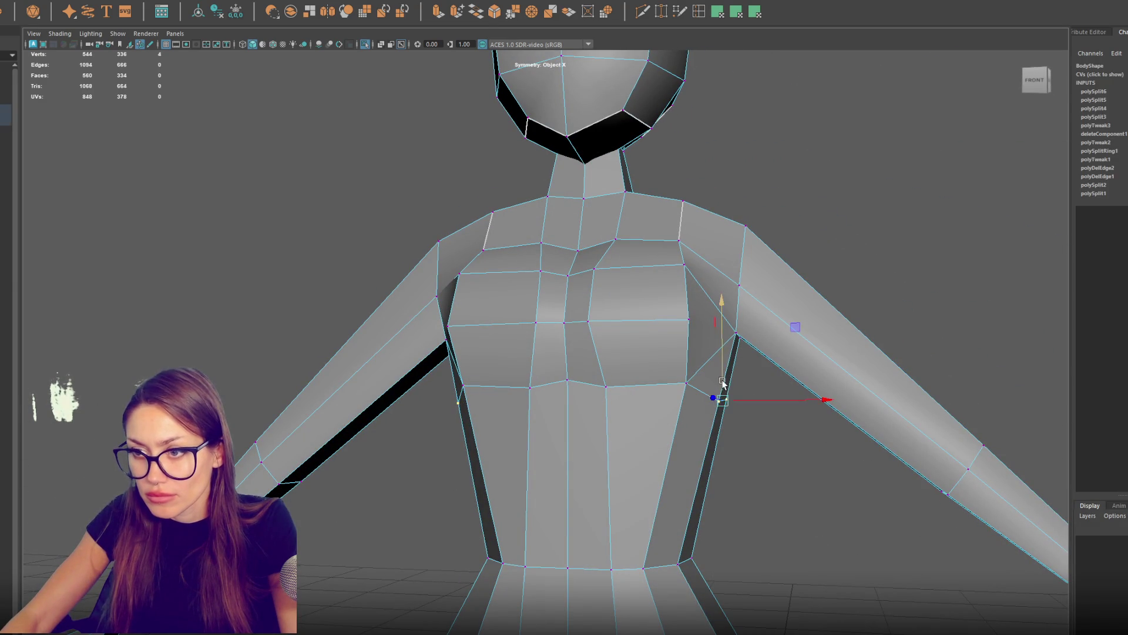
drag(773, 381, 738, 349)
key(F10)
click(726, 350)
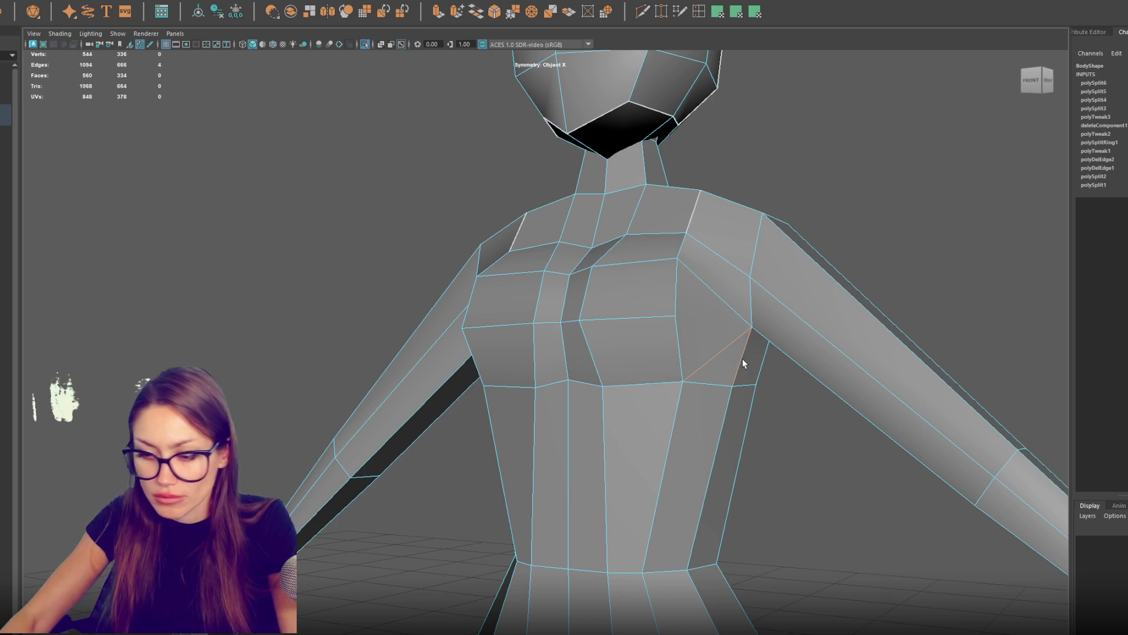
key(Delete)
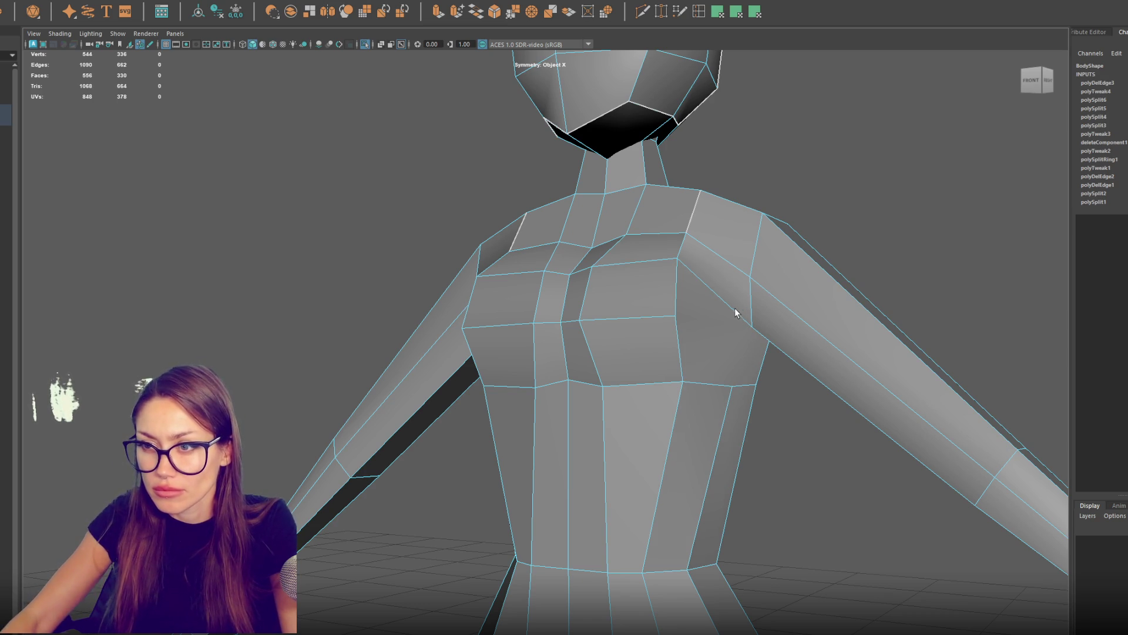
click(736, 309)
key(Delete)
mouse_move(735, 309)
mouse_down()
mouse_move(768, 312)
mouse_move(758, 327)
mouse_move(831, 320)
mouse_move(845, 307)
mouse_up()
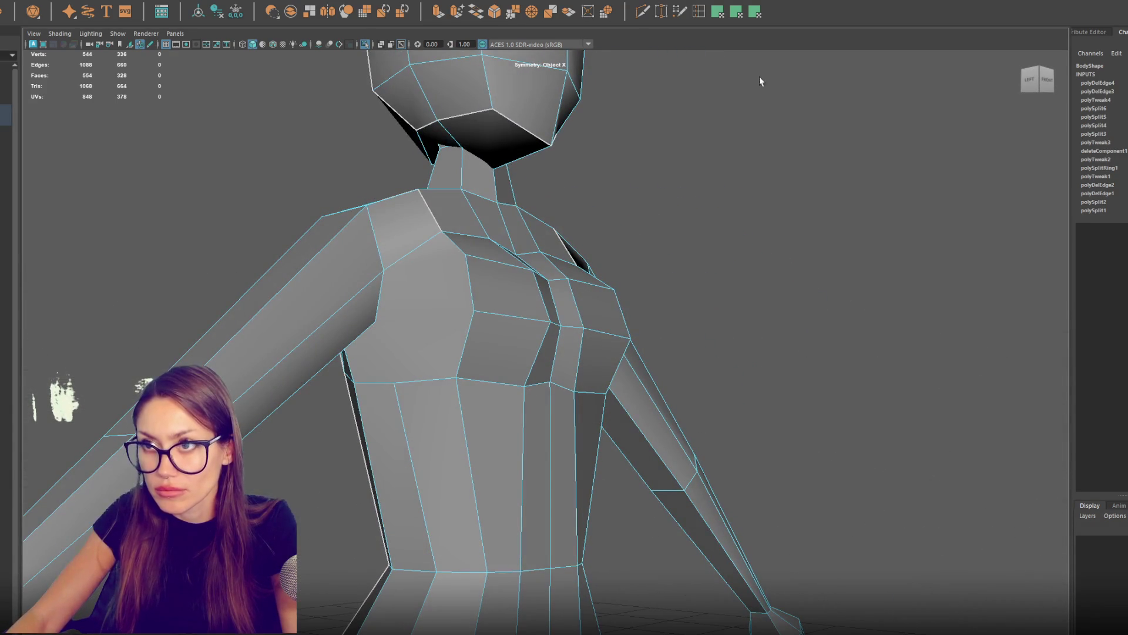
mouse_move(376, 323)
mouse_down()
mouse_move(435, 269)
mouse_move(524, 290)
mouse_move(517, 277)
mouse_move(582, 274)
mouse_up()
click(518, 259)
key(Delete)
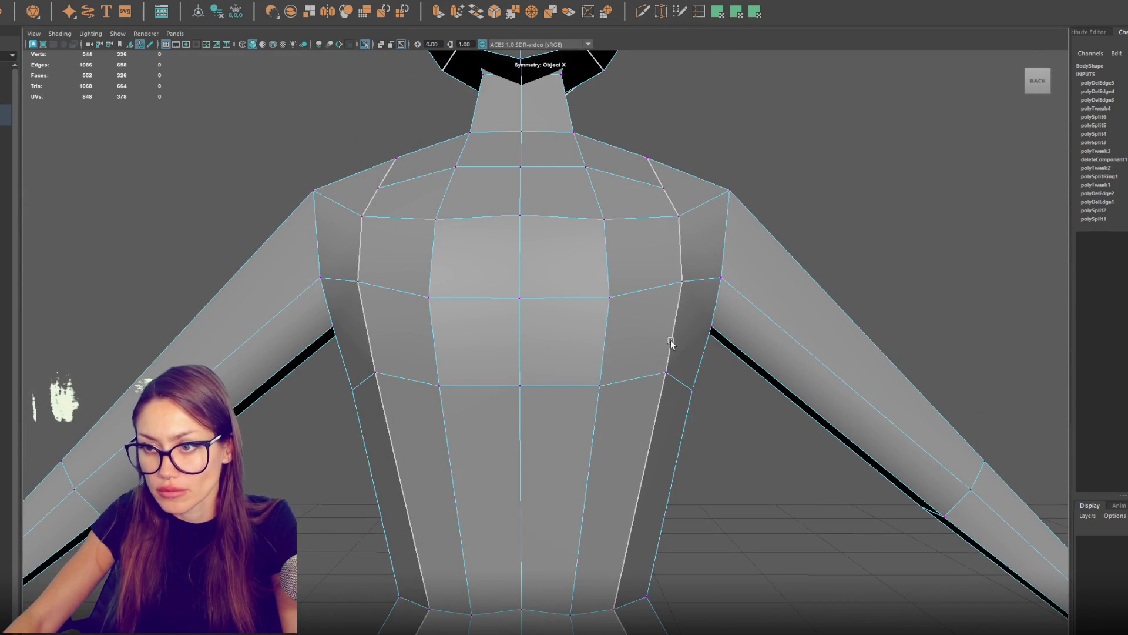
Step: Lower a chest vertex pair, raise the shoulder vertex and delete the horizontal chest edge loop
click(668, 372)
mouse_move(667, 351)
mouse_down()
mouse_move(643, 386)
mouse_move(687, 245)
mouse_move(718, 275)
mouse_move(717, 290)
mouse_up()
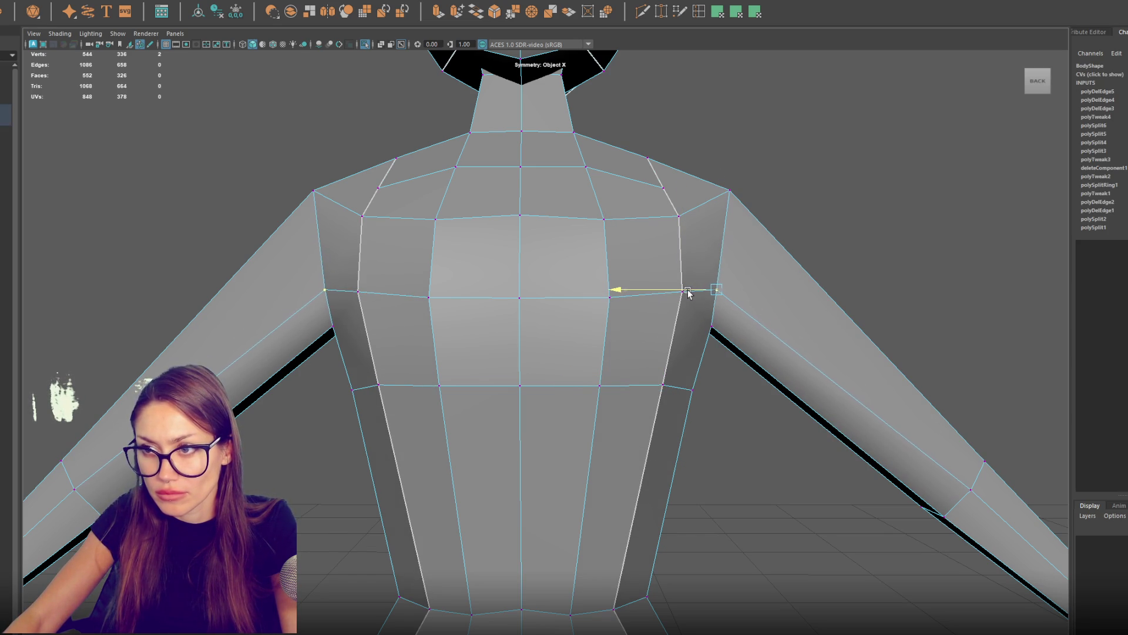
click(682, 218)
mouse_move(682, 219)
mouse_down()
mouse_move(678, 182)
mouse_move(619, 242)
mouse_up()
double_click(597, 256)
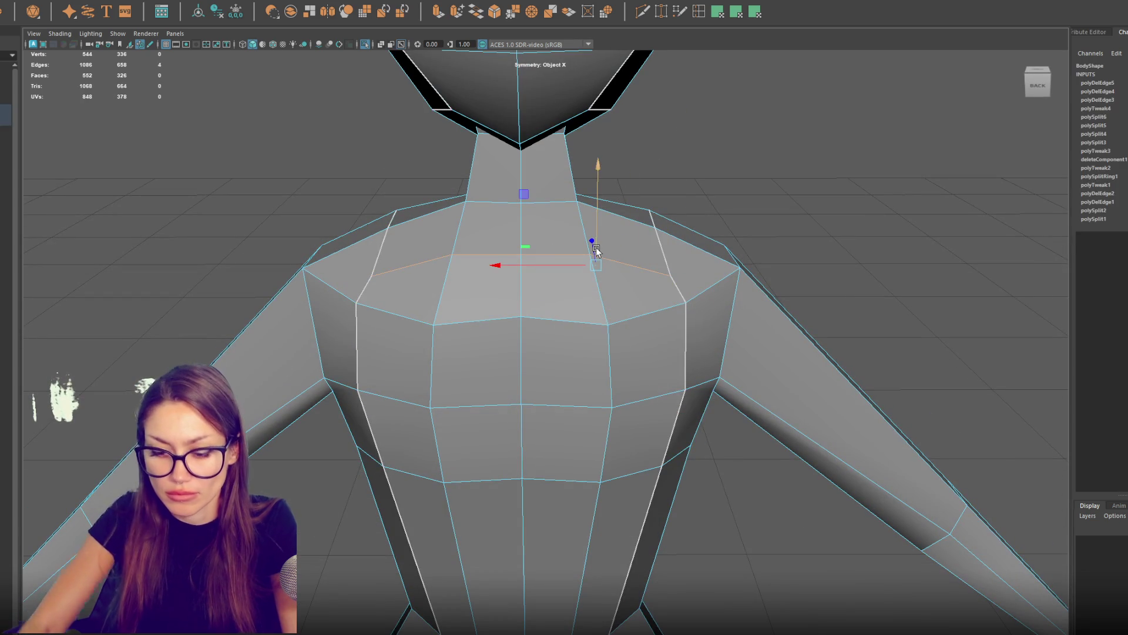
key(ctrl+Delete)
mouse_move(613, 244)
alt+mouse_down()
mouse_move(746, 241)
mouse_move(776, 218)
alt+mouse_up()
Step: Select the shoulder vertices and shift the neck-base vertex slightly
right_click(831, 183)
click(769, 267)
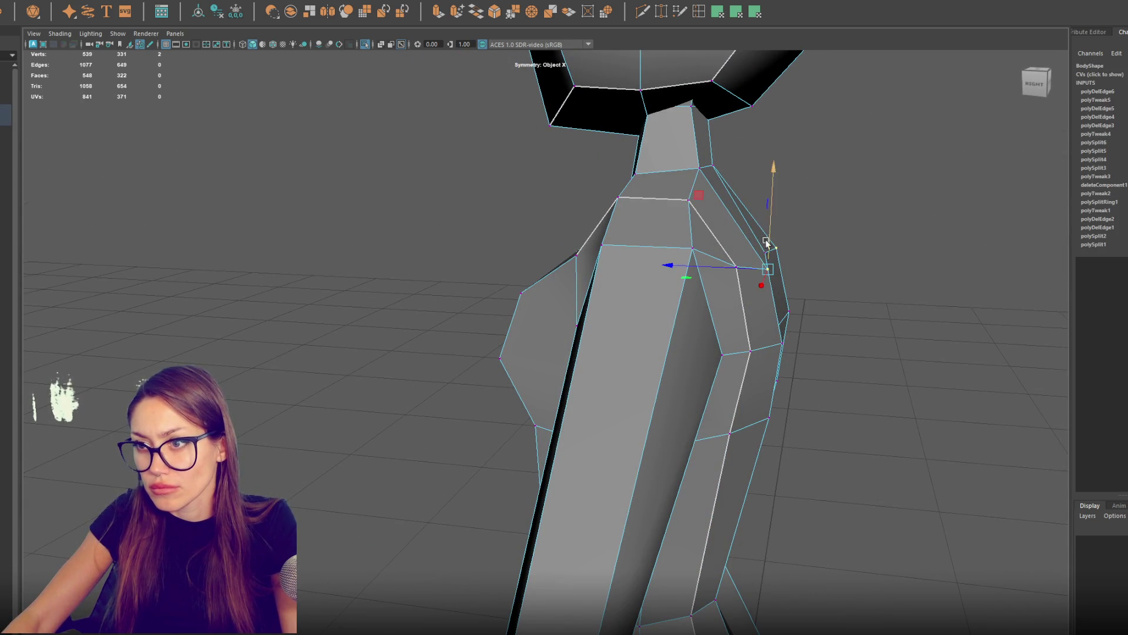
click(737, 266)
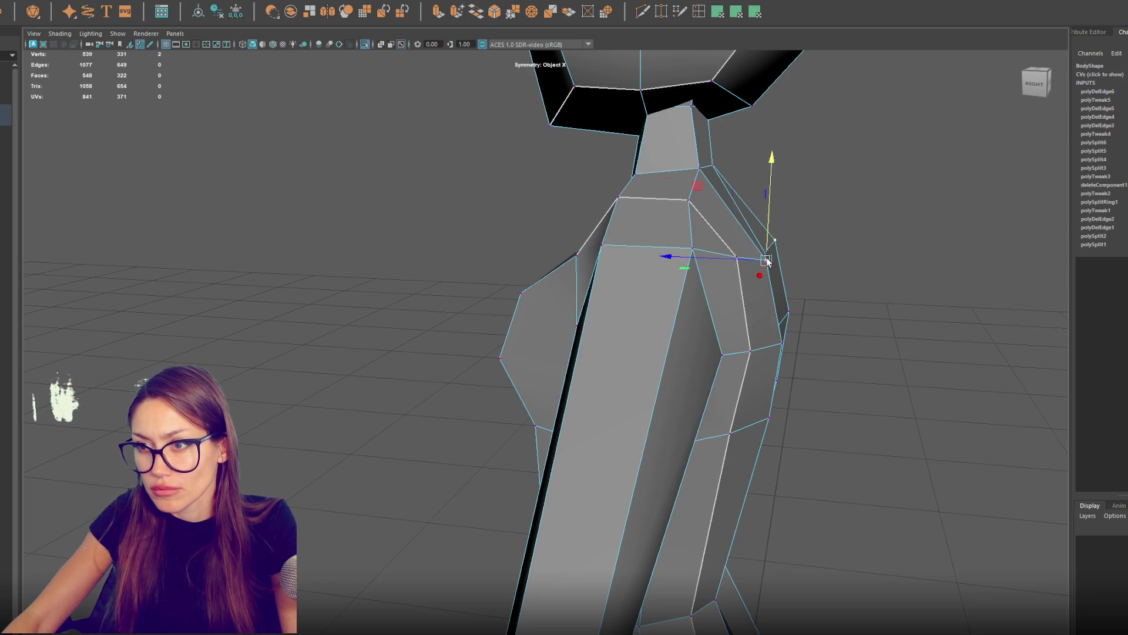
click(696, 201)
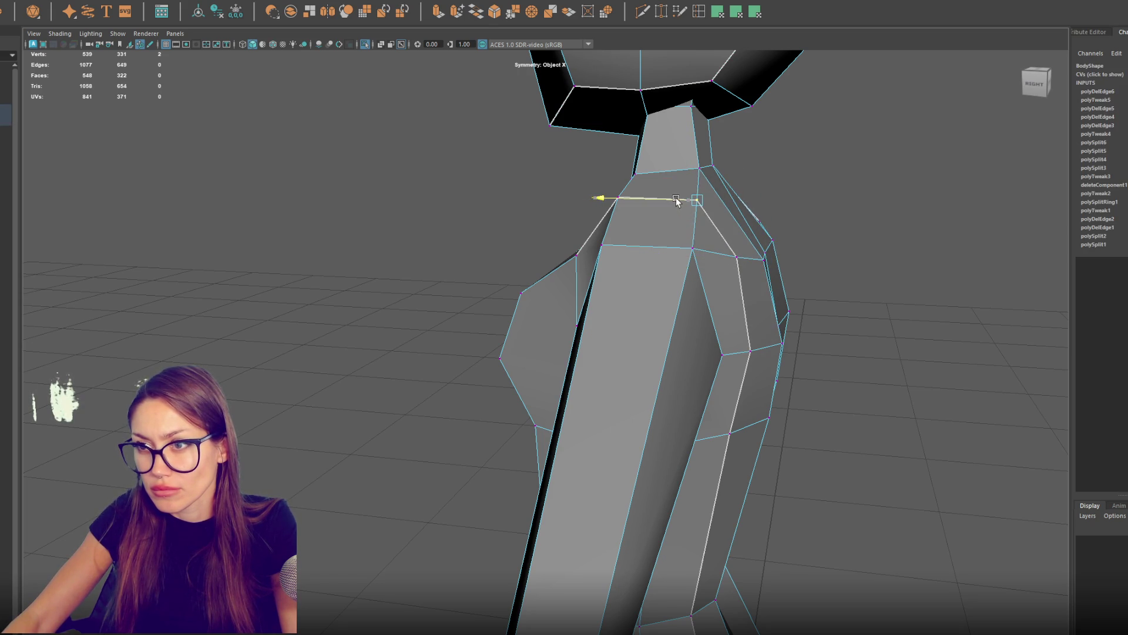
scroll(684, 204, down, 5)
shift+click(716, 358)
shift+click(745, 324)
click(694, 229)
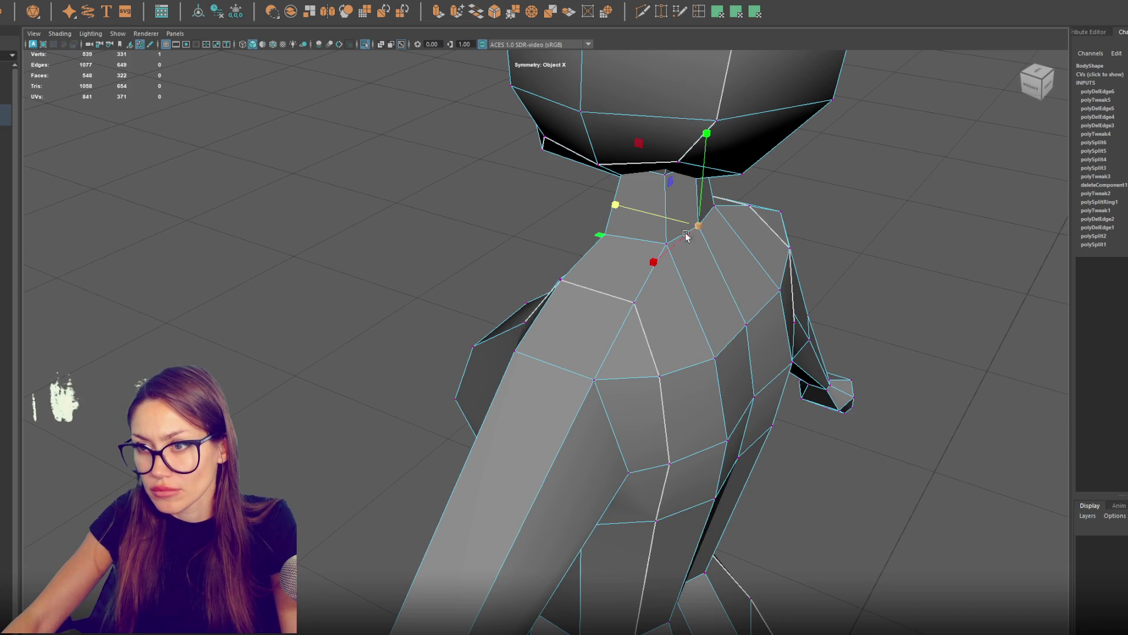
click(666, 243)
click(688, 225)
Step: Adjust the side vertex near the neck and return to a front view of the torso
mouse_move(728, 318)
alt+mouse_down()
mouse_move(758, 293)
mouse_move(810, 295)
alt+mouse_up()
click(620, 241)
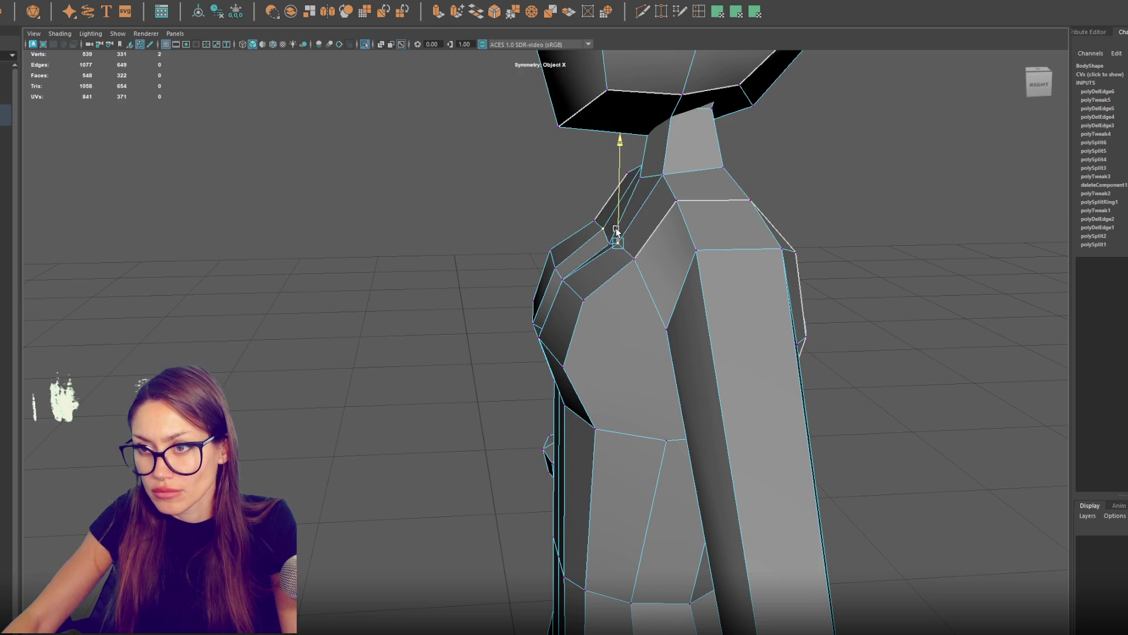
mouse_move(617, 235)
alt+mouse_down()
mouse_move(731, 236)
mouse_move(550, 204)
alt+mouse_up()
right_click(503, 252)
Step: Delete the armpit edges on the torso
click(493, 229)
click(482, 248)
key(Delete)
Step: Slide the shoulder vertices outward from a front view of the torso
mouse_move(447, 247)
alt+mouse_down()
mouse_move(420, 239)
mouse_move(632, 292)
mouse_move(617, 285)
mouse_move(668, 185)
alt+mouse_up()
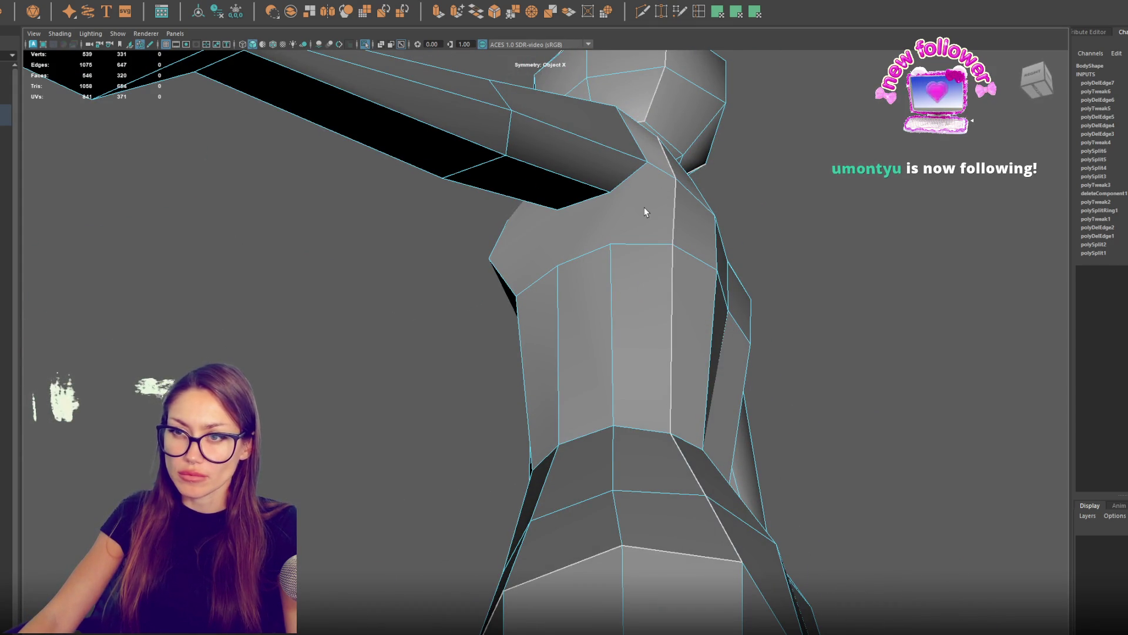
mouse_move(637, 203)
alt+mouse_down()
mouse_move(788, 224)
mouse_move(826, 245)
mouse_move(820, 259)
mouse_move(659, 228)
mouse_move(581, 262)
alt+mouse_up()
mouse_move(541, 186)
alt+mouse_down()
mouse_move(529, 251)
mouse_move(461, 320)
alt+mouse_up()
right_click(349, 190)
click(411, 330)
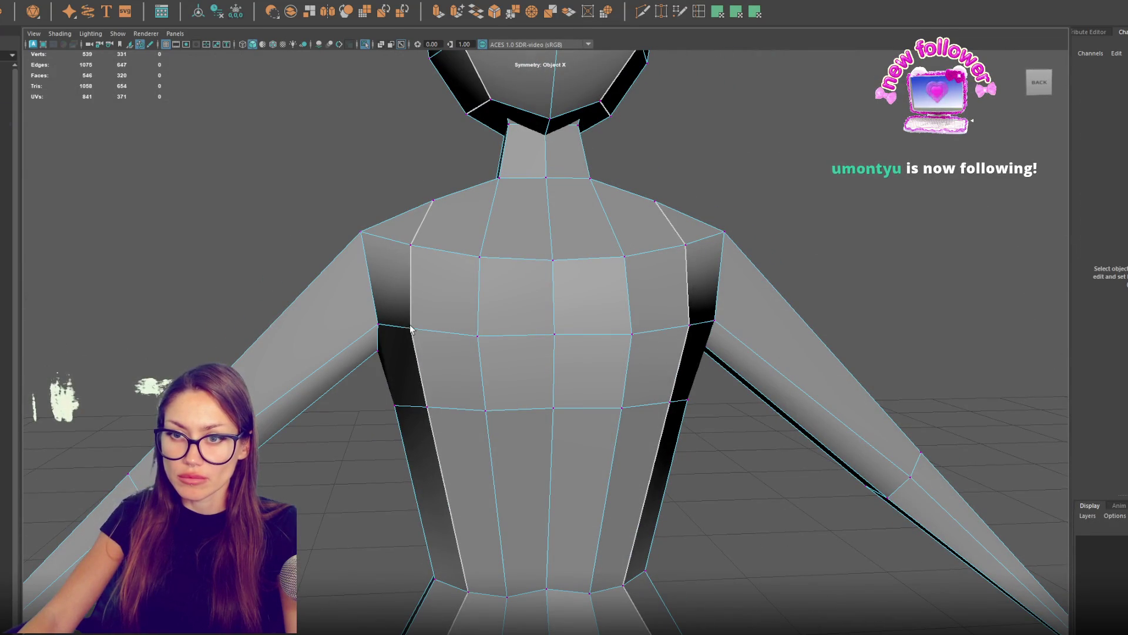
click(411, 329)
drag(408, 329, 407, 331)
click(415, 246)
drag(400, 246, 682, 250)
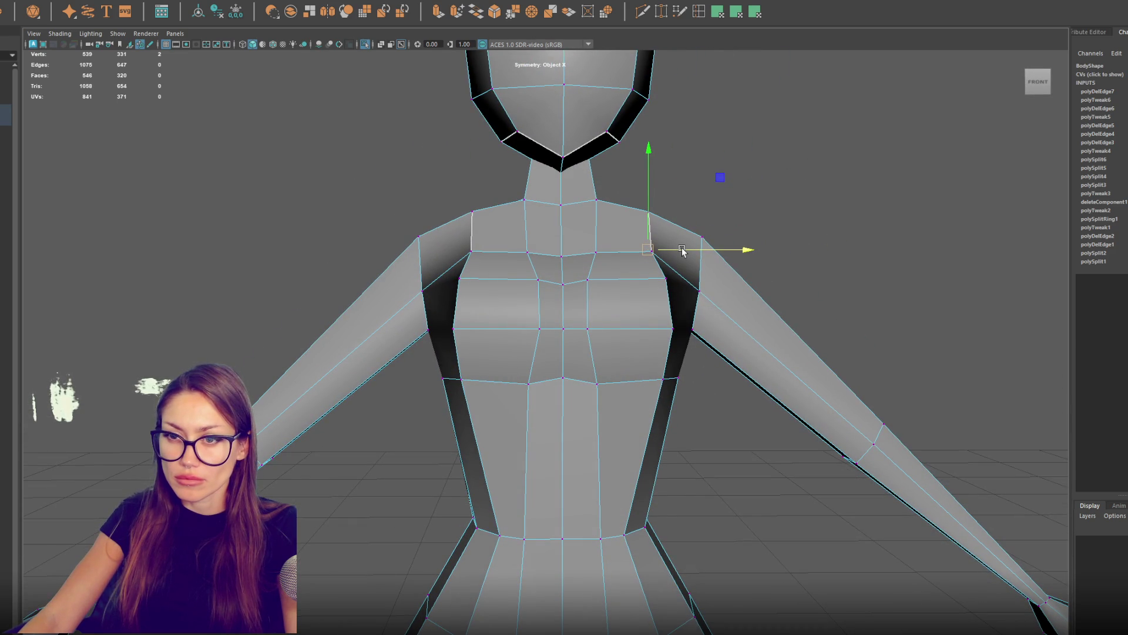
Step: Begin a Multi-Cut path tracing around both shoulders and armpits
alt+drag(442, 318, 510, 318)
click(698, 12)
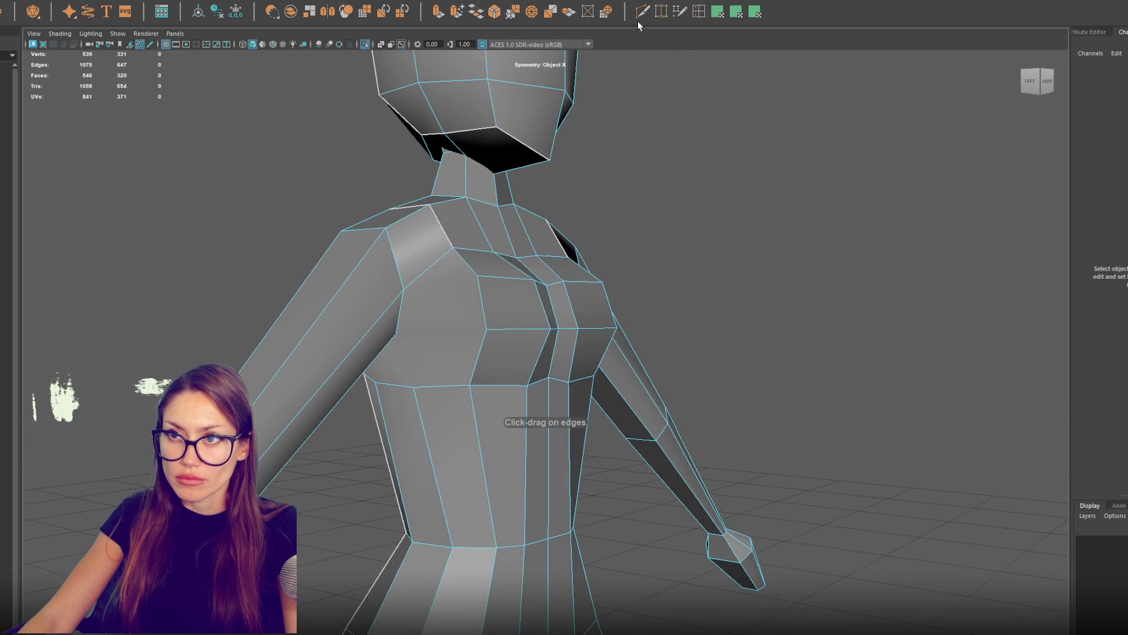
alt+drag(593, 136, 571, 187)
mouse_move(435, 304)
alt+mouse_down()
mouse_move(453, 309)
mouse_move(452, 273)
alt+mouse_up()
key(F10)
mouse_move(481, 284)
mouse_down()
mouse_move(424, 247)
mouse_move(511, 258)
mouse_move(605, 300)
mouse_up()
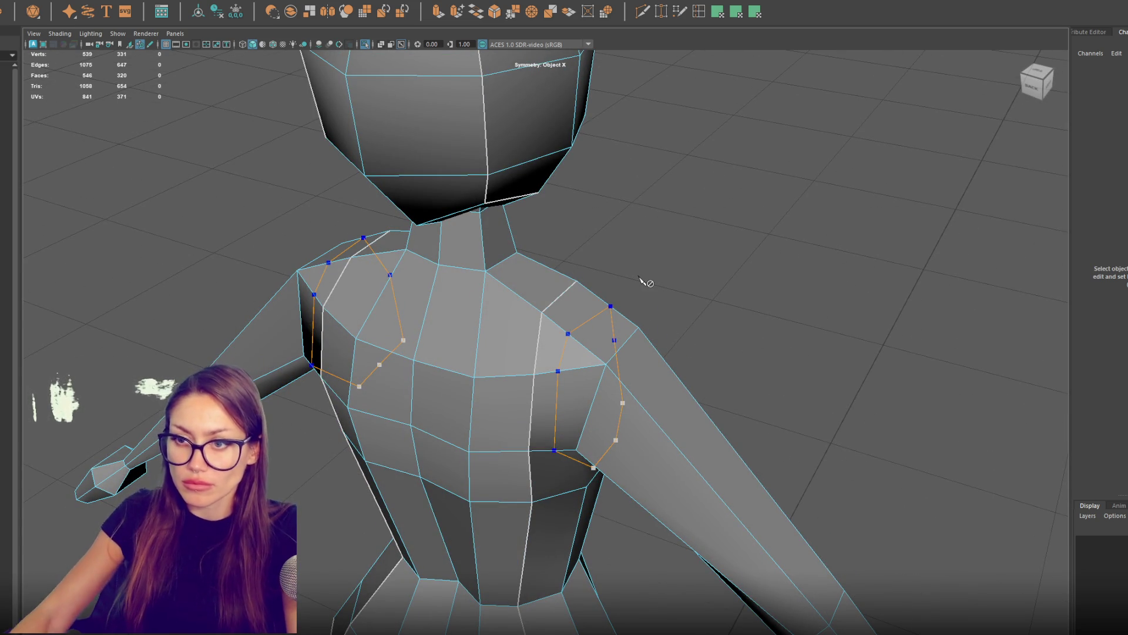
Step: Commit the shoulder Multi-Cut (555 vertices) and switch the body to Edge mode
key(Return)
drag(717, 290, 778, 236)
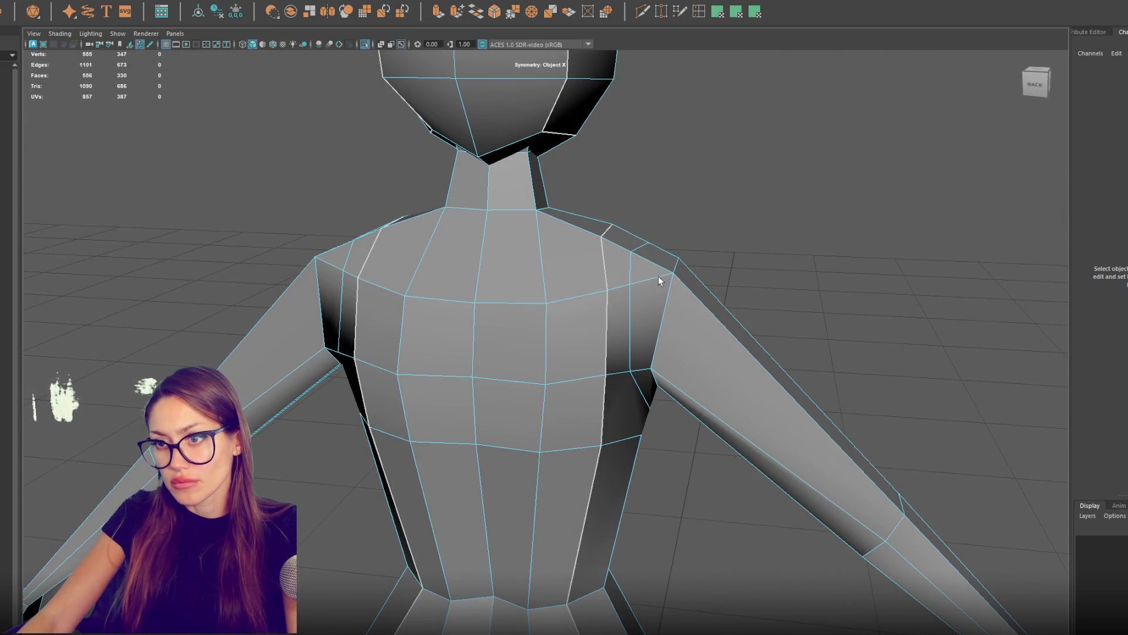
right_click(643, 281)
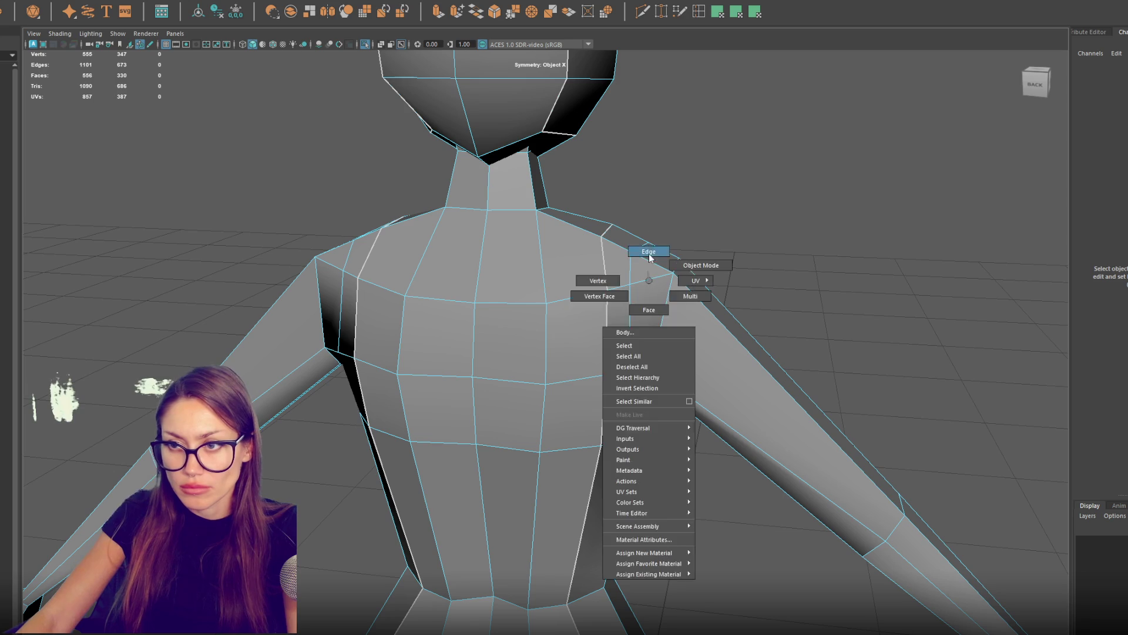
alt+drag(739, 266, 511, 266)
mouse_move(476, 230)
alt+mouse_down()
mouse_move(625, 239)
mouse_move(556, 270)
mouse_move(638, 252)
alt+mouse_up()
right_click(555, 270)
click(561, 223)
scroll(632, 254, up, 3)
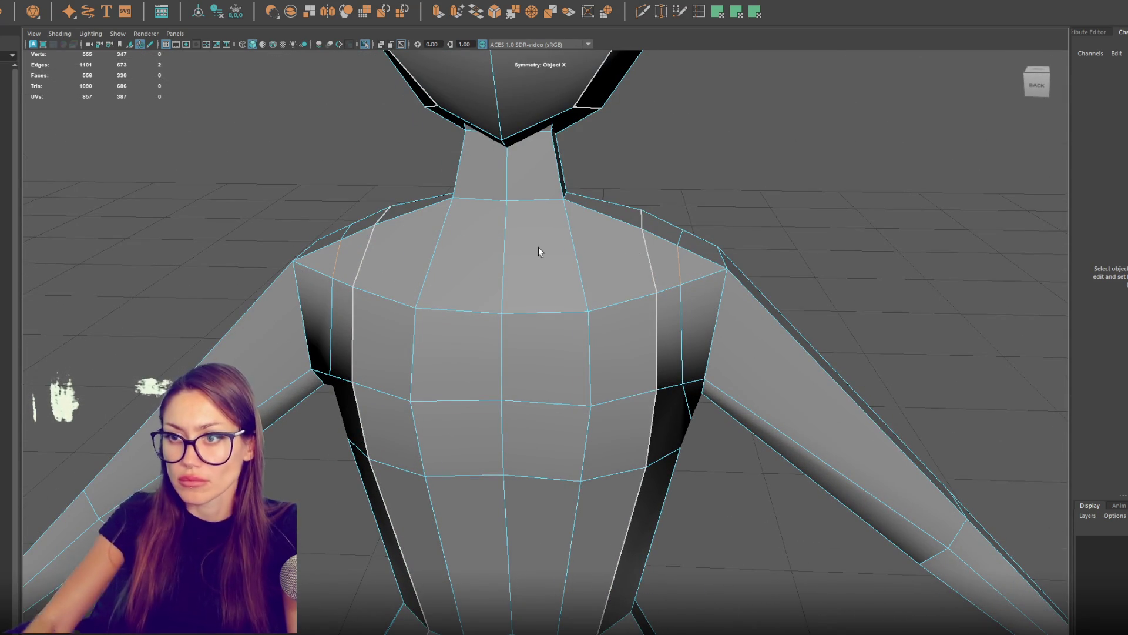
scroll(672, 260, down, 5)
mouse_move(672, 260)
alt+mouse_down()
mouse_move(696, 234)
mouse_move(625, 262)
mouse_move(718, 236)
mouse_move(693, 241)
alt+mouse_up()
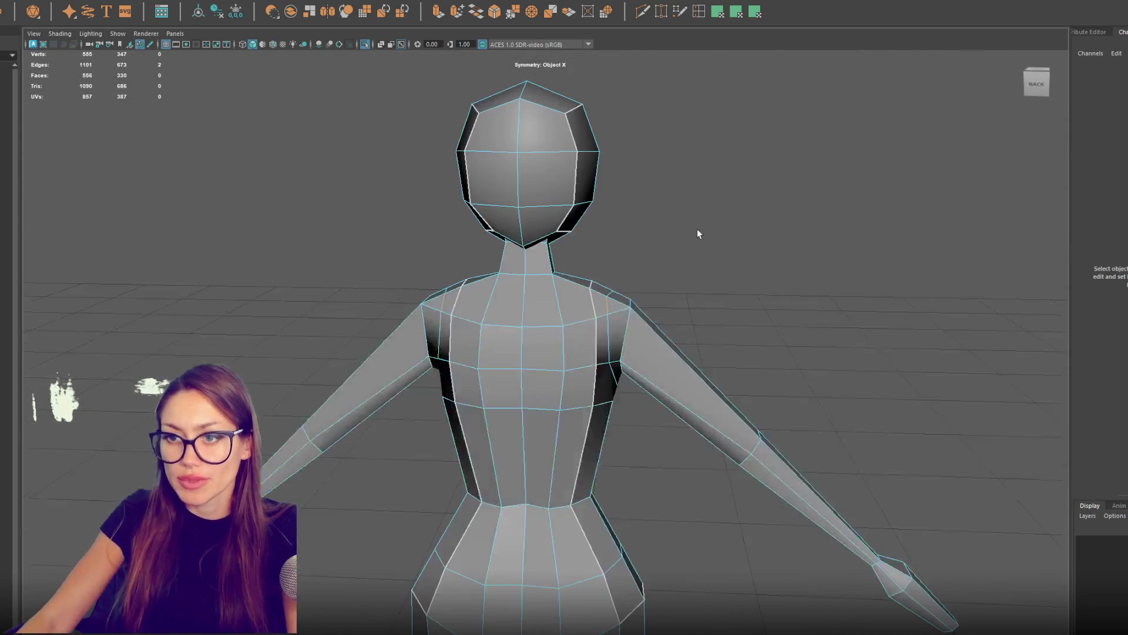
scroll(697, 234, up, 3)
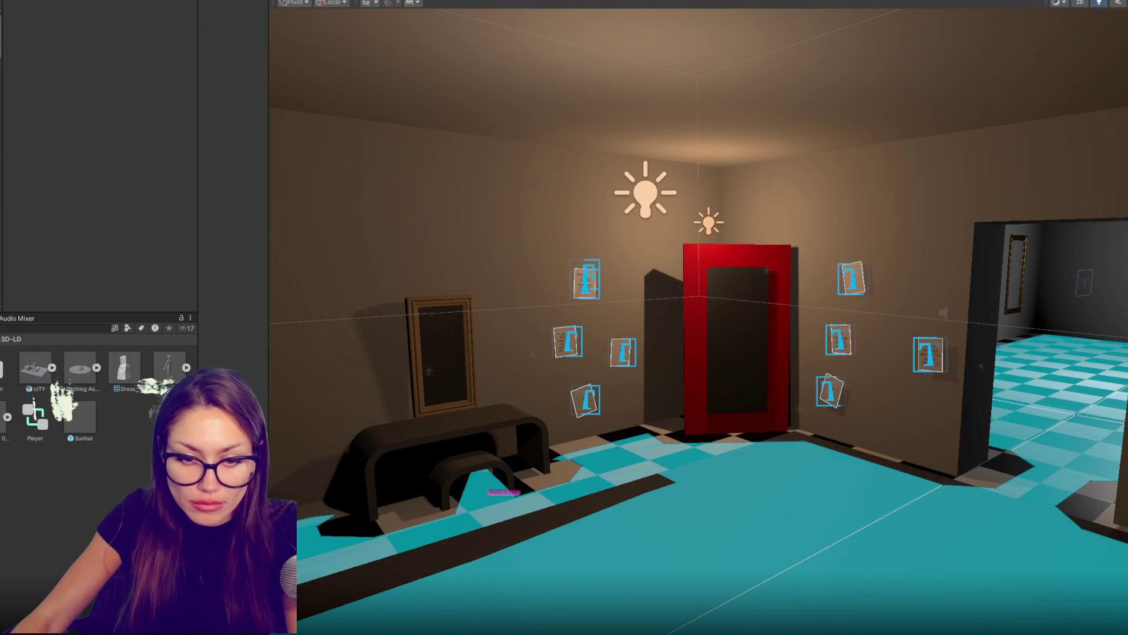
Step: Open the Windows Start menu over the Unity room scene
key(super)
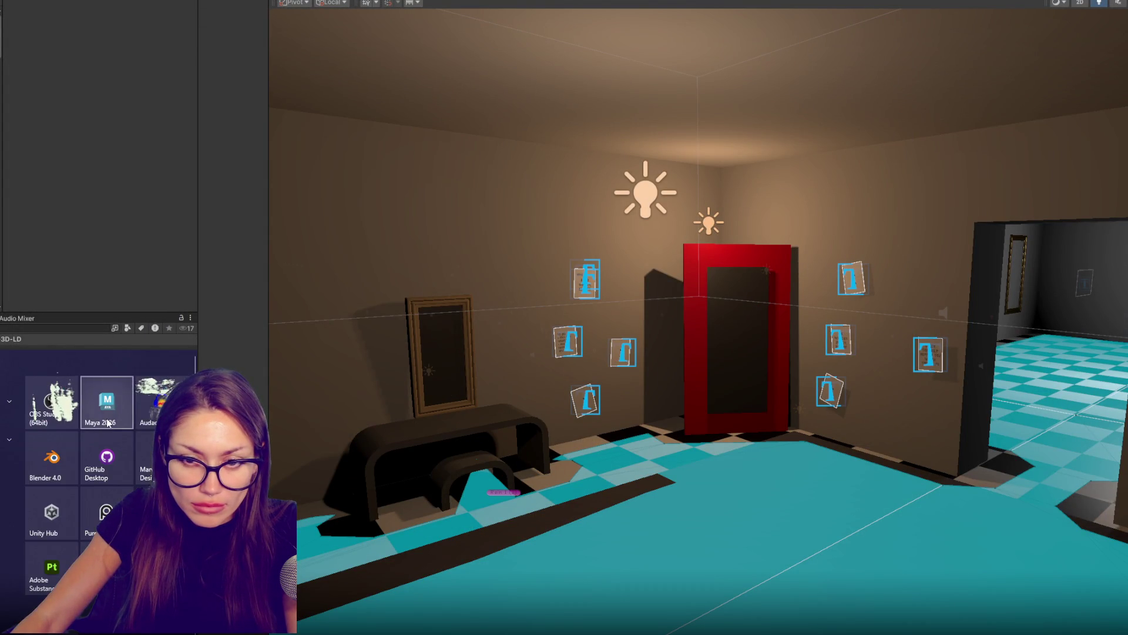
Step: Launch Maya, open LD char 2.mb from the Recent list and select the body mesh
click(107, 423)
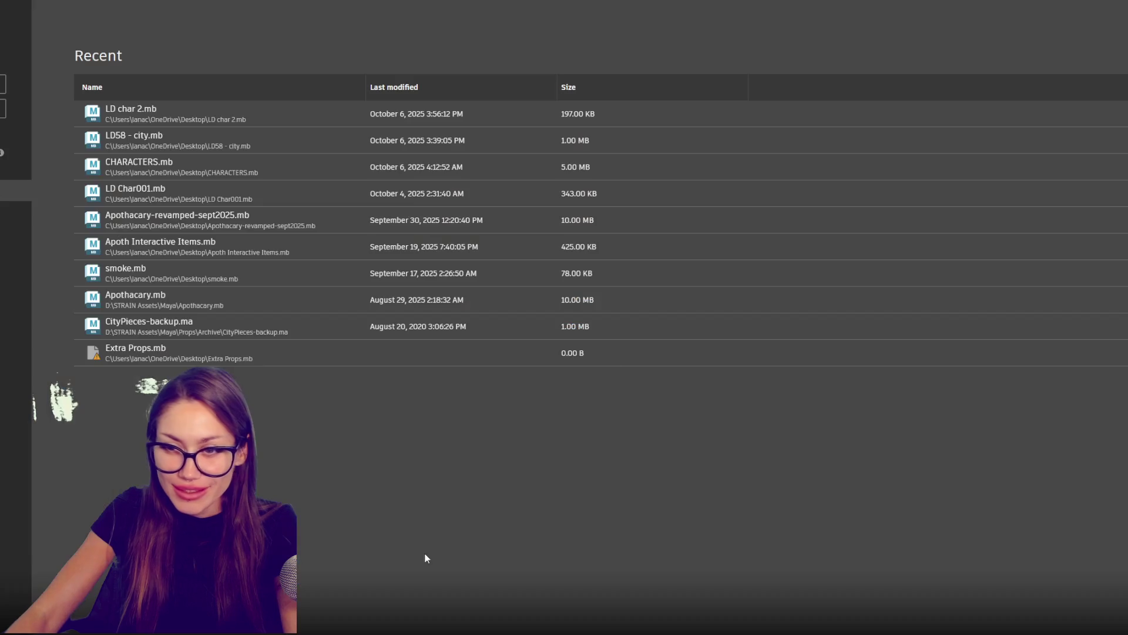
click(474, 188)
click(579, 376)
Step: Delete the back shoulder edge and its mirror with symmetry on
mouse_move(580, 376)
mouse_down()
mouse_move(594, 337)
mouse_move(828, 349)
mouse_move(764, 330)
mouse_move(782, 323)
mouse_move(776, 345)
mouse_up()
scroll(775, 345, up, 3)
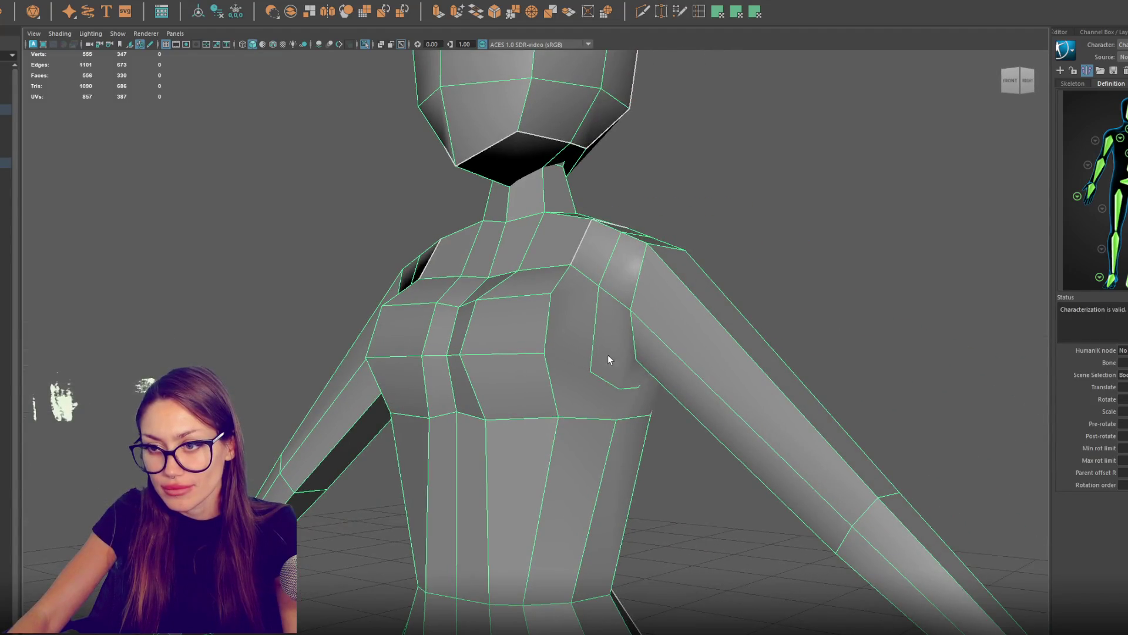
mouse_move(609, 360)
alt+mouse_down()
mouse_move(567, 373)
mouse_move(468, 362)
alt+mouse_up()
key(F10)
click(468, 278)
key(Delete)
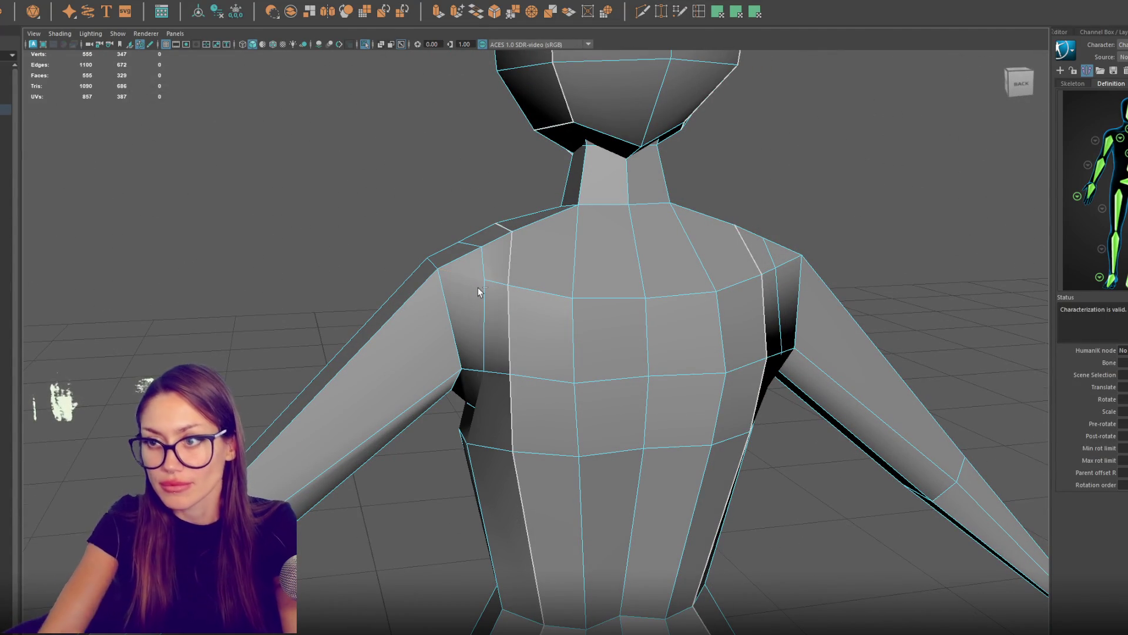
key(ctrl+z)
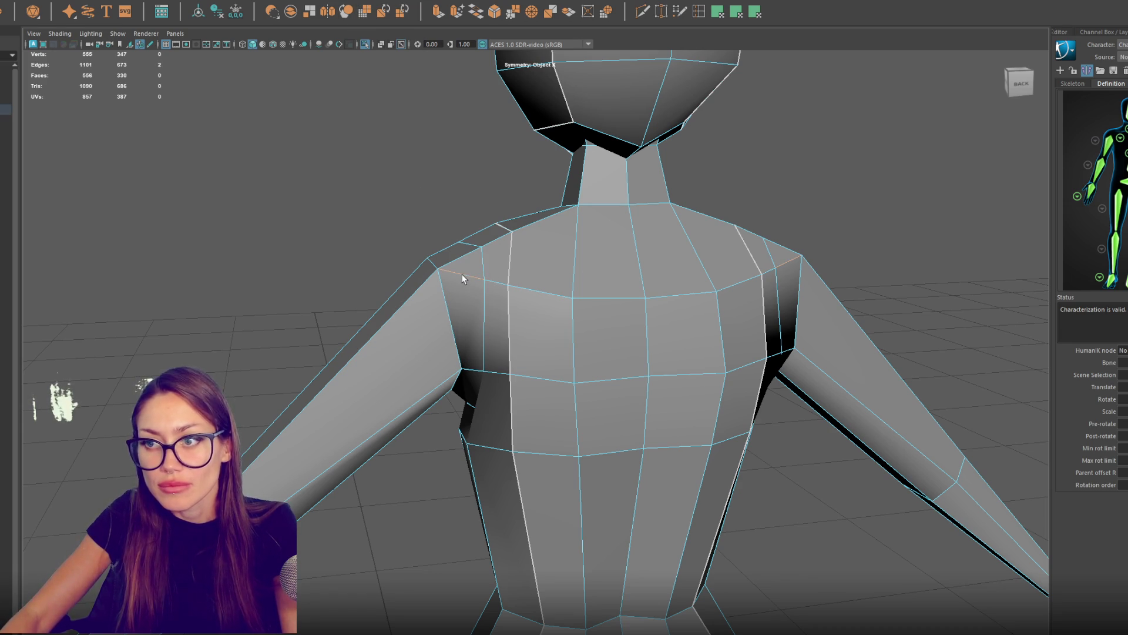
key(Delete)
Step: Lower the shoulder vertices and nudge the chest-corner vertex sideways
drag(453, 231, 473, 238)
right_click(449, 239)
mouse_move(486, 278)
mouse_down()
mouse_move(441, 246)
mouse_move(453, 242)
mouse_move(457, 205)
mouse_move(462, 246)
mouse_up()
click(461, 241)
click(490, 223)
drag(491, 200, 522, 228)
click(489, 284)
mouse_move(463, 285)
mouse_down()
mouse_move(473, 311)
mouse_move(508, 309)
mouse_up()
drag(526, 235, 526, 246)
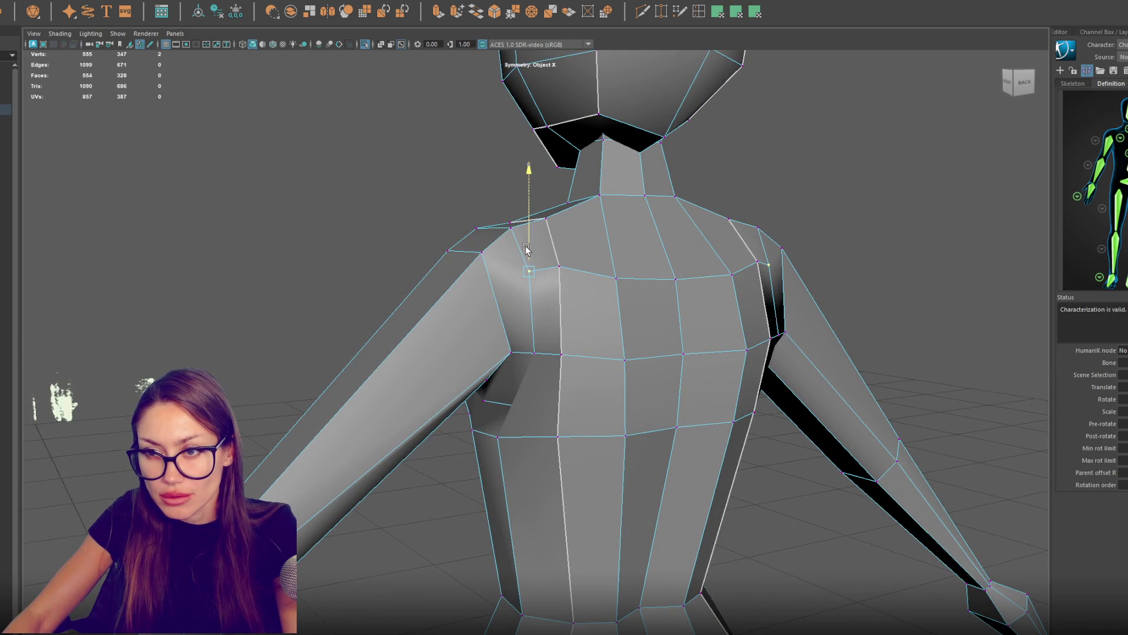
click(513, 342)
Step: Raise the armpit vertex, then convert it to edges and delete the two armpit edges
click(513, 351)
mouse_move(512, 282)
mouse_down()
mouse_move(512, 253)
mouse_move(470, 302)
mouse_move(427, 303)
mouse_up()
mouse_move(481, 333)
mouse_down()
mouse_move(470, 317)
mouse_move(538, 355)
mouse_move(537, 335)
mouse_move(654, 342)
mouse_move(624, 351)
mouse_move(640, 350)
mouse_move(562, 309)
mouse_move(530, 327)
mouse_up()
right_click(478, 315)
click(486, 328)
key(Delete)
Step: Move the armpit vertex out toward the arm and cut a new edge across the armpit
key(F9)
click(458, 294)
mouse_move(458, 294)
mouse_down()
mouse_move(453, 312)
mouse_move(486, 285)
mouse_move(511, 311)
mouse_move(492, 343)
mouse_up()
click(492, 343)
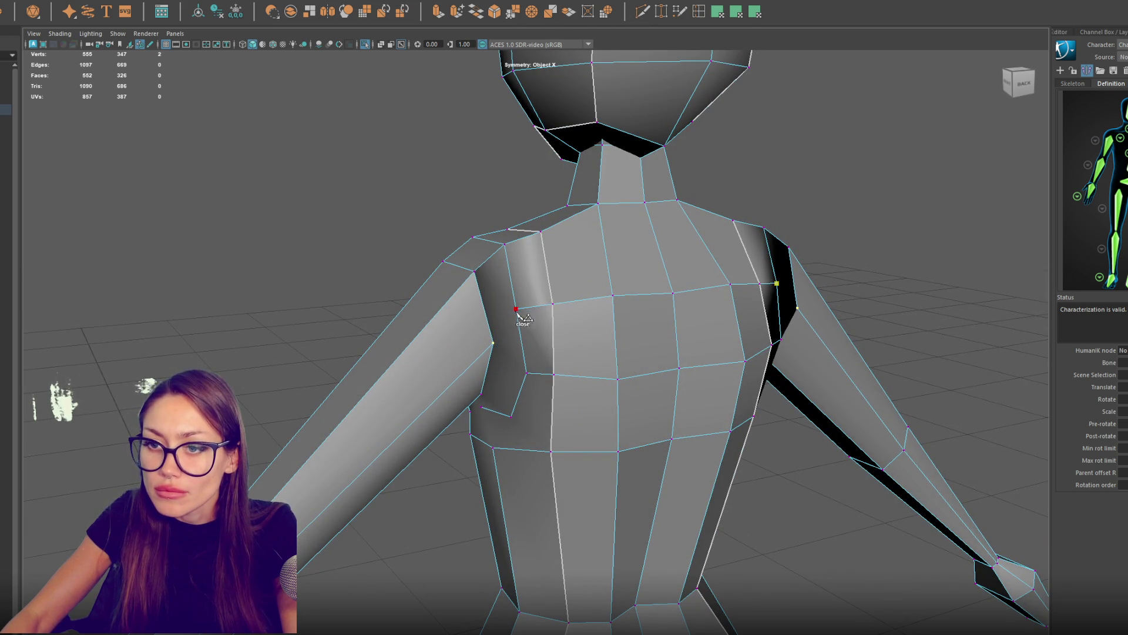
click(493, 344)
key(Return)
mouse_move(529, 306)
mouse_down()
mouse_move(559, 282)
mouse_move(528, 302)
mouse_move(322, 318)
mouse_move(693, 332)
mouse_move(718, 320)
mouse_move(550, 365)
mouse_up()
click(756, 332)
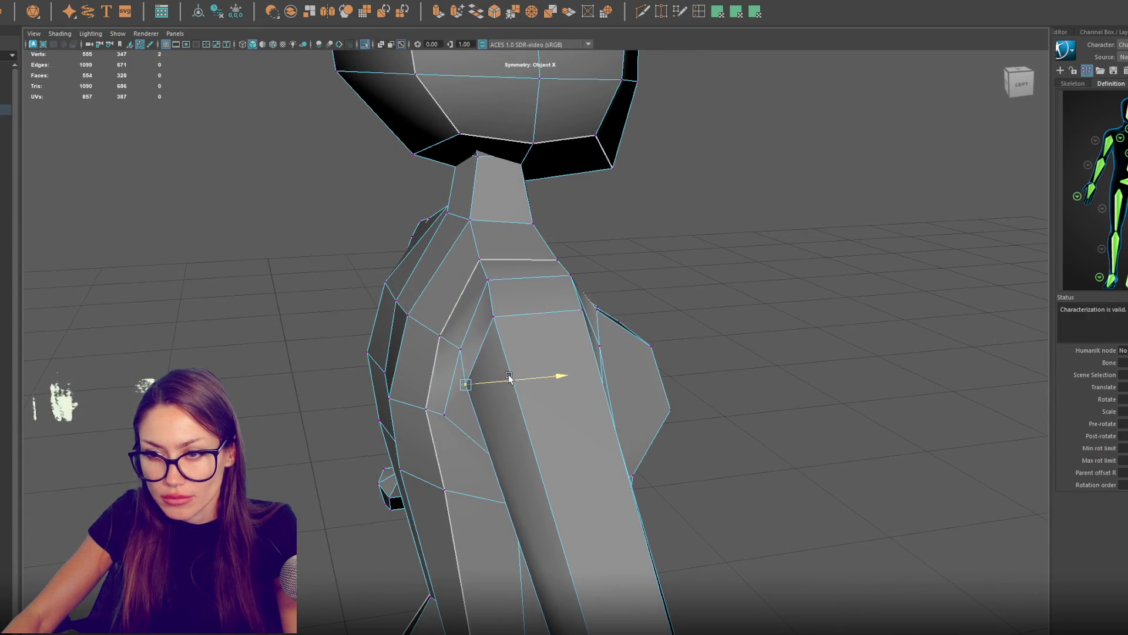
Step: In the left side view, move a shoulder vertex up and forward and pick the neck vertices
click(462, 352)
click(462, 351)
mouse_move(462, 351)
mouse_down()
mouse_move(449, 329)
mouse_move(438, 337)
mouse_move(459, 332)
mouse_up()
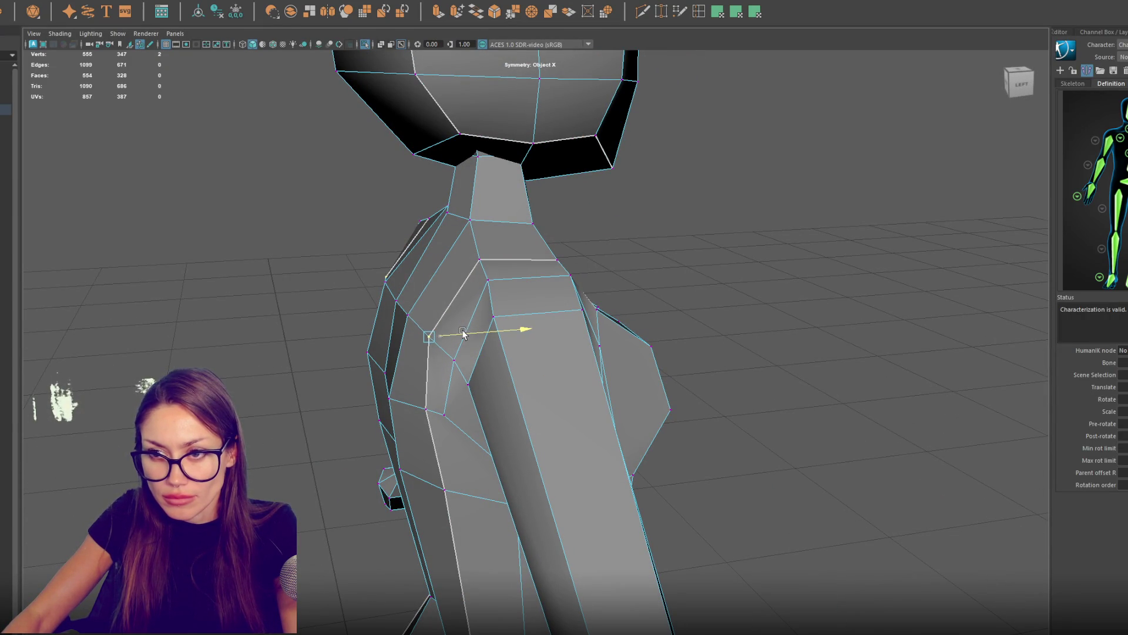
click(480, 260)
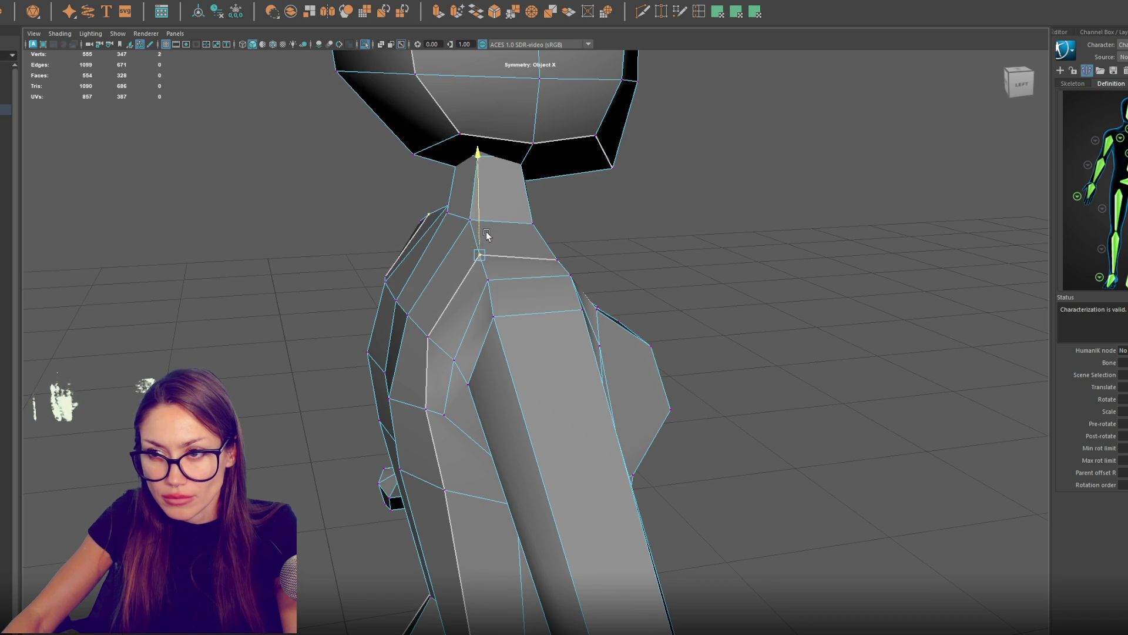
shift+click(557, 257)
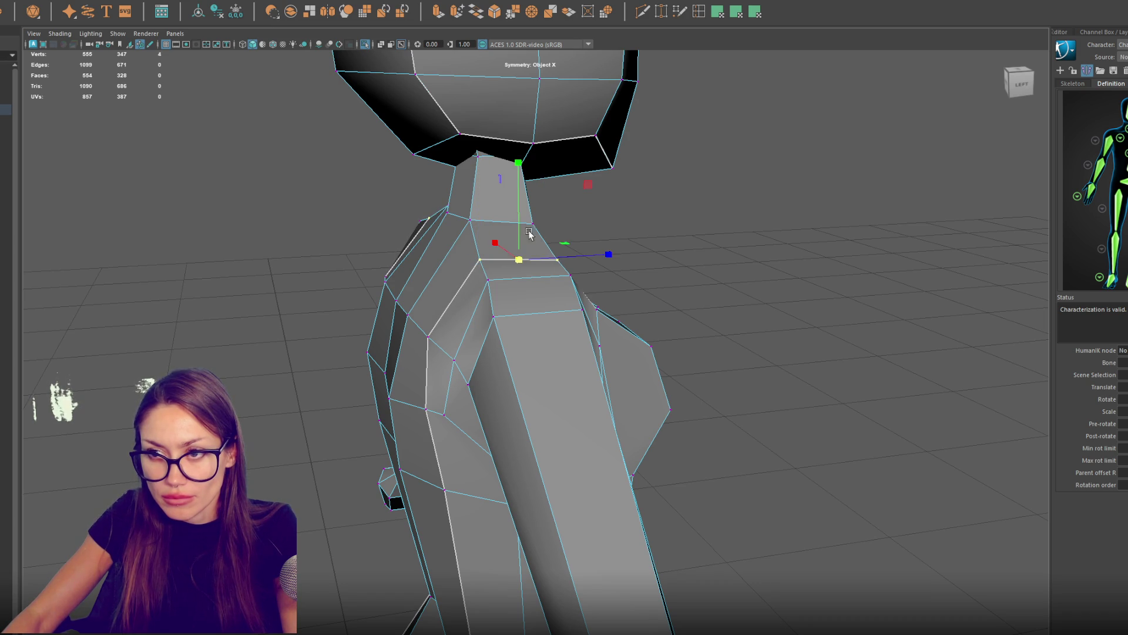
click(528, 227)
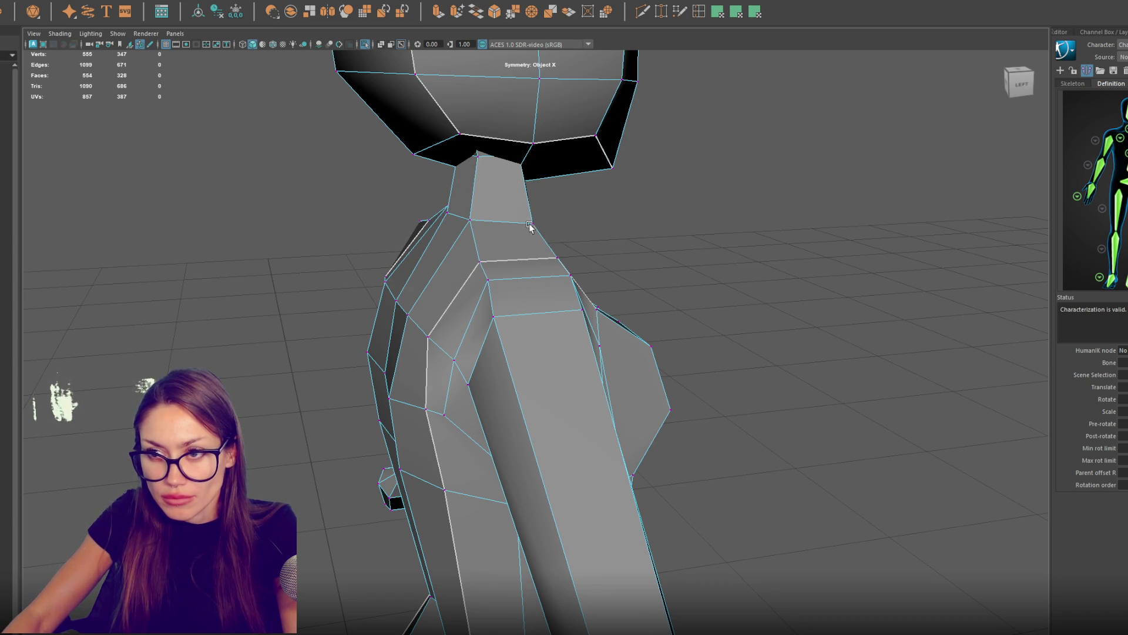
click(470, 220)
Step: Nudge the lower shoulder and torso vertices slightly down
click(489, 280)
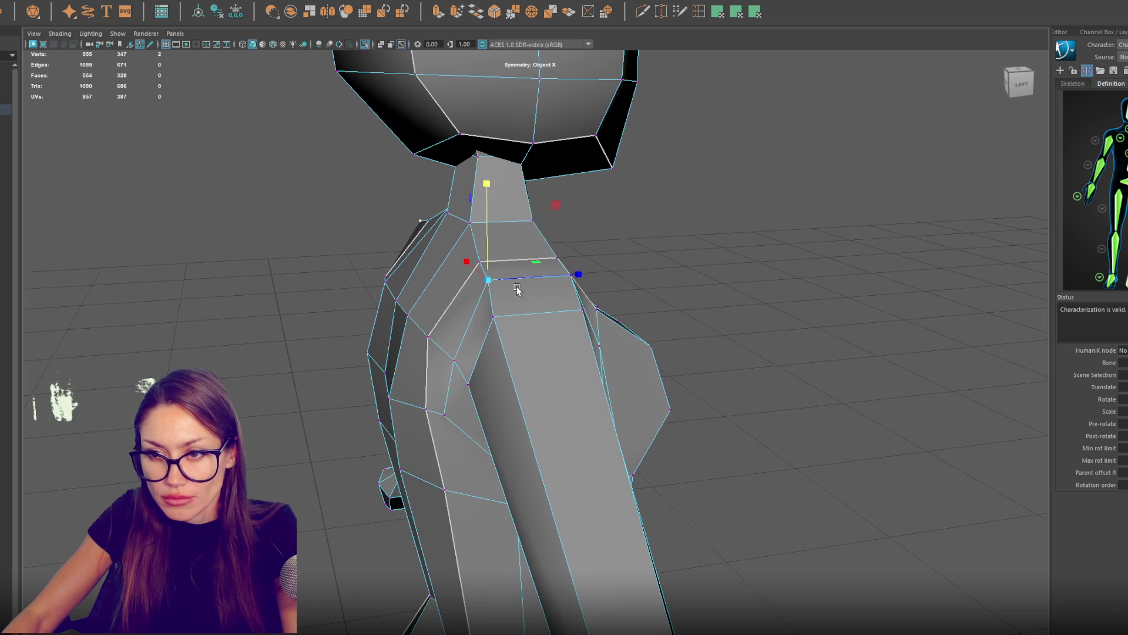
click(497, 317)
click(496, 317)
click(452, 347)
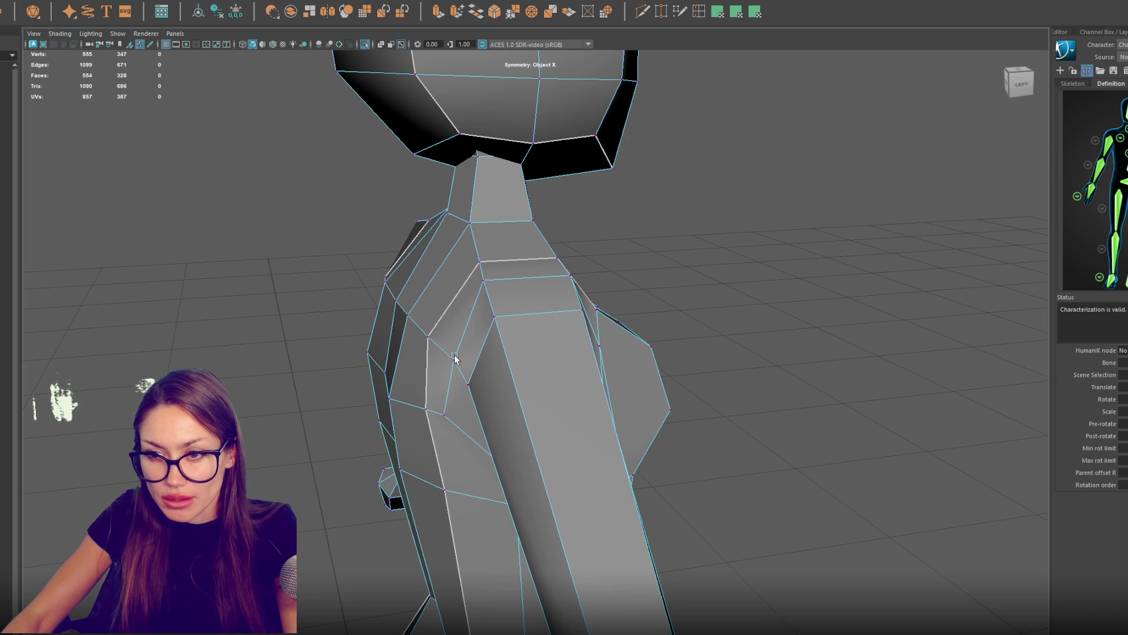
click(455, 356)
mouse_move(440, 394)
mouse_down()
mouse_move(432, 390)
mouse_move(478, 396)
mouse_up()
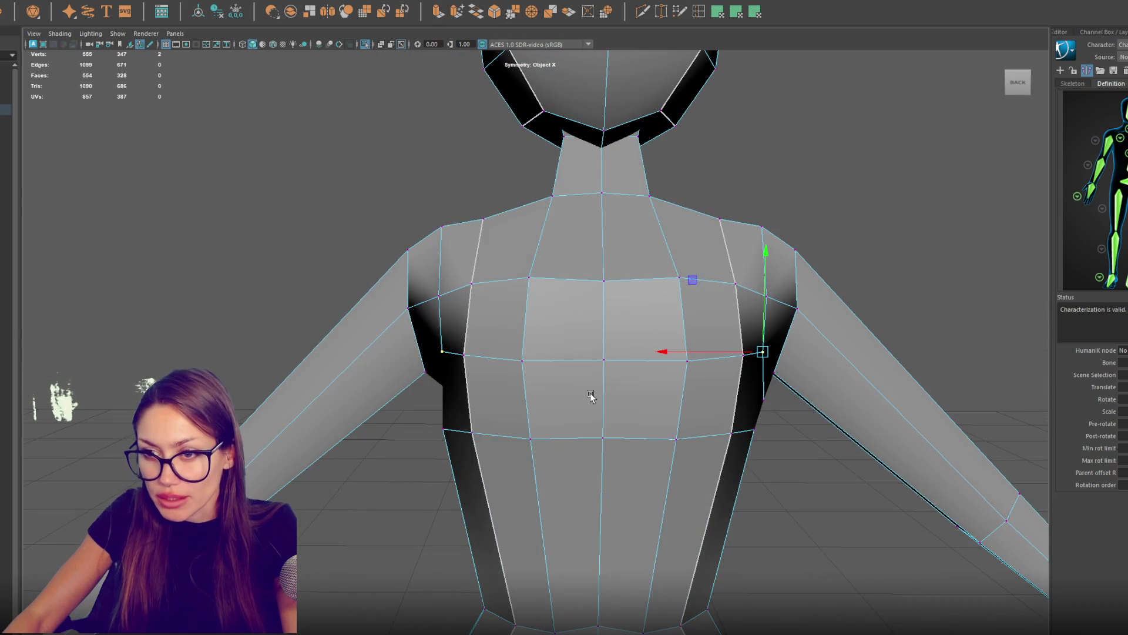
Step: Slide the upper, middle and lower chest vertices slightly inward along X
click(735, 284)
drag(708, 285, 641, 281)
click(673, 278)
click(686, 362)
drag(670, 364, 661, 363)
click(671, 436)
mouse_move(670, 438)
mouse_down()
mouse_move(650, 441)
mouse_move(660, 408)
mouse_move(772, 385)
mouse_move(814, 390)
mouse_move(813, 403)
mouse_move(756, 373)
mouse_move(709, 396)
mouse_move(585, 285)
mouse_up()
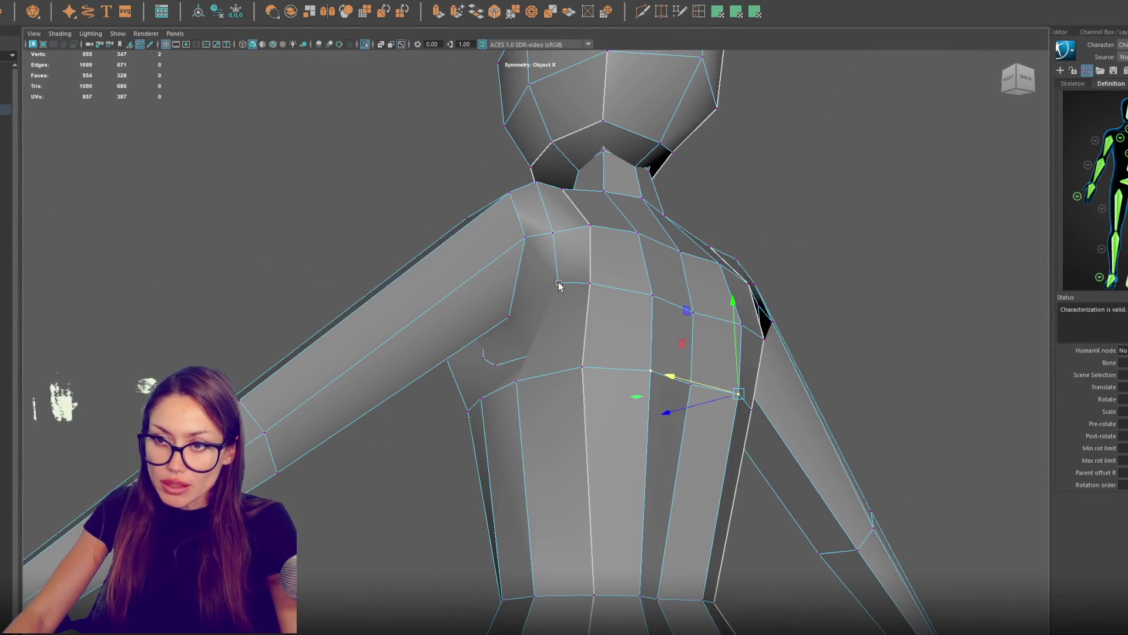
Step: Multi-Cut a new shoulder edge, then delete the selected shoulder edge loop
drag(531, 310, 587, 284)
click(642, 11)
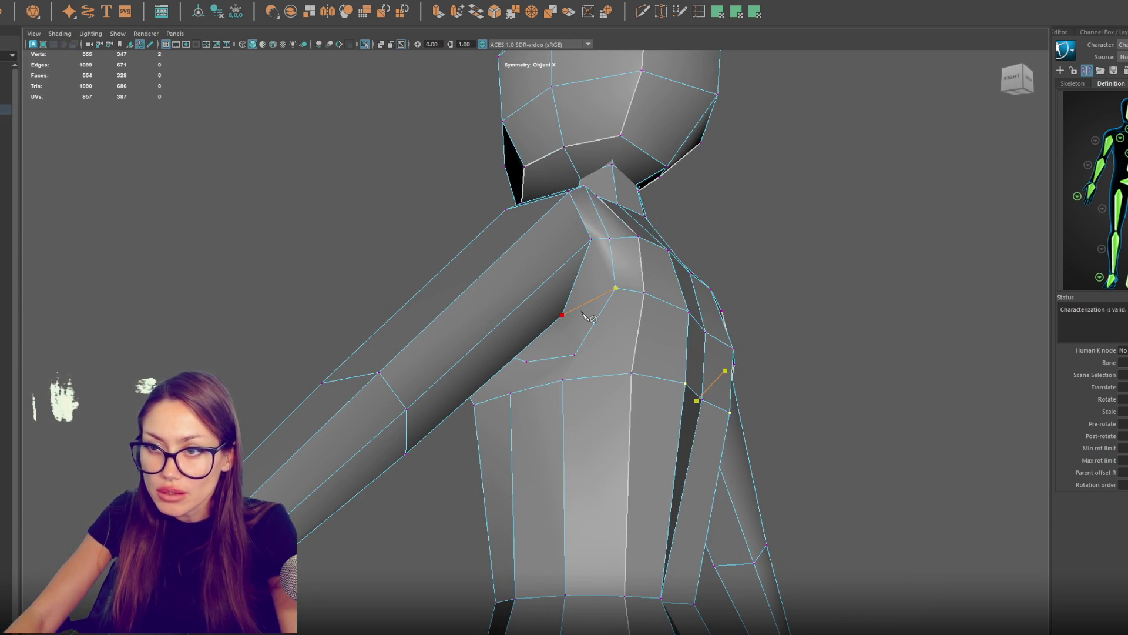
click(562, 315)
key(Return)
drag(587, 317, 778, 222)
key(q)
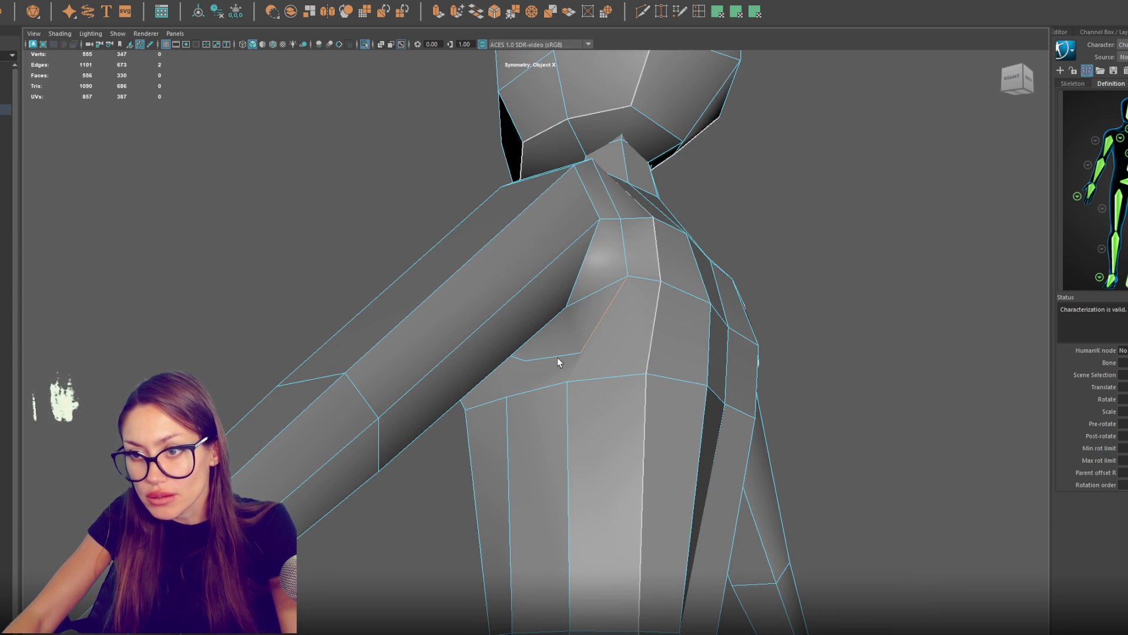
key(Delete)
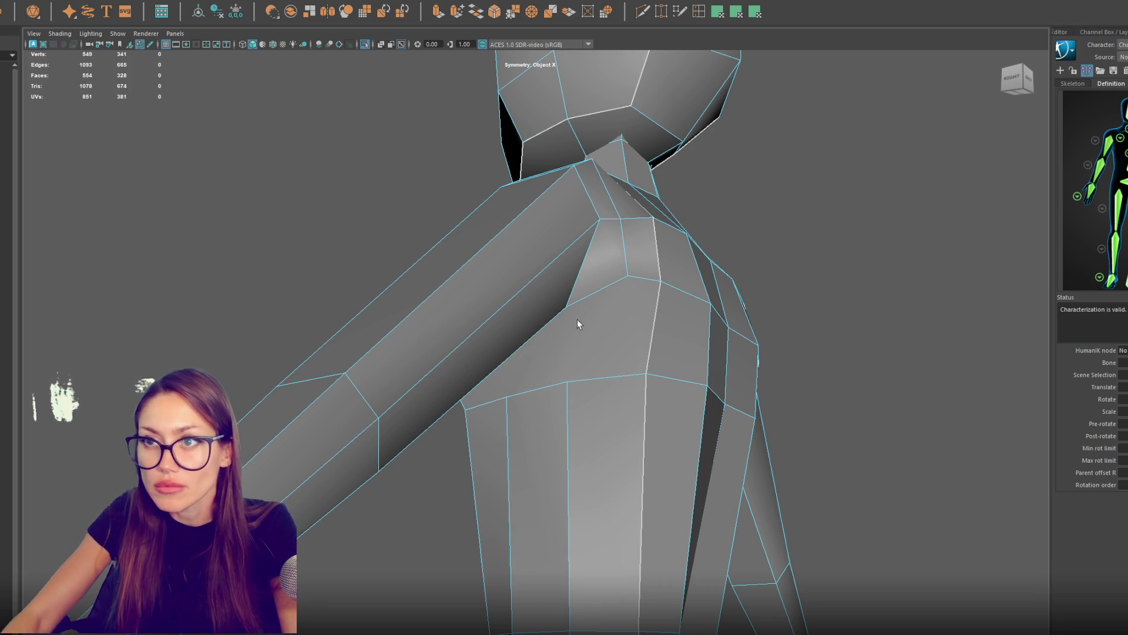
drag(646, 200, 545, 242)
Step: Add a new shoulder edge with Quad Draw and delete the unwanted one
mouse_move(548, 298)
mouse_down()
mouse_move(593, 272)
mouse_move(549, 350)
mouse_up()
click(532, 379)
click(588, 269)
drag(588, 264, 651, 244)
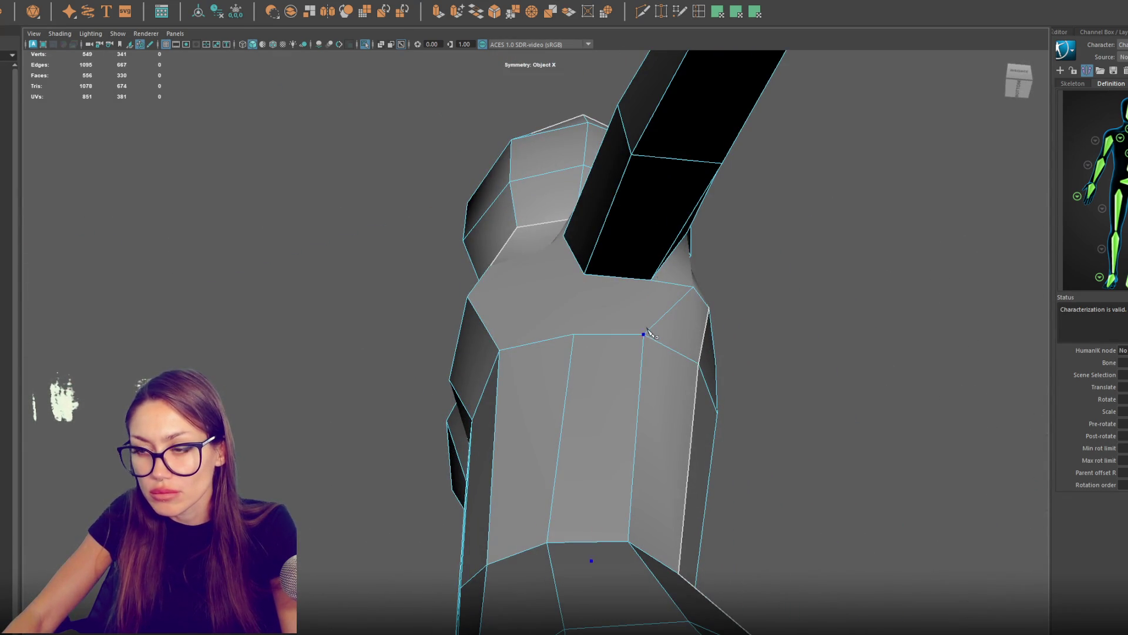
ctrl+shift+click(670, 310)
drag(670, 310, 663, 346)
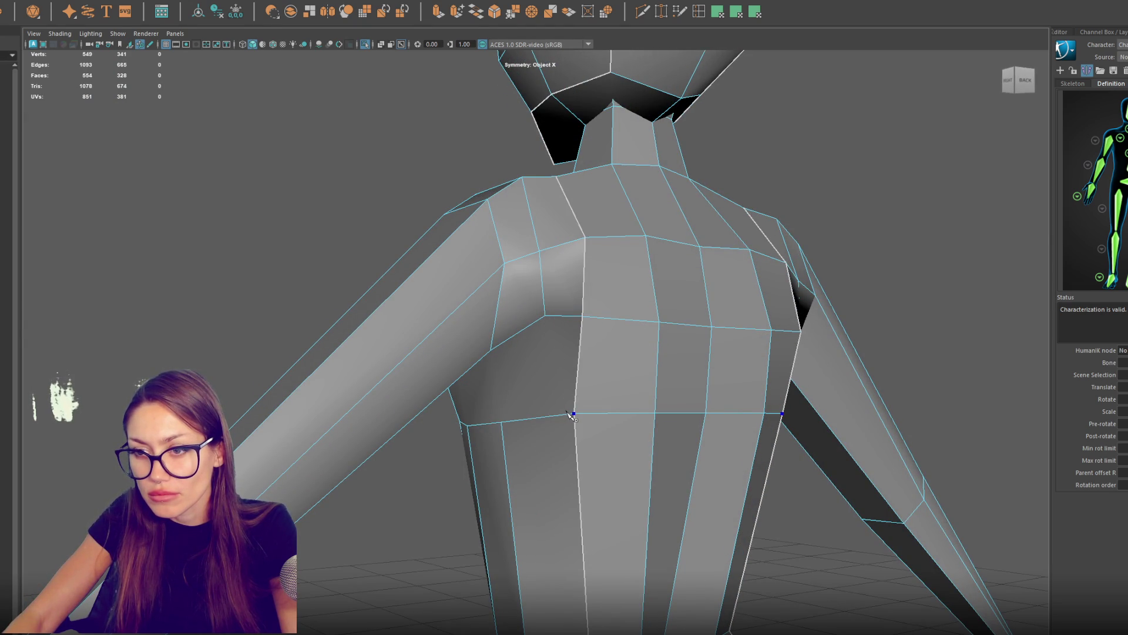
Step: Multi-Cut a new edge from the armpit vertex across the upper chest
drag(566, 409, 577, 360)
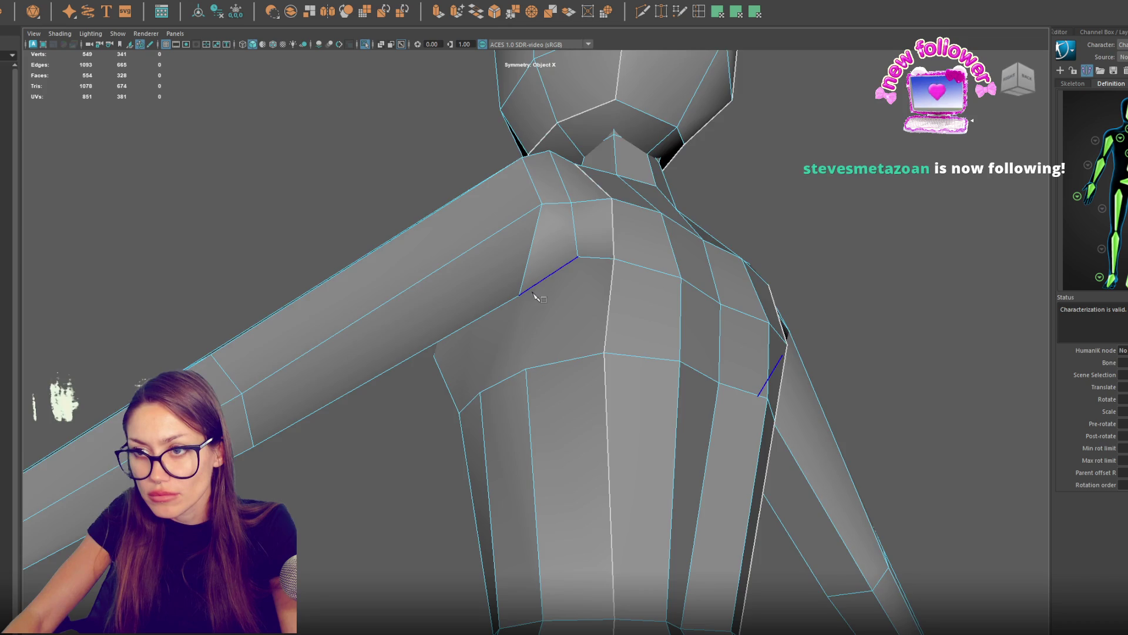
drag(536, 296, 532, 262)
click(524, 258)
click(531, 322)
mouse_move(531, 321)
mouse_down()
mouse_move(549, 355)
mouse_move(520, 356)
mouse_up()
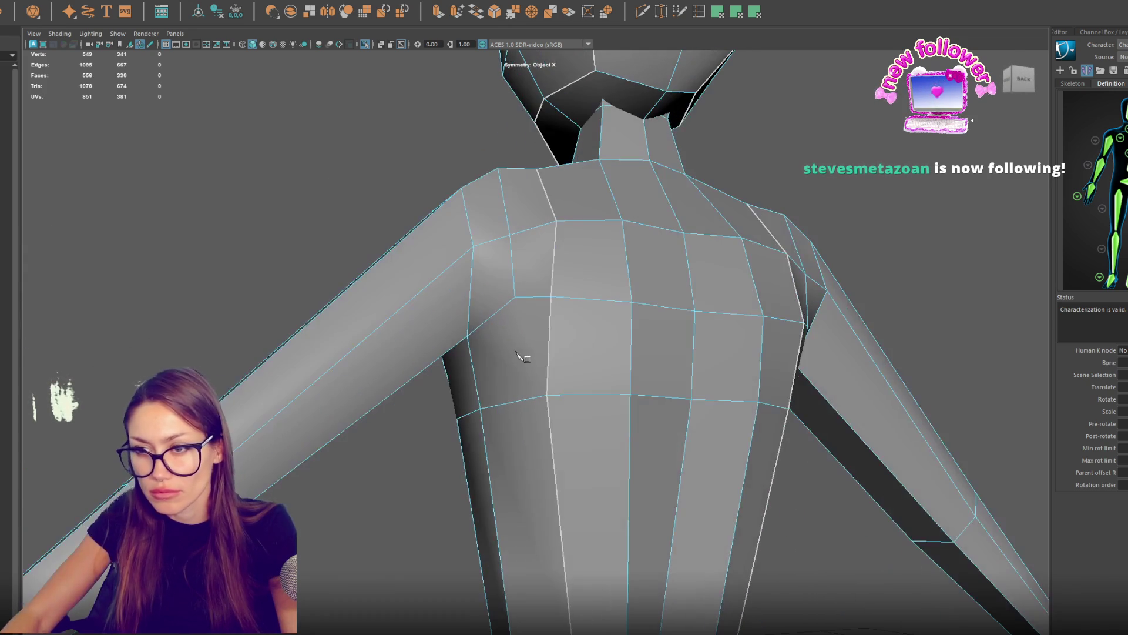
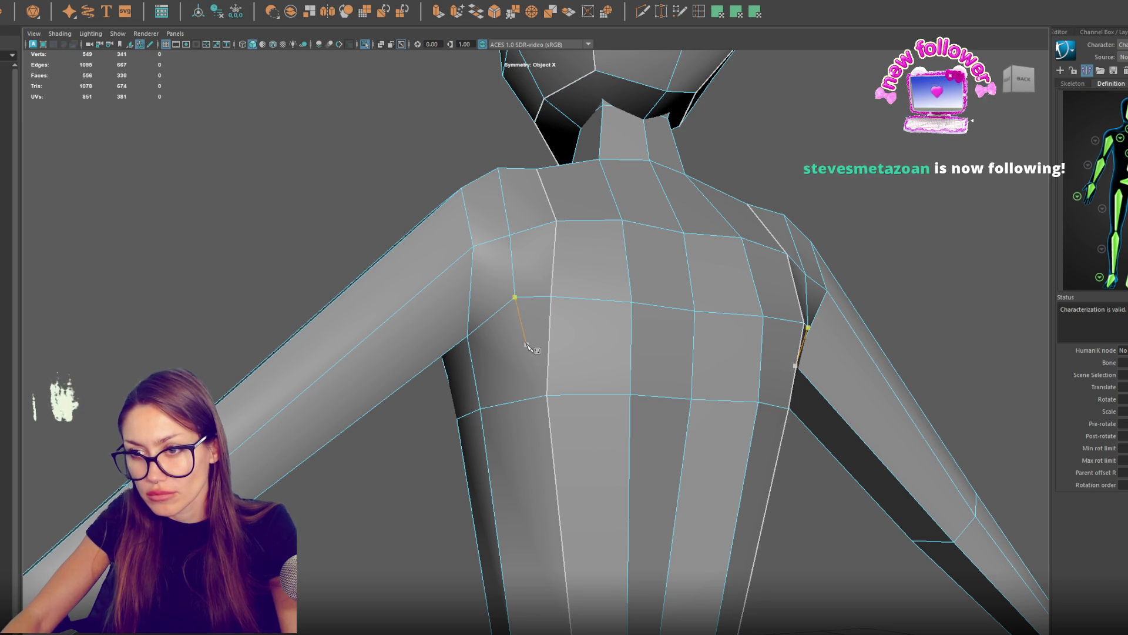
Step: Delete the two diagonal shoulder edges
drag(521, 355, 536, 374)
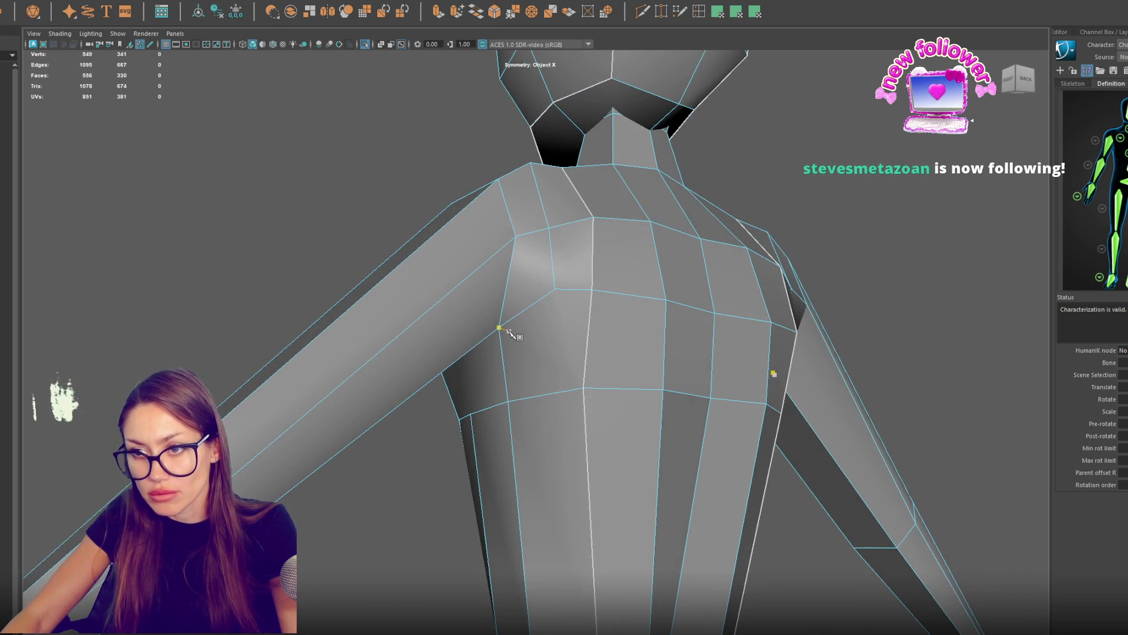
mouse_move(564, 321)
mouse_down()
mouse_move(613, 310)
mouse_move(602, 296)
mouse_up()
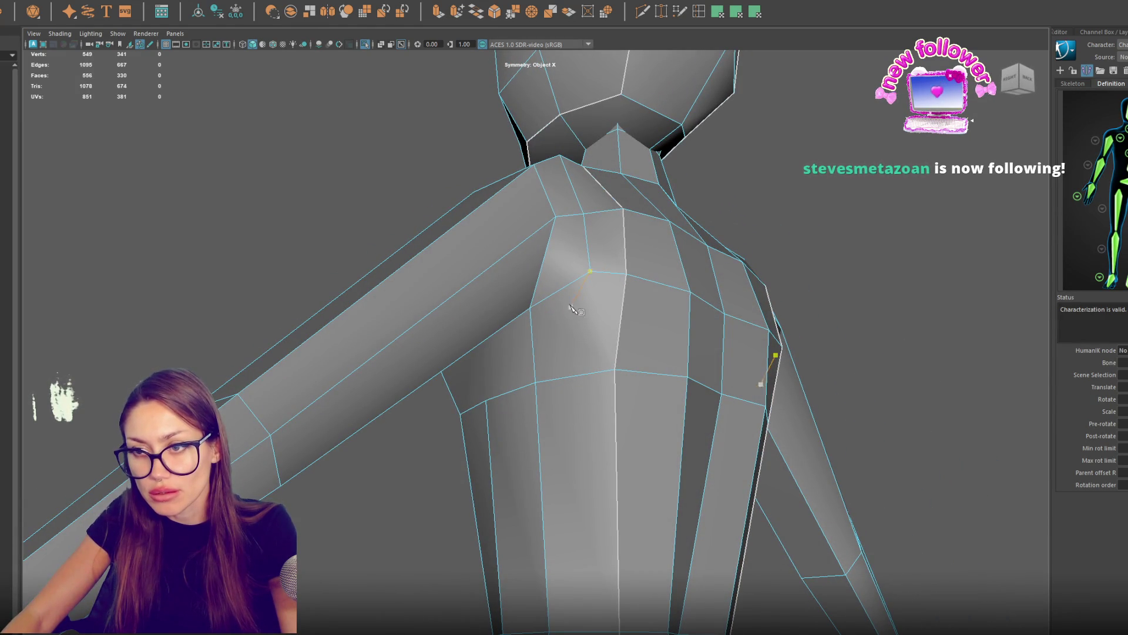
click(553, 315)
key(Delete)
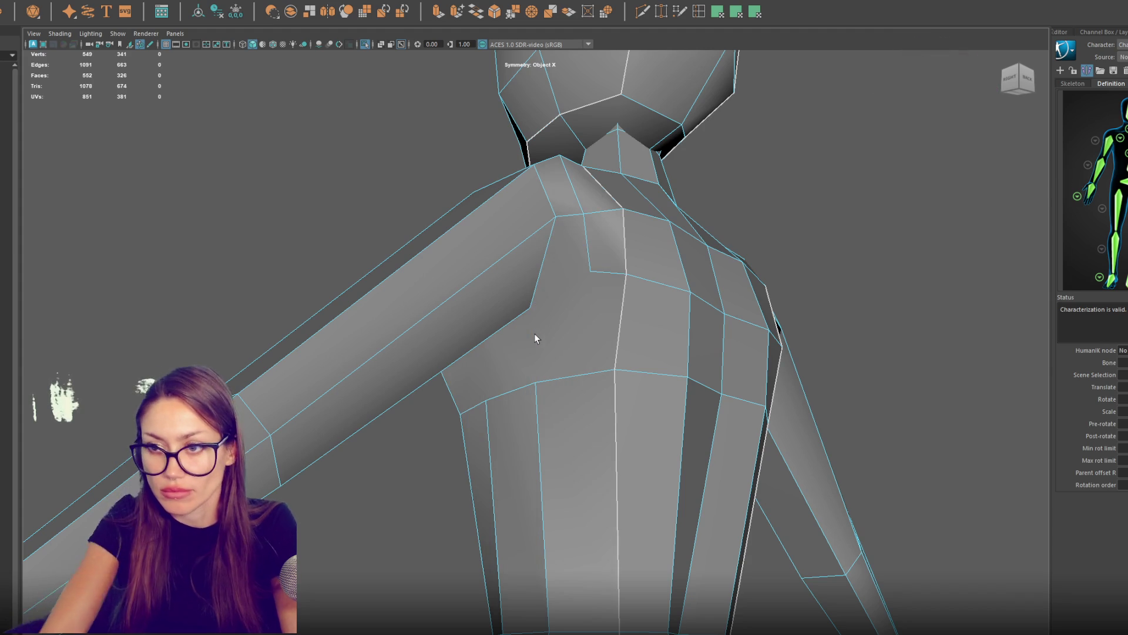
Step: Cut new edges from the shoulder vertex down to the armpit with Multi-Cut
click(590, 272)
click(536, 381)
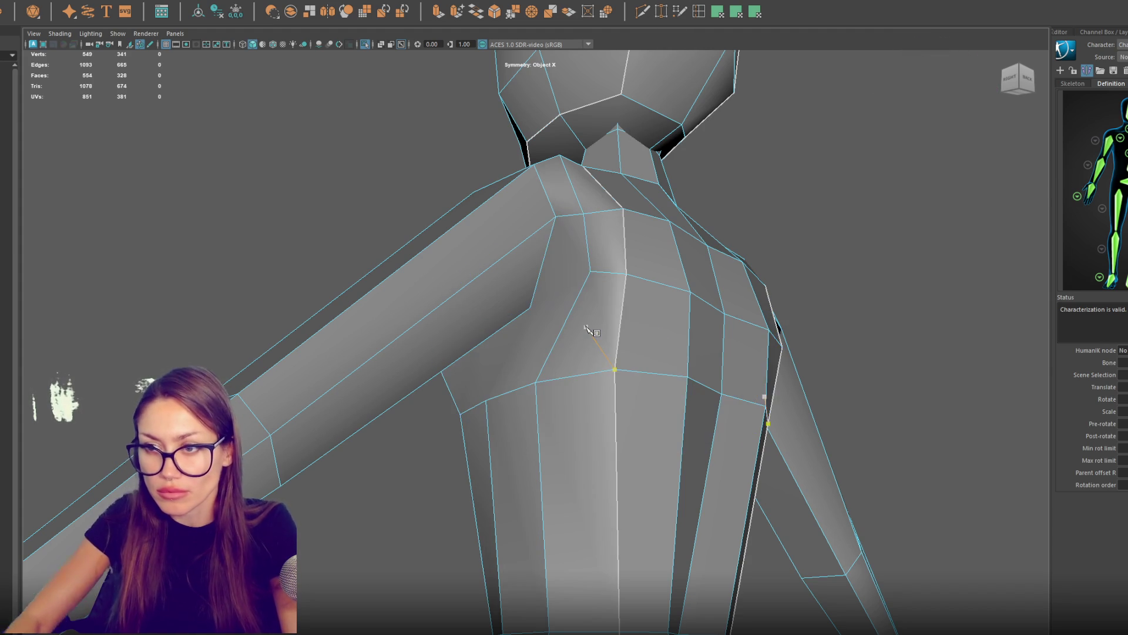
mouse_move(590, 329)
mouse_down()
mouse_move(547, 269)
mouse_move(599, 288)
mouse_move(524, 325)
mouse_up()
click(532, 270)
click(506, 323)
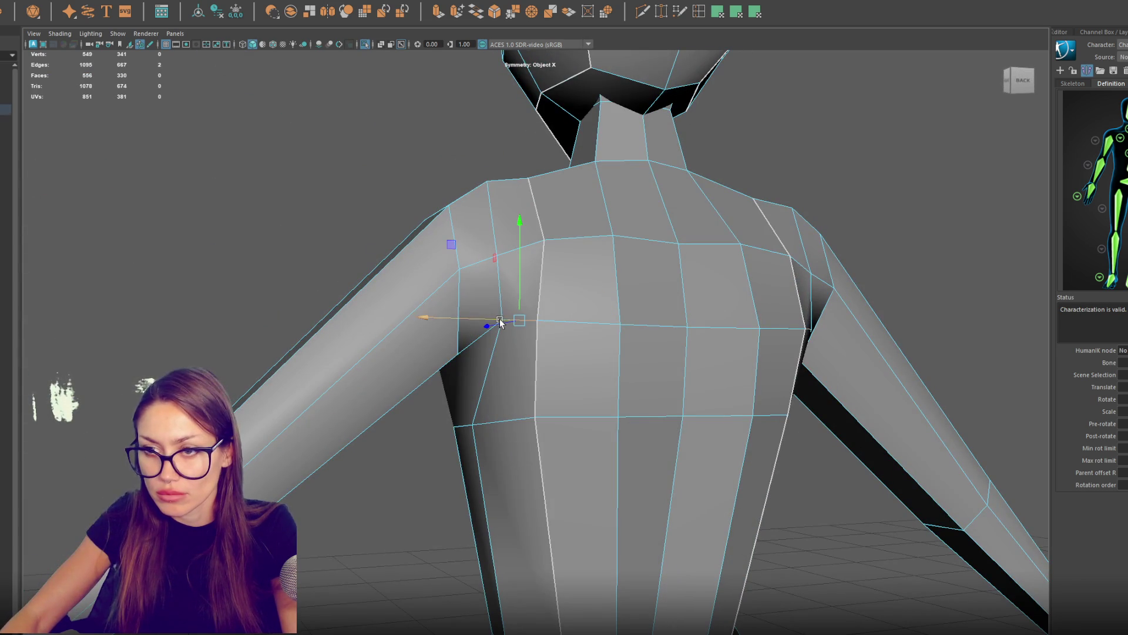
Step: In vertex mode, lower the shoulder vertex slightly and shift it sideways
right_click(291, 146)
click(503, 321)
mouse_move(501, 322)
mouse_down()
mouse_move(518, 318)
mouse_move(470, 333)
mouse_move(506, 333)
mouse_up()
click(547, 314)
click(499, 336)
click(500, 333)
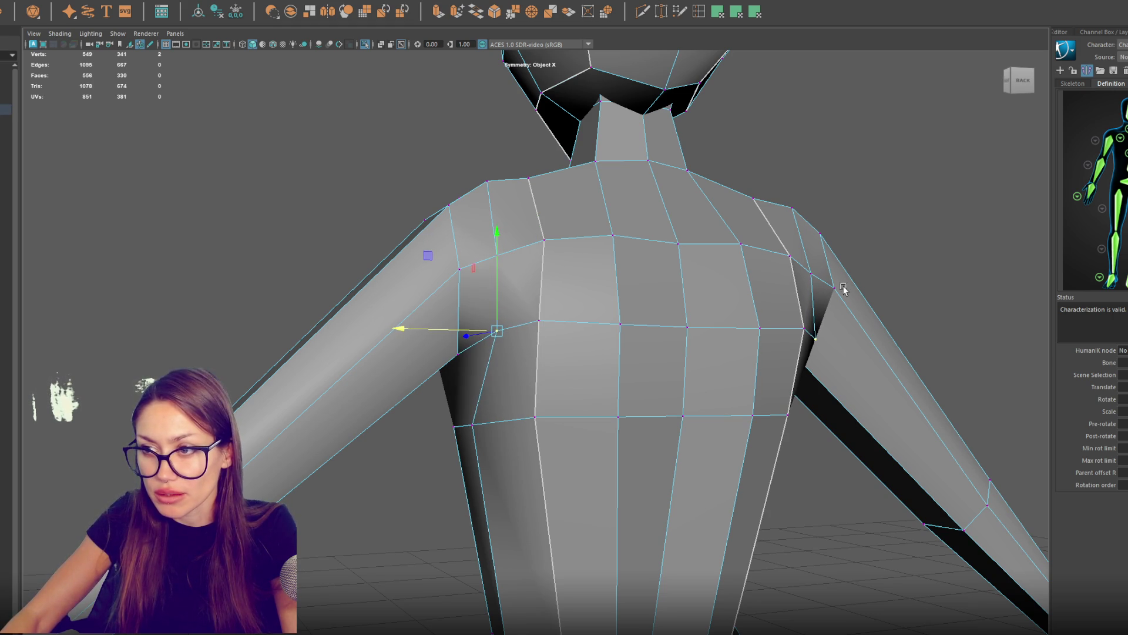
Step: From the back view, move the right-shoulder vertex left, raise the shoulder top, and nudge the chest vertex
click(1020, 79)
click(828, 276)
drag(798, 278, 786, 278)
click(738, 182)
drag(735, 162, 736, 156)
click(730, 335)
click(753, 332)
drag(738, 330, 733, 330)
click(786, 337)
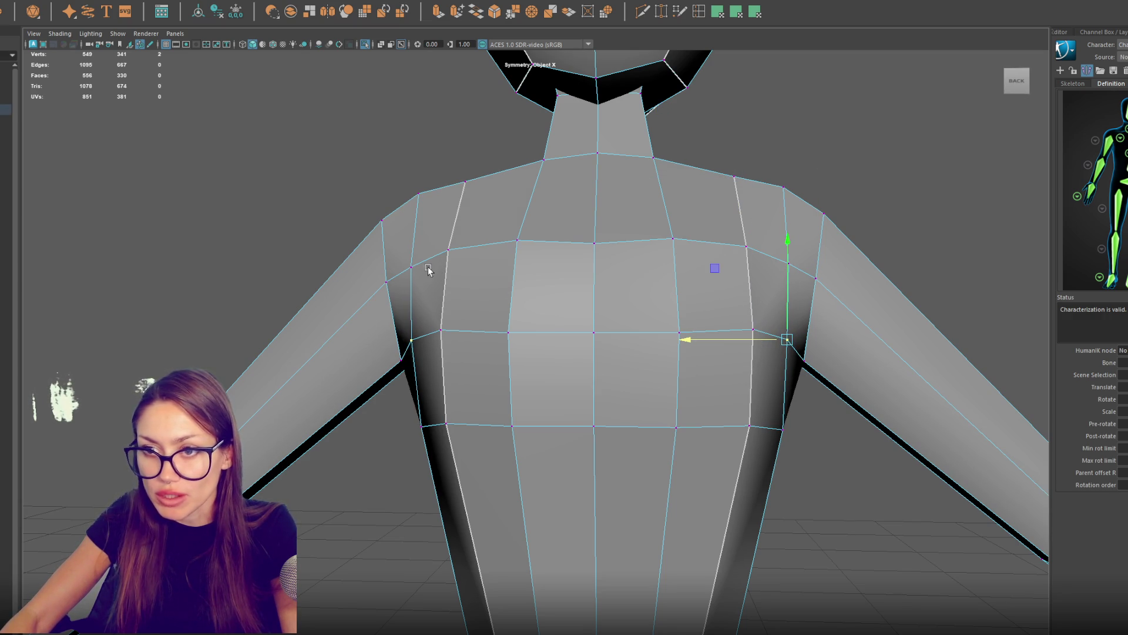
Step: Slide the left chest vertex sideways to round the chest-to-shoulder transition
mouse_move(490, 249)
alt+mouse_down()
mouse_move(504, 259)
mouse_move(490, 289)
alt+mouse_up()
click(477, 360)
mouse_move(478, 360)
alt+mouse_down()
mouse_move(696, 340)
mouse_move(713, 360)
alt+mouse_up()
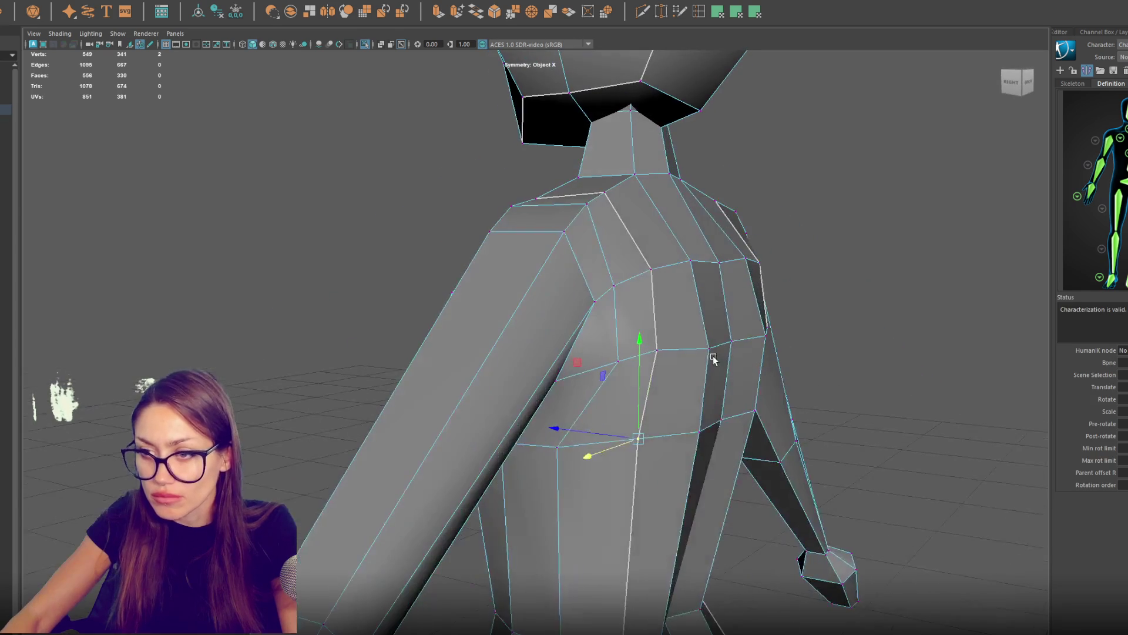
drag(605, 433, 617, 435)
mouse_move(617, 435)
alt+mouse_down()
mouse_move(576, 414)
mouse_move(642, 403)
mouse_move(650, 345)
mouse_move(611, 335)
mouse_move(598, 238)
alt+mouse_up()
mouse_move(550, 318)
alt+mouse_down()
mouse_move(588, 306)
mouse_move(612, 322)
alt+mouse_up()
alt+drag(561, 275, 622, 256)
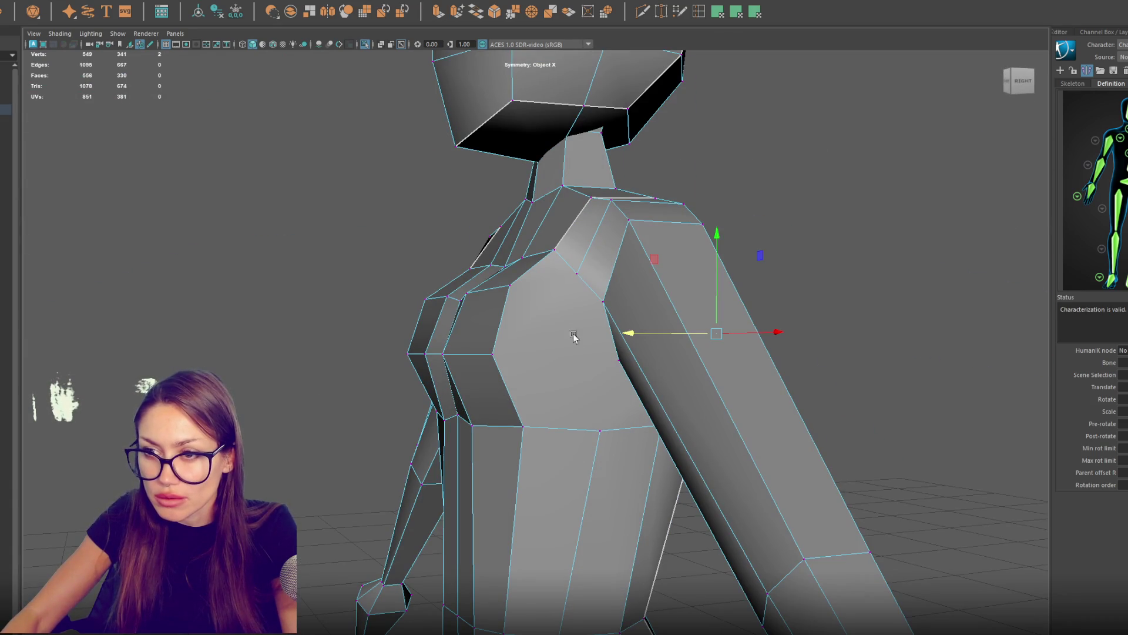
Step: Start a Multi-Cut from the shoulder vertex across the chest
key(F10)
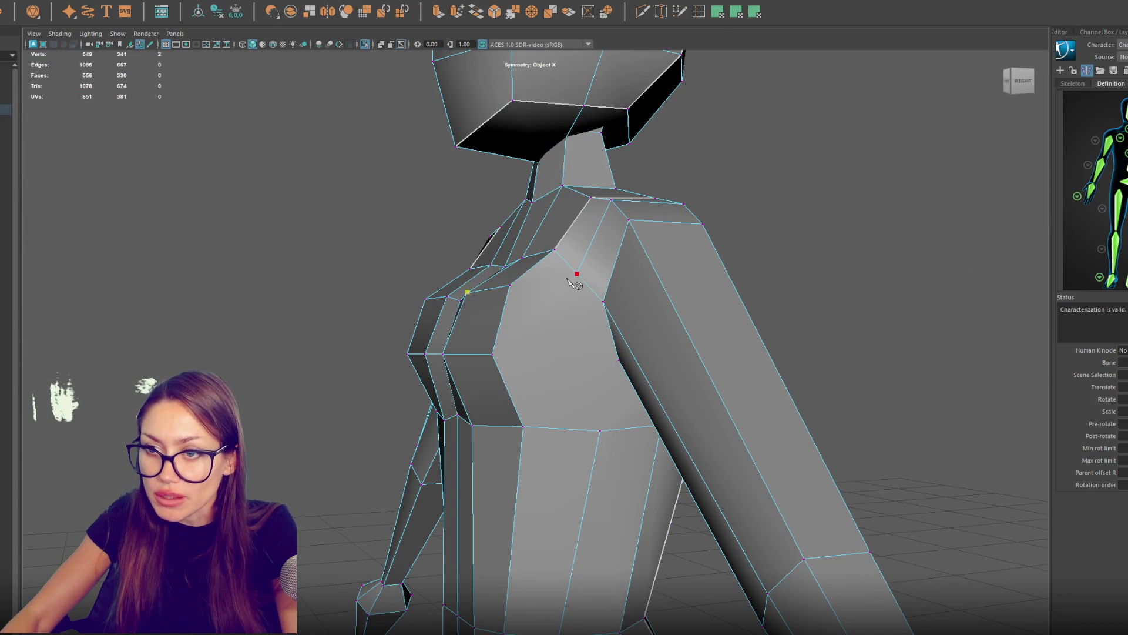
click(558, 325)
mouse_move(586, 391)
alt+mouse_down()
mouse_move(573, 345)
mouse_move(598, 325)
mouse_move(570, 341)
mouse_move(564, 329)
alt+mouse_up()
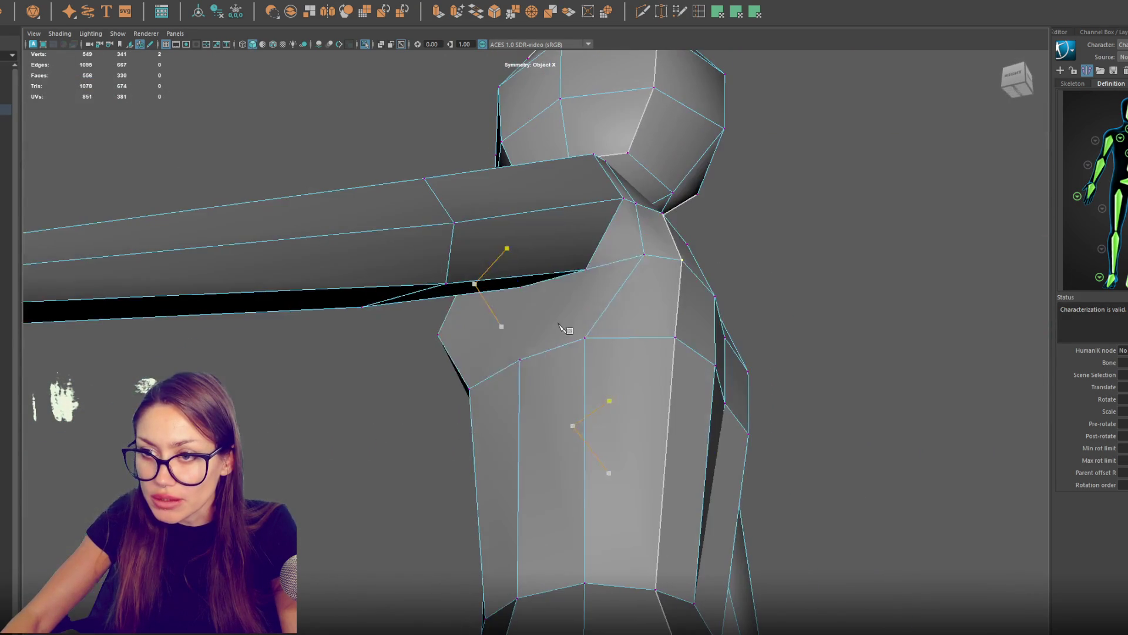
Step: In edge mode, delete the diagonal shoulder edge
right_click(602, 314)
click(618, 303)
click(617, 302)
key(Delete)
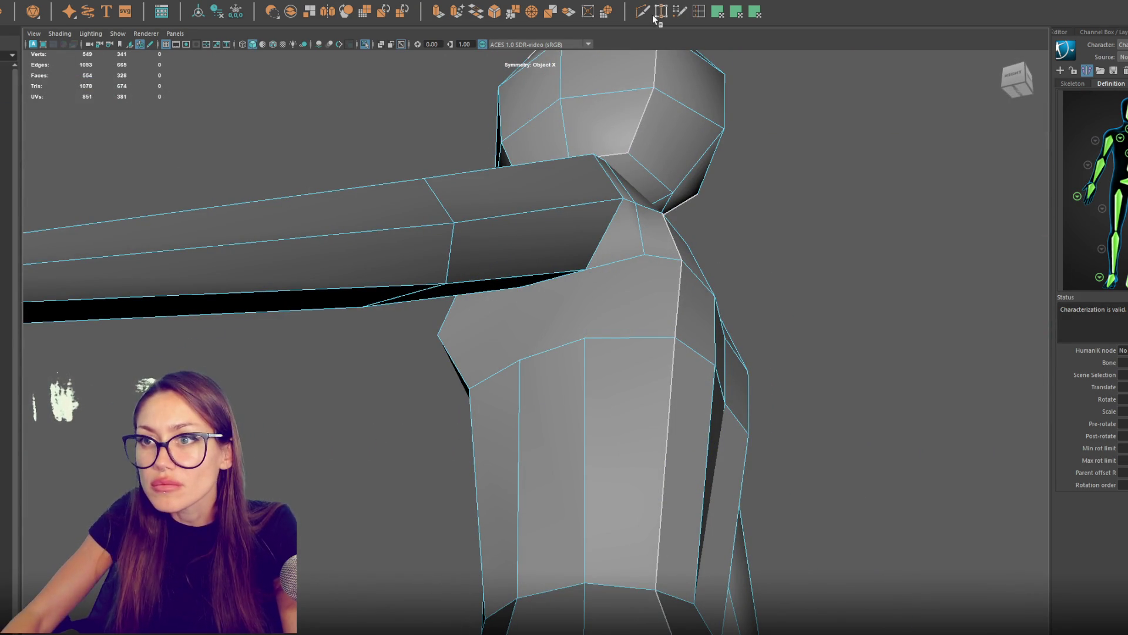
Step: Cut a new edge across the back of the shoulder
alt+drag(688, 243, 608, 266)
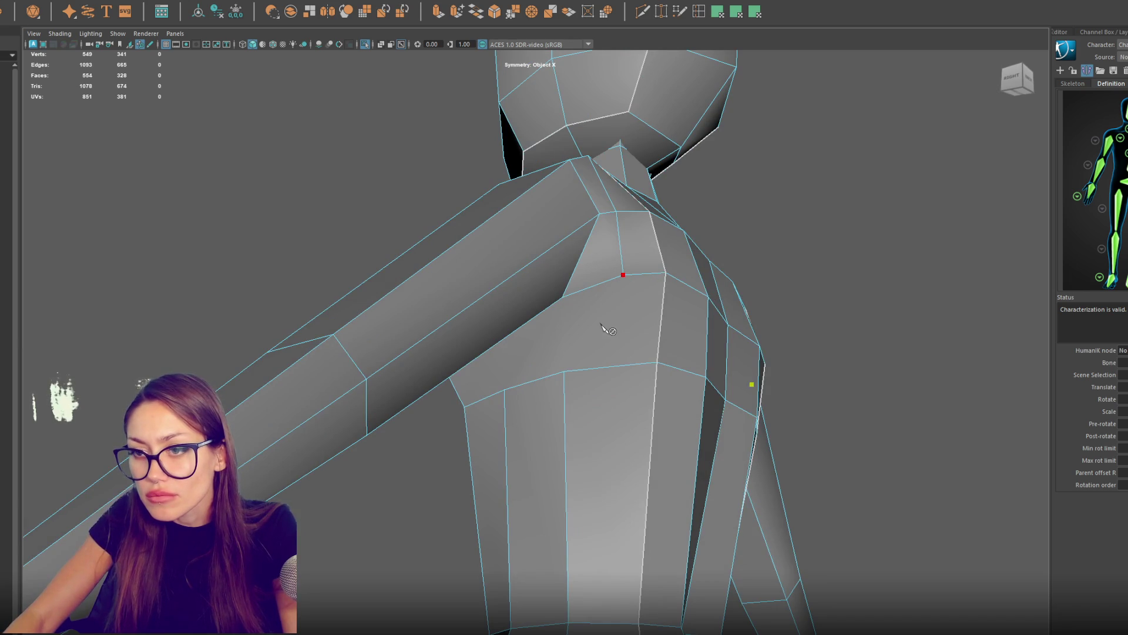
mouse_move(588, 327)
alt+mouse_down()
mouse_move(579, 301)
mouse_move(554, 297)
mouse_move(570, 265)
mouse_move(511, 254)
mouse_move(483, 268)
mouse_move(534, 279)
alt+mouse_up()
click(657, 310)
click(591, 313)
key(Return)
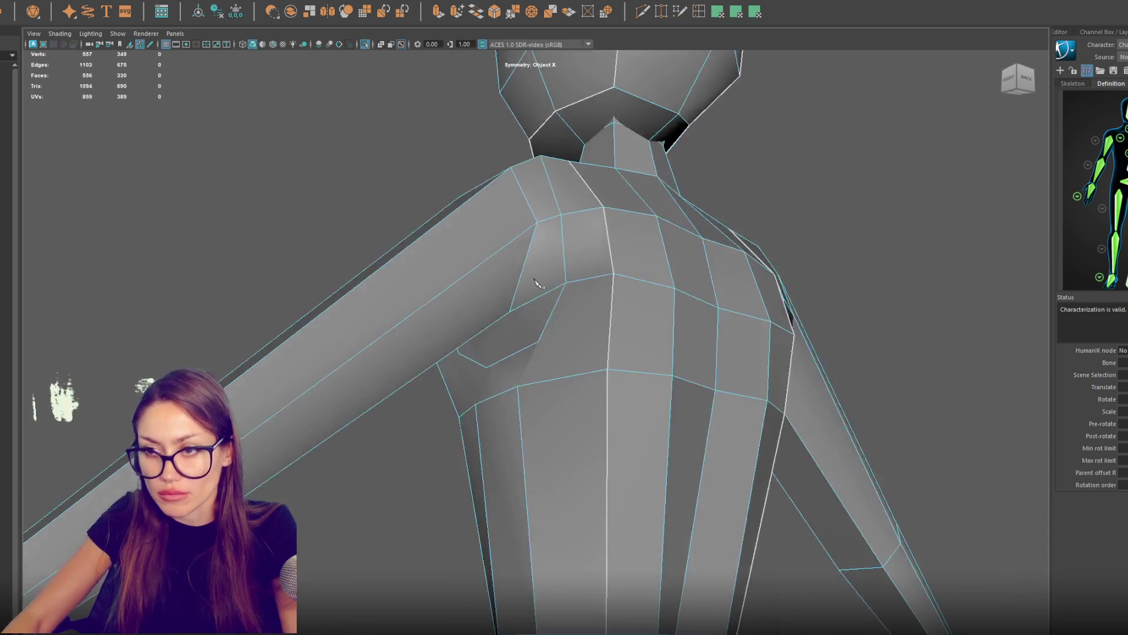
Step: Cut another new edge across the shoulder front
click(740, 75)
click(608, 370)
click(540, 342)
key(Return)
mouse_move(545, 347)
alt+mouse_down()
mouse_move(637, 297)
mouse_move(642, 339)
alt+mouse_up()
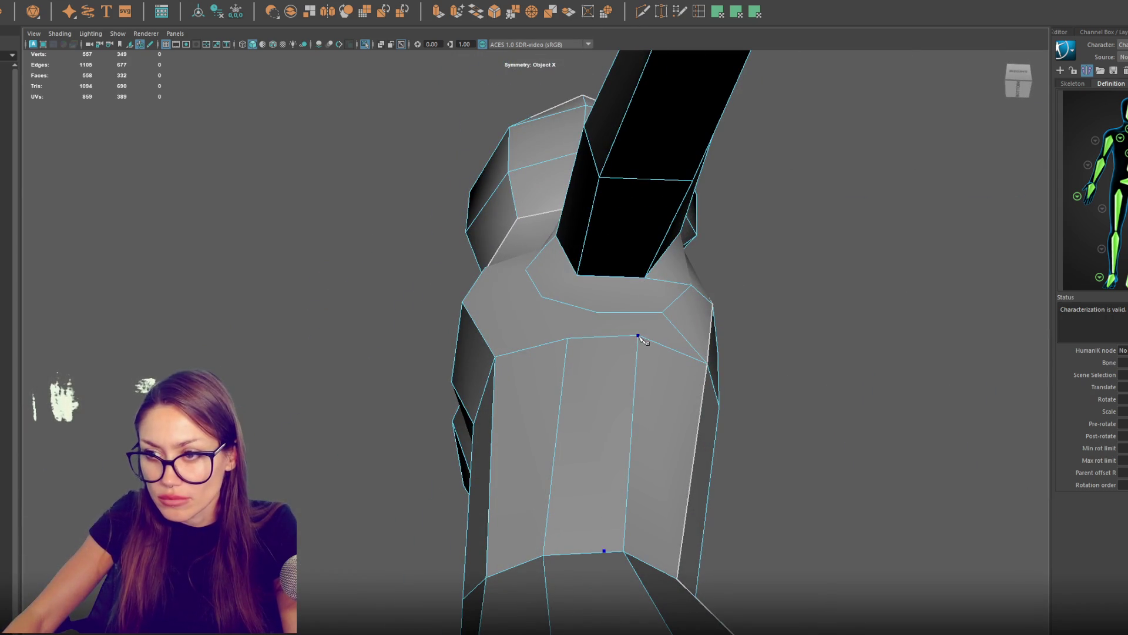
Step: Move the shoulder vertex sideways, then select the shoulder and armpit vertices at the back
key(F9)
click(597, 312)
mouse_move(574, 313)
mouse_down()
mouse_move(650, 328)
mouse_move(612, 341)
mouse_move(632, 312)
mouse_move(635, 361)
mouse_move(564, 375)
mouse_move(629, 348)
mouse_up()
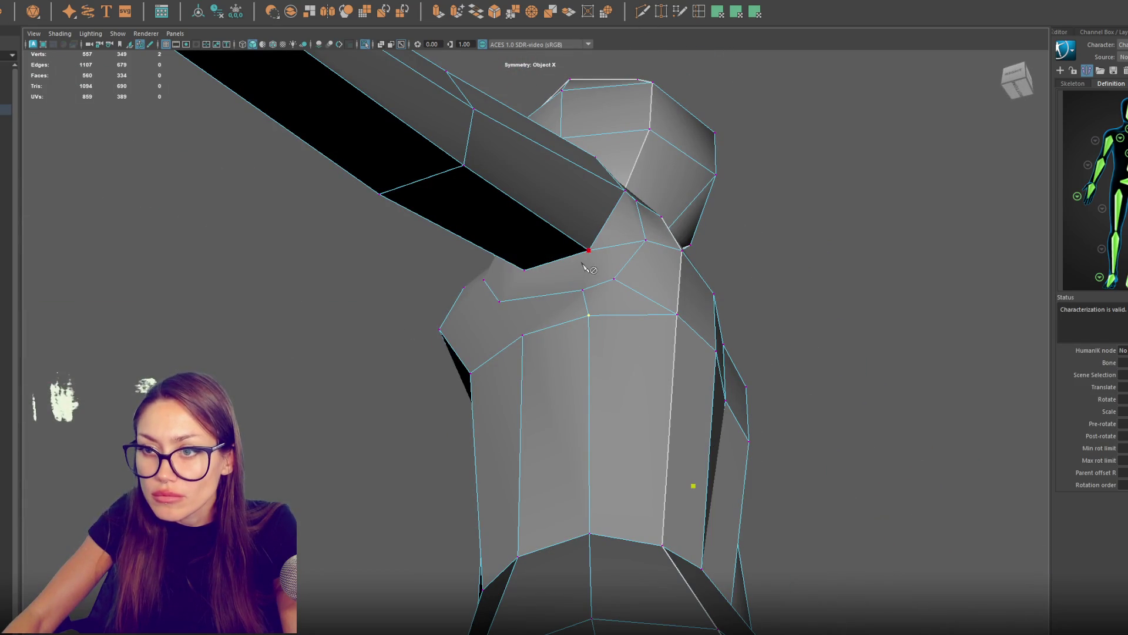
click(645, 240)
mouse_move(652, 242)
alt+mouse_down()
mouse_move(595, 289)
mouse_move(547, 376)
mouse_move(504, 390)
mouse_move(412, 385)
alt+mouse_up()
key(w)
click(451, 375)
click(477, 408)
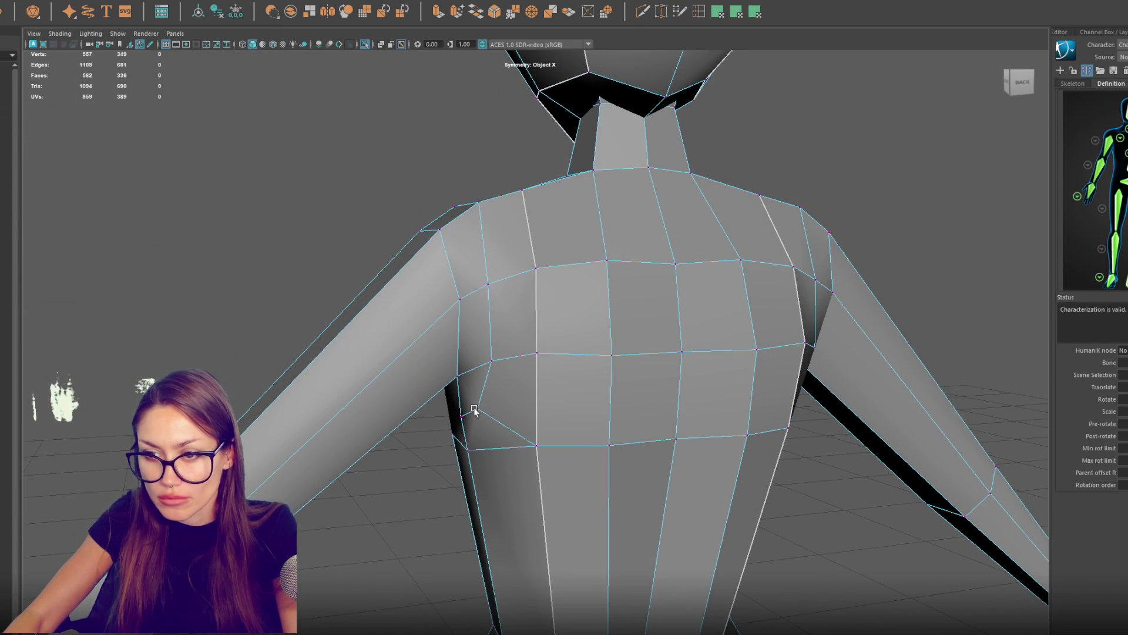
Step: Reposition the armpit and shoulder vertices to round out the chest
drag(477, 407, 465, 411)
click(457, 373)
mouse_move(458, 369)
mouse_down()
mouse_move(464, 351)
mouse_move(579, 355)
mouse_move(660, 403)
mouse_move(695, 317)
mouse_move(645, 372)
mouse_move(659, 387)
mouse_up()
click(490, 360)
click(659, 388)
click(593, 378)
mouse_move(590, 355)
mouse_down()
mouse_move(590, 376)
mouse_move(550, 399)
mouse_up()
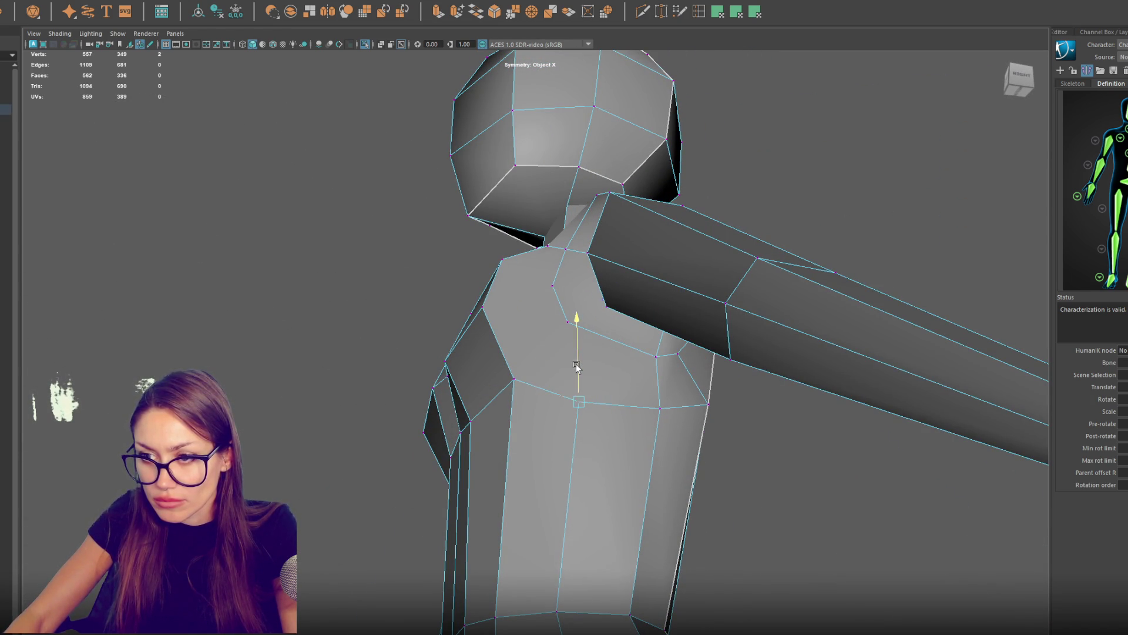
click(567, 322)
mouse_move(585, 324)
mouse_down()
mouse_move(555, 323)
mouse_move(583, 297)
mouse_move(666, 45)
mouse_up()
Step: Multi-Cut a new edge across the shoulder front
click(642, 327)
click(619, 349)
mouse_move(630, 383)
mouse_down()
mouse_move(605, 358)
mouse_move(615, 339)
mouse_up()
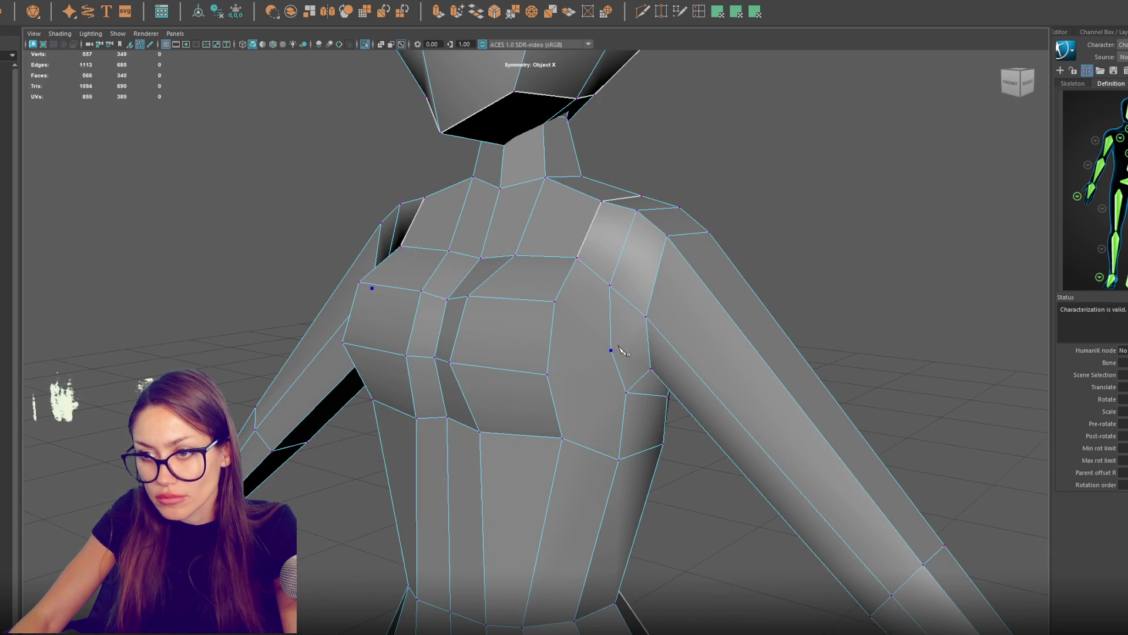
click(561, 438)
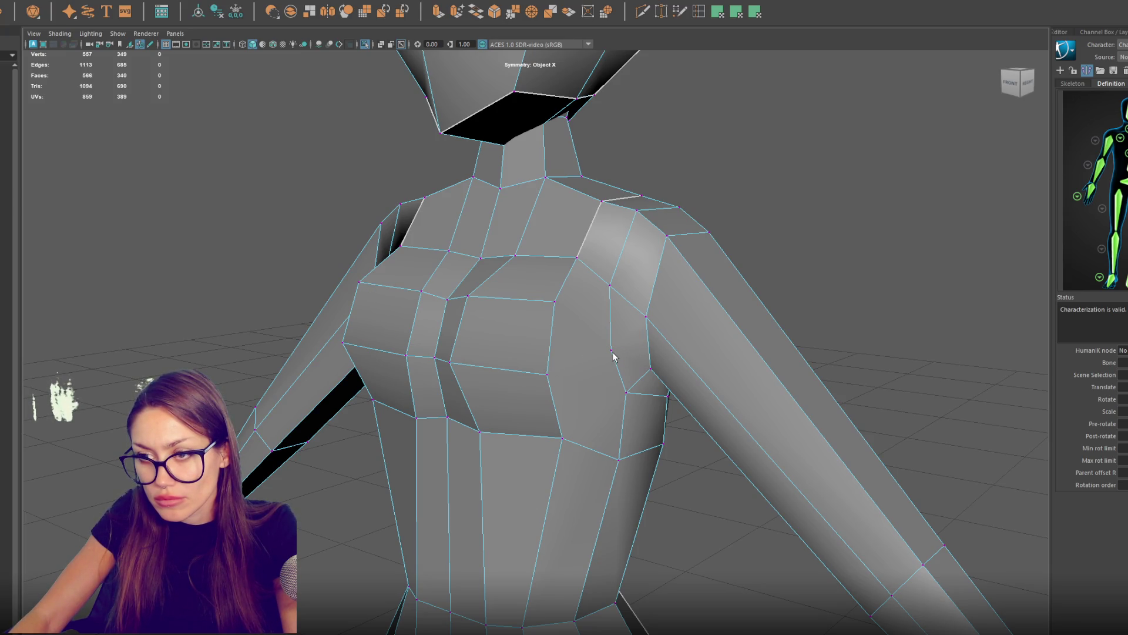
Step: Delete the stray shoulder vertex near the armpit
key(Delete)
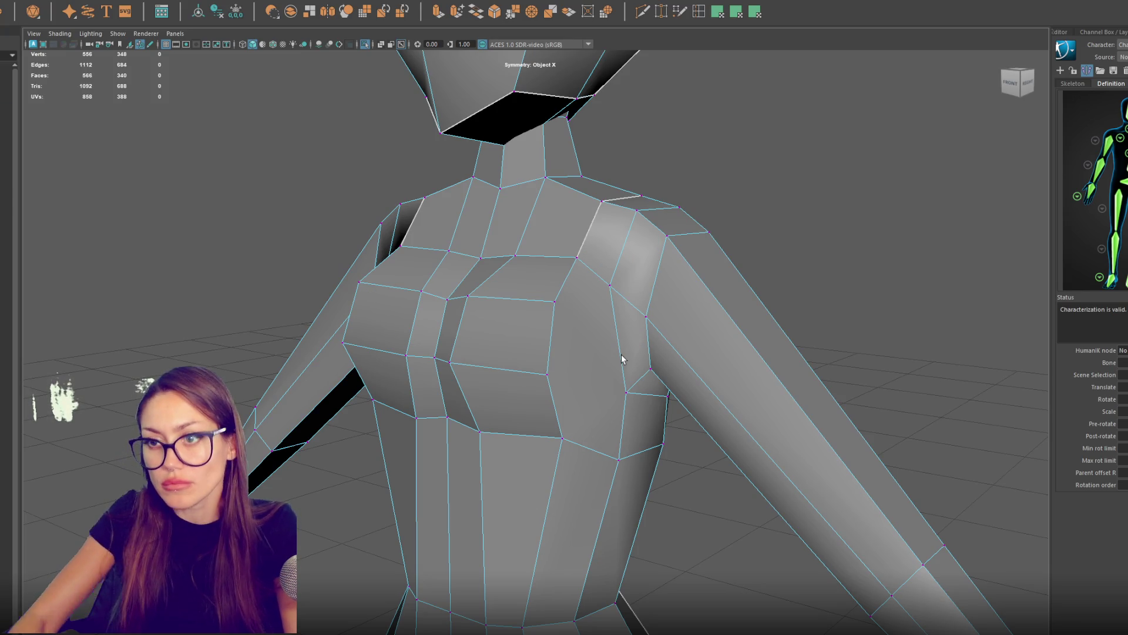
mouse_move(642, 272)
mouse_down()
mouse_move(695, 253)
mouse_move(738, 256)
mouse_up()
mouse_move(421, 345)
mouse_down()
mouse_move(330, 353)
mouse_move(552, 325)
mouse_move(476, 335)
mouse_move(538, 323)
mouse_move(330, 389)
mouse_move(417, 383)
mouse_move(427, 368)
mouse_up()
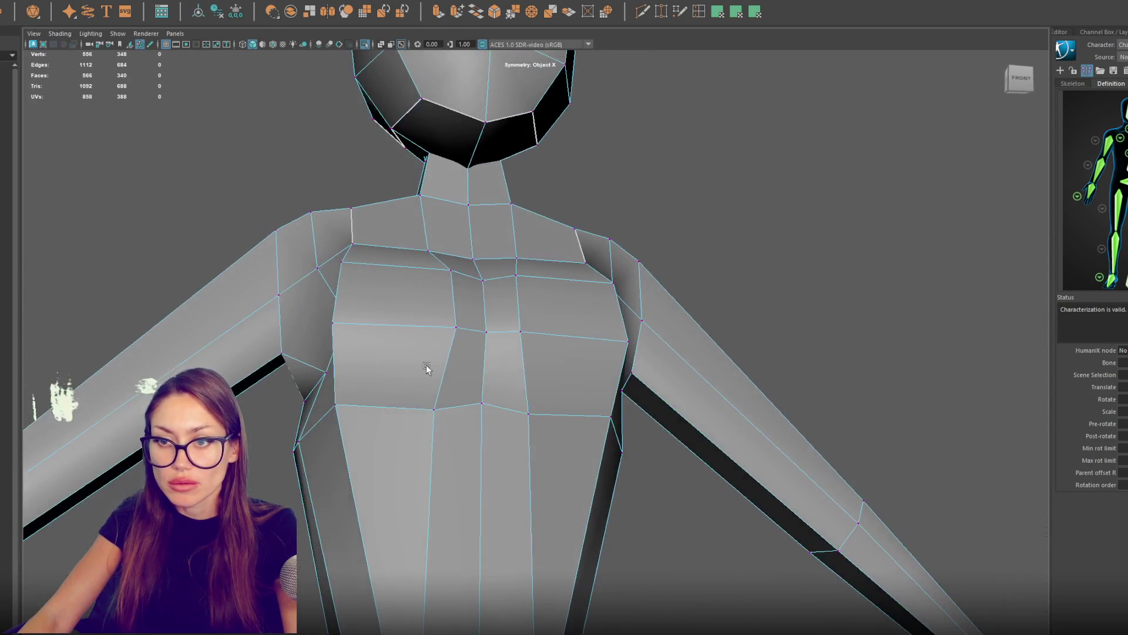
Step: Reposition the armpit vertex pair
click(324, 374)
mouse_move(324, 374)
mouse_down()
mouse_move(353, 306)
mouse_move(408, 390)
mouse_move(397, 63)
mouse_up()
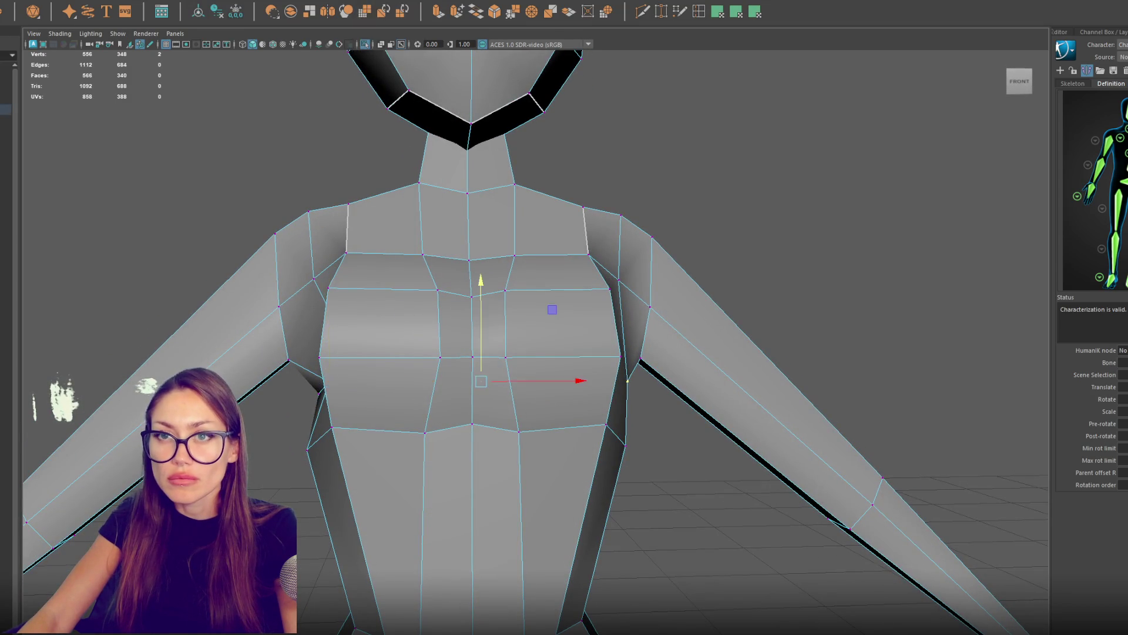
mouse_move(411, 252)
mouse_down()
mouse_move(424, 262)
mouse_move(312, 294)
mouse_move(270, 291)
mouse_move(301, 300)
mouse_move(272, 255)
mouse_move(282, 270)
mouse_move(500, 364)
mouse_move(601, 433)
mouse_up()
Step: Cut a new edge from the chest vertex to the armpit side, bringing the mesh to 567 faces
click(628, 448)
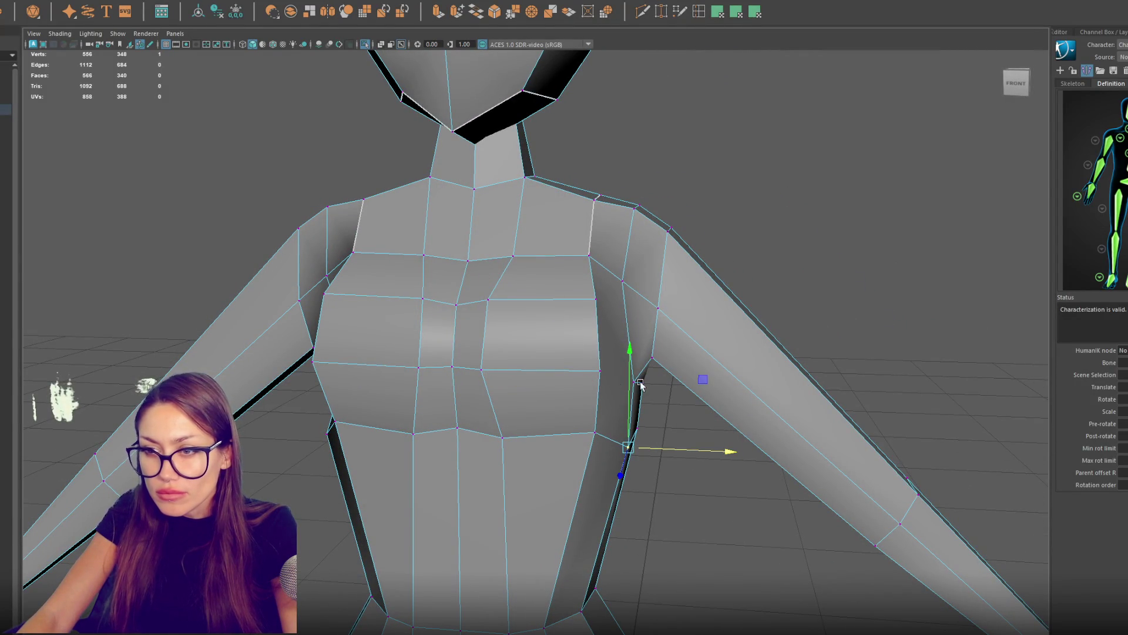
drag(641, 385, 597, 385)
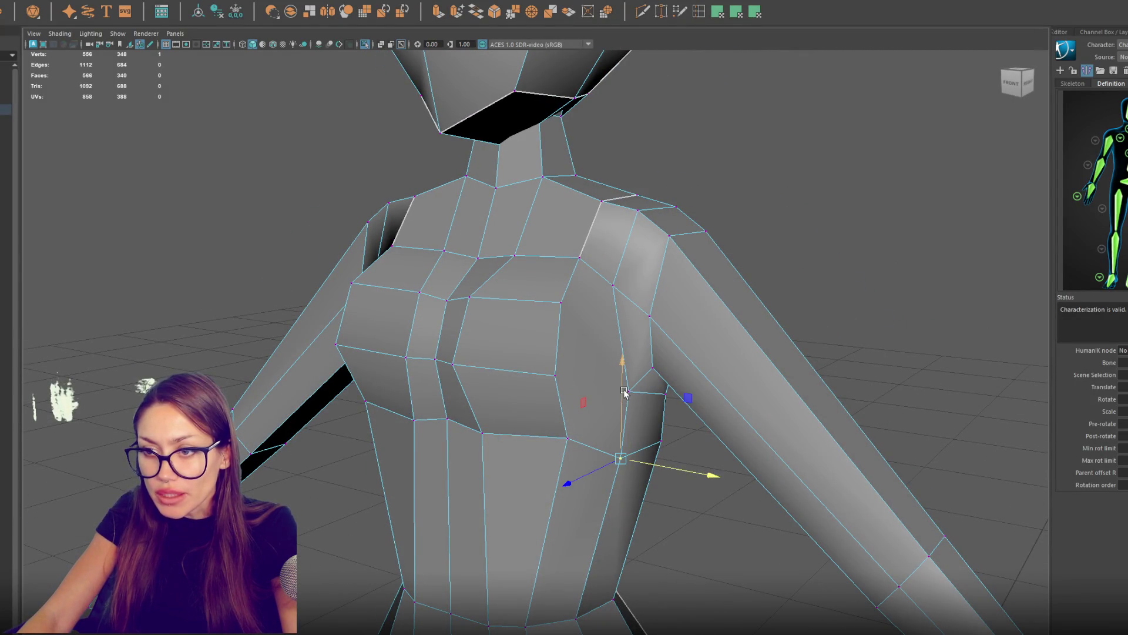
click(642, 11)
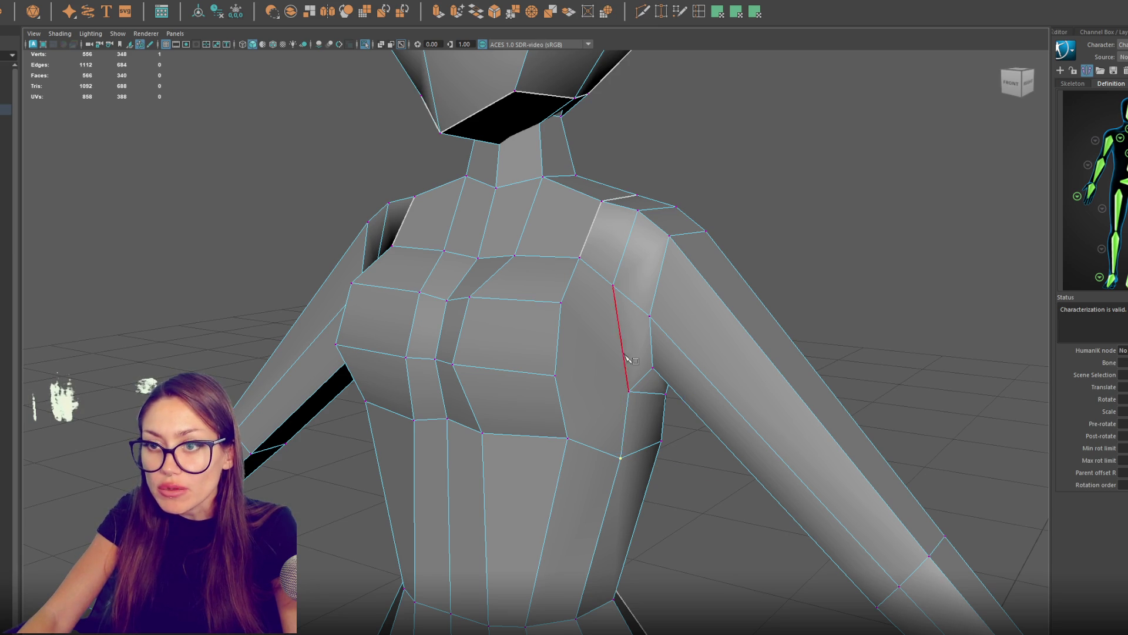
click(628, 391)
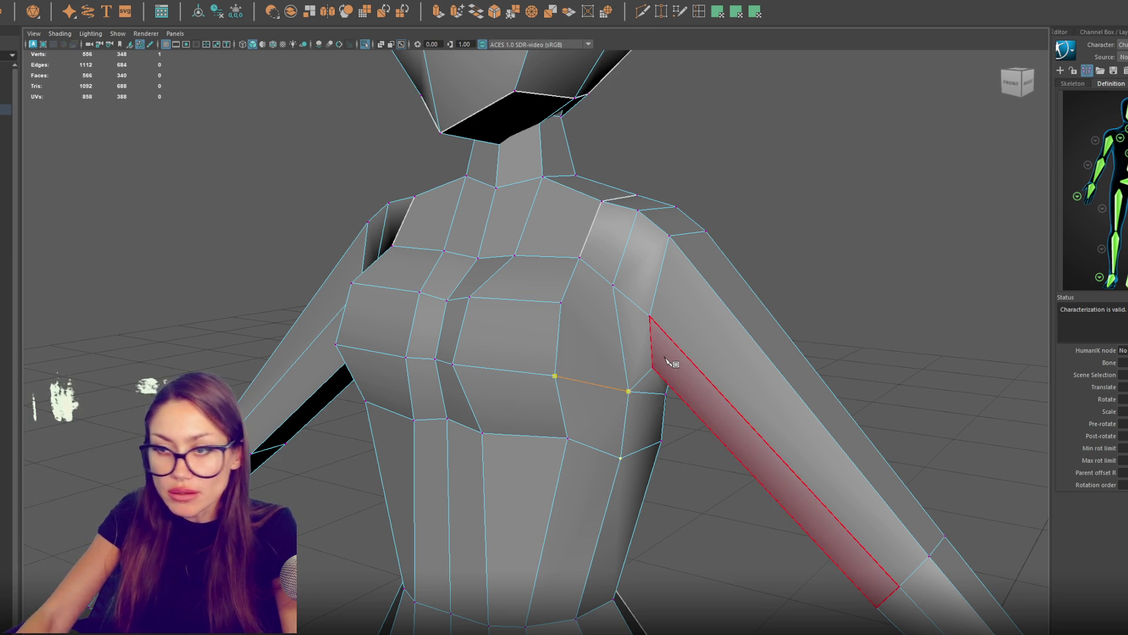
mouse_move(656, 349)
mouse_down()
mouse_move(714, 341)
mouse_move(631, 347)
mouse_up()
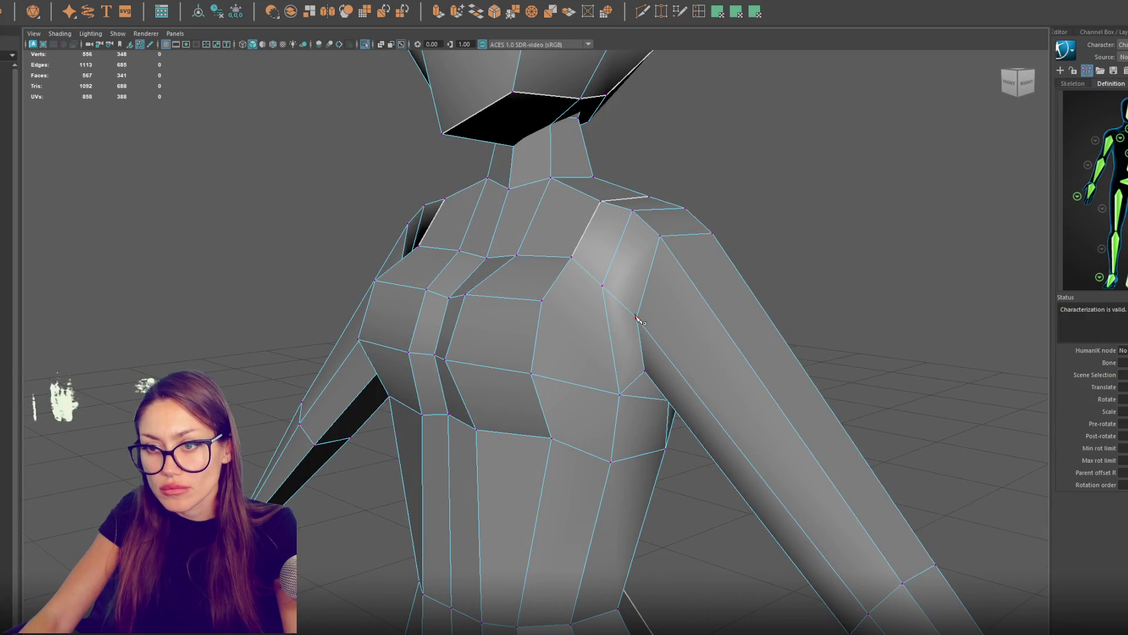
key(w)
click(551, 439)
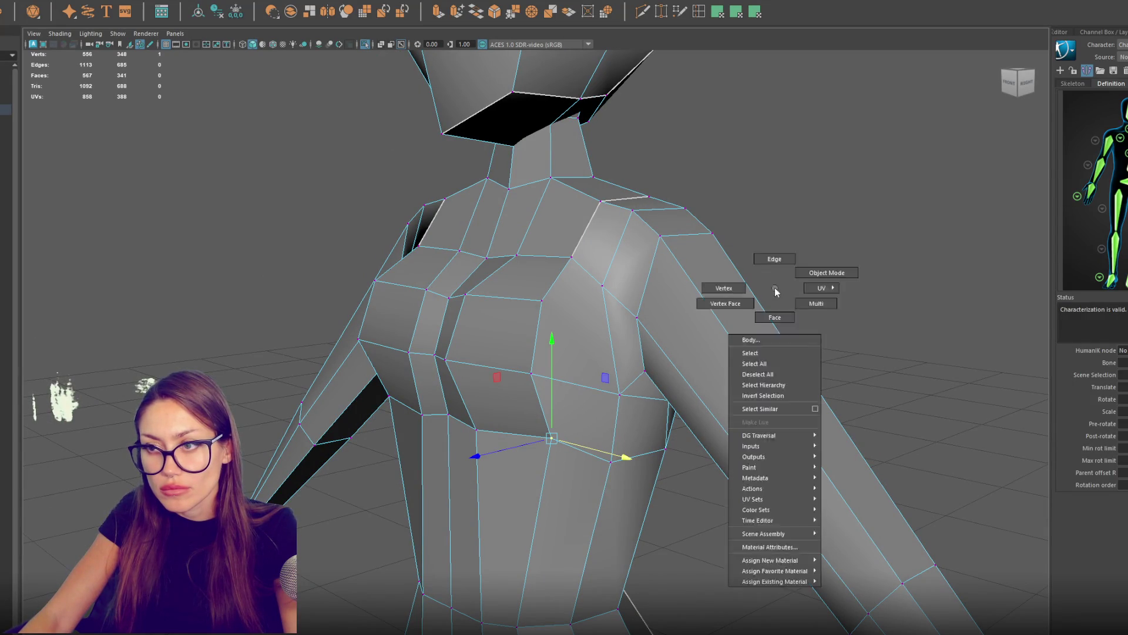
Step: Move the chest vertices, raising them slightly
drag(578, 432, 593, 446)
drag(611, 376, 626, 412)
click(627, 451)
click(586, 356)
click(586, 288)
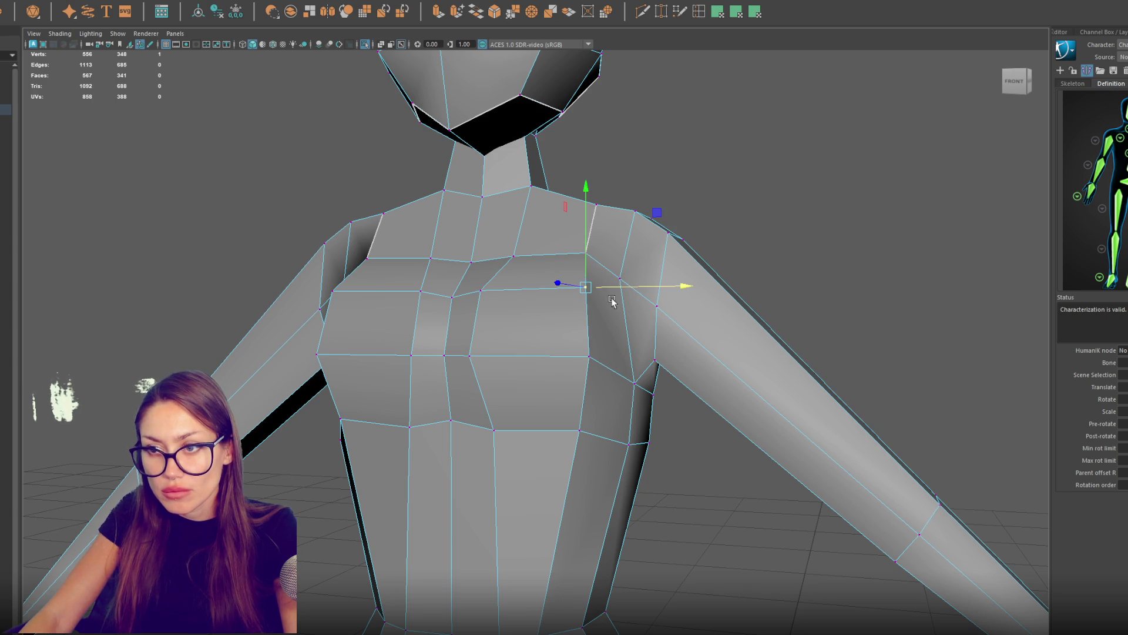
mouse_move(646, 414)
alt+mouse_down()
mouse_move(617, 414)
mouse_move(629, 398)
alt+mouse_up()
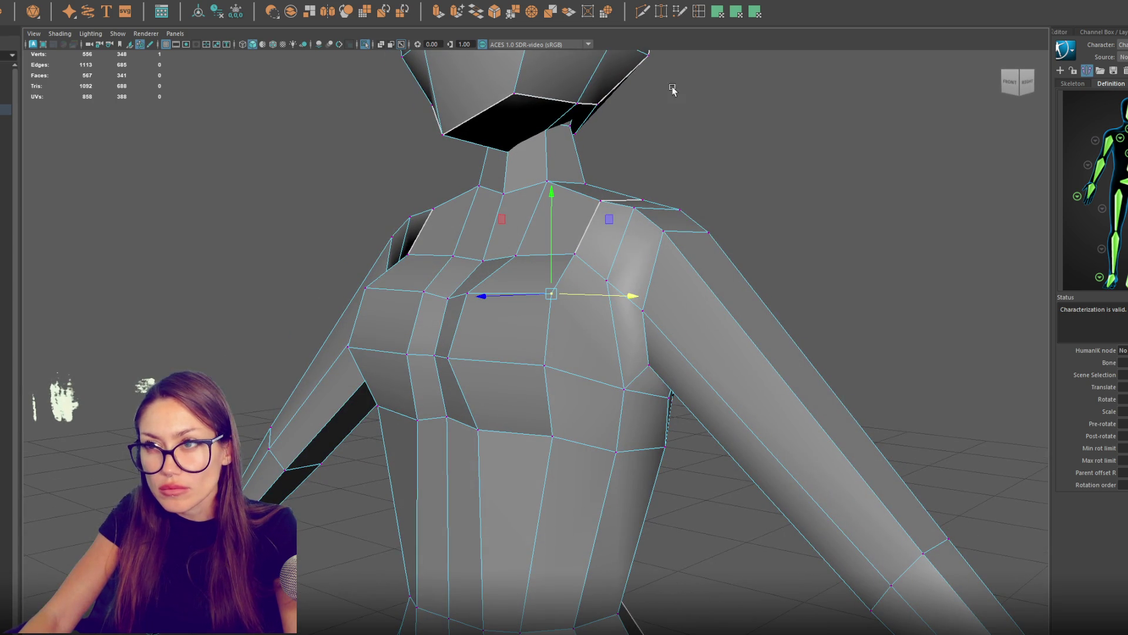
Step: Multi-Cut new edges down the chest toward the armpit
click(642, 11)
click(574, 254)
click(586, 298)
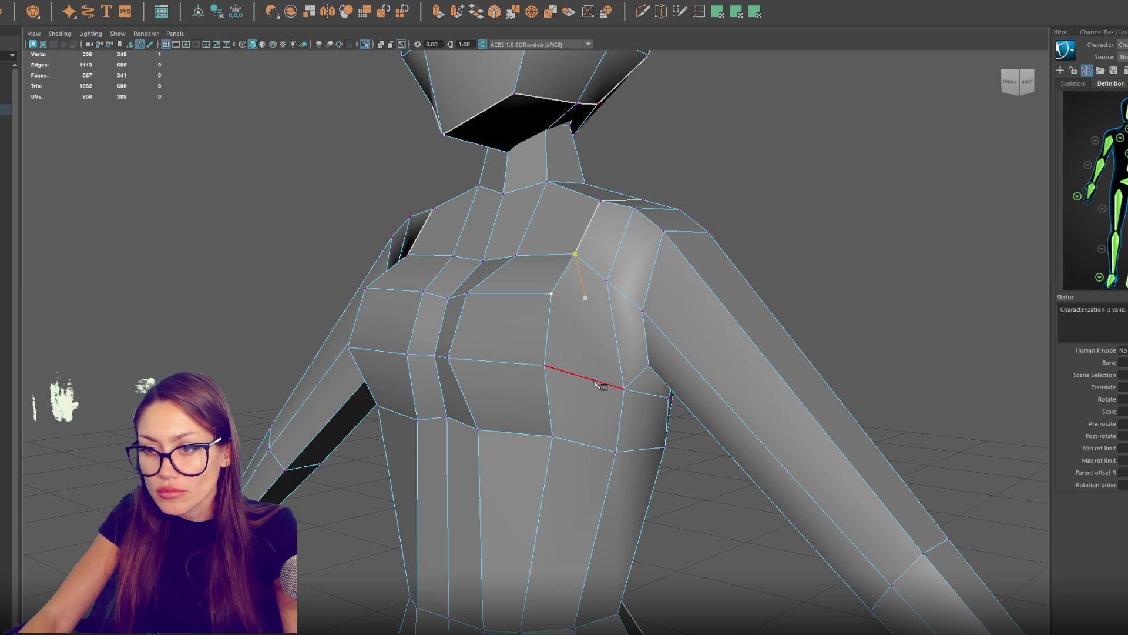
click(593, 380)
click(565, 422)
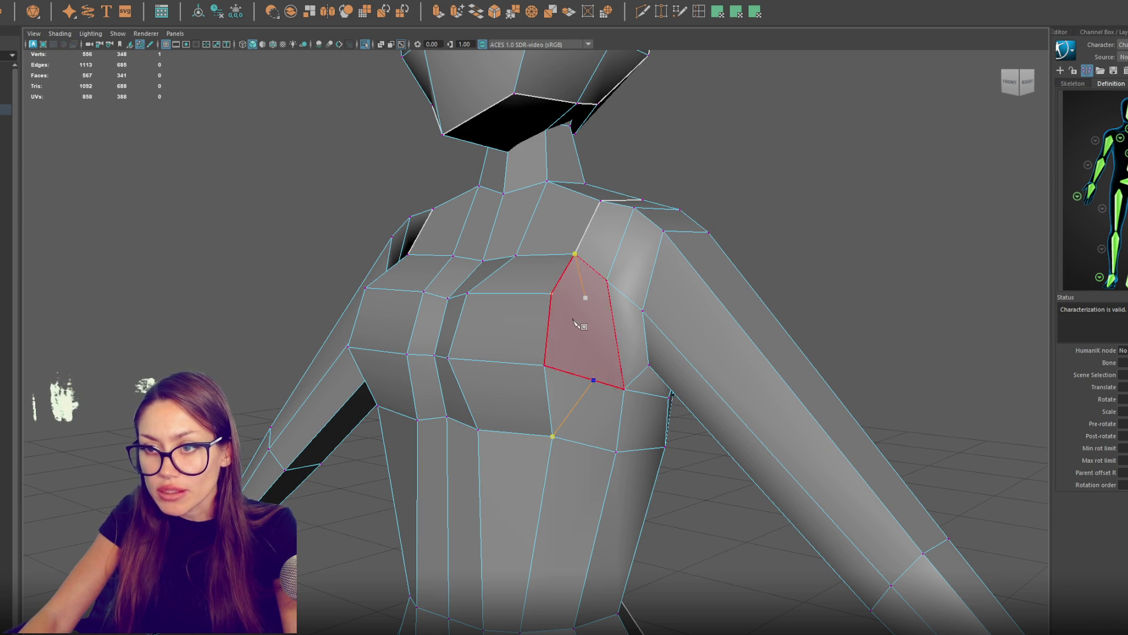
key(Return)
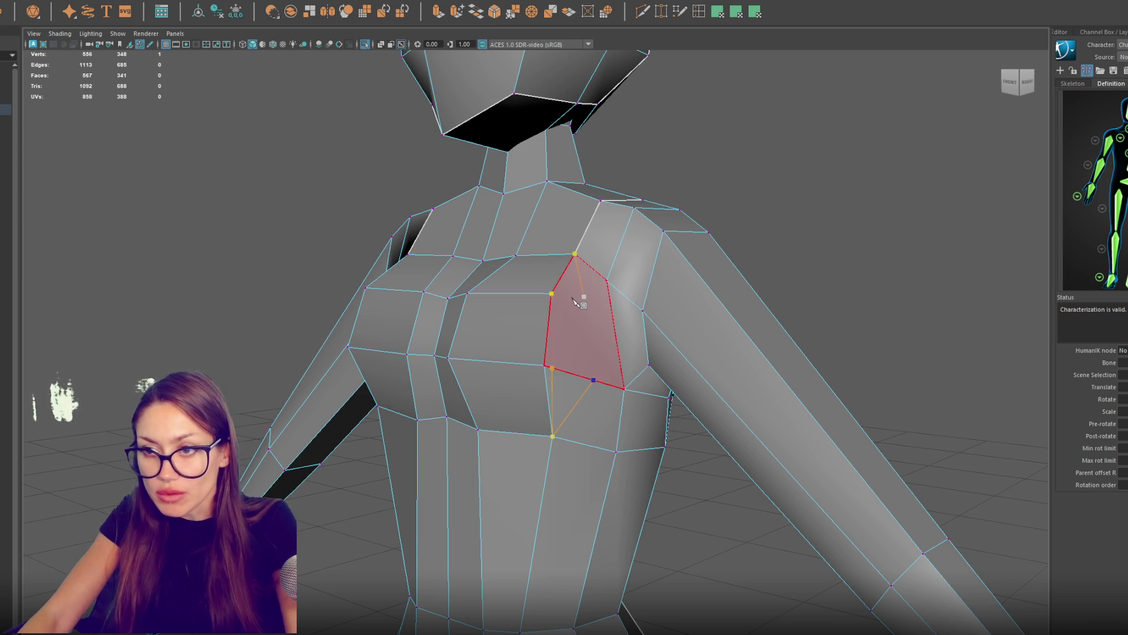
click(552, 293)
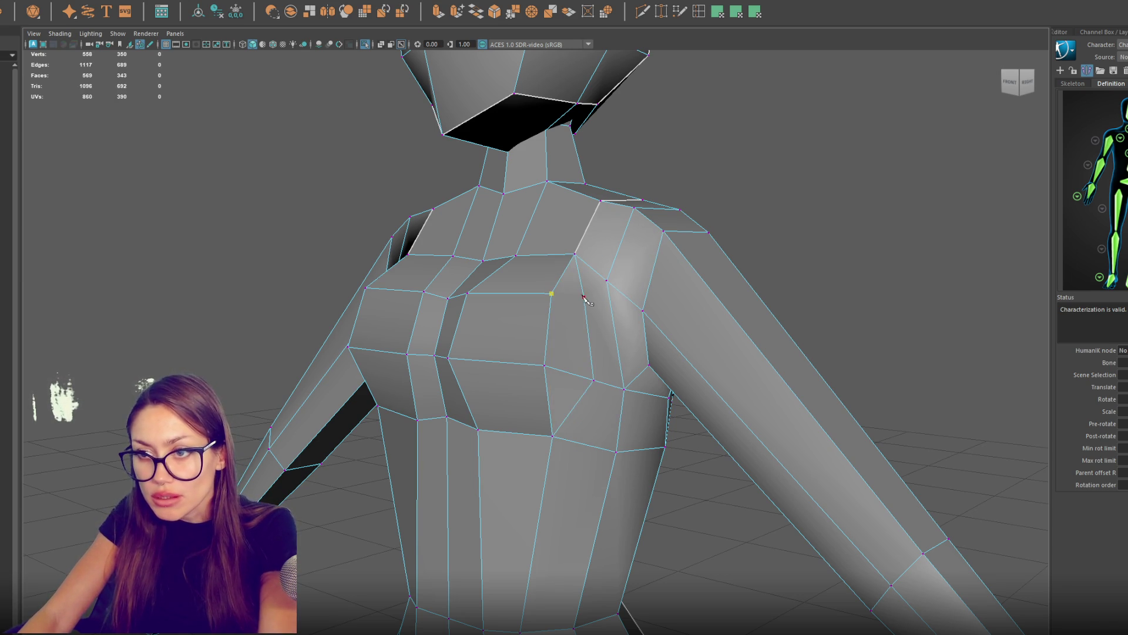
key(Return)
Step: Try another cut path through the chest, then delete and undo the unwanted diagonal cuts
mouse_move(661, 335)
mouse_down()
mouse_move(668, 350)
mouse_move(685, 349)
mouse_up()
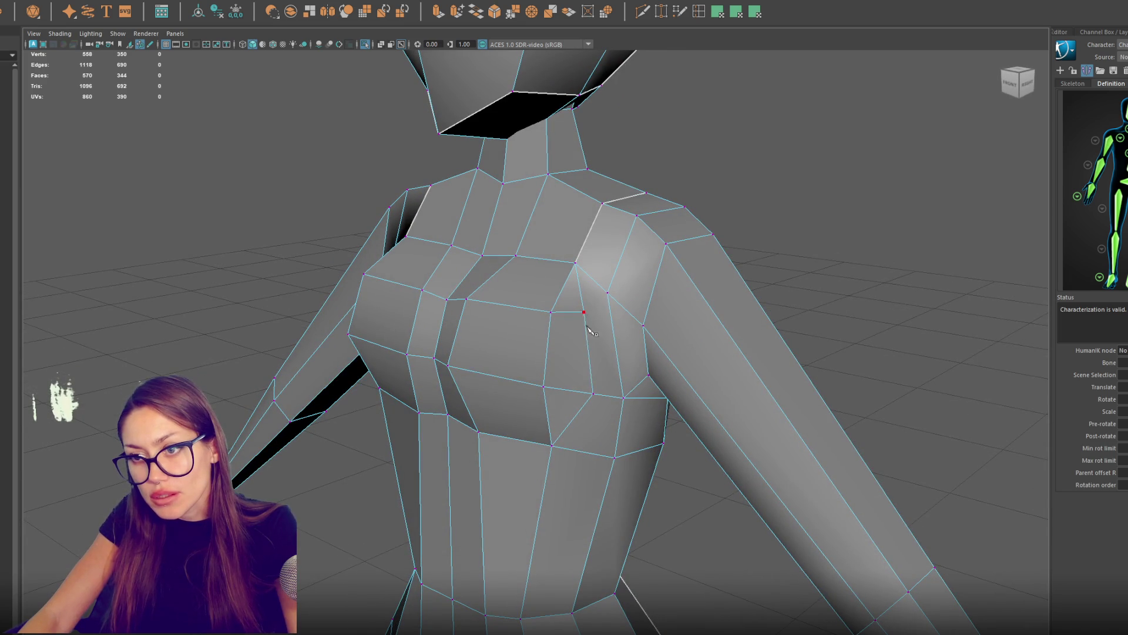
click(593, 392)
click(544, 387)
click(589, 349)
click(551, 311)
key(Return)
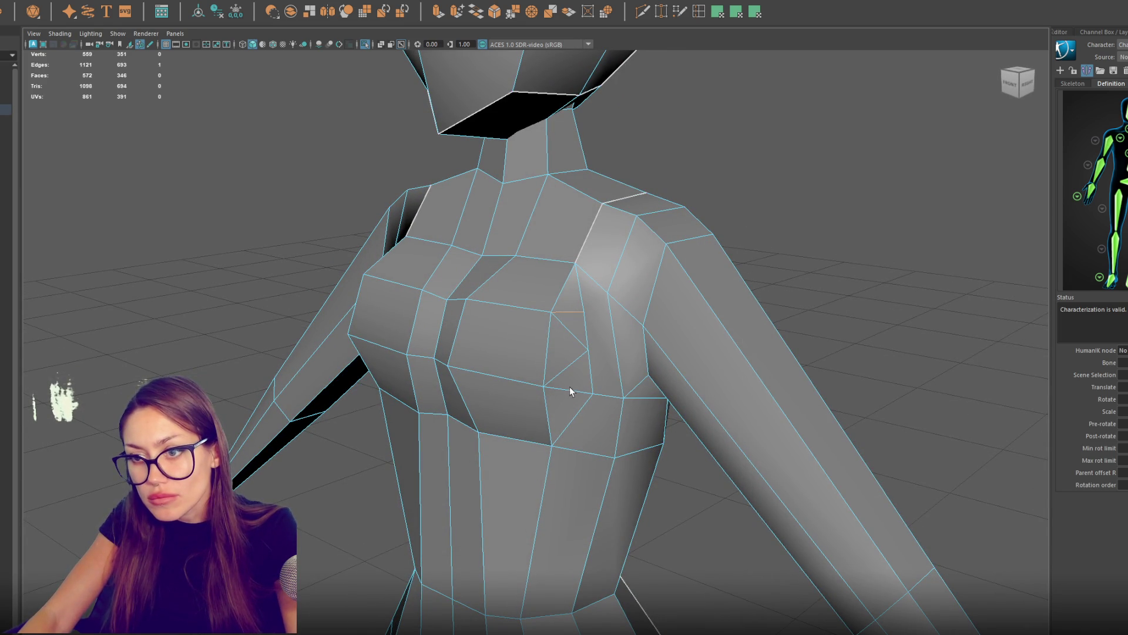
key(Delete)
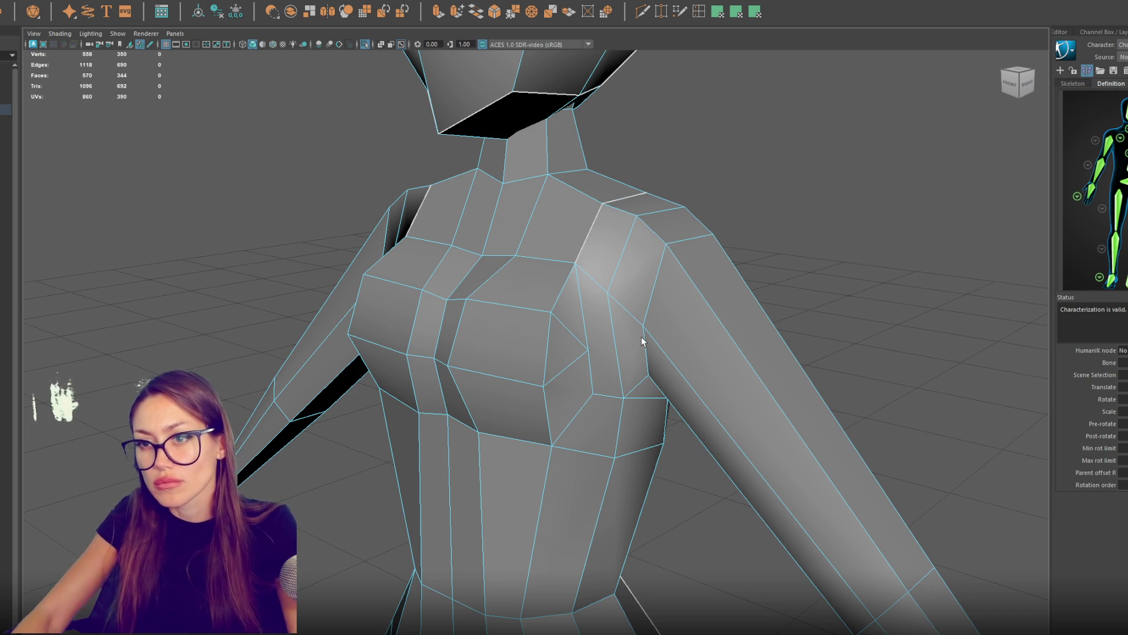
right_click(822, 220)
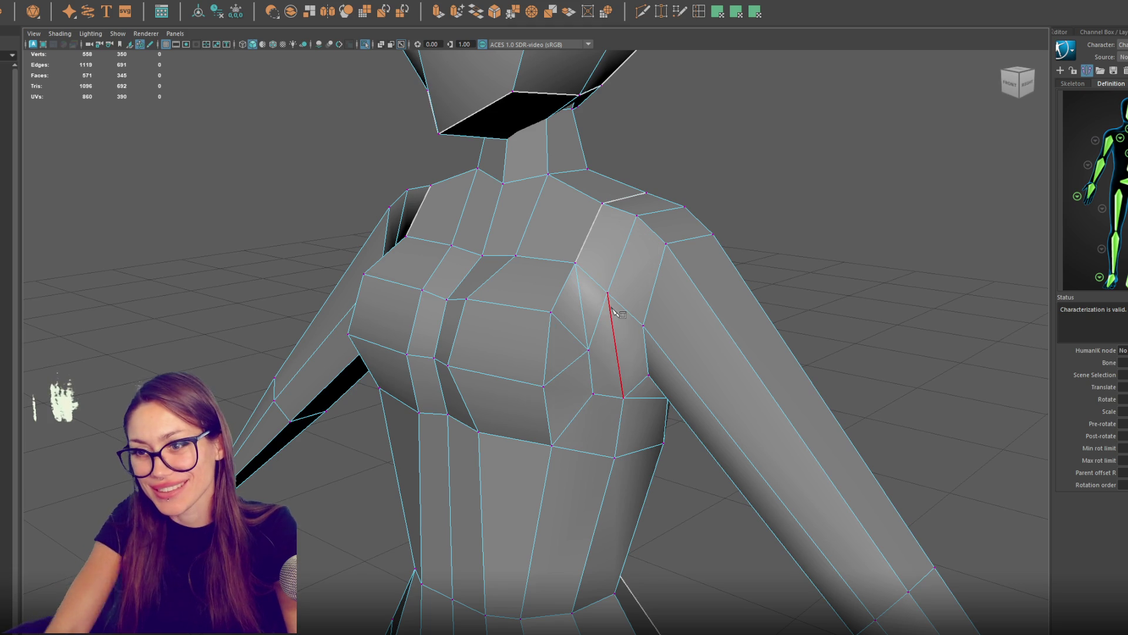
key(Return)
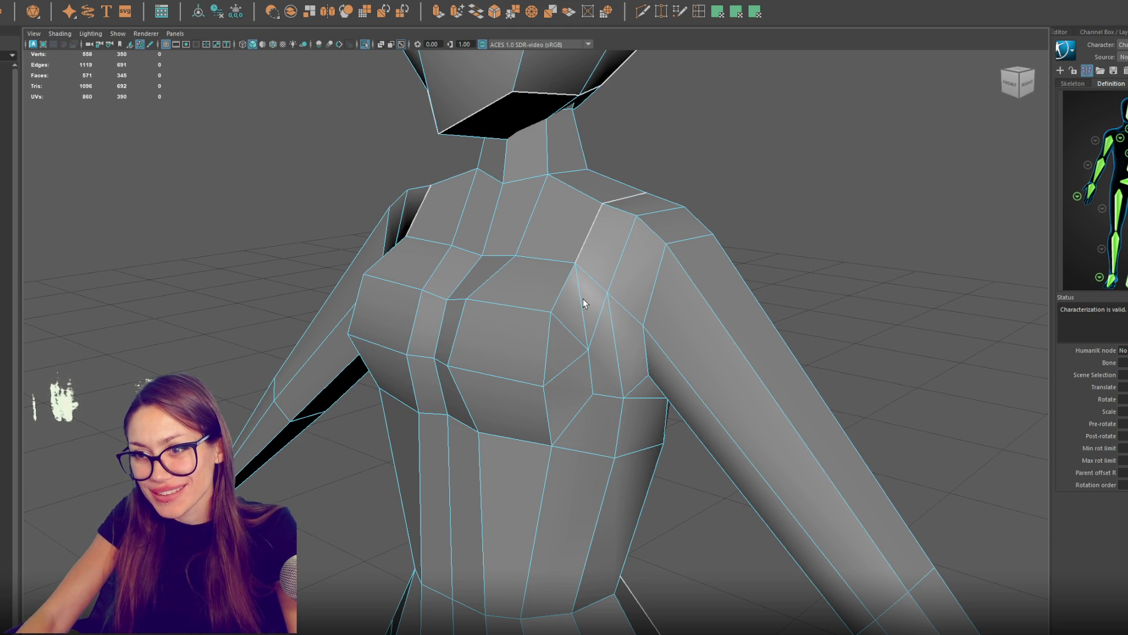
key(ctrl+z)
Step: Delete the horizontal upper-chest edge loop, leaving the mesh at 565 faces
alt+drag(540, 258, 582, 263)
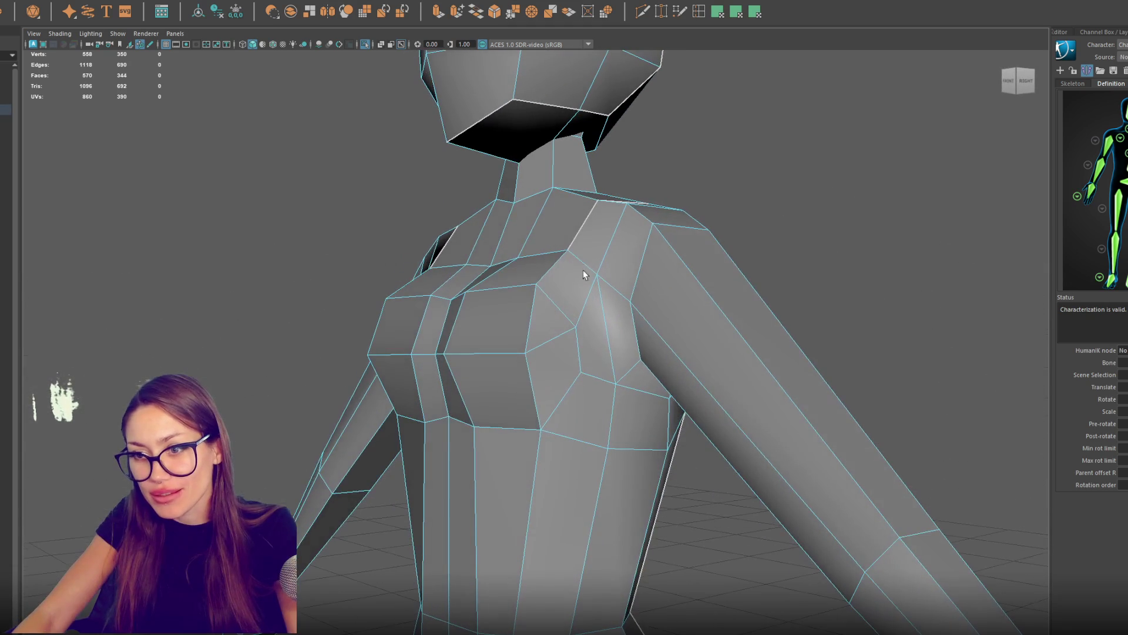
mouse_move(576, 333)
alt+mouse_down()
mouse_move(649, 327)
mouse_move(619, 352)
mouse_move(596, 294)
mouse_move(594, 396)
mouse_move(693, 332)
mouse_move(726, 333)
mouse_move(627, 327)
mouse_move(772, 216)
alt+mouse_up()
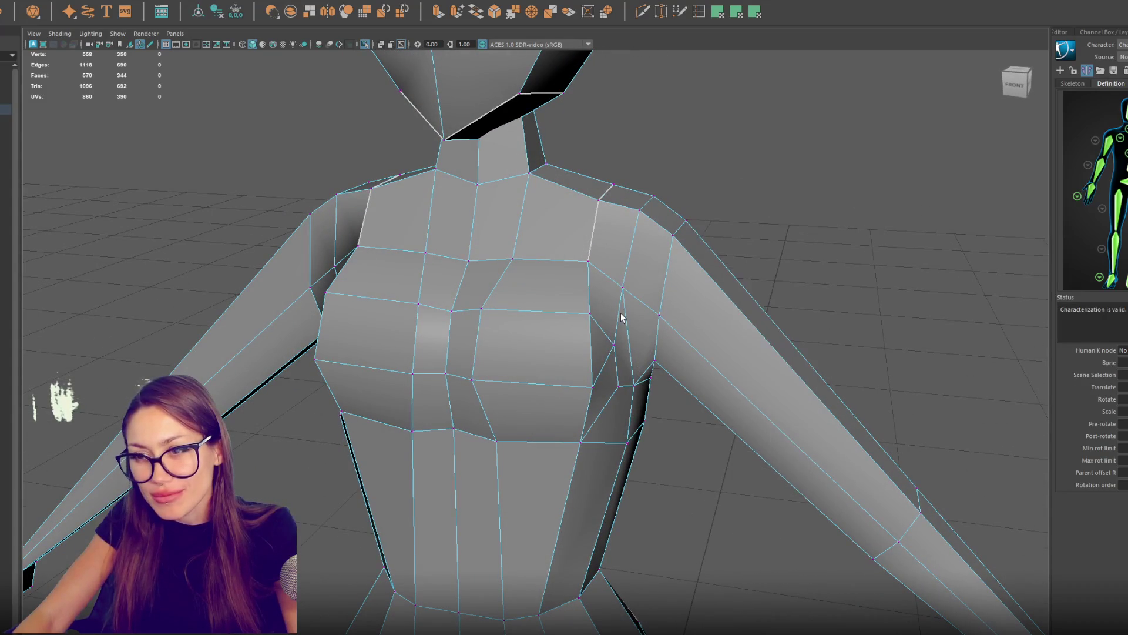
alt+drag(674, 313, 601, 301)
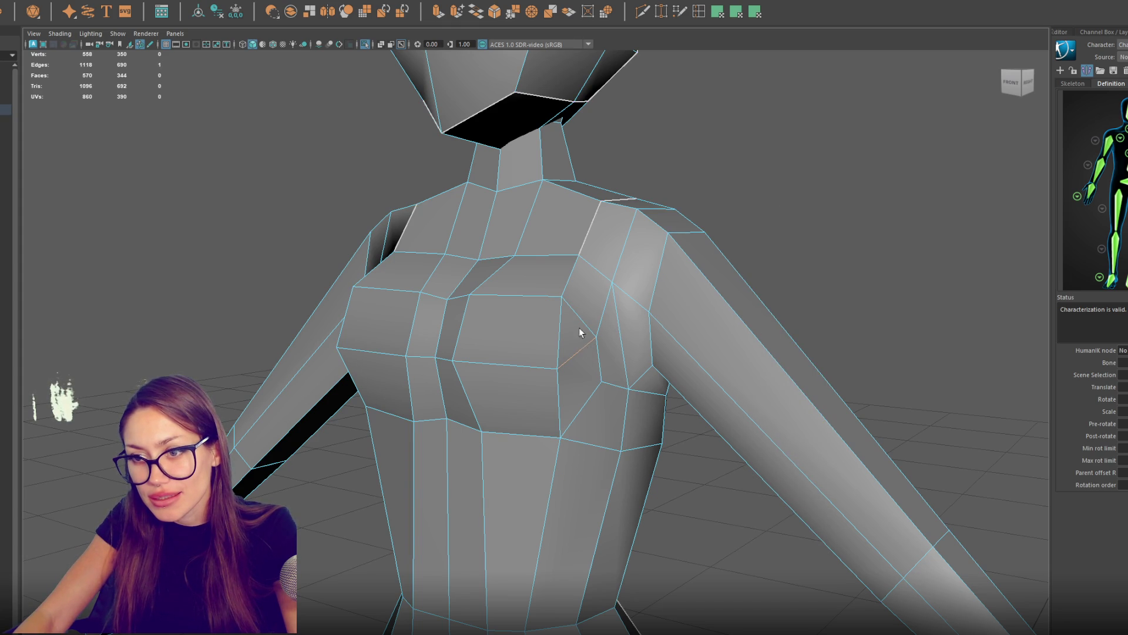
click(539, 300)
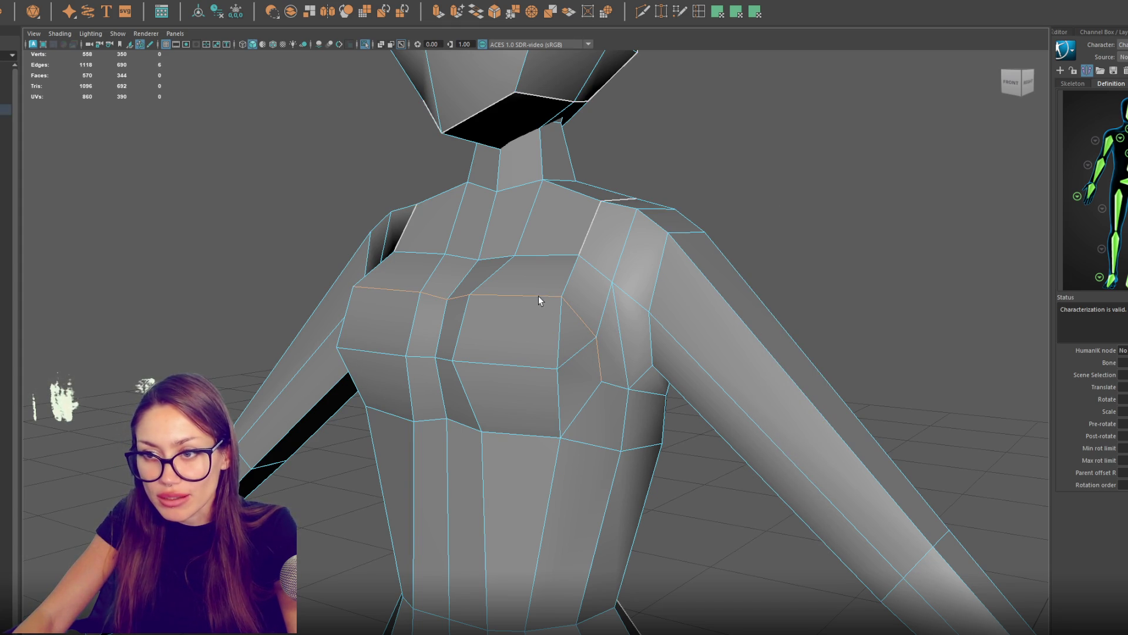
shift+double_click(499, 295)
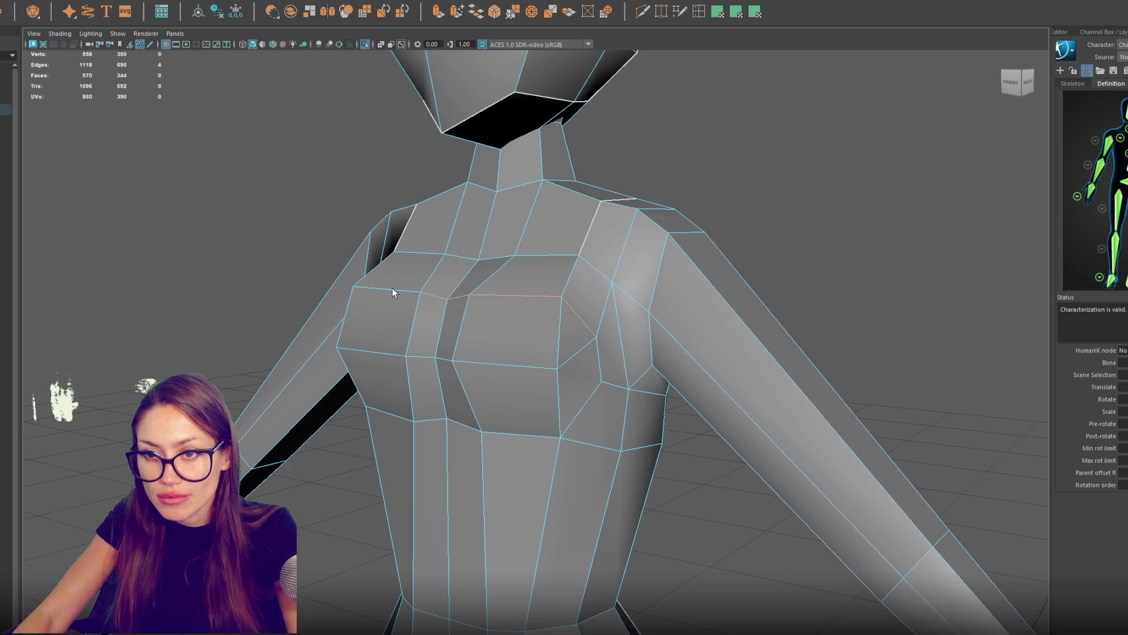
key(ctrl+Delete)
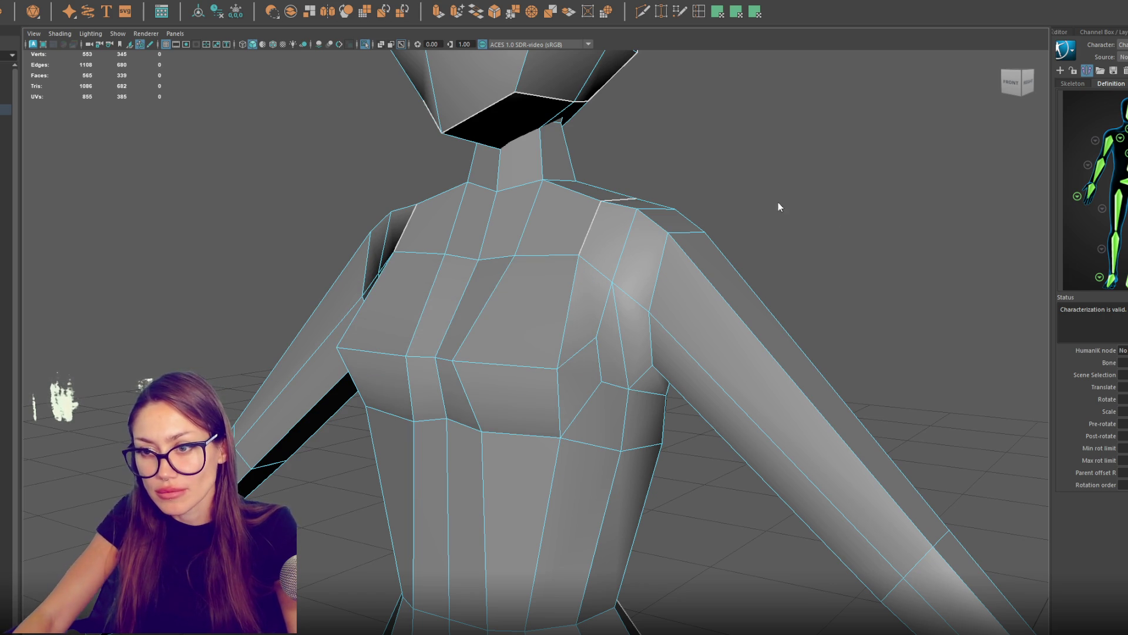
drag(778, 207, 778, 192)
key(F9)
drag(473, 370, 524, 372)
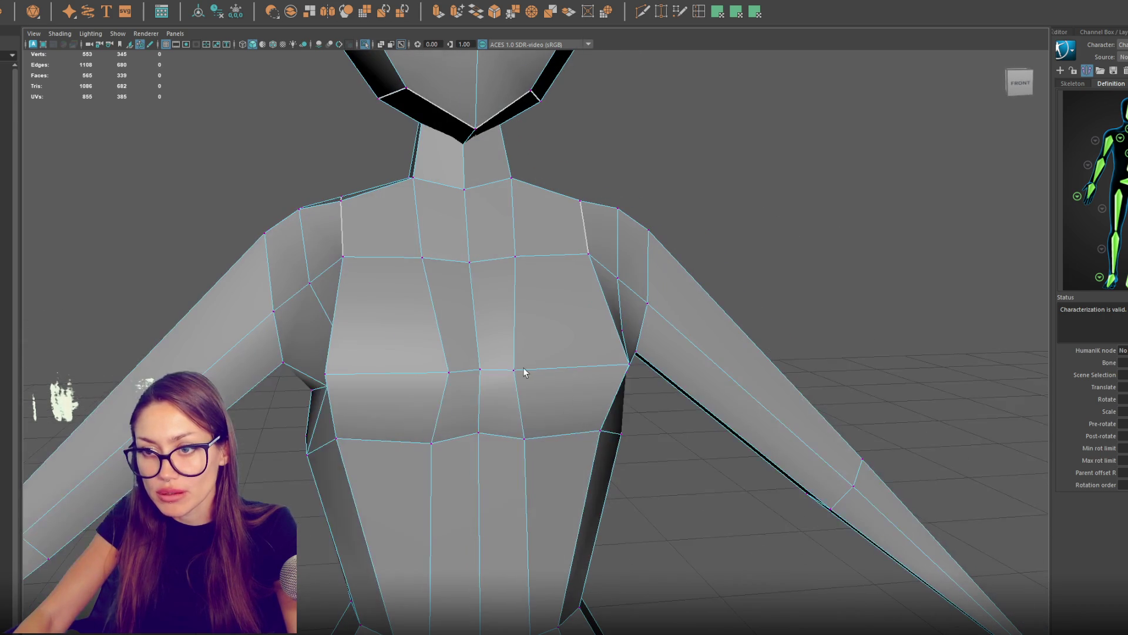
Step: Move the chest vertices toward the armpit
click(544, 372)
mouse_move(609, 354)
mouse_down()
mouse_move(609, 368)
mouse_move(626, 372)
mouse_move(553, 439)
mouse_up()
click(567, 442)
click(557, 435)
click(617, 458)
click(617, 453)
Step: Scale the hip edge loop horizontally along X
mouse_move(616, 455)
mouse_down()
mouse_move(721, 449)
mouse_move(647, 400)
mouse_move(596, 397)
mouse_up()
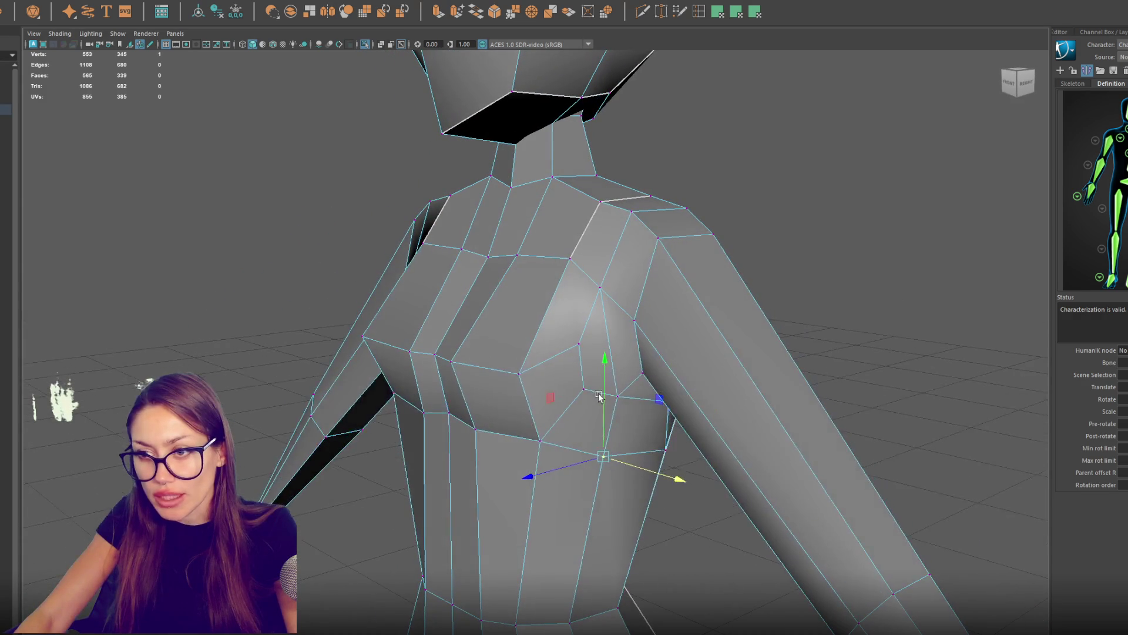
mouse_move(664, 301)
mouse_down()
mouse_move(726, 358)
mouse_move(758, 306)
mouse_up()
click(775, 255)
drag(588, 347, 575, 344)
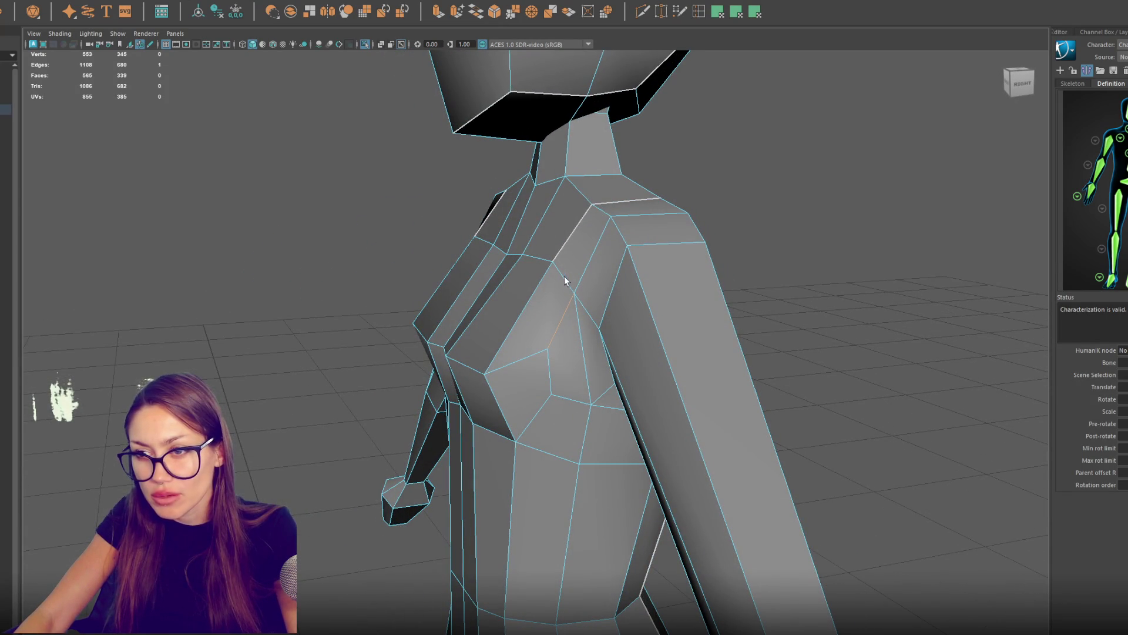
drag(573, 337, 616, 319)
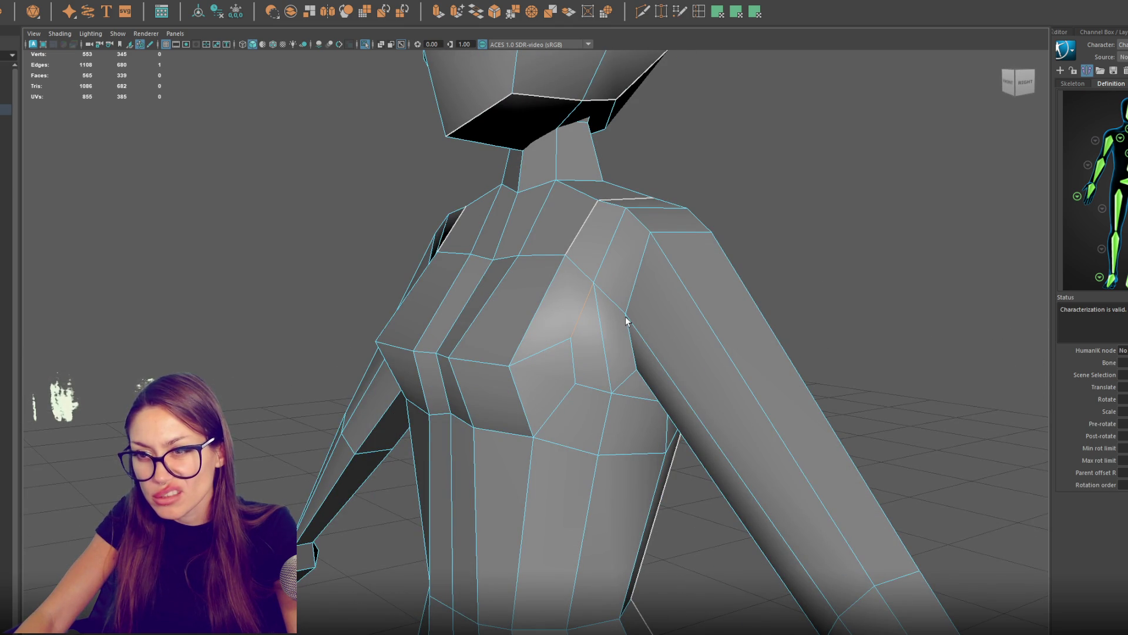
scroll(627, 320, down, 5)
mouse_move(627, 320)
mouse_down()
mouse_move(612, 327)
mouse_move(689, 327)
mouse_move(576, 523)
mouse_up()
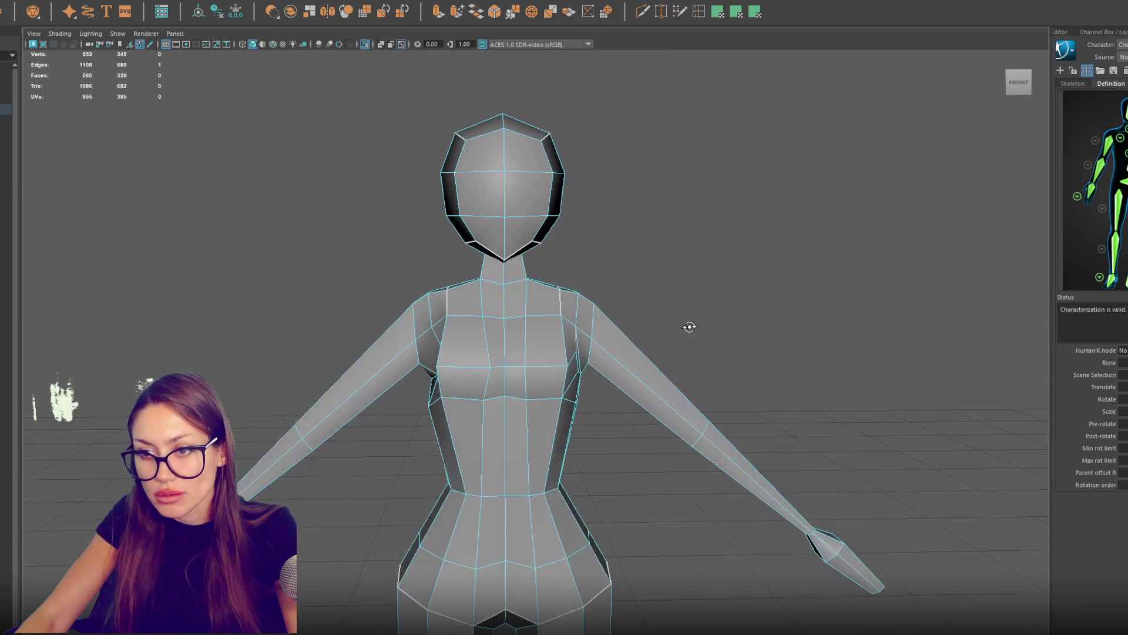
key(r)
drag(576, 555, 590, 548)
click(688, 361)
key(F9)
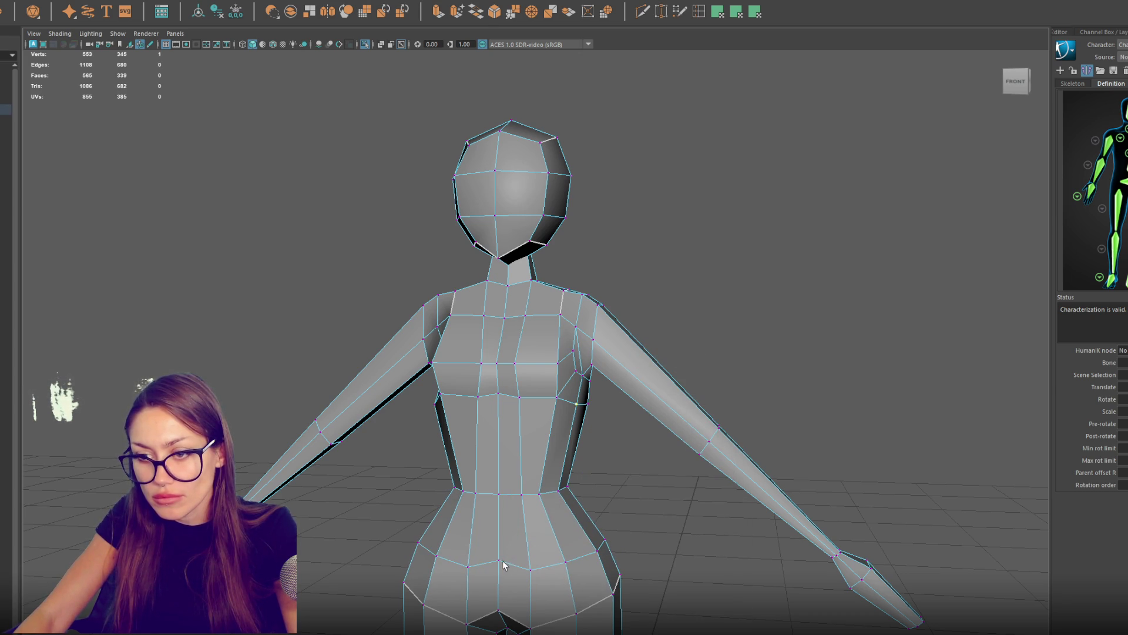
Step: Lower the centre hip vertices slightly along Y with the Move tool
drag(469, 572, 462, 517)
key(q)
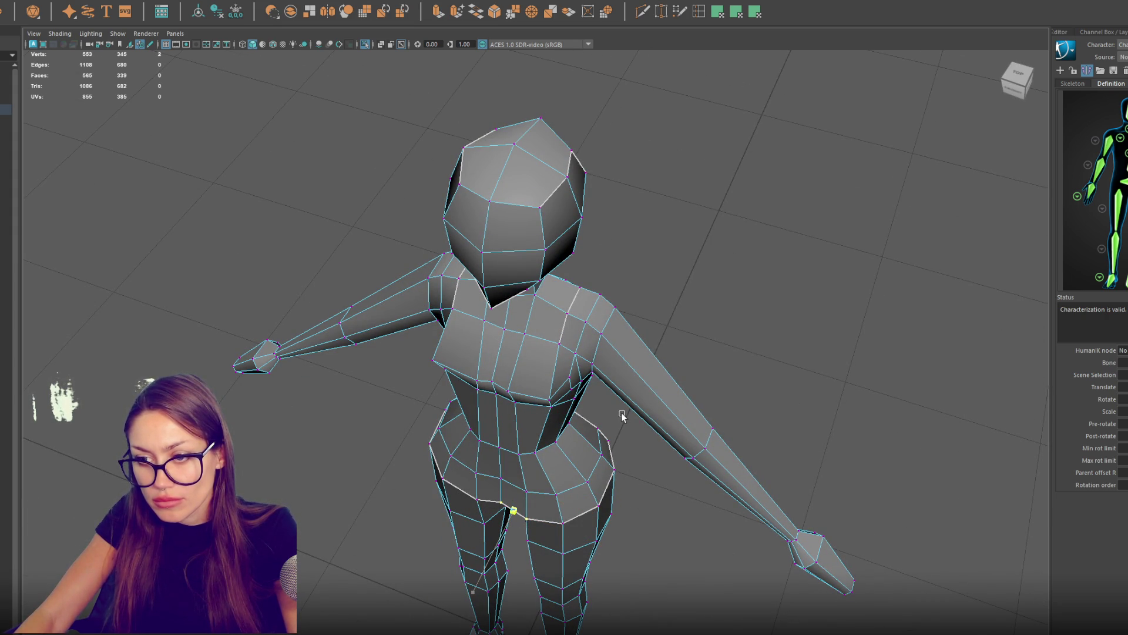
key(w)
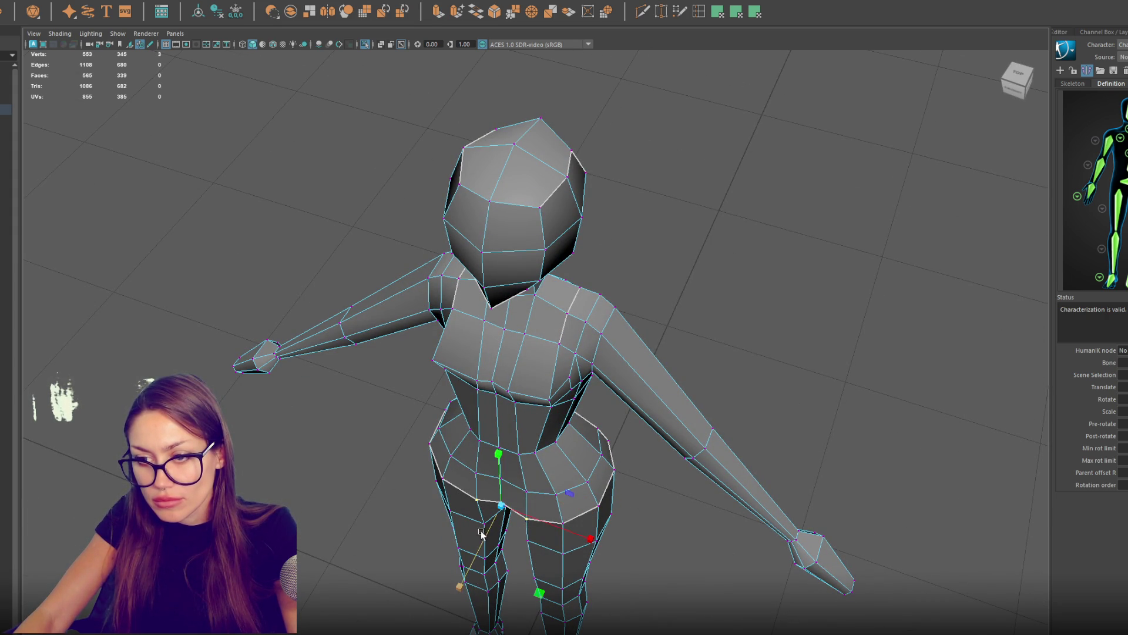
mouse_move(580, 436)
mouse_down()
mouse_move(615, 431)
mouse_move(650, 353)
mouse_move(529, 247)
mouse_move(456, 138)
mouse_up()
drag(499, 259, 504, 490)
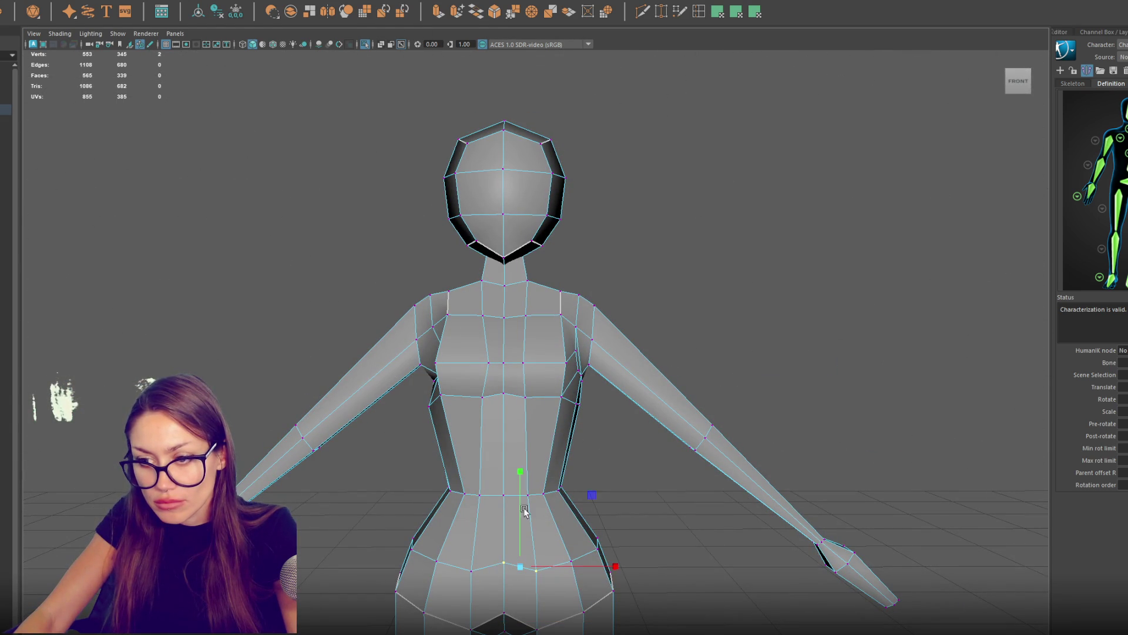
drag(519, 535, 522, 542)
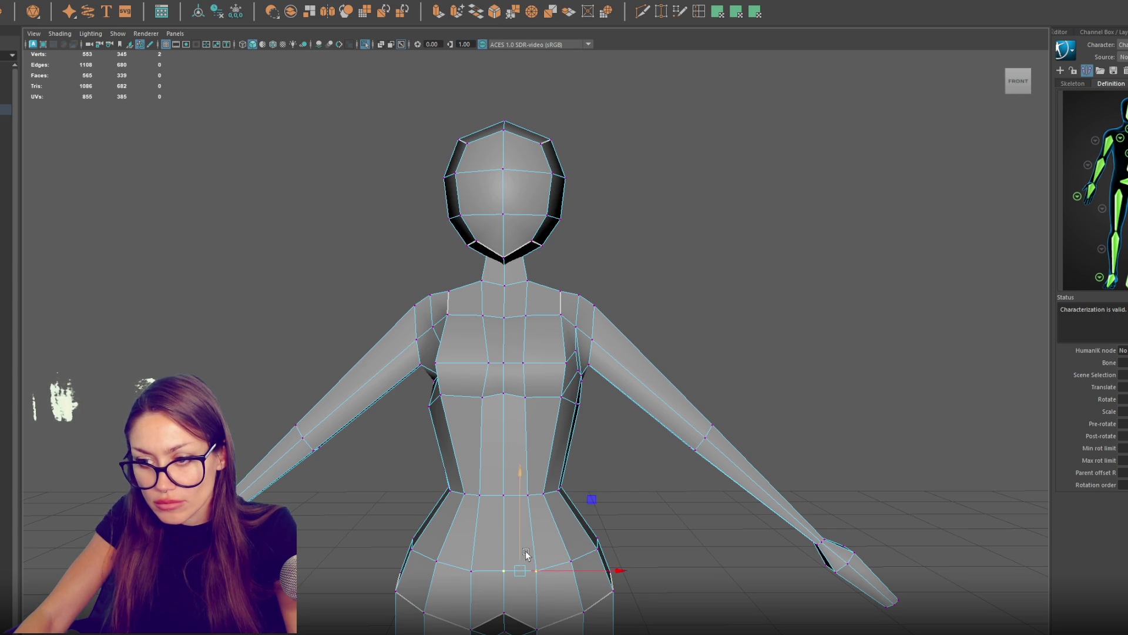
Step: Select a single hip vertex, then the whole waist vertex loop, and zoom in on the torso
click(536, 569)
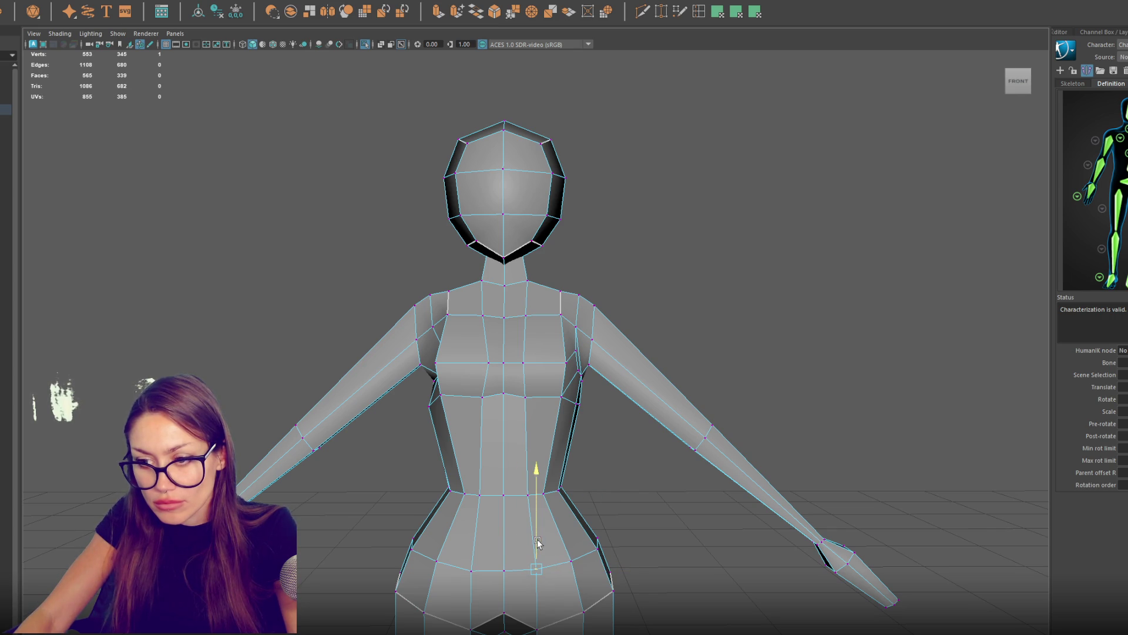
double_click(507, 494)
drag(508, 495, 592, 476)
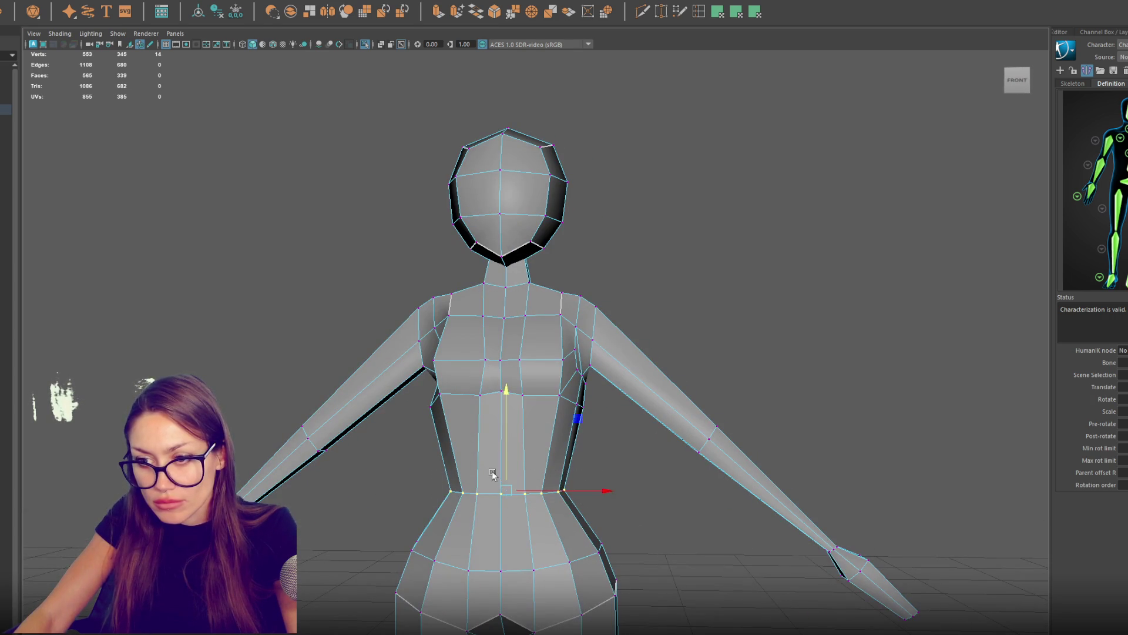
drag(509, 467, 597, 461)
scroll(579, 460, up, 3)
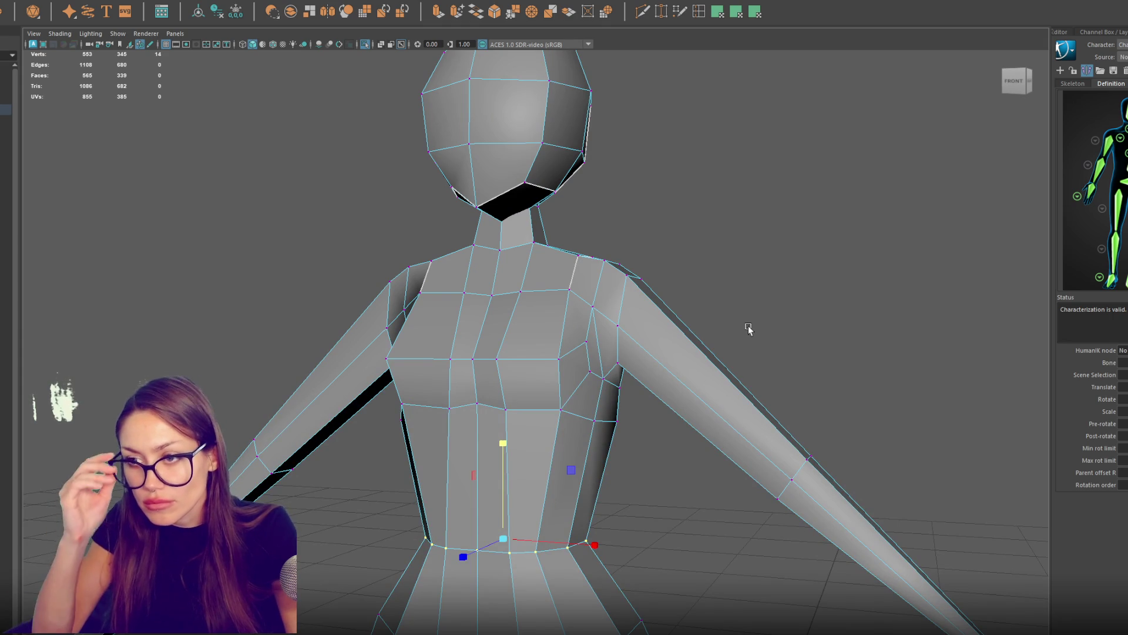
Step: Convert the waist selection to edges and delete the unwanted chest edges
scroll(752, 320, up, 3)
key(ctrl+F10)
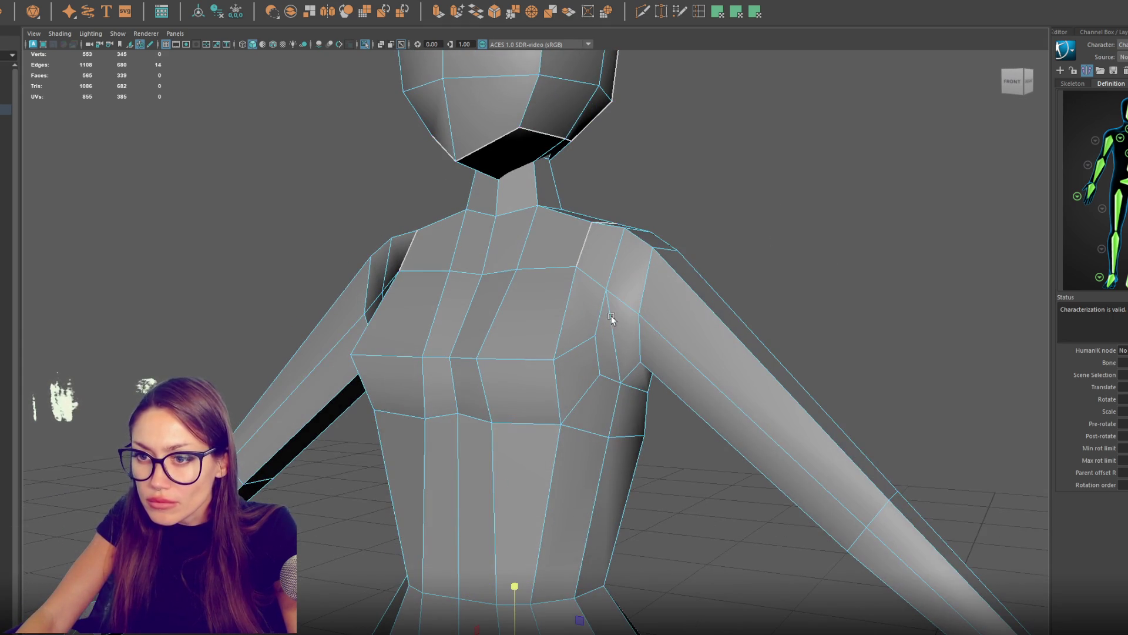
click(597, 338)
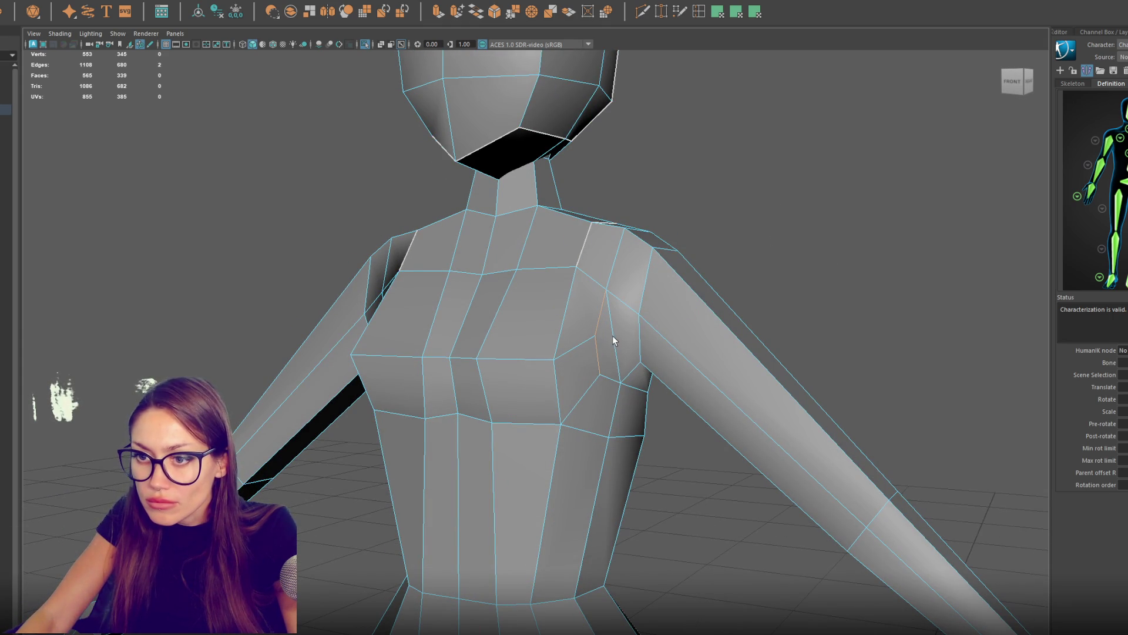
key(ctrl+Delete)
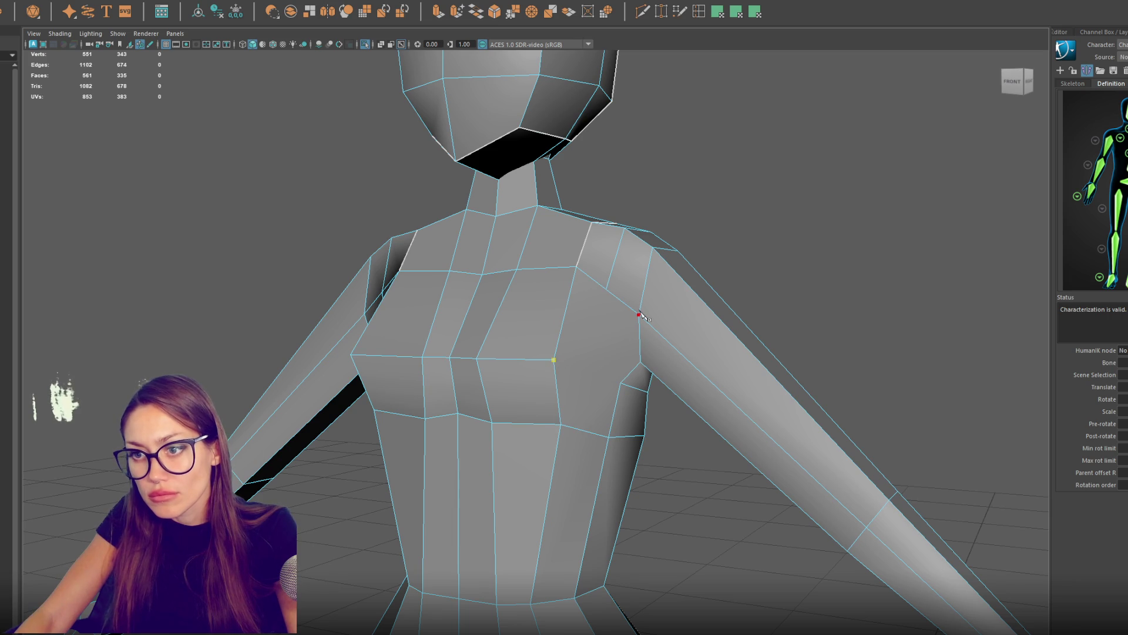
key(Return)
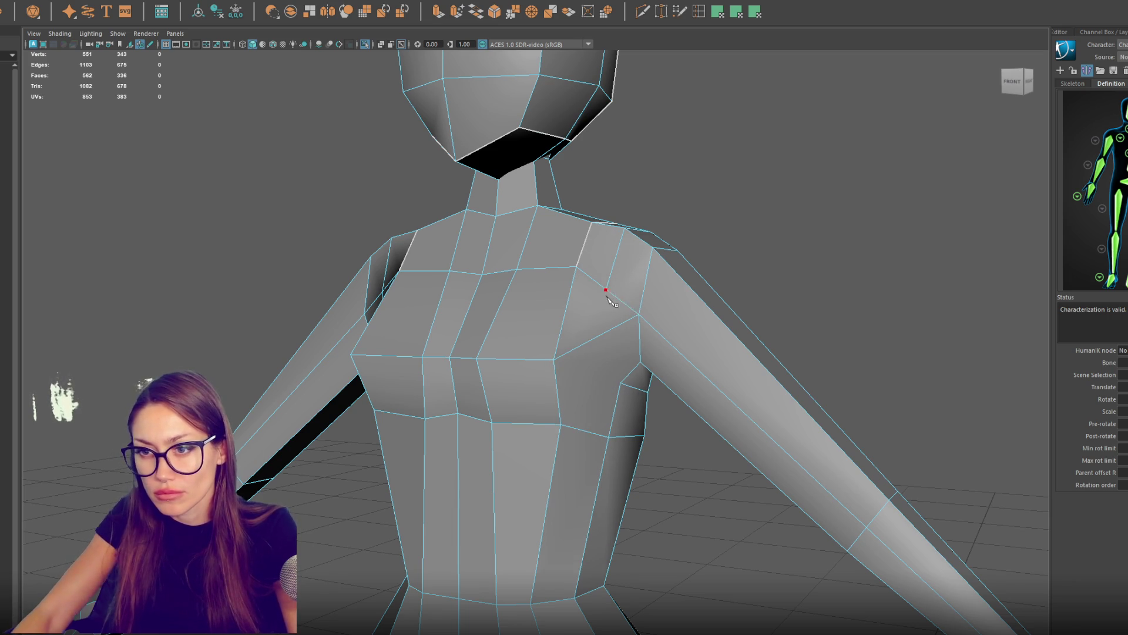
click(606, 291)
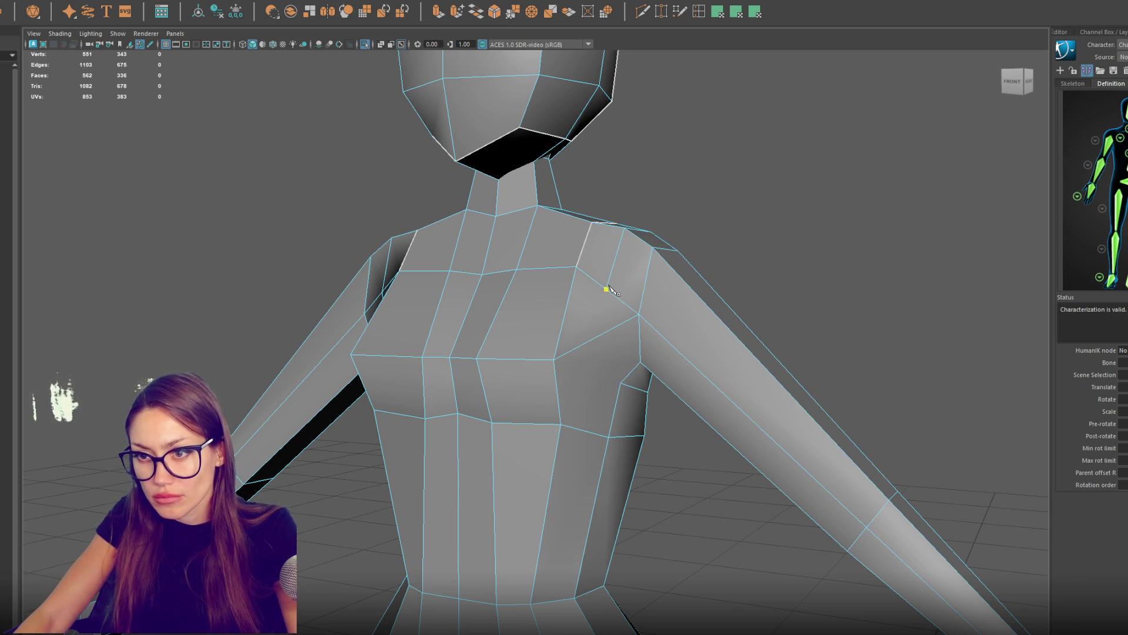
ctrl+shift+click(595, 330)
Step: Multi-Cut a new edge from the armpit up to the shoulder, ending near the armpit
click(621, 383)
click(607, 291)
mouse_move(607, 290)
mouse_down()
mouse_move(680, 323)
mouse_move(582, 359)
mouse_up()
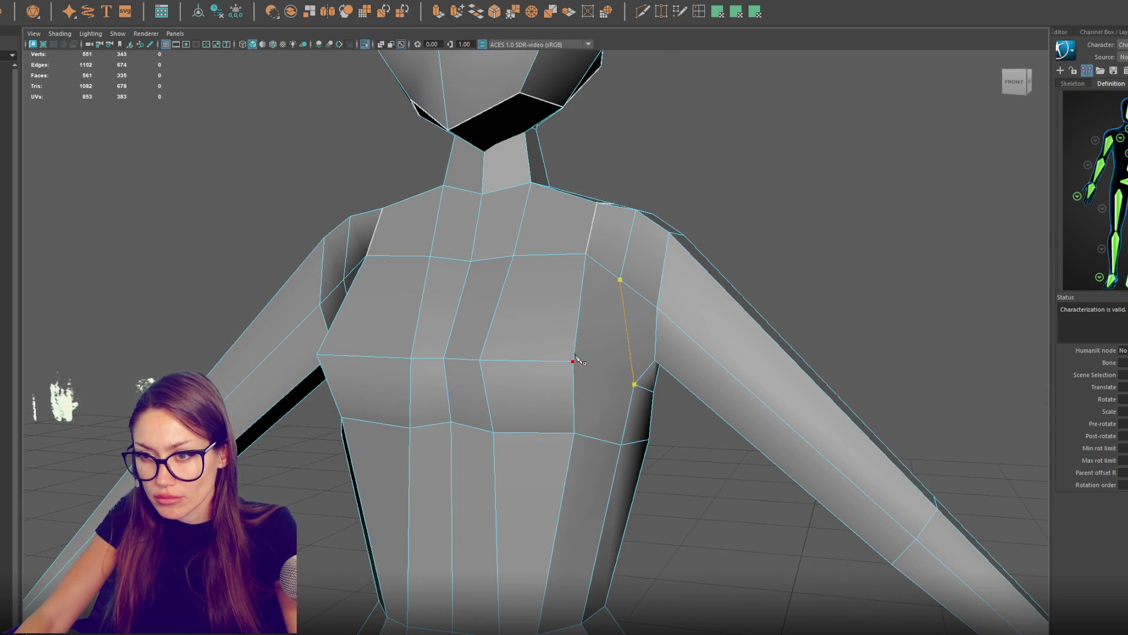
scroll(579, 360, down, 3)
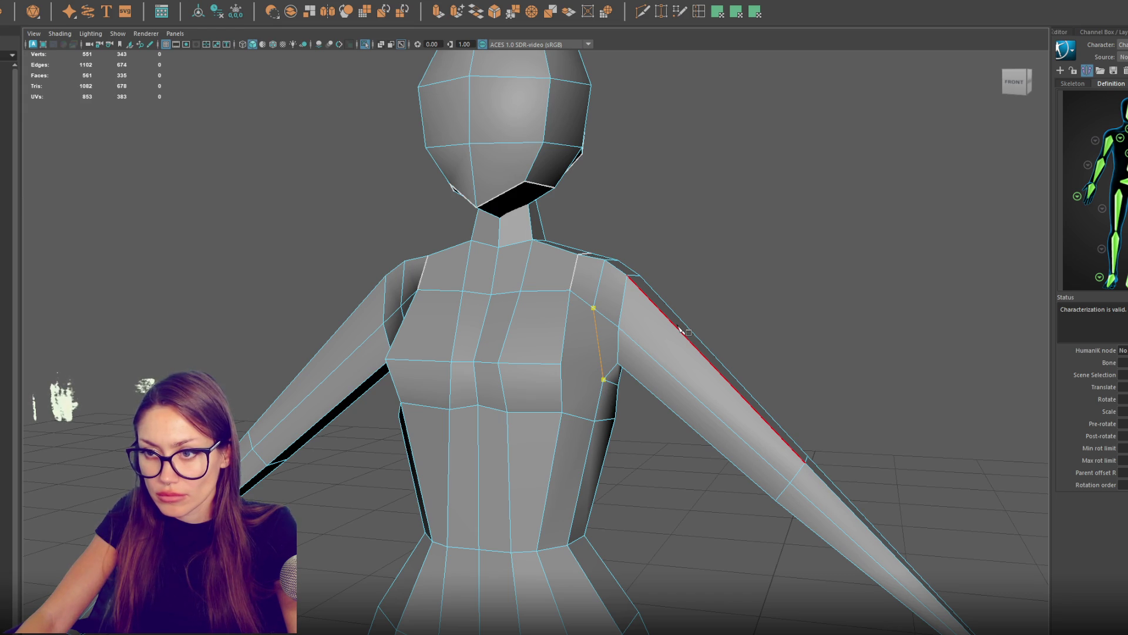
click(682, 329)
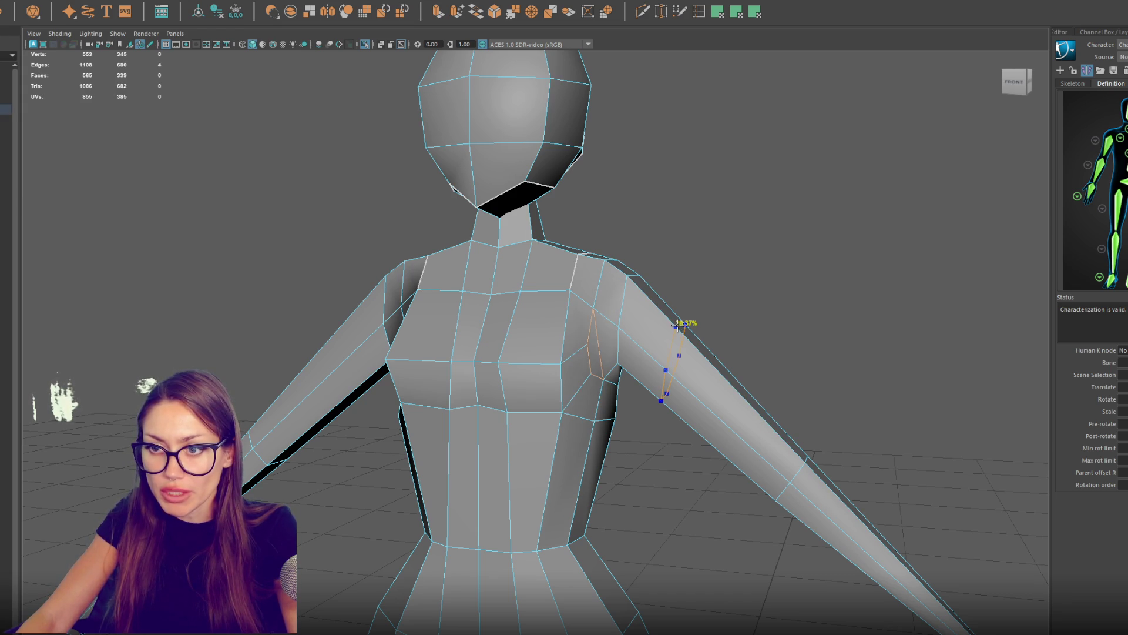
Step: Set the cut point partway along the arm edge and remove the extra shoulder edge
drag(738, 297, 691, 310)
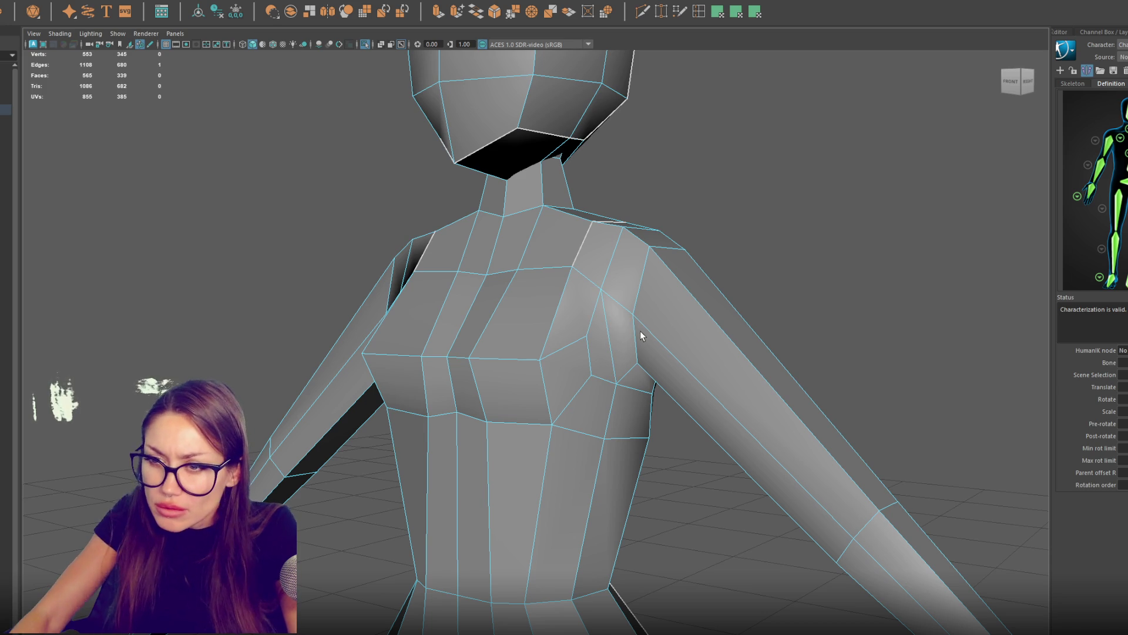
ctrl+shift+click(619, 325)
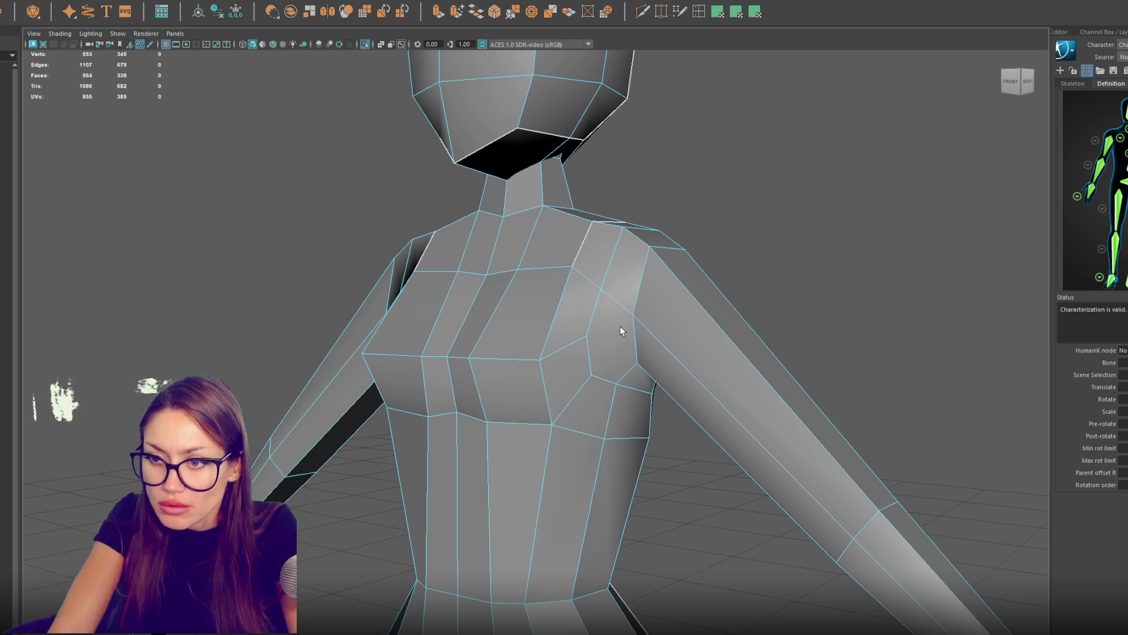
mouse_move(619, 325)
mouse_down()
mouse_move(675, 321)
mouse_move(639, 329)
mouse_up()
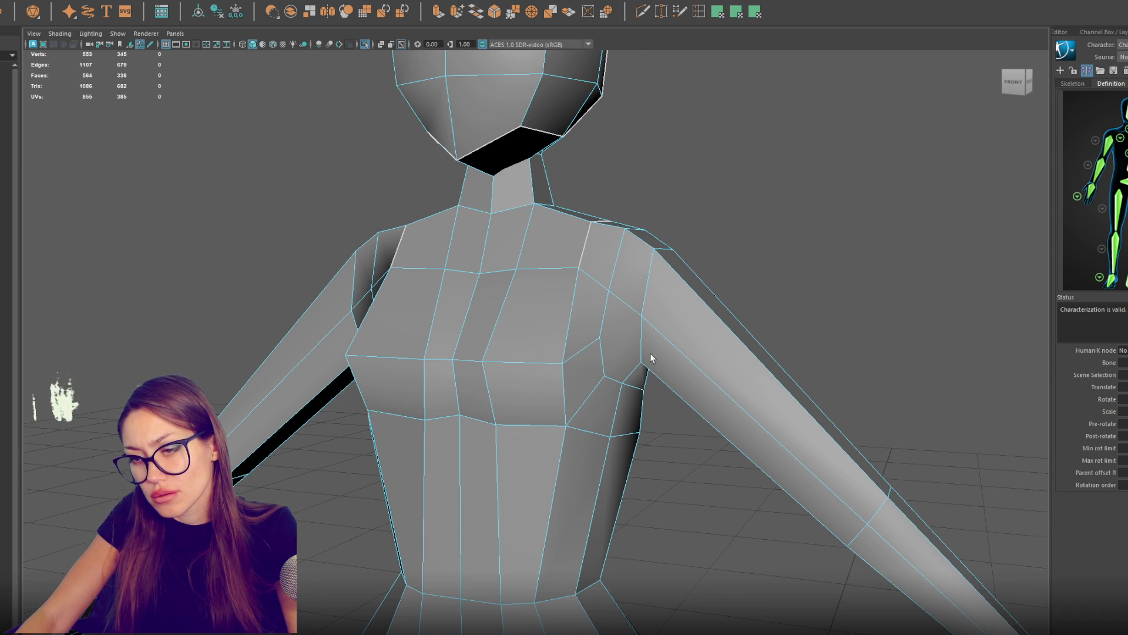
drag(651, 356, 620, 338)
Step: Pull the shoulder vertex down onto the chest beside the armpit
key(F9)
click(635, 346)
mouse_move(635, 346)
mouse_down()
mouse_move(679, 286)
mouse_move(596, 280)
mouse_move(607, 310)
mouse_move(656, 312)
mouse_move(661, 287)
mouse_move(657, 272)
mouse_move(611, 268)
mouse_move(593, 248)
mouse_move(593, 258)
mouse_move(676, 276)
mouse_up()
click(622, 288)
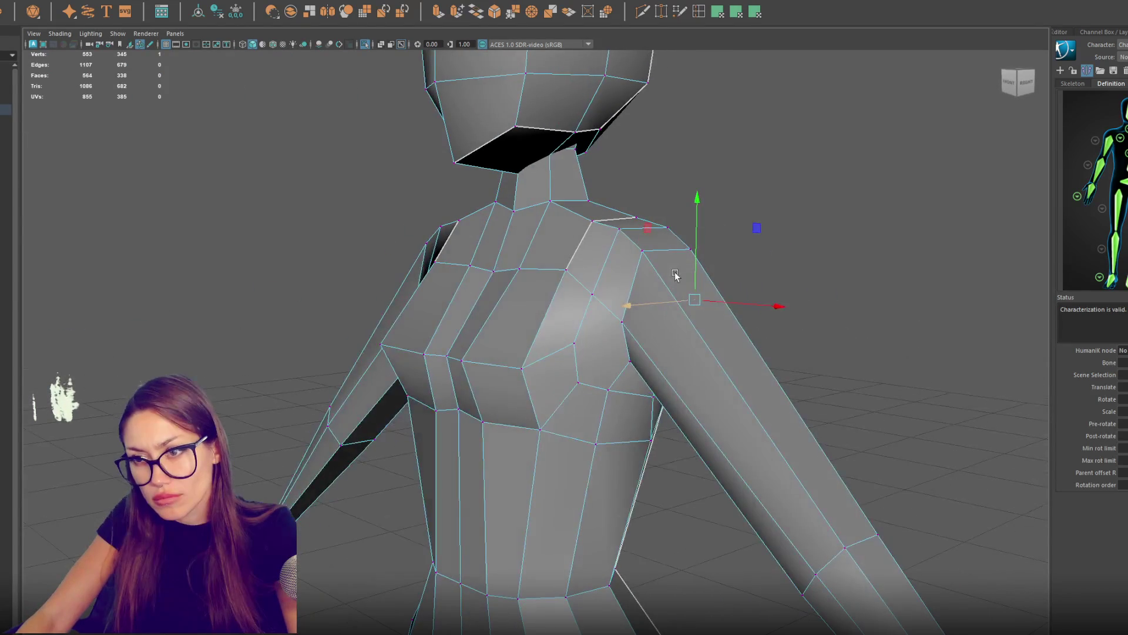
mouse_move(622, 318)
mouse_down()
mouse_move(620, 285)
mouse_move(590, 262)
mouse_move(605, 286)
mouse_move(639, 287)
mouse_move(630, 300)
mouse_up()
Step: Adjust the chest, armpit-side and lower chest vertices for a smoother shoulder-to-chest flow
mouse_move(609, 344)
mouse_down()
mouse_move(589, 349)
mouse_move(587, 378)
mouse_move(567, 372)
mouse_up()
click(605, 379)
click(552, 383)
click(585, 393)
mouse_move(587, 395)
mouse_down()
mouse_move(664, 376)
mouse_move(643, 385)
mouse_up()
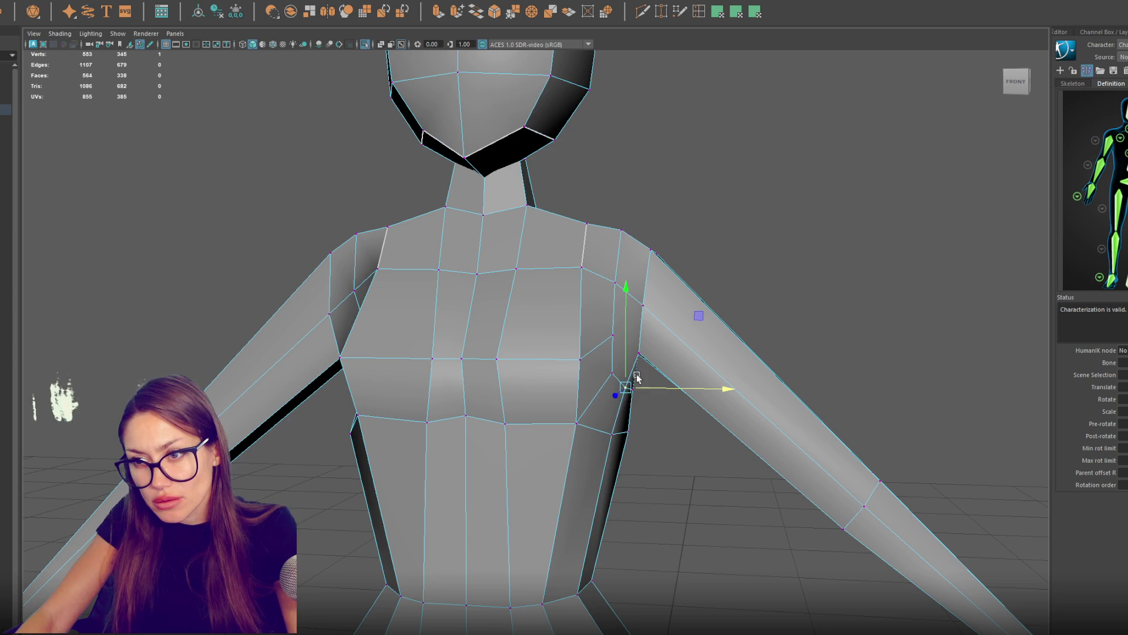
drag(614, 338, 612, 328)
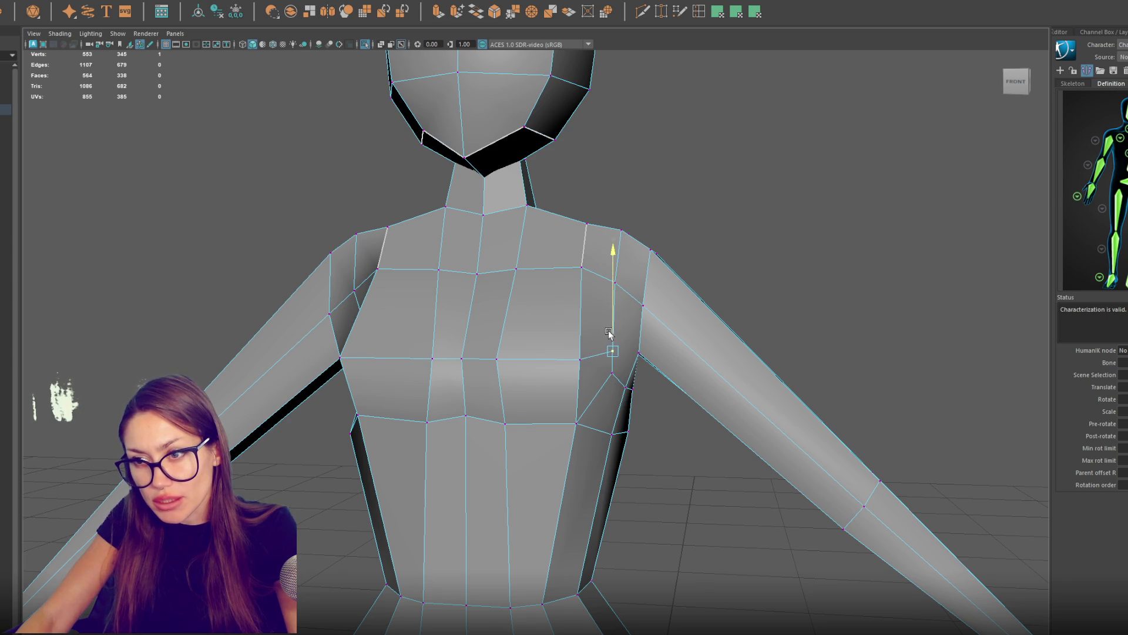
click(613, 377)
drag(630, 378, 633, 378)
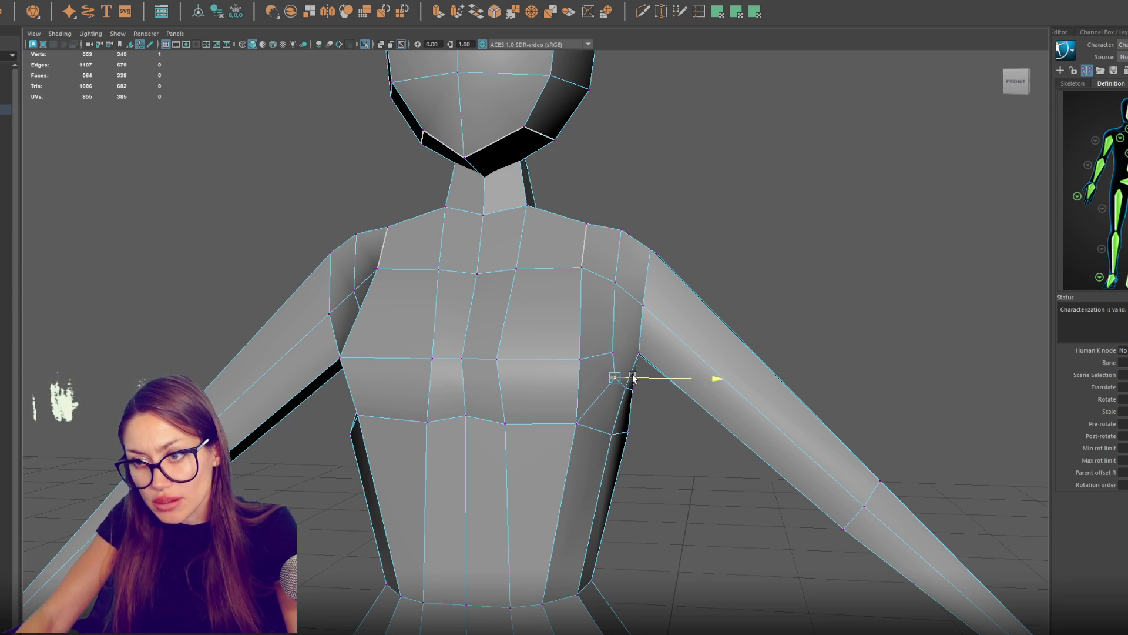
click(590, 424)
drag(577, 421, 576, 404)
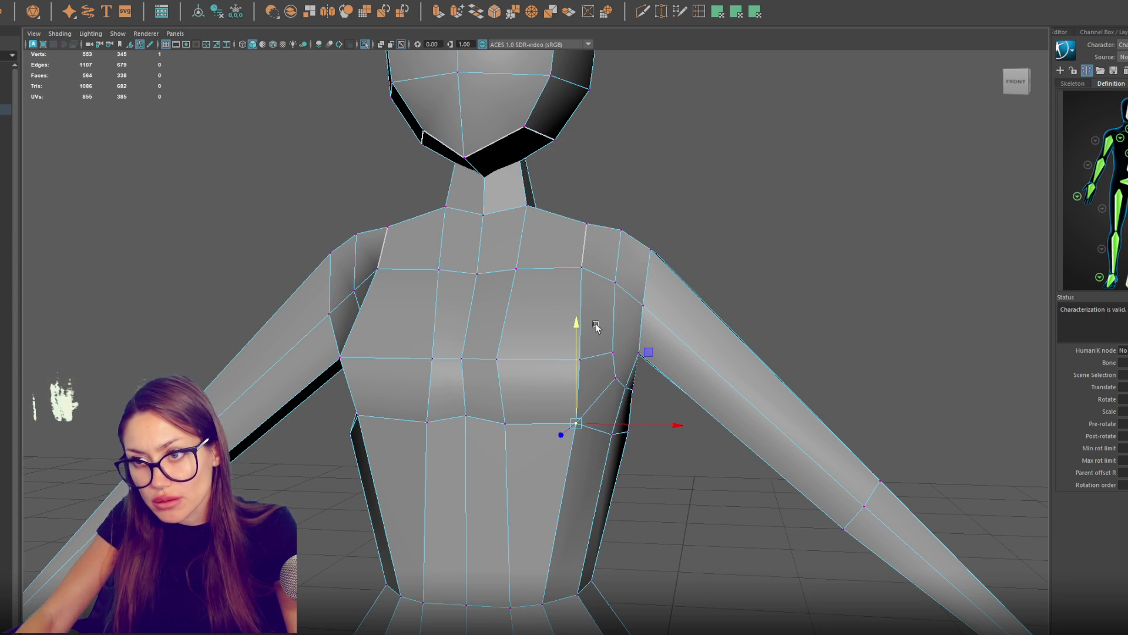
Step: Insert a new edge loop across the upper chest
click(509, 313)
mouse_move(734, 276)
alt+mouse_down()
mouse_move(783, 282)
mouse_move(723, 285)
mouse_move(788, 251)
alt+mouse_up()
right_click(788, 251)
Step: Select the upper and lower chest edge loops and move them to shape the bust
click(750, 241)
key(F10)
double_click(511, 313)
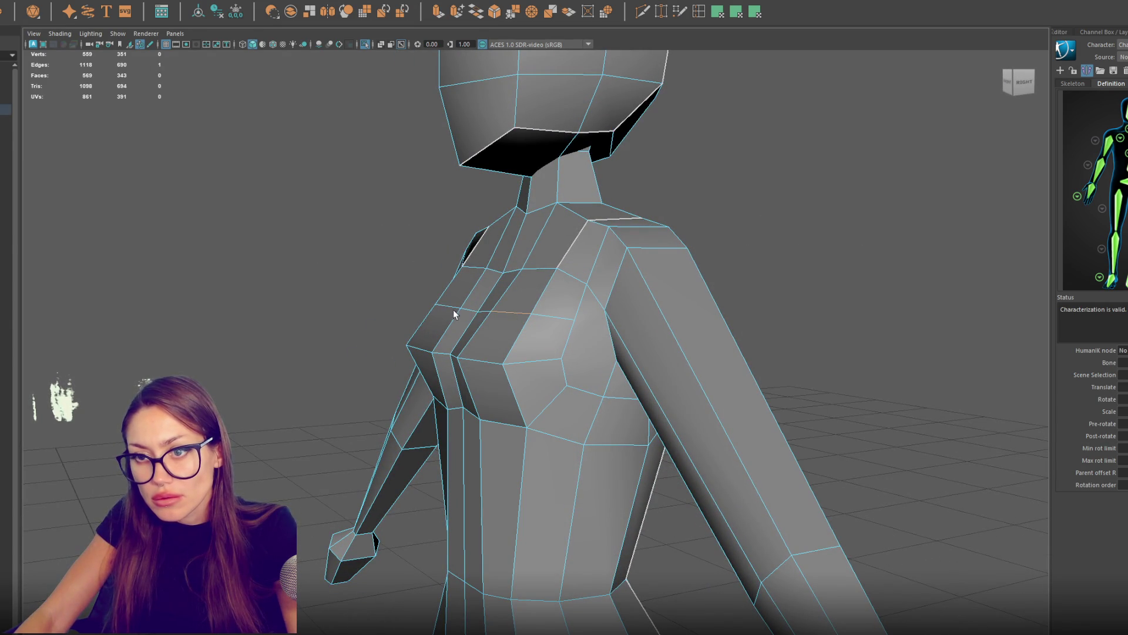
shift+click(447, 306)
key(w)
drag(431, 317, 469, 290)
click(478, 358)
shift+click(405, 358)
mouse_move(404, 359)
mouse_down()
mouse_move(483, 353)
mouse_move(399, 355)
mouse_up()
Step: Shift the shoulder and chest vertices slightly inward
key(F9)
drag(446, 315, 436, 318)
key(q)
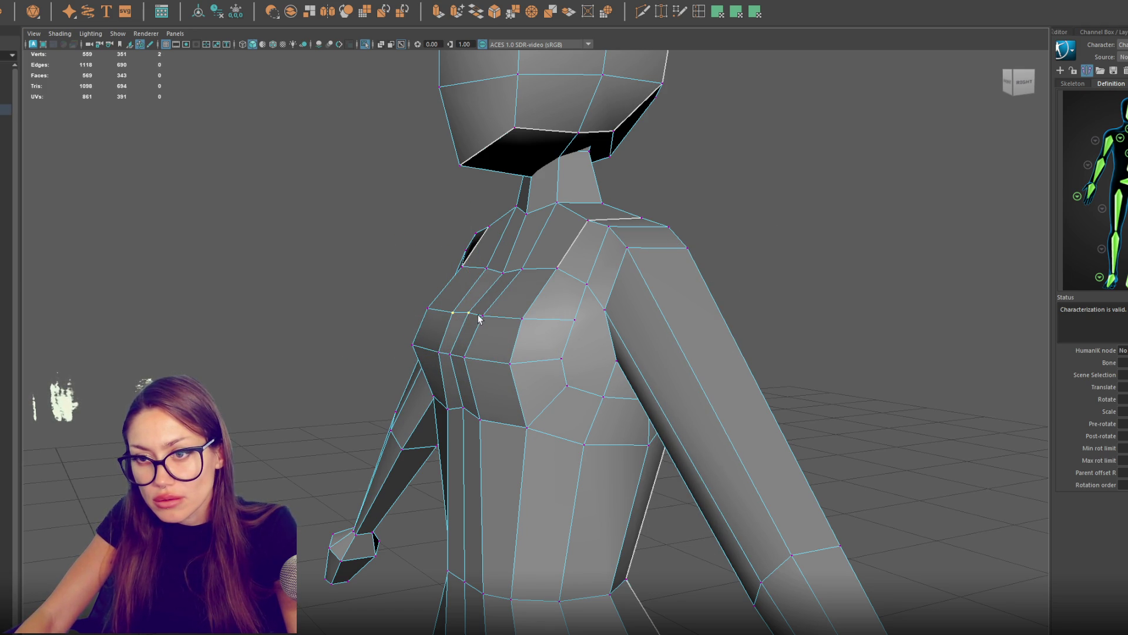
key(w)
drag(443, 317, 437, 316)
Step: Scale the lower chest row of vertices together vertically
key(r)
key(Down)
key(q)
key(r)
key(q)
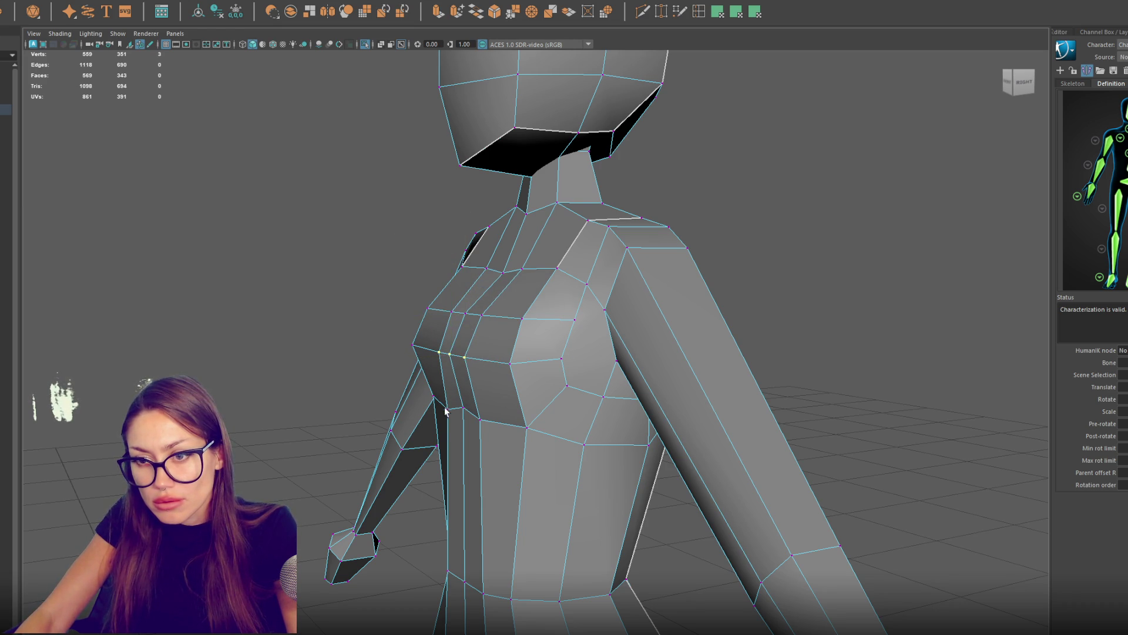
key(r)
key(q)
key(r)
drag(463, 317, 470, 499)
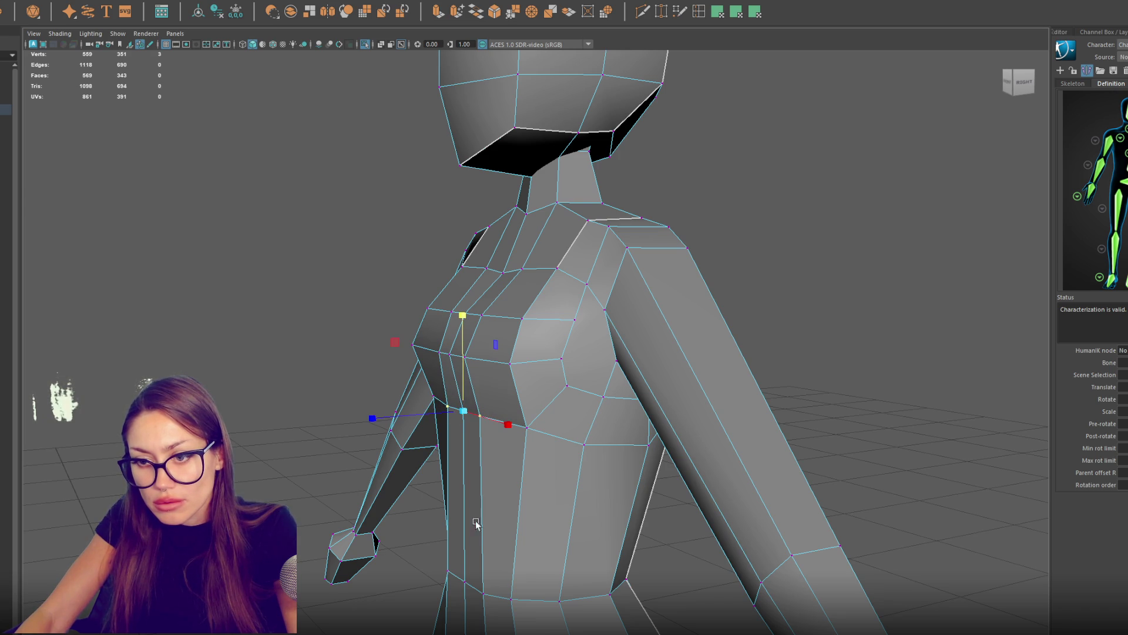
Step: Push the waist vertices outward along X and nudge the chest-side vertex vertically
click(480, 590)
click(447, 571)
key(q)
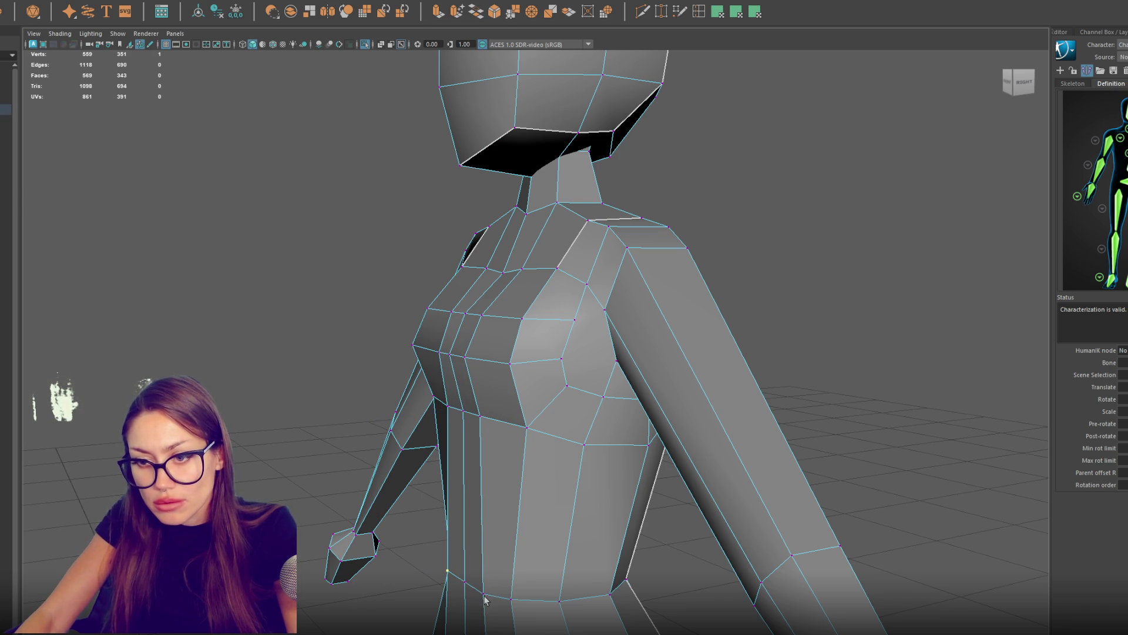
key(w)
drag(431, 592, 436, 591)
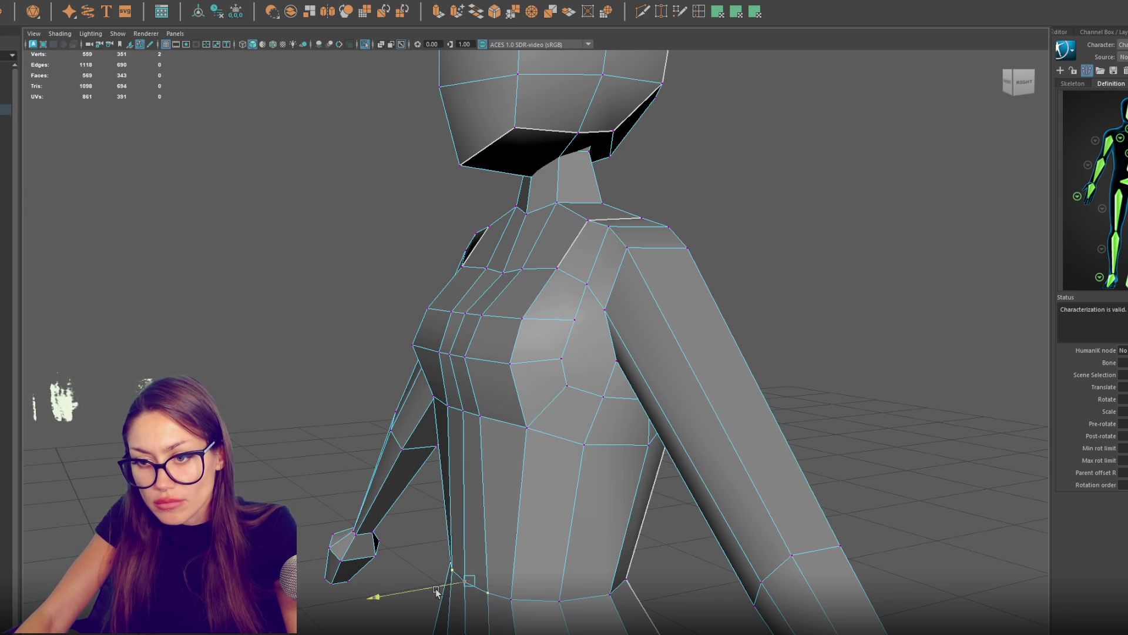
click(463, 405)
drag(464, 389, 464, 385)
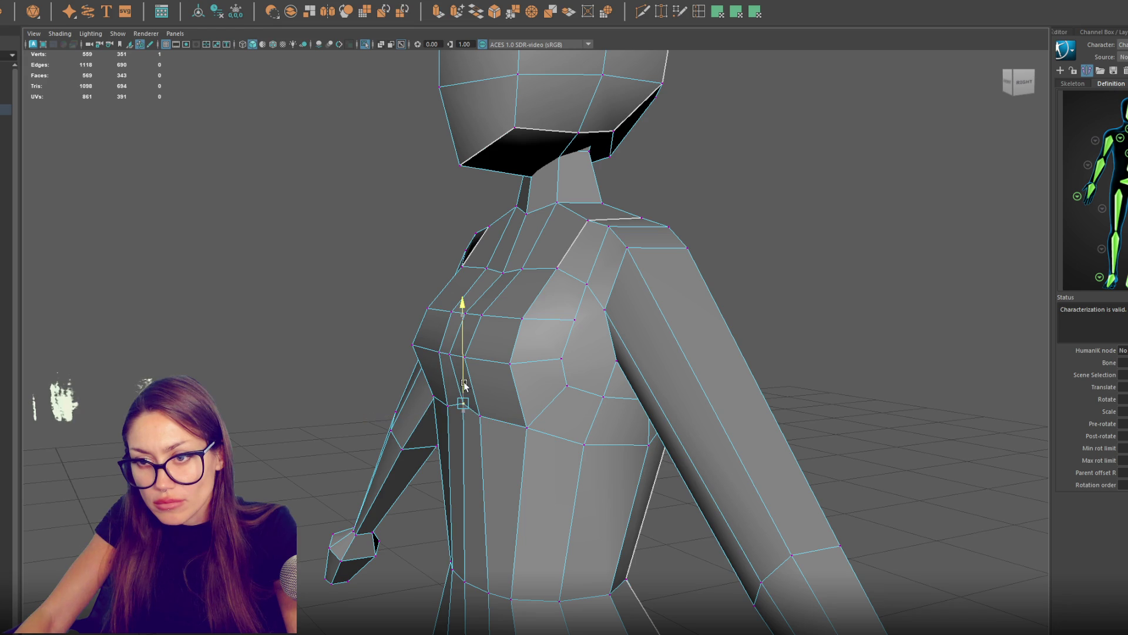
right_click(647, 273)
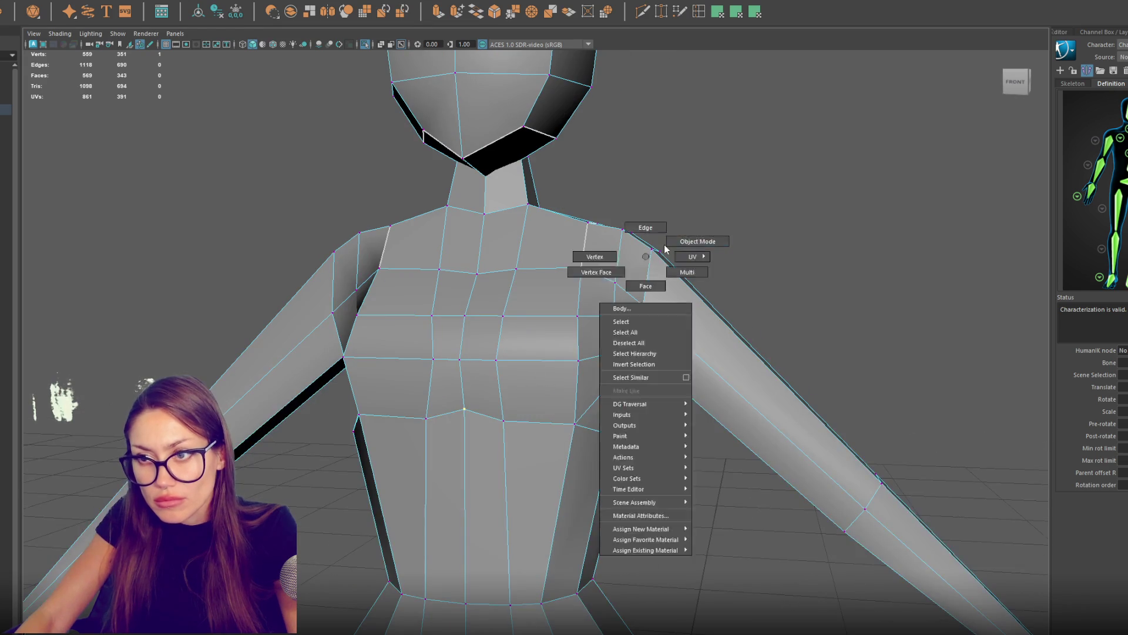
Step: Select the whole body mesh as an object and orbit to a frontal view
mouse_move(465, 283)
alt+mouse_down()
mouse_move(708, 267)
mouse_move(555, 268)
mouse_move(584, 267)
mouse_move(581, 307)
mouse_move(615, 259)
mouse_move(655, 272)
mouse_move(624, 349)
alt+mouse_up()
click(615, 285)
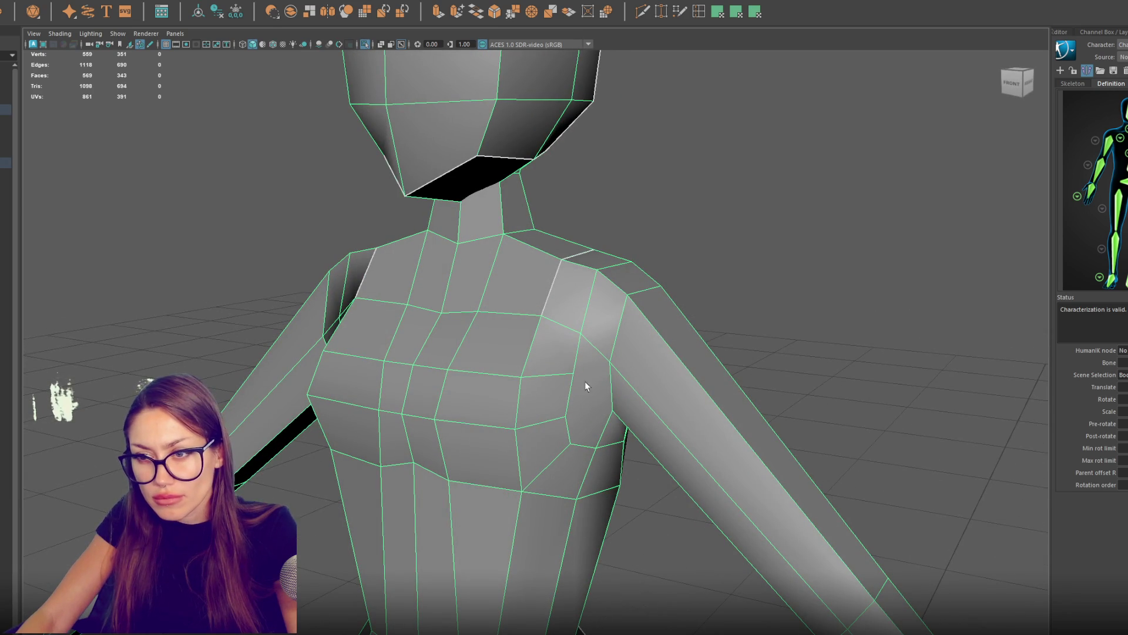
alt+drag(608, 407, 602, 333)
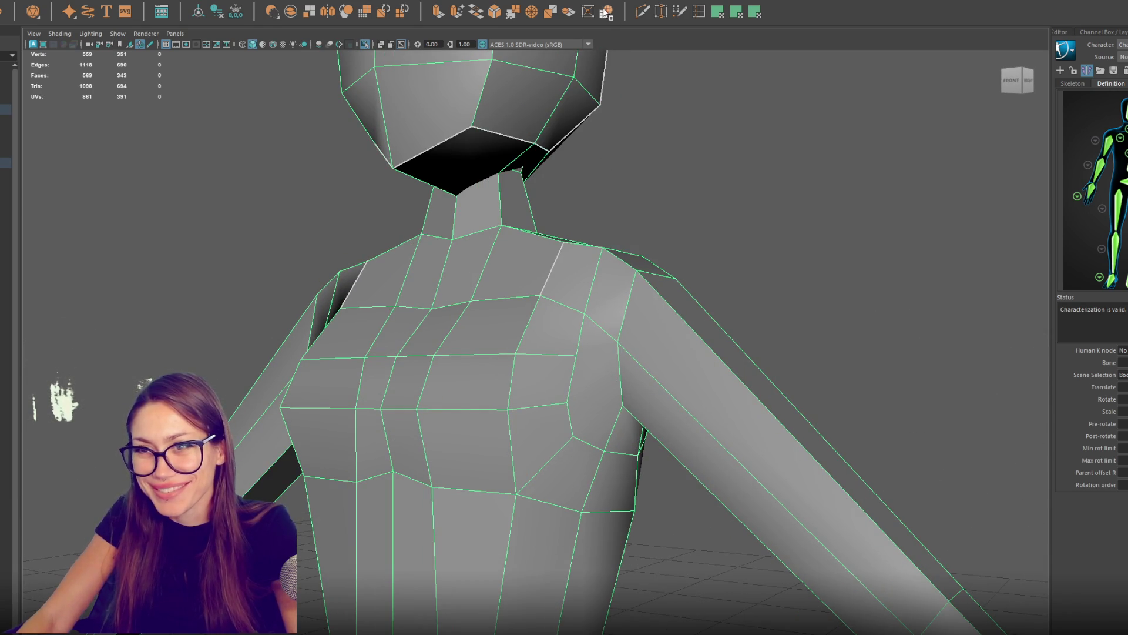
Step: Add two Multi-Cut edges dividing the shoulder and upper chest area
click(639, 11)
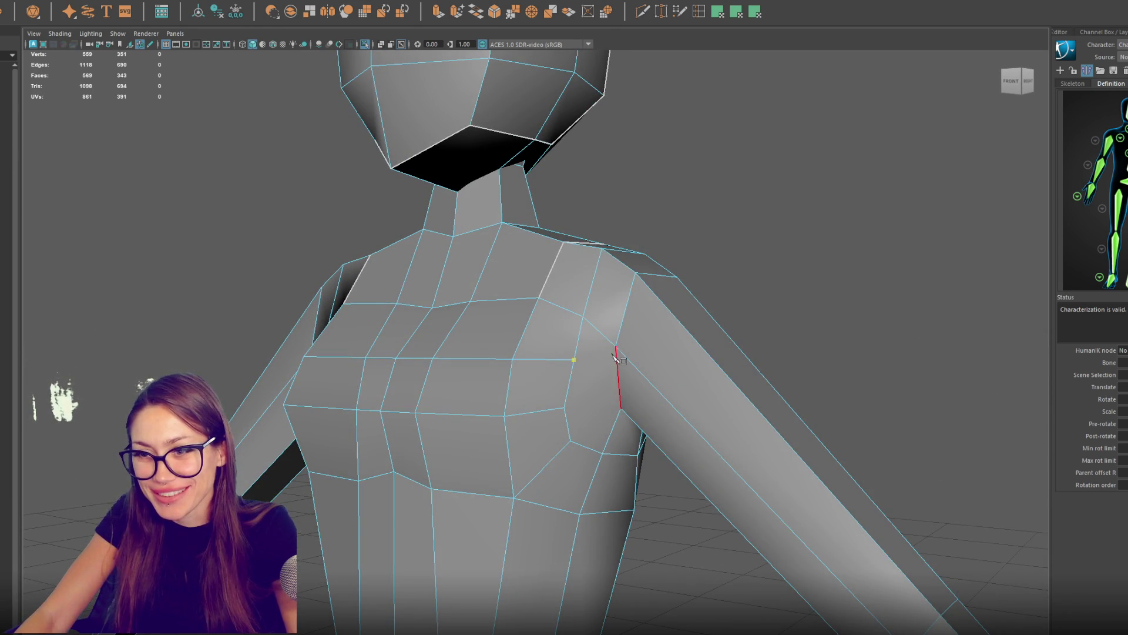
click(616, 346)
key(Return)
click(564, 407)
click(620, 408)
key(Return)
mouse_move(587, 391)
alt+mouse_down()
mouse_move(646, 361)
mouse_move(632, 341)
mouse_move(599, 403)
mouse_move(549, 311)
mouse_move(641, 372)
mouse_move(631, 373)
mouse_move(732, 282)
alt+mouse_up()
Step: Raise the two shoulder vertices slightly, then select the back shoulder and upper-back vertices
key(q)
click(639, 354)
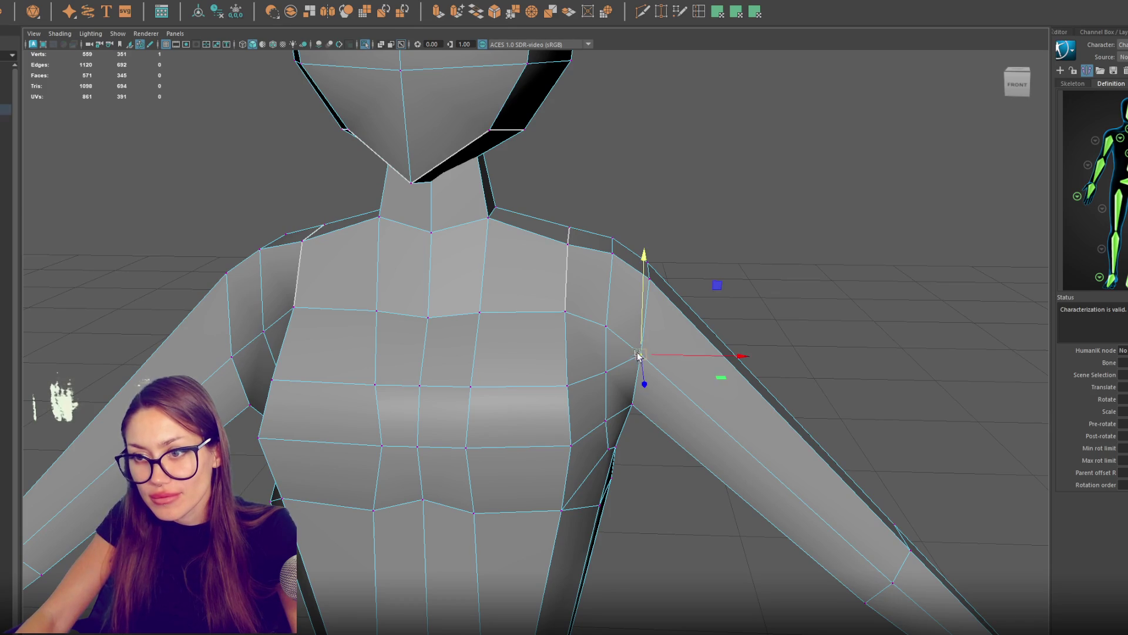
click(647, 262)
key(w)
drag(647, 242, 643, 229)
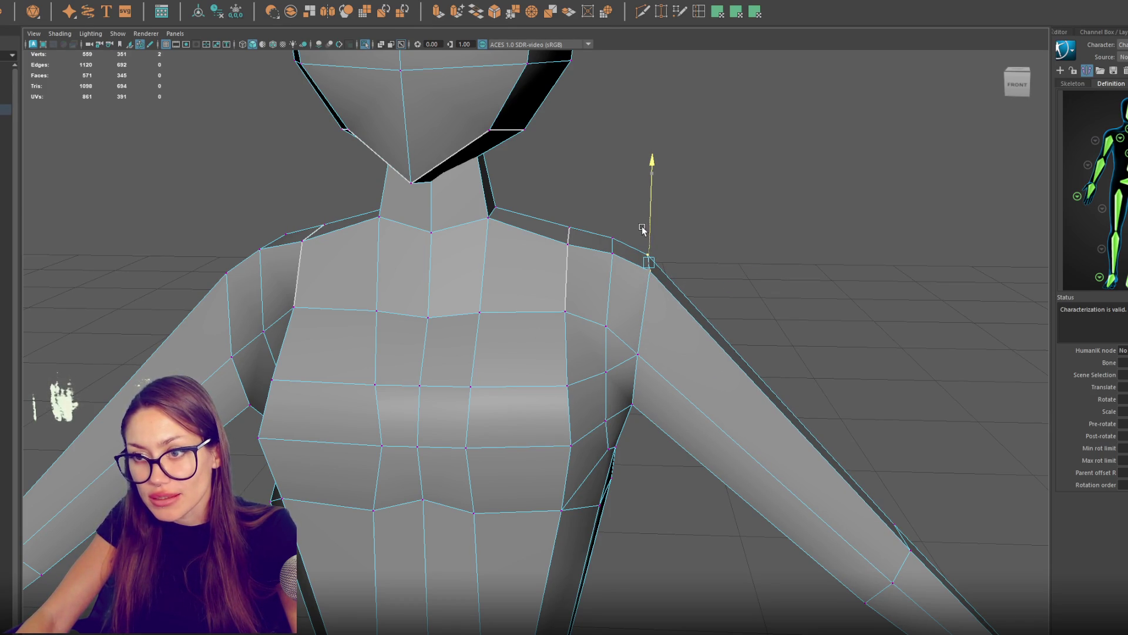
scroll(703, 249, down, 3)
mouse_move(703, 249)
mouse_down()
mouse_move(703, 234)
mouse_move(484, 234)
mouse_move(499, 296)
mouse_up()
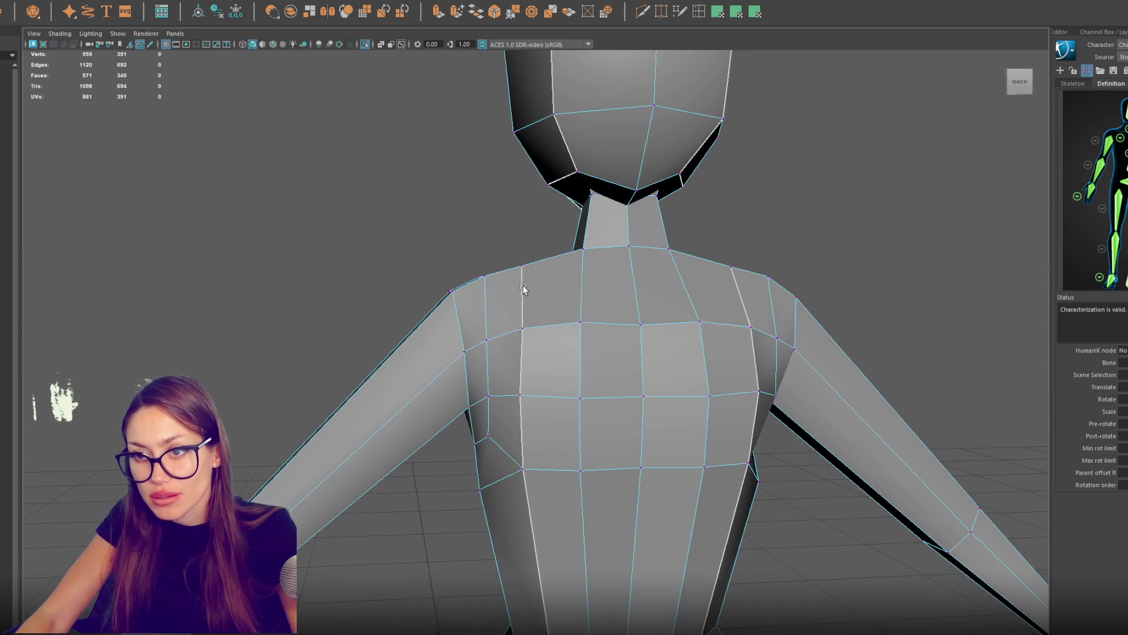
click(522, 265)
click(580, 323)
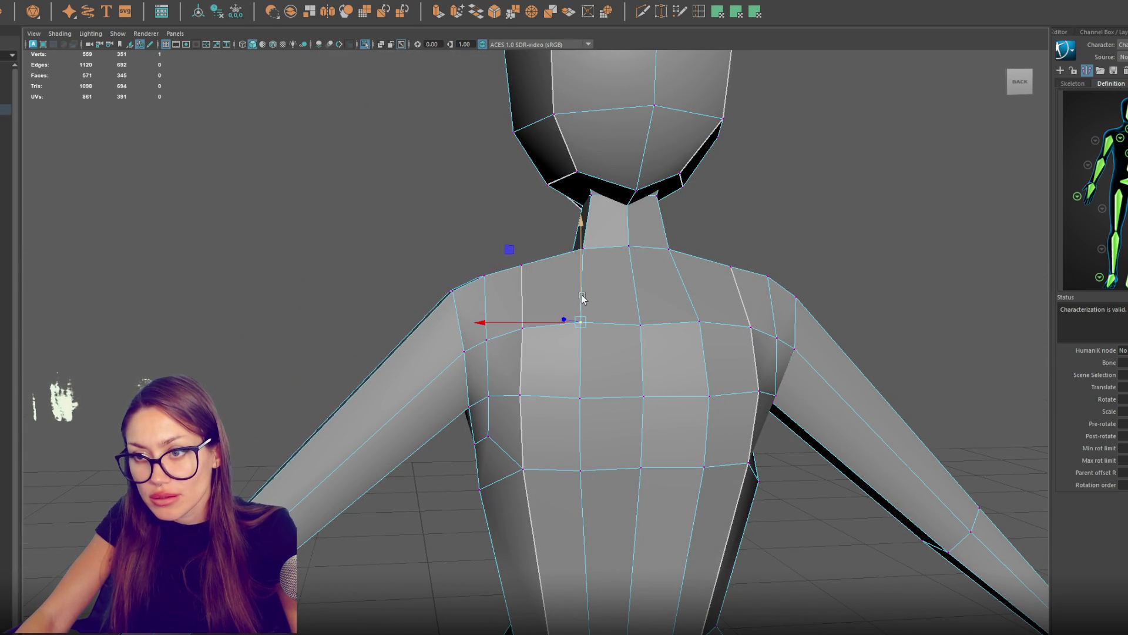
mouse_move(514, 444)
mouse_down()
mouse_move(755, 453)
mouse_move(500, 450)
mouse_move(753, 449)
mouse_move(728, 441)
mouse_move(600, 244)
mouse_move(543, 258)
mouse_up()
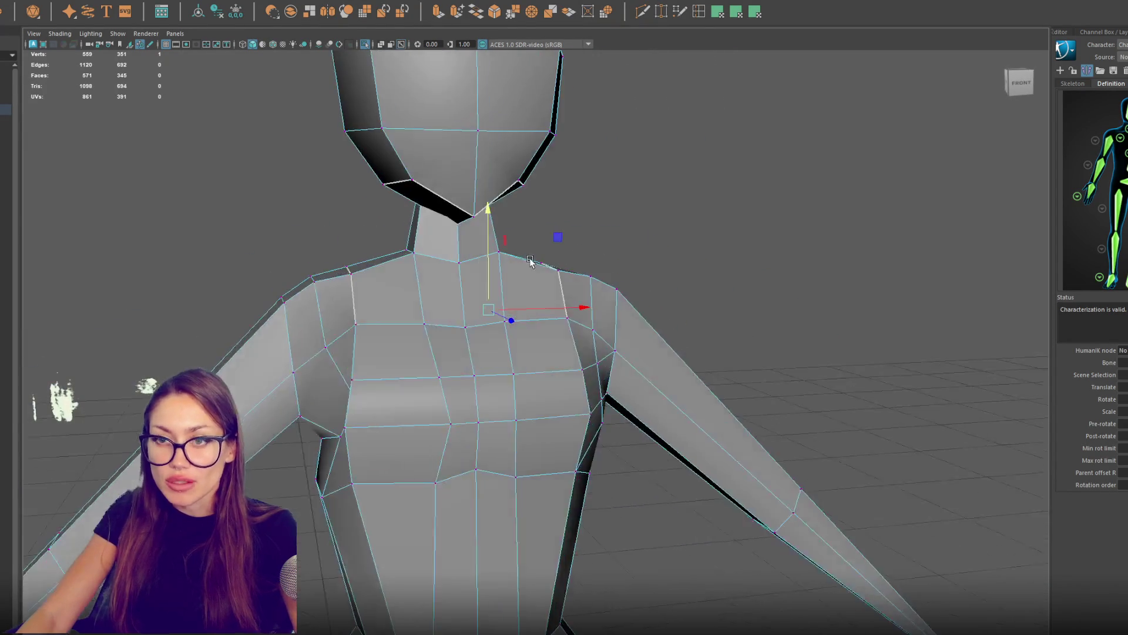
Step: In wireframe, box-select the neck vertices and lower the neck loops
key(4)
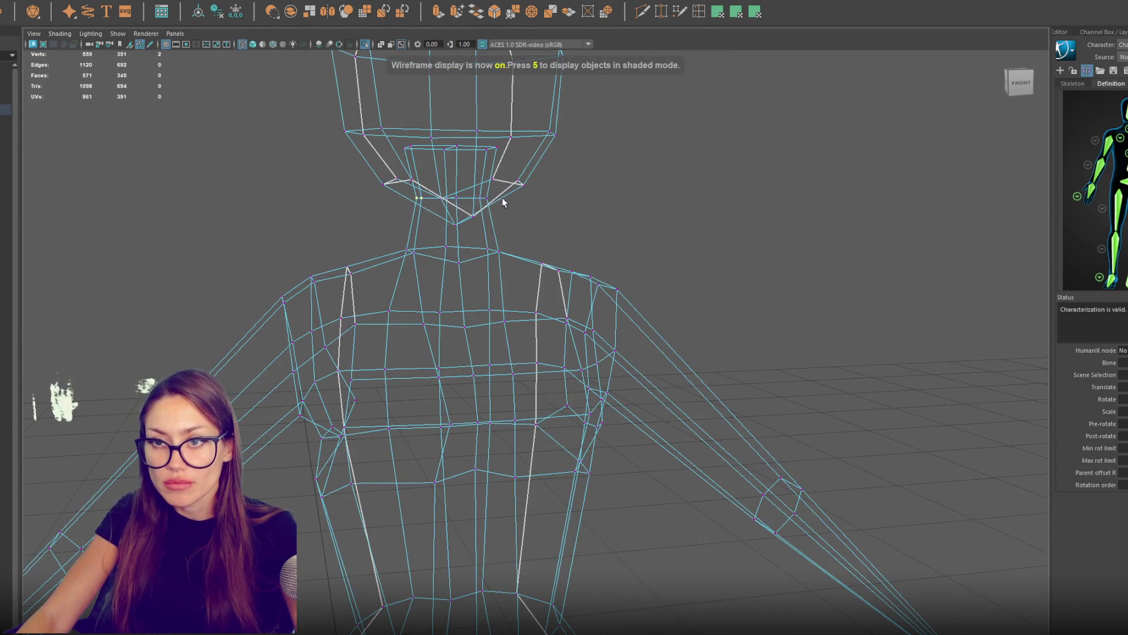
drag(509, 198, 472, 207)
shift+click(454, 200)
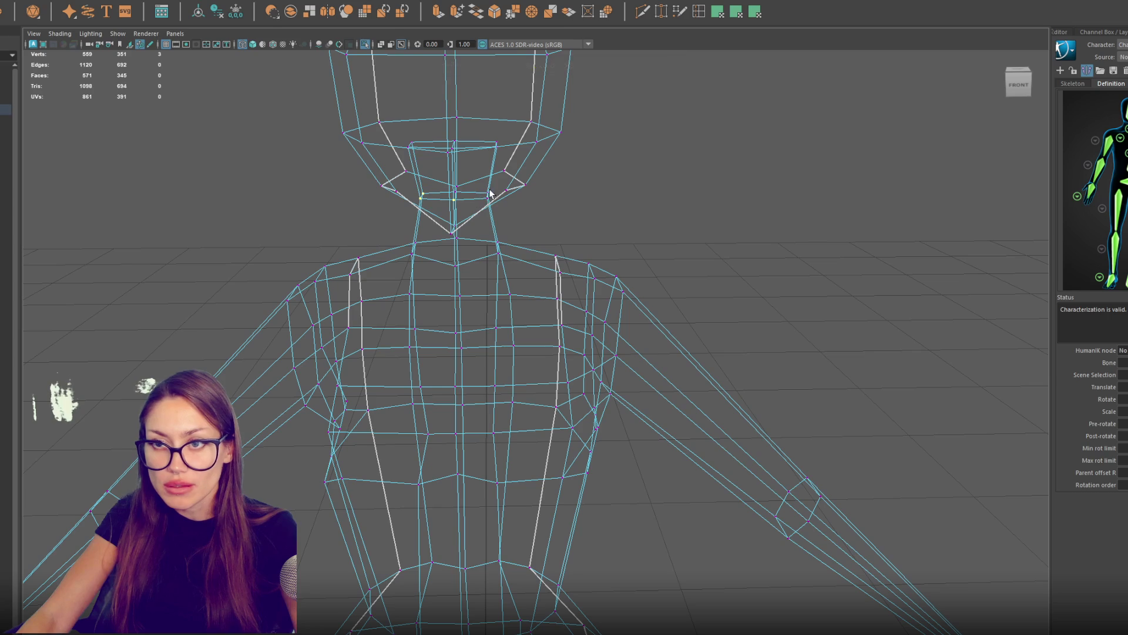
drag(473, 137, 405, 158)
key(w)
mouse_move(451, 123)
mouse_down()
mouse_move(446, 159)
mouse_move(571, 168)
mouse_move(489, 152)
mouse_move(494, 211)
mouse_up()
Step: Back in shaded view, raise the neck vertices slightly from the left side
key(5)
click(480, 247)
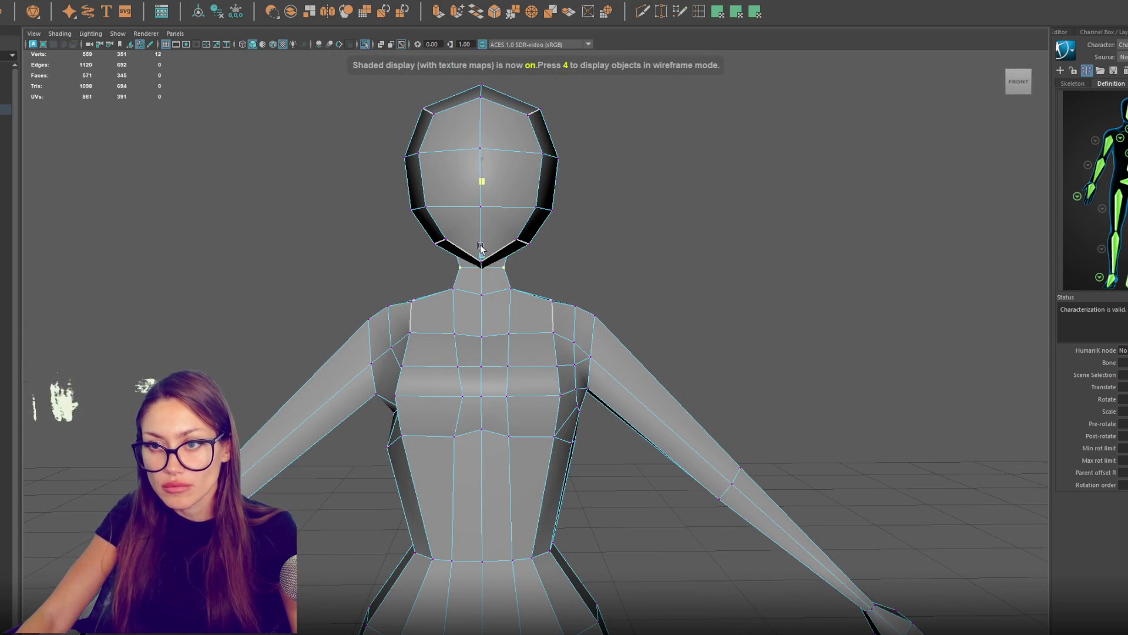
mouse_move(484, 228)
mouse_down()
mouse_move(738, 247)
mouse_move(614, 247)
mouse_up()
key(q)
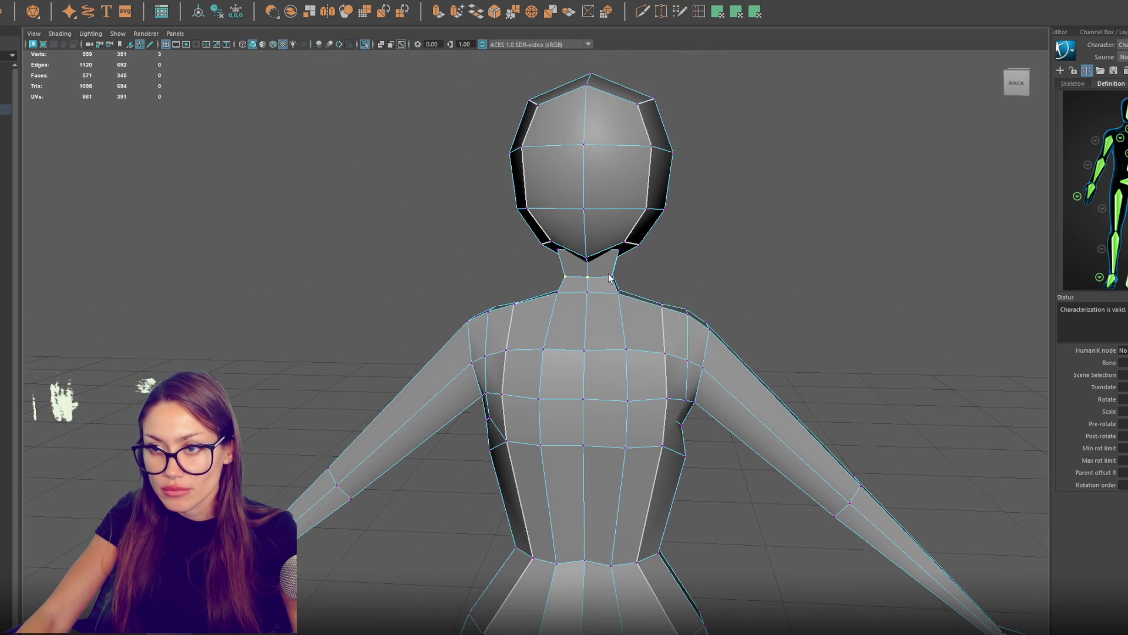
drag(590, 252, 590, 247)
key(q)
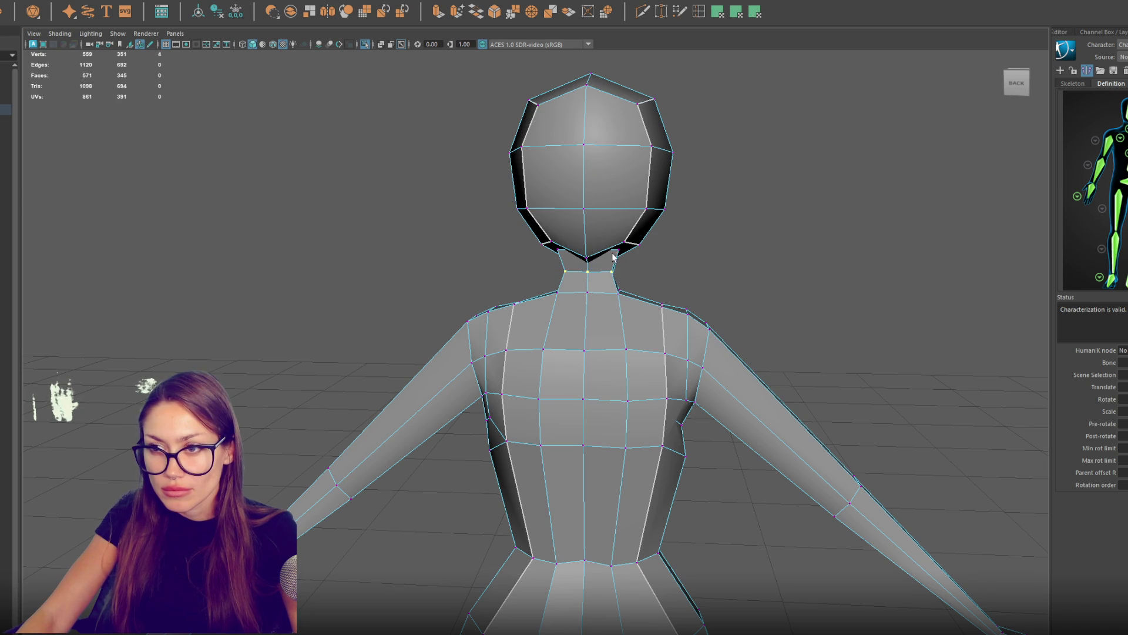
shift+click(559, 250)
Step: Select the three neck-base vertices and lower them slightly
key(4)
key(w)
key(6)
mouse_move(589, 252)
mouse_down()
mouse_move(646, 275)
mouse_move(848, 272)
mouse_up()
click(512, 288)
shift+click(507, 288)
drag(482, 276, 482, 280)
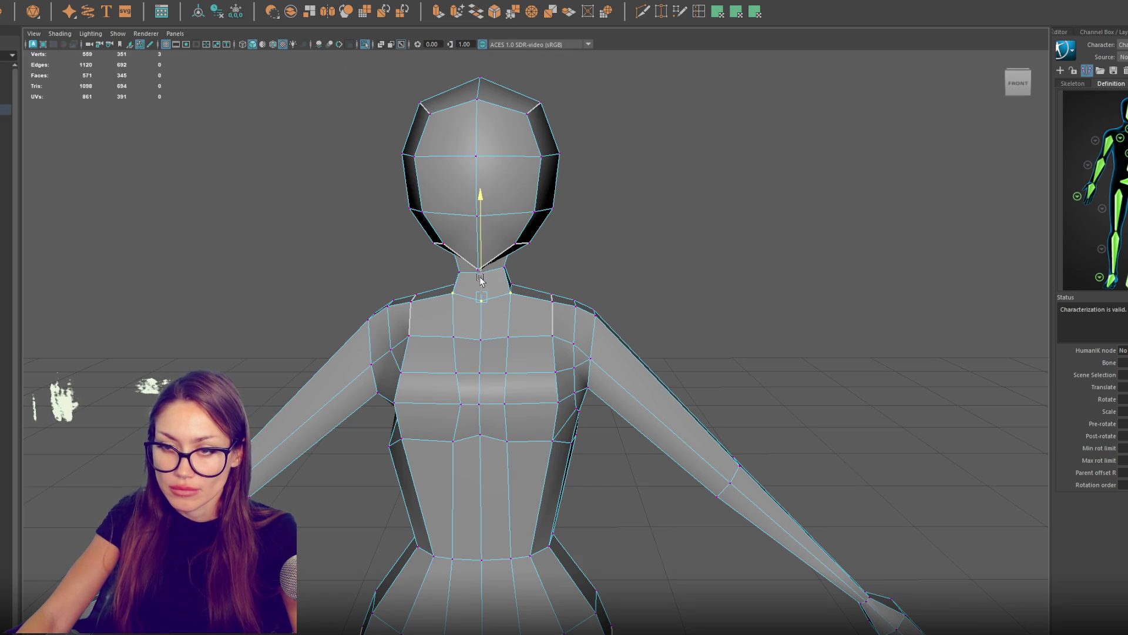
scroll(480, 278, down, 5)
right_click(626, 250)
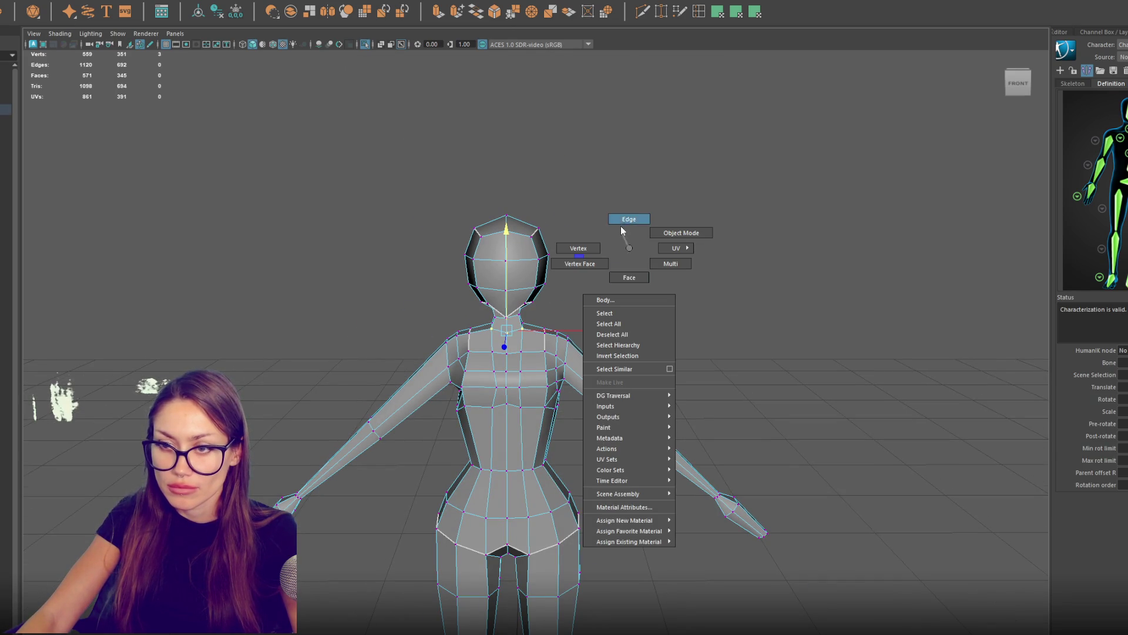
Step: Select the body's centre edge loop and detach the mesh along it
click(568, 263)
double_click(505, 267)
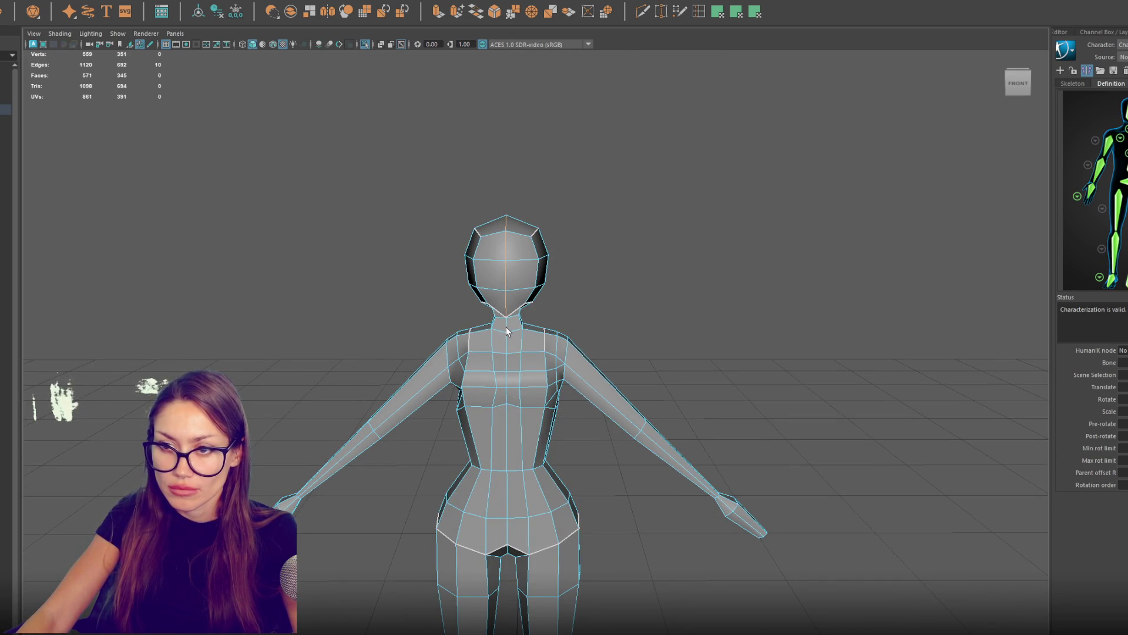
key(ctrl+z)
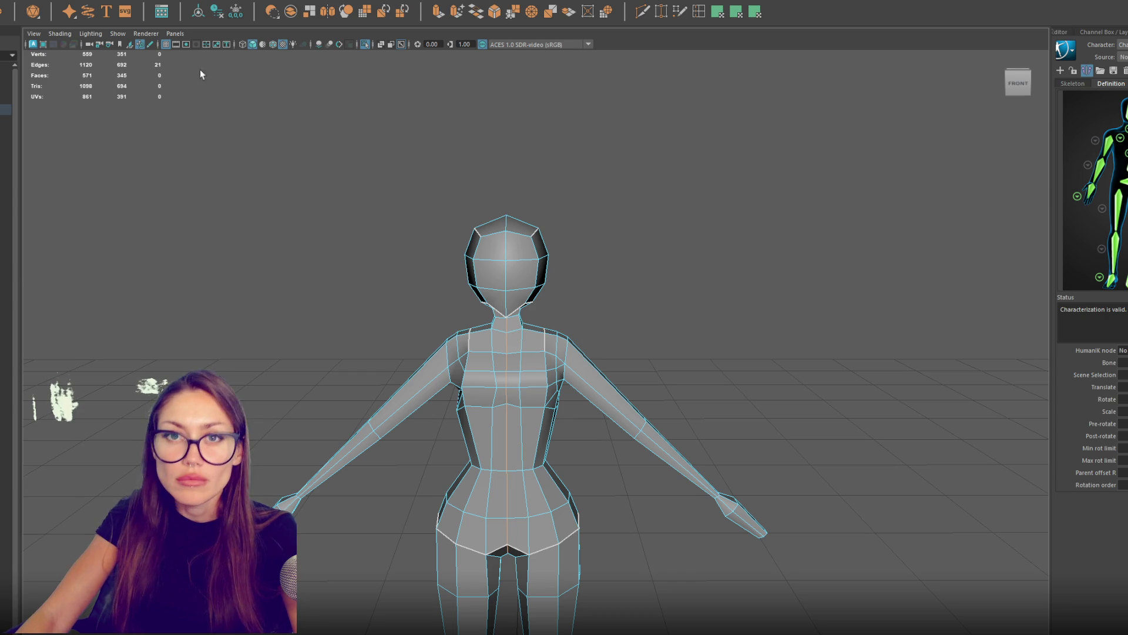
click(112, 61)
click(416, 343)
key(ctrl+z)
Step: Separate the mesh and delete the left half of the body
click(134, 16)
click(388, 312)
click(499, 348)
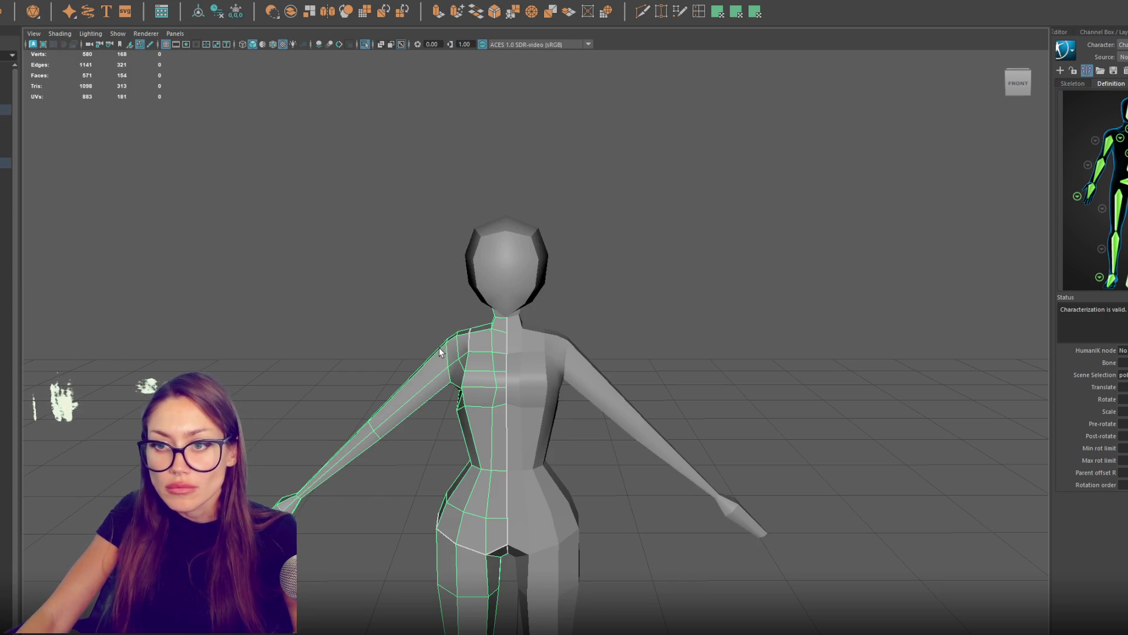
key(Delete)
Step: Move the remaining half's pivot onto its centre edge
click(520, 347)
key(w)
key(d)
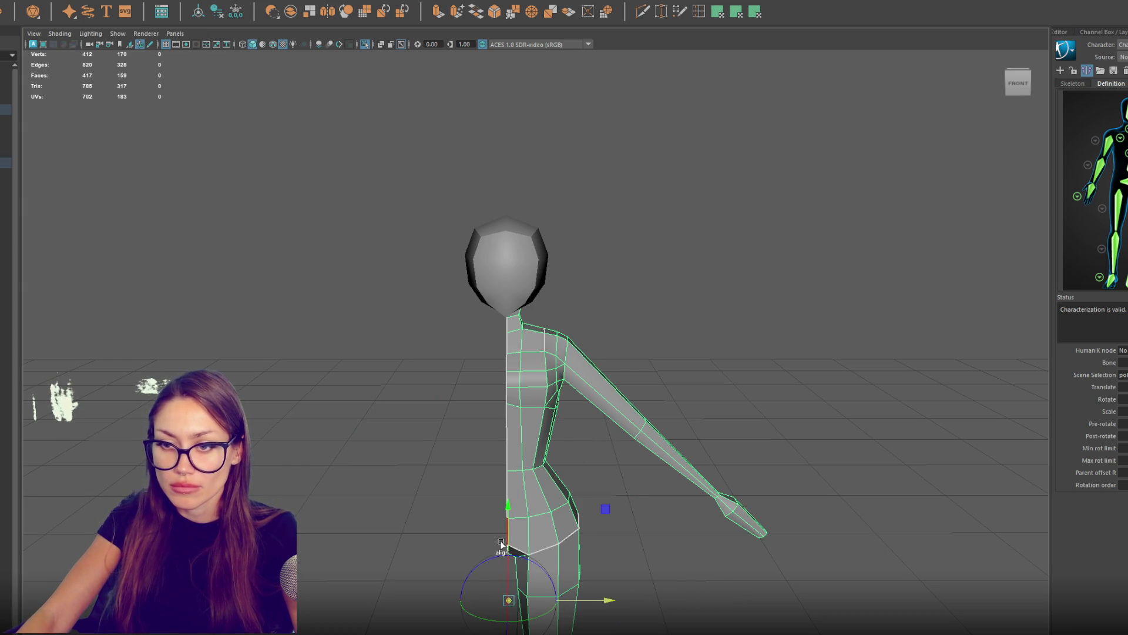
drag(504, 549, 508, 552)
Step: Open the Mesh > Mirror options, set to Instance geometry type
click(59, 0)
click(86, 139)
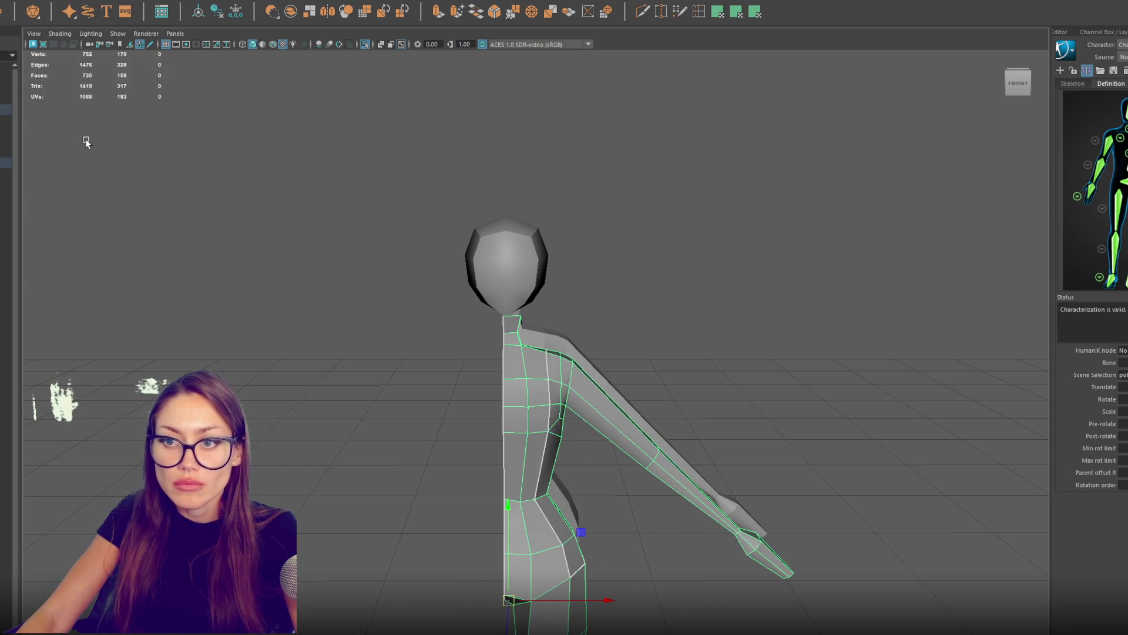
click(58, 0)
click(152, 142)
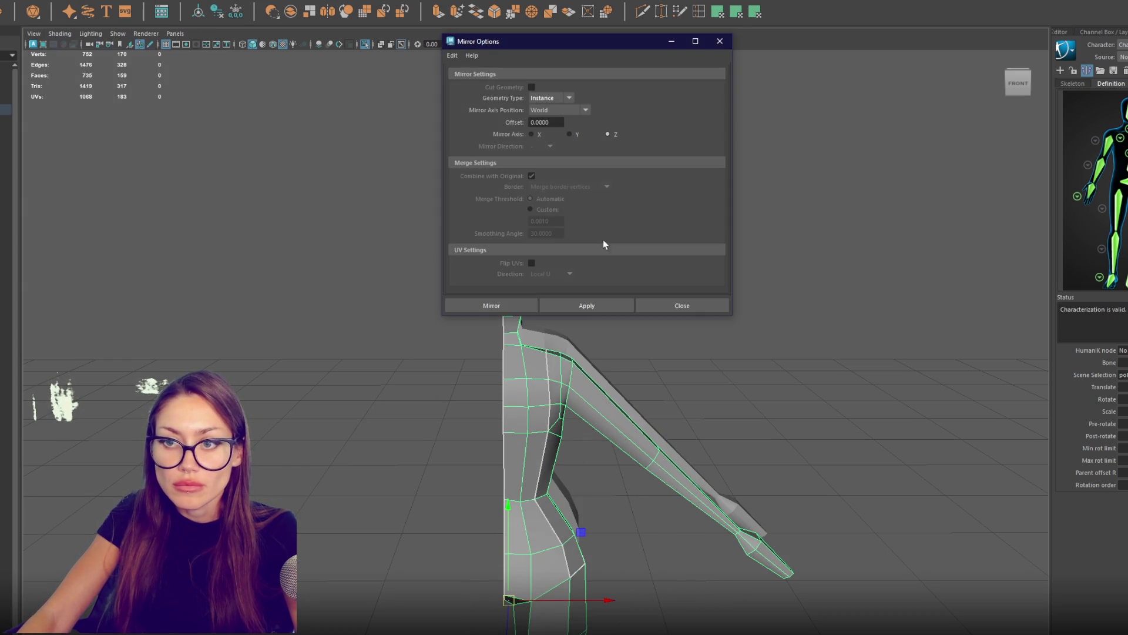
Step: Undo the overlapping mirror and re-mirror the half body with reset settings and Object axis position
key(ctrl+z)
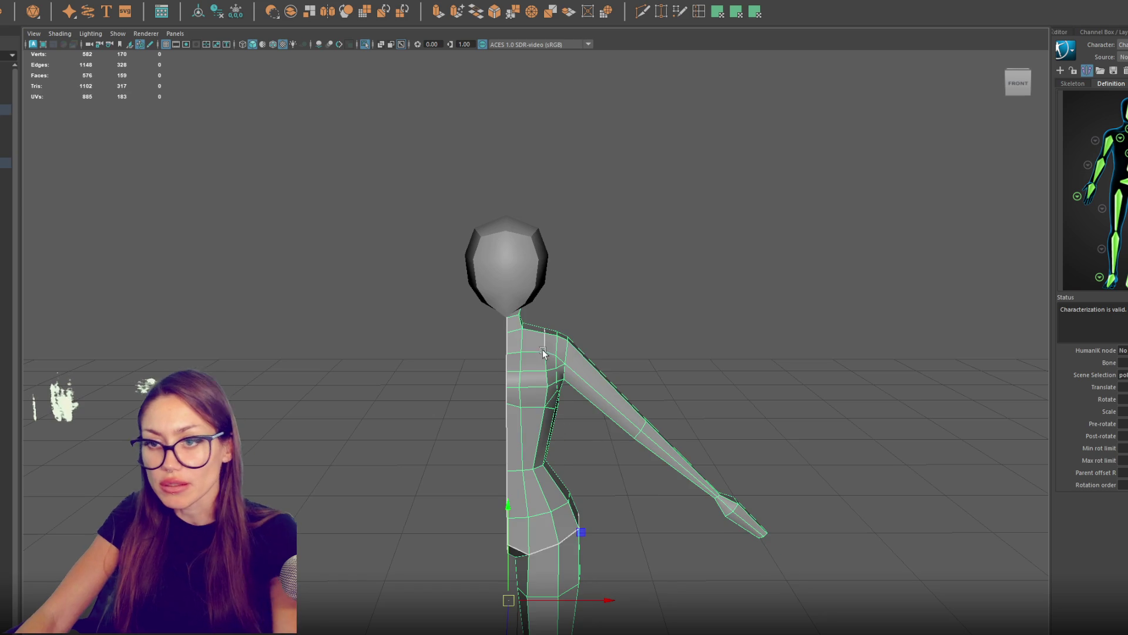
click(58, 1)
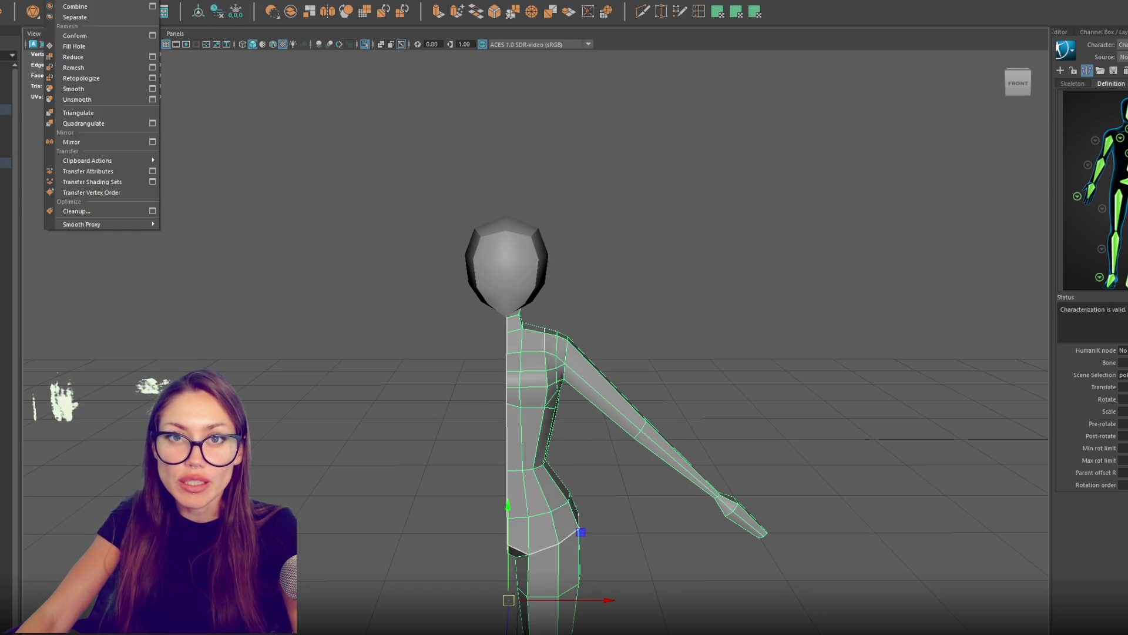
click(153, 140)
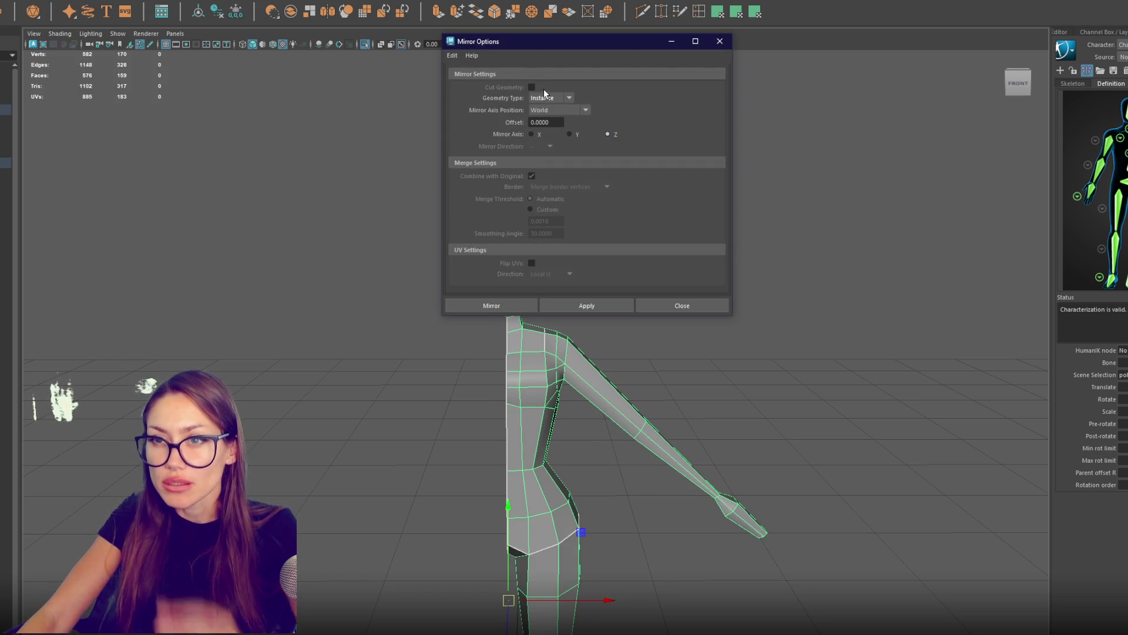
click(455, 55)
click(473, 77)
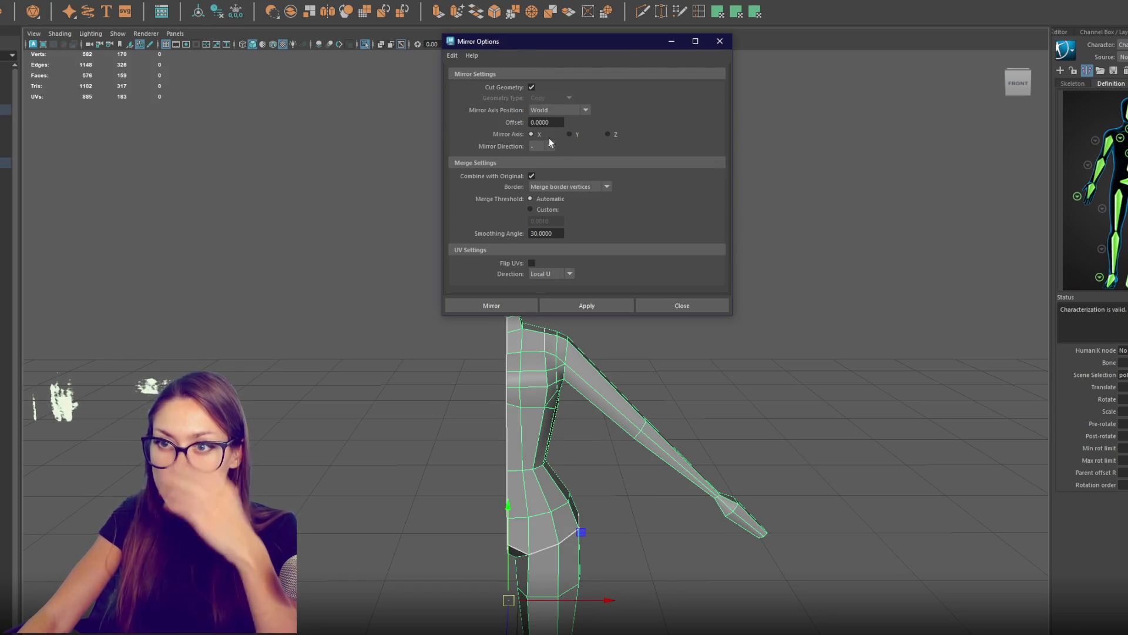
click(585, 112)
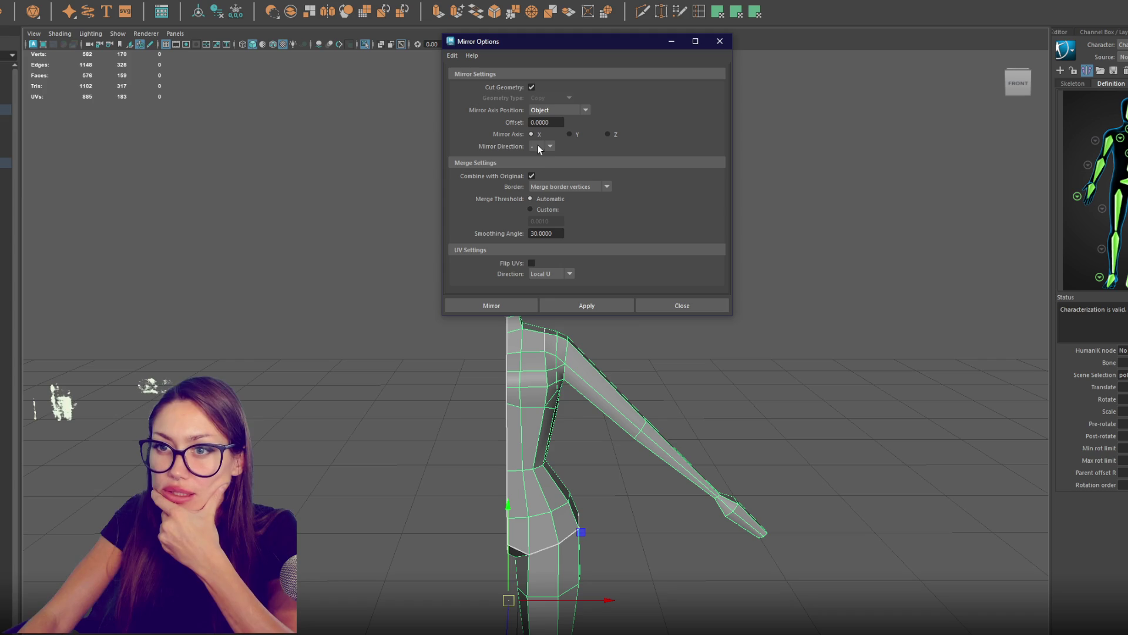
click(559, 302)
click(719, 41)
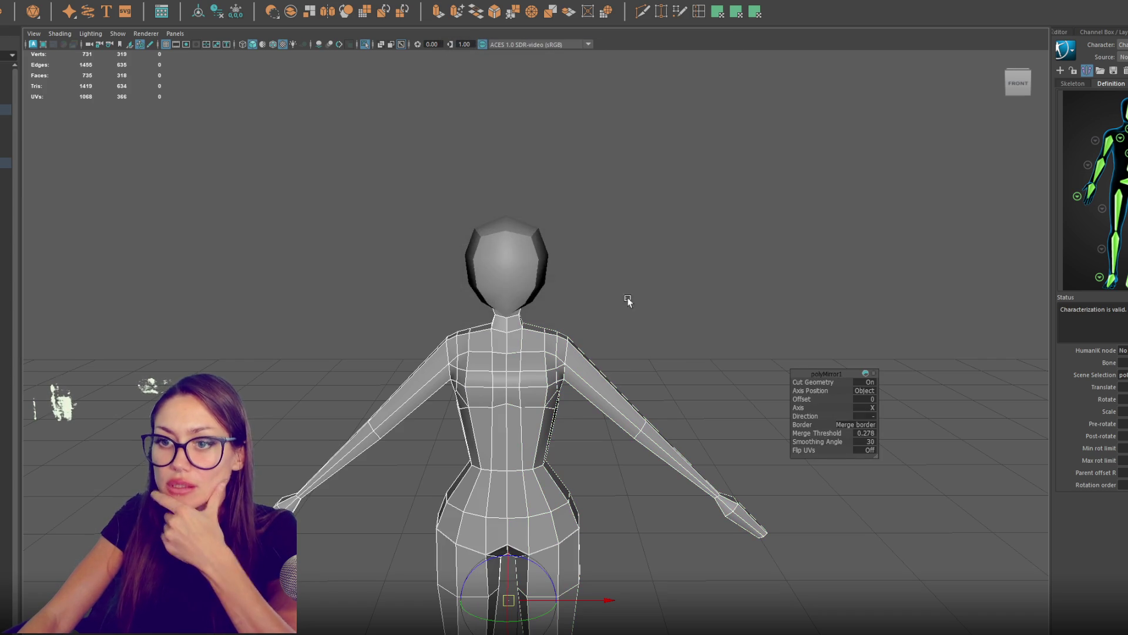
Step: Select all the body's vertices and merge the overlapping centre-seam vertices
scroll(611, 329, down, 3)
click(50, 1)
click(59, 9)
right_click(376, 234)
click(325, 226)
drag(345, 240, 697, 604)
click(70, 1)
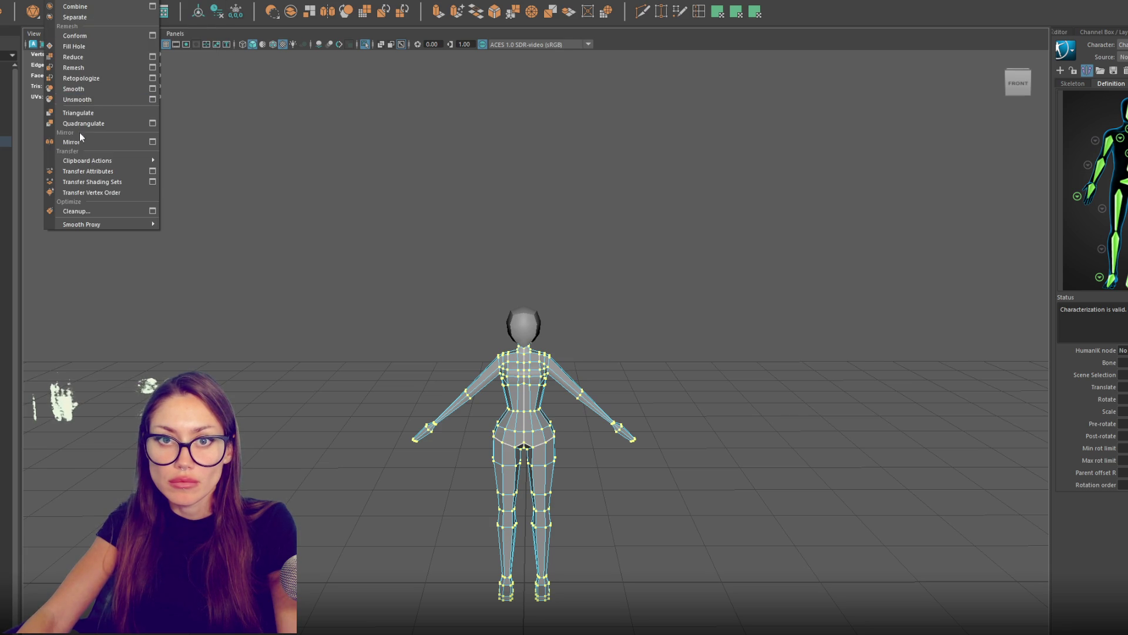
mouse_move(88, 1)
click(100, 91)
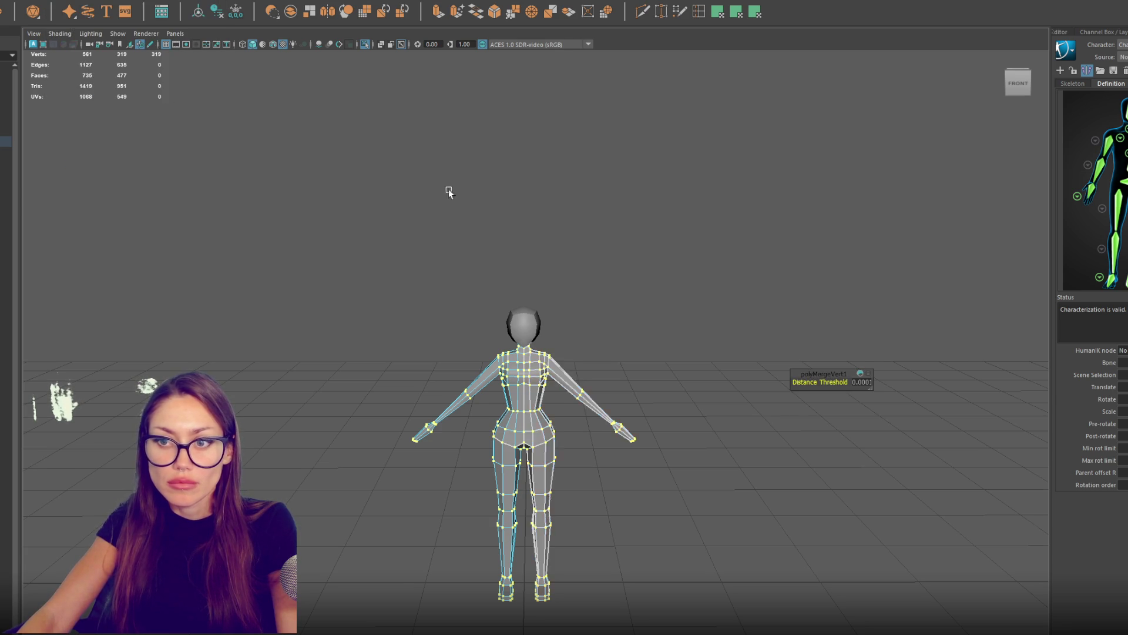
Step: Return to object mode and select the whole body mesh
scroll(535, 214, up, 2)
click(536, 213)
click(542, 364)
right_click(595, 212)
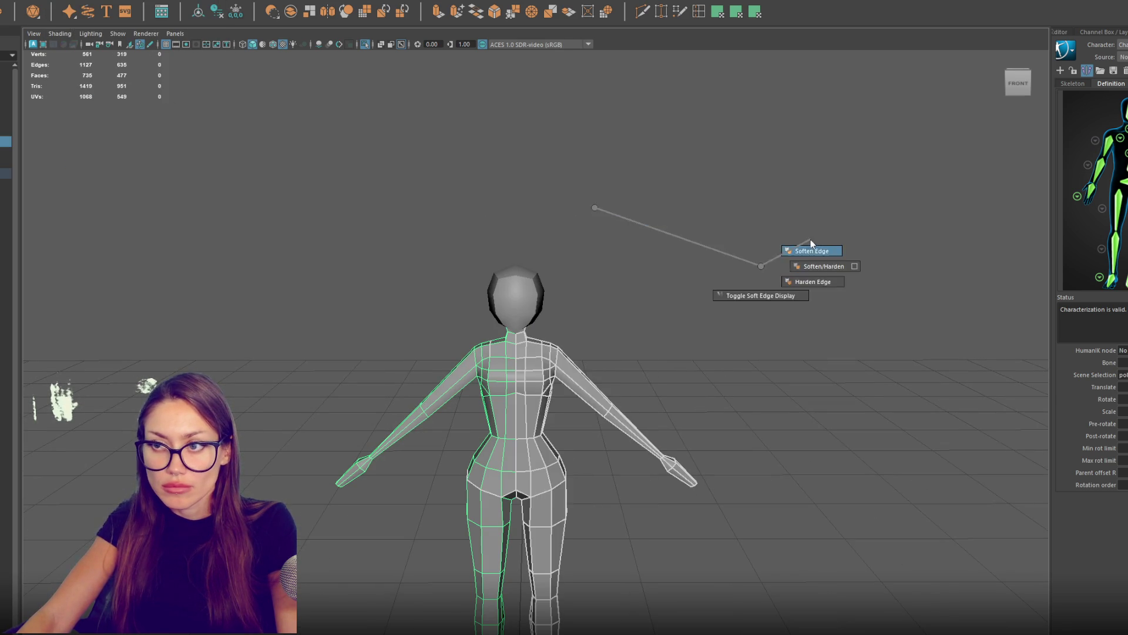
Step: Apply soft edge shading to the body mesh
click(809, 241)
mouse_move(680, 327)
mouse_down()
mouse_move(675, 315)
mouse_move(552, 382)
mouse_up()
click(551, 382)
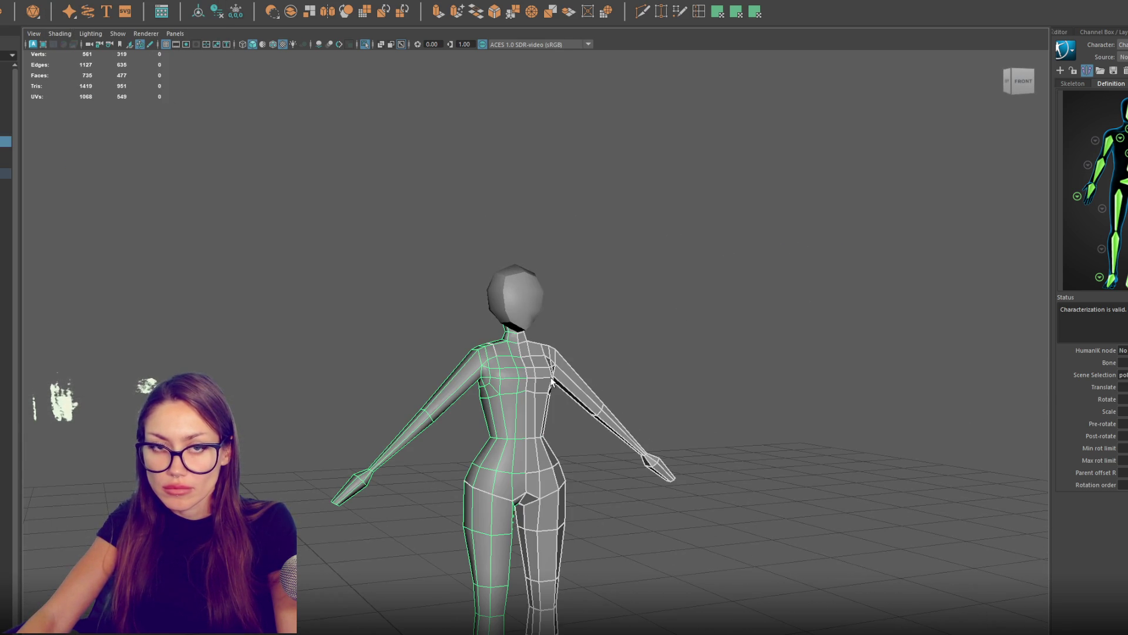
Step: Undo the vertex merge and the mirror, returning to the one-armed half body
key(ctrl+F9)
key(ctrl+shift+d)
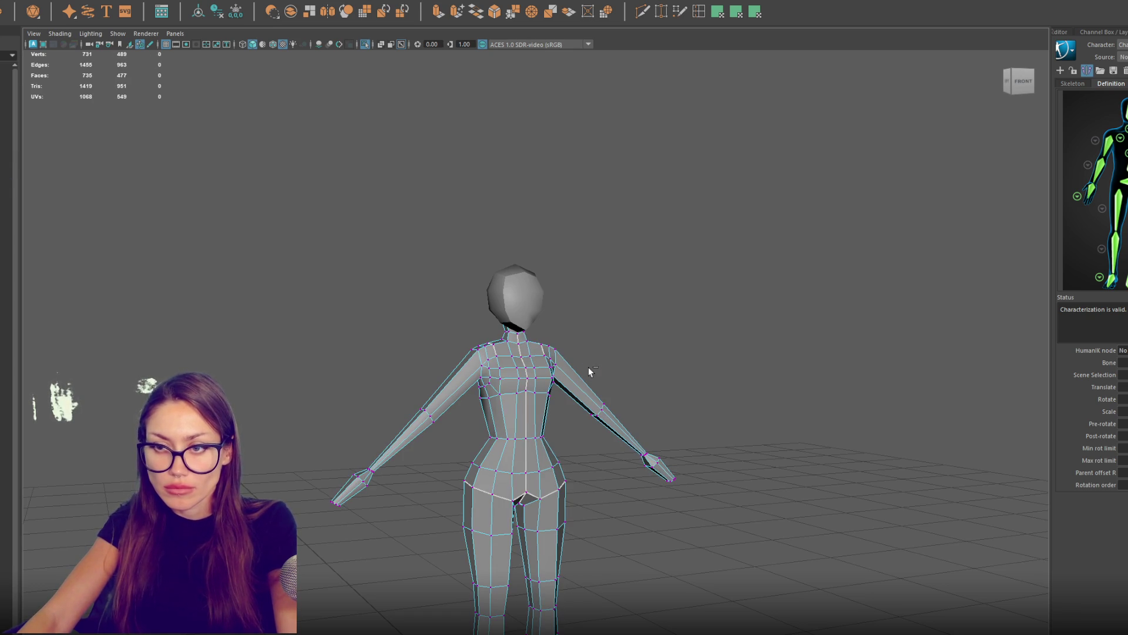
key(w)
click(515, 381)
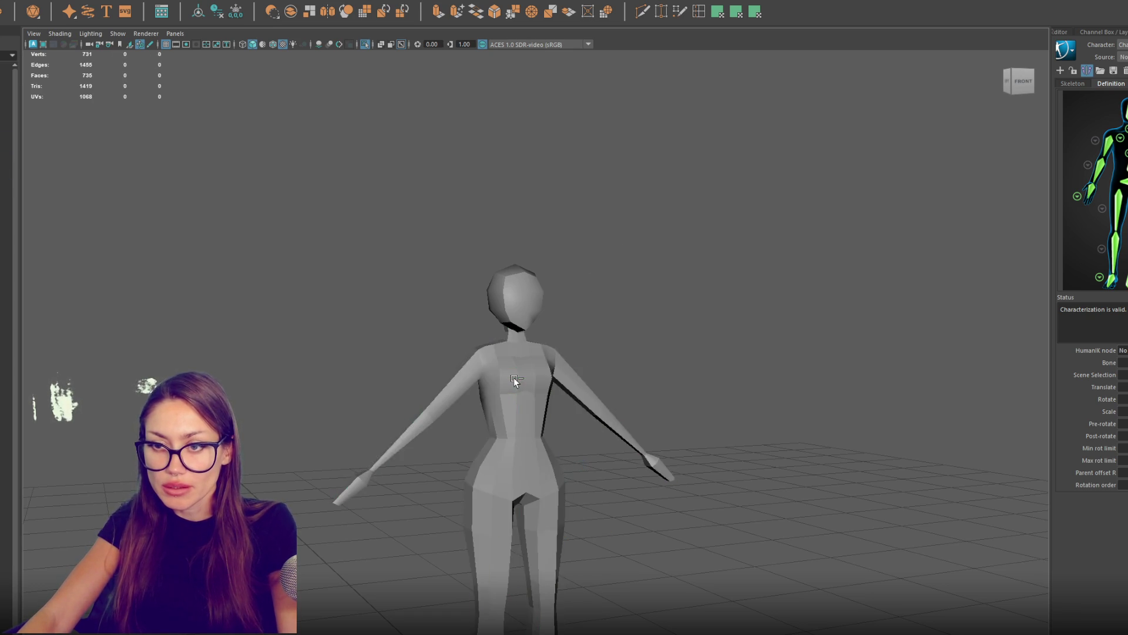
key(ctrl+h)
key(ctrl+z)
key(ctrl+z)
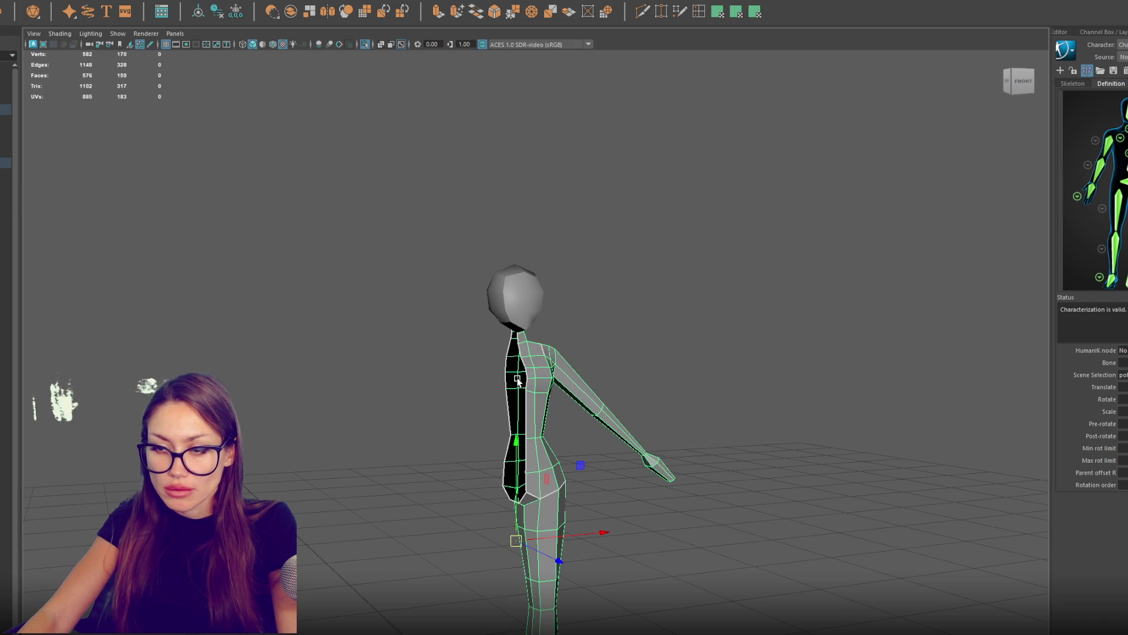
Step: Mirror the half body with Cut Geometry off and Geometry Type set to Flip
click(50, 1)
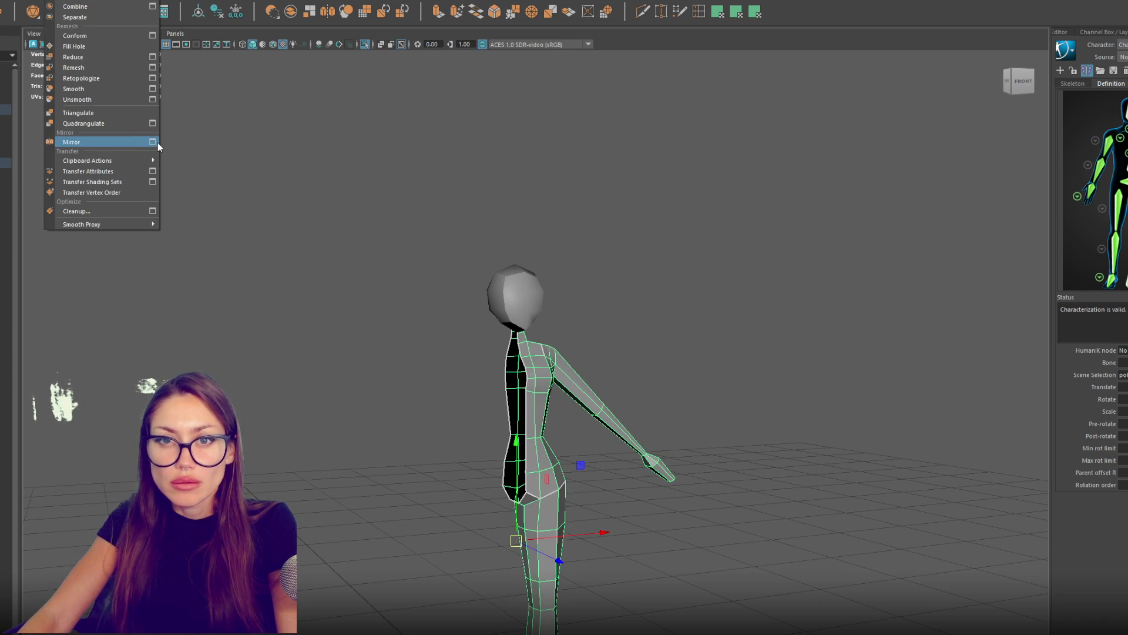
click(157, 142)
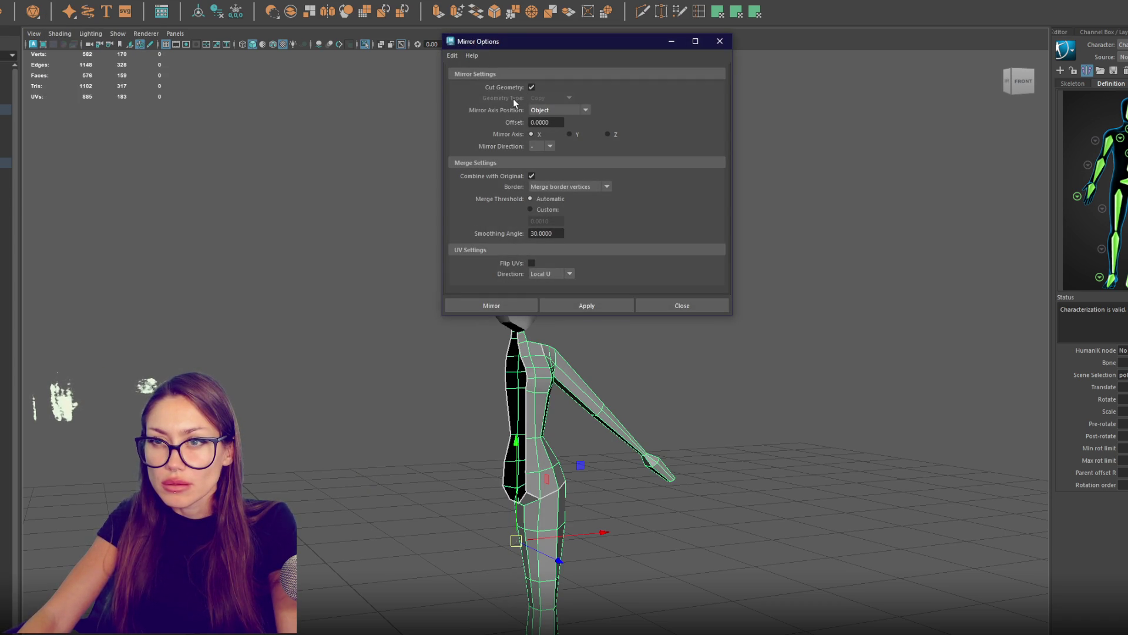
click(531, 88)
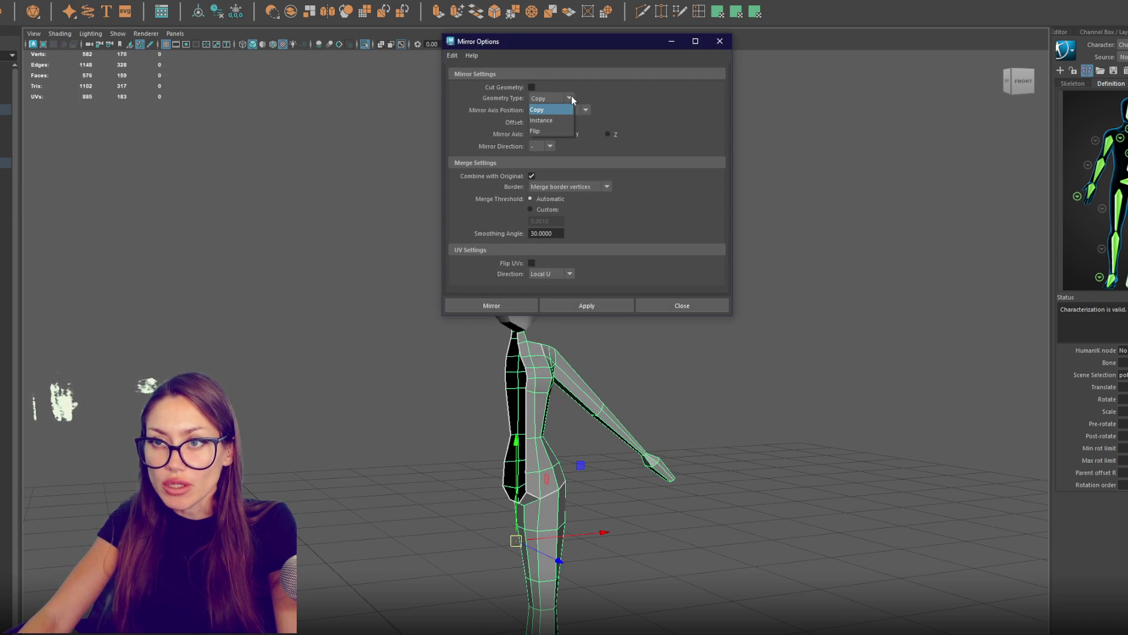
click(537, 130)
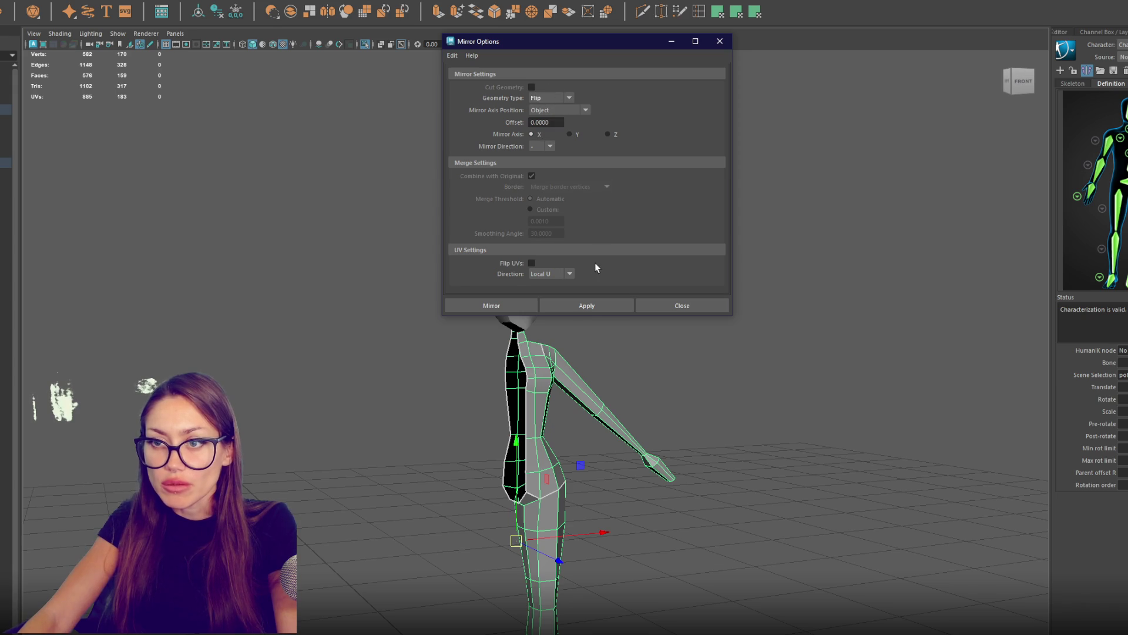
click(588, 304)
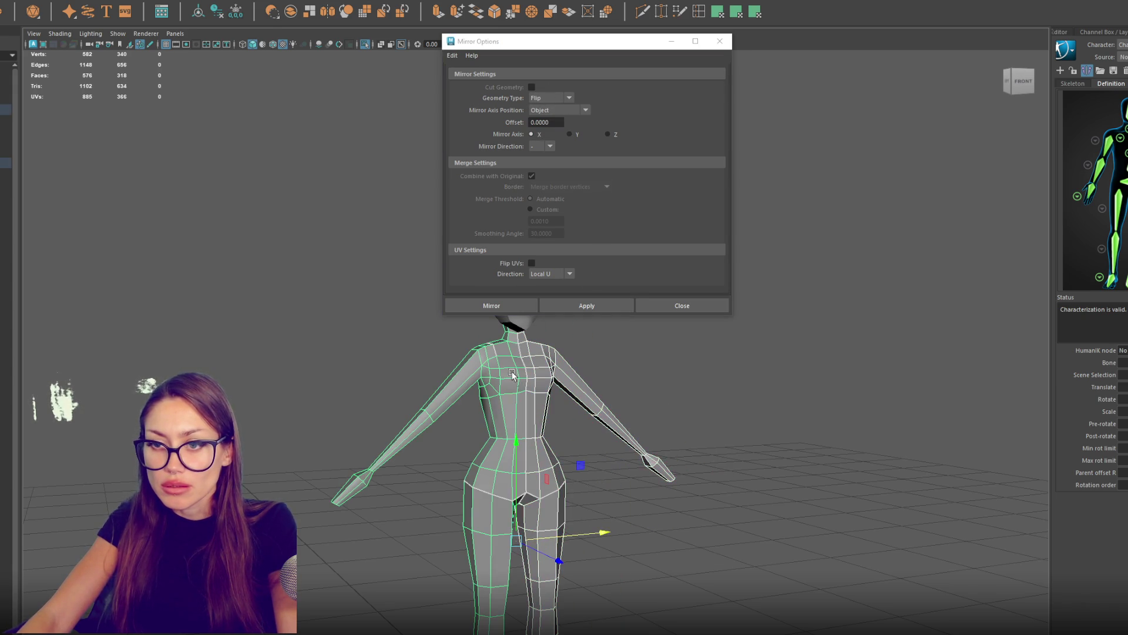
Step: Delete the body's construction history, deselect the screen-left half, and close Mirror Options
click(49, 11)
click(88, 11)
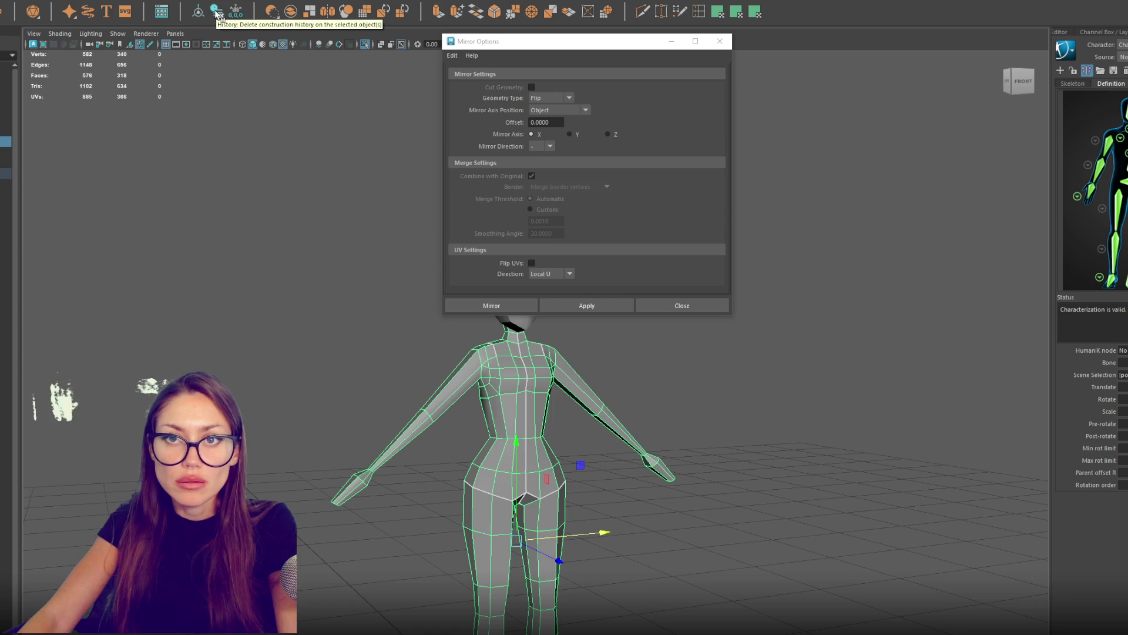
click(203, 15)
mouse_move(333, 209)
ctrl+mouse_down()
mouse_move(423, 277)
mouse_move(524, 629)
ctrl+mouse_up()
click(720, 41)
ctrl+right_click(706, 299)
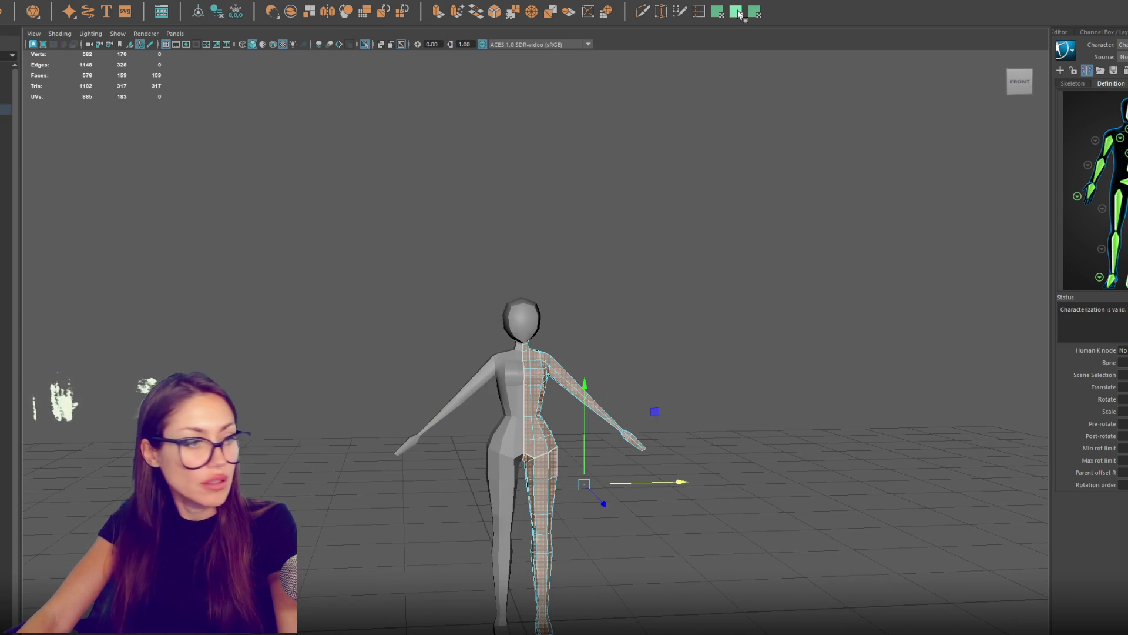
Step: Cut UV seams along the arm edge loops and the side of the selected body half
click(758, 17)
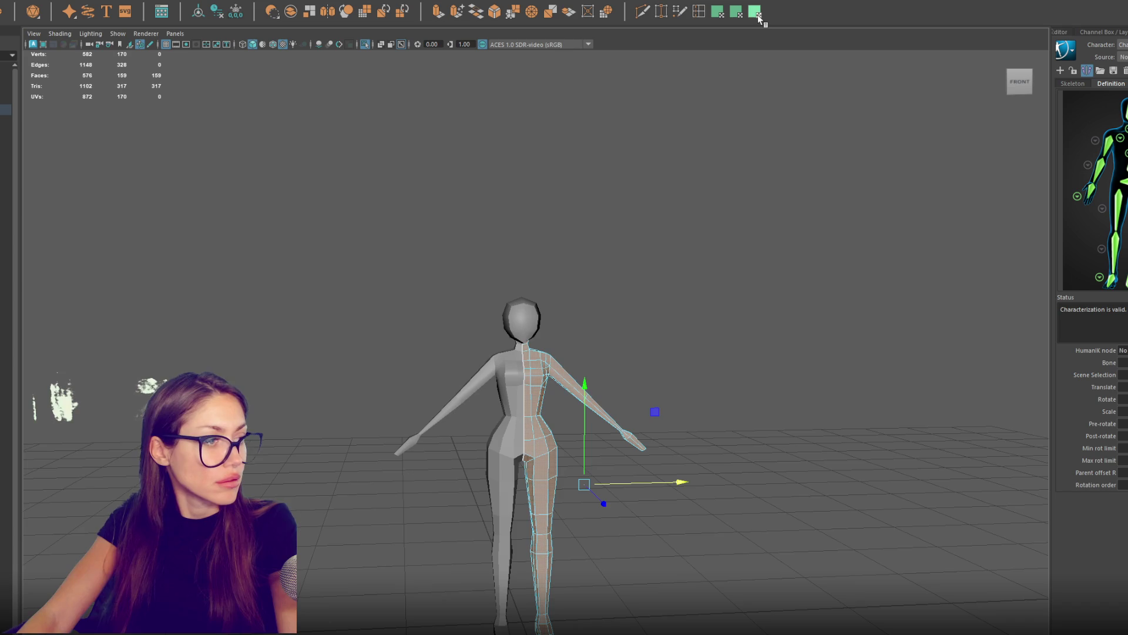
scroll(664, 244, up, 2)
mouse_move(665, 245)
alt+mouse_down()
mouse_move(617, 272)
mouse_move(654, 292)
alt+mouse_up()
right_click(654, 292)
click(653, 264)
double_click(595, 327)
mouse_move(594, 327)
mouse_down()
mouse_move(599, 305)
mouse_move(568, 305)
mouse_move(566, 228)
mouse_up()
shift+click(568, 306)
shift+double_click(303, 348)
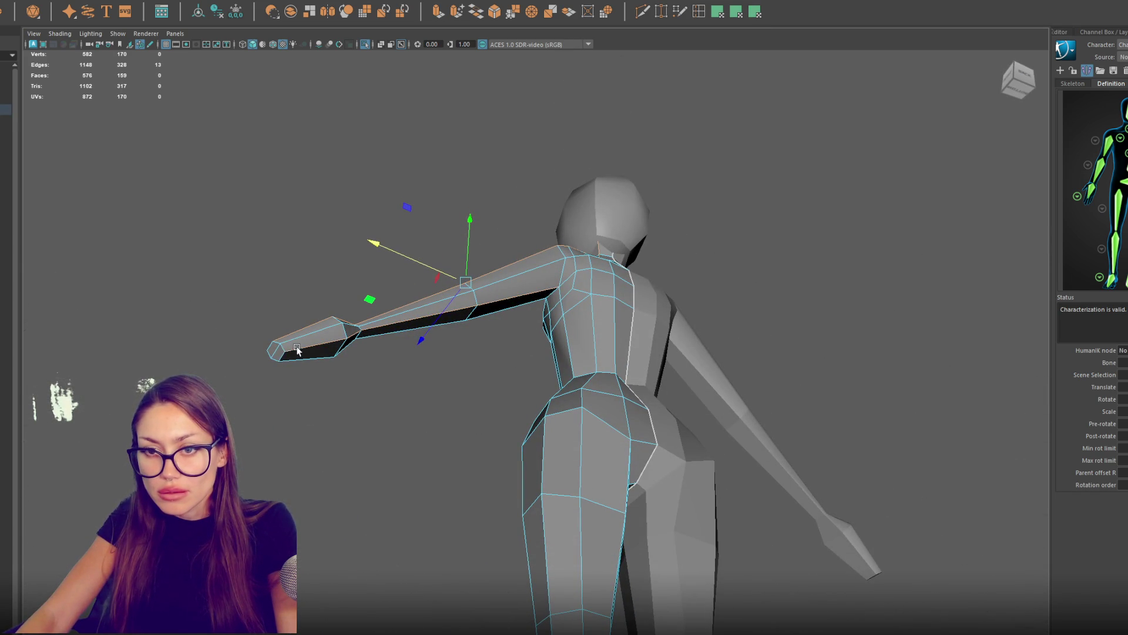
shift+double_click(563, 316)
mouse_move(564, 316)
alt+mouse_down()
mouse_move(625, 365)
mouse_move(723, 397)
mouse_move(817, 388)
mouse_move(804, 370)
mouse_move(940, 345)
mouse_move(1017, 368)
mouse_move(746, 387)
alt+mouse_up()
shift+right_click(746, 387)
Step: Select the face at the base of the neck in wireframe display
key(ctrl+F11)
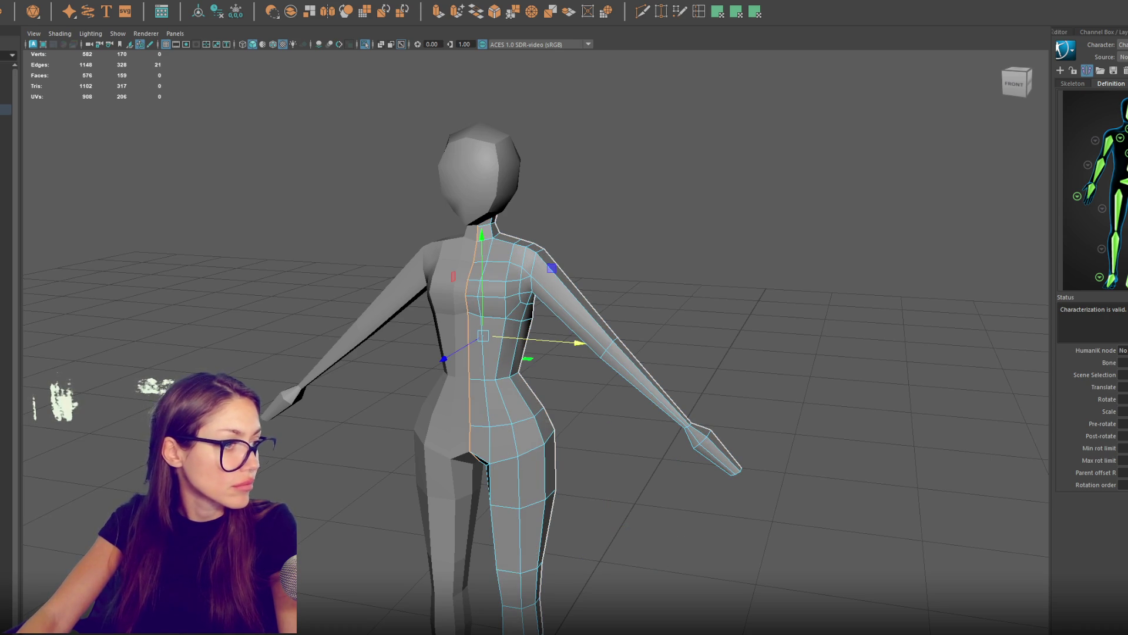
click(489, 222)
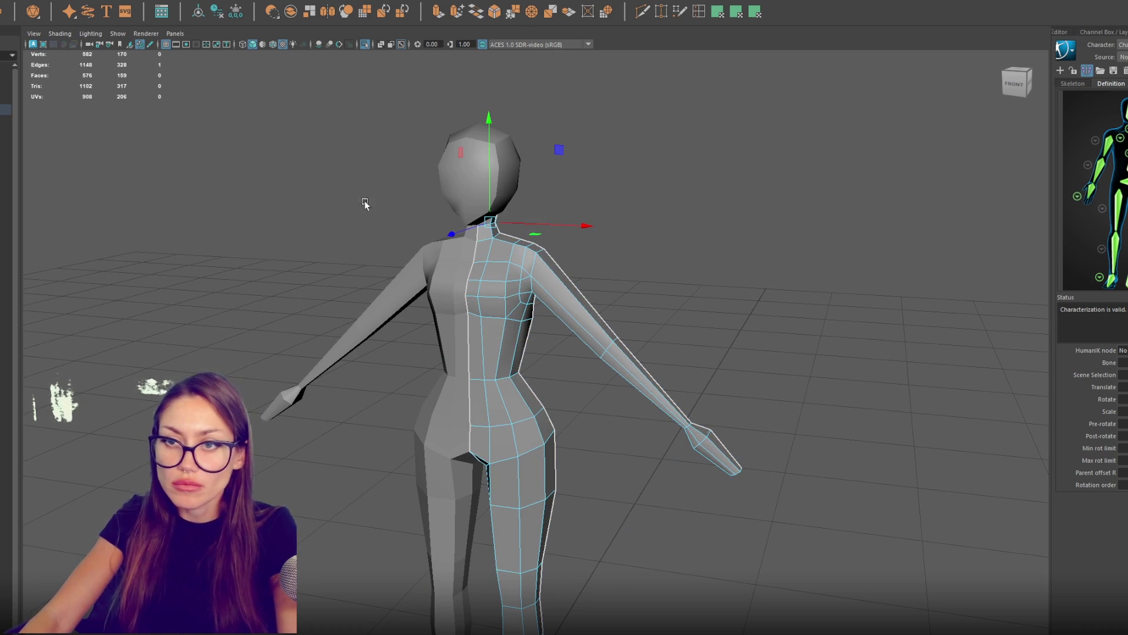
key(4)
right_click(499, 213)
click(481, 219)
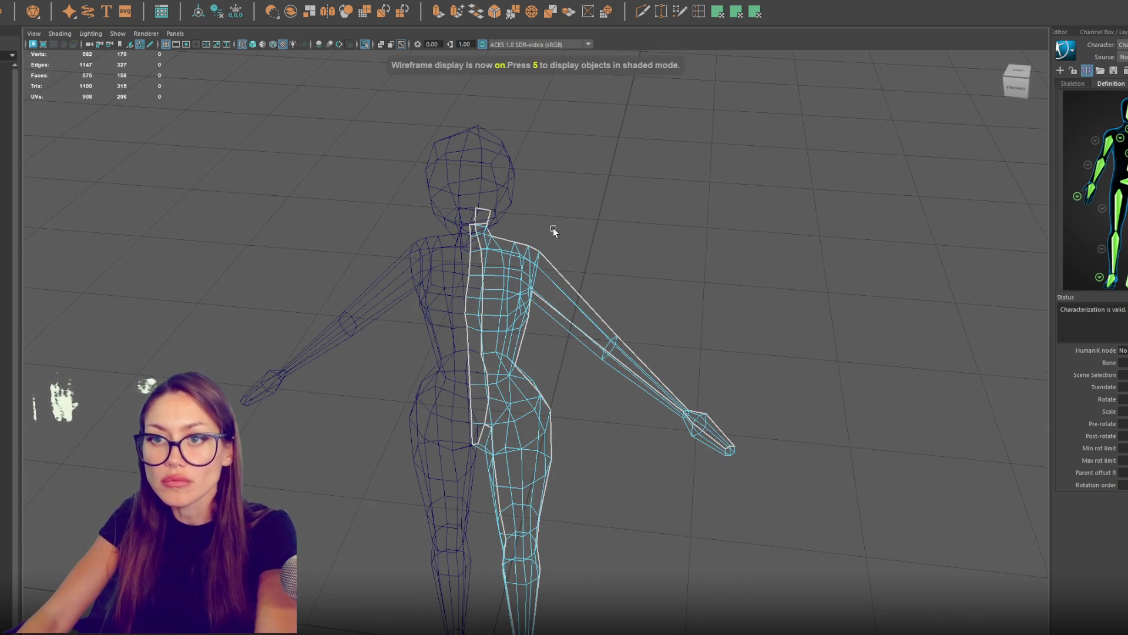
Step: Delete the neck-base face and select the torso's right-half shell
key(Delete)
click(493, 307)
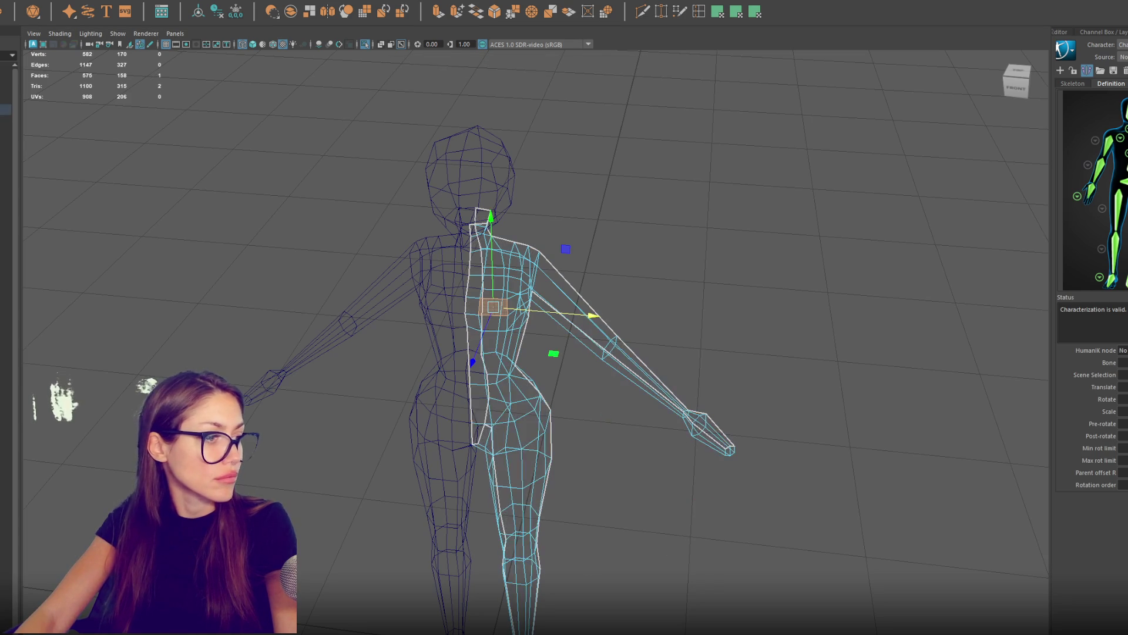
double_click(494, 307)
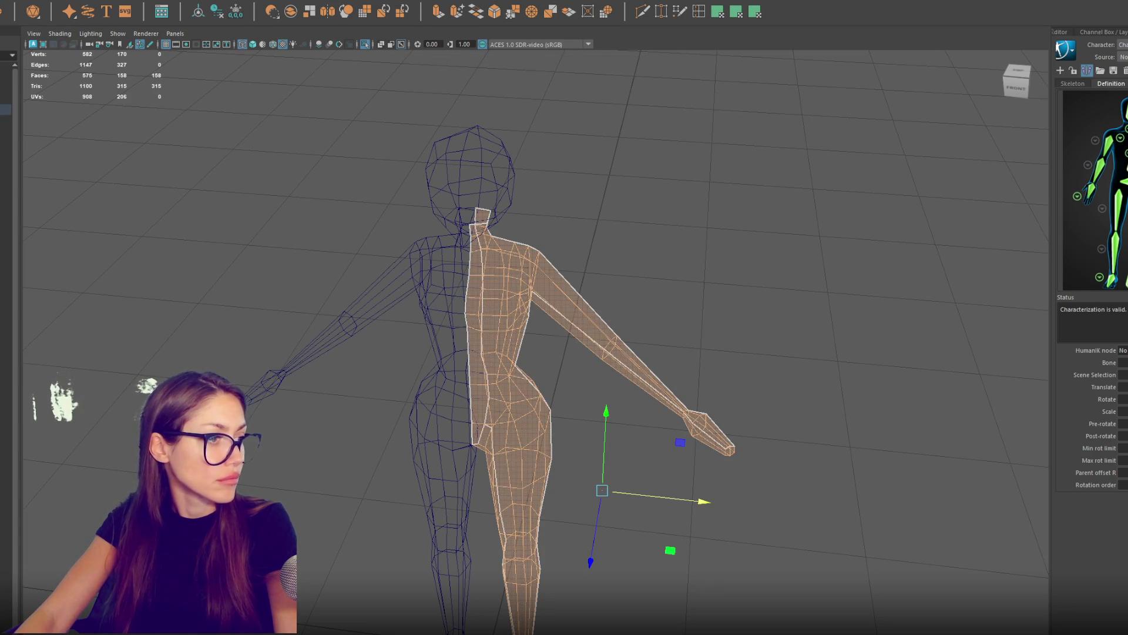
click(441, 349)
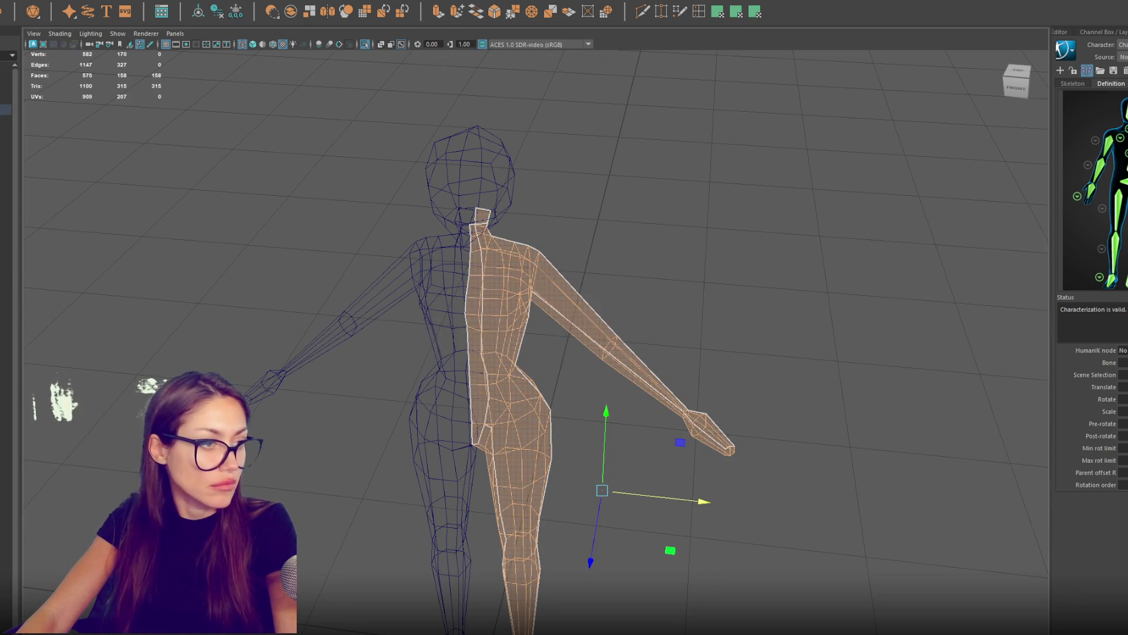
Step: Select the right torso side faces, grow and shrink the selection, then rotate and move them
click(604, 264)
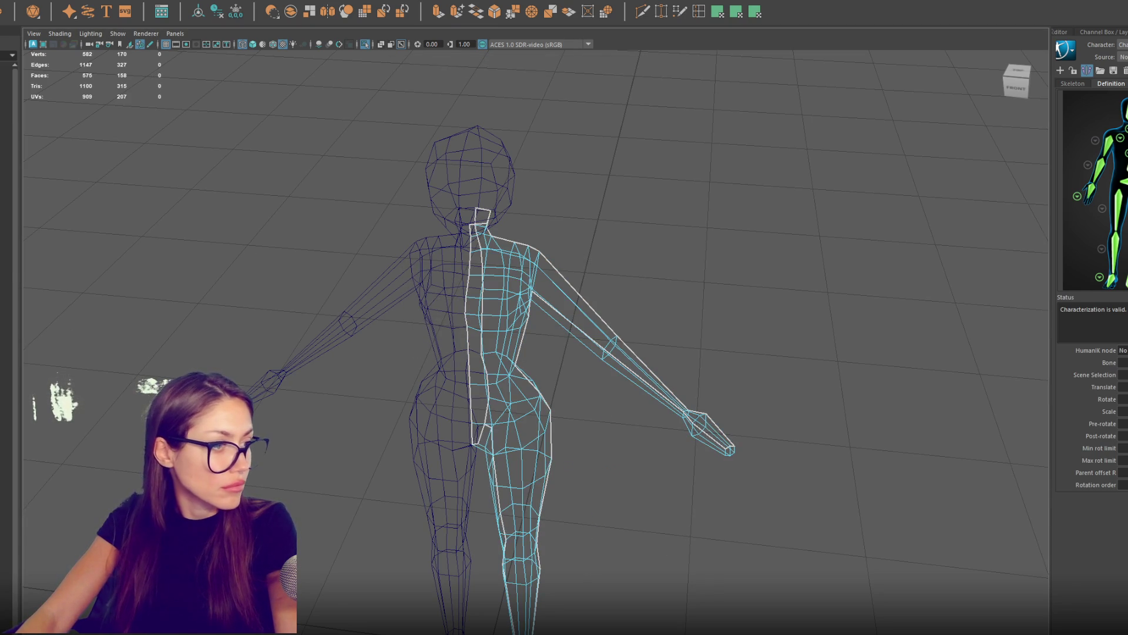
drag(741, 212, 464, 629)
key(shift+period)
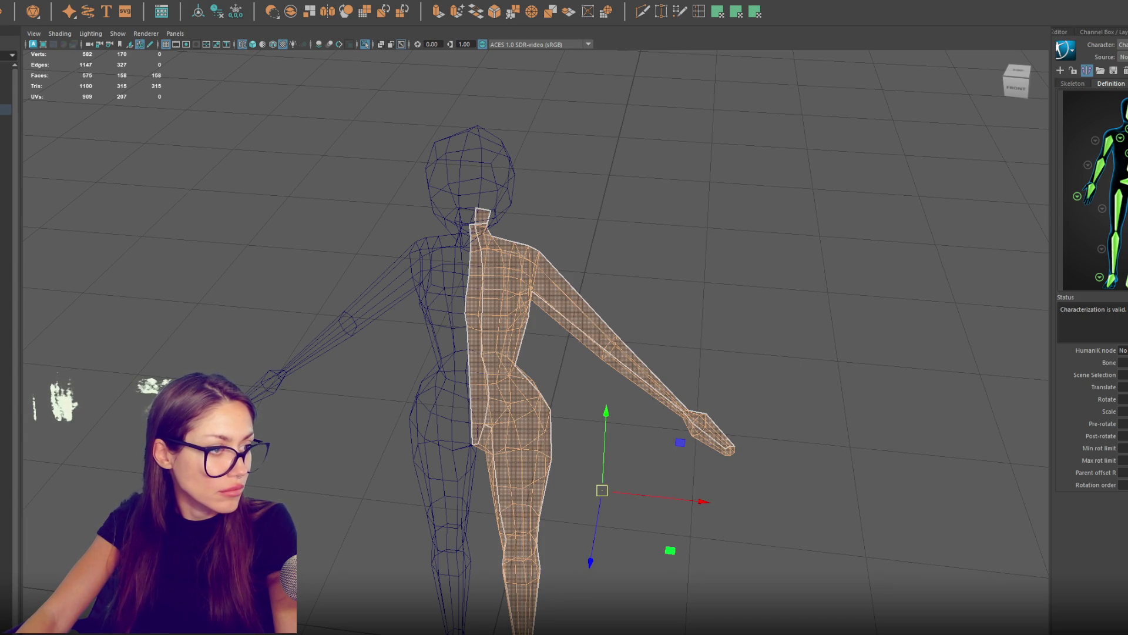
key(shift+comma)
key(e)
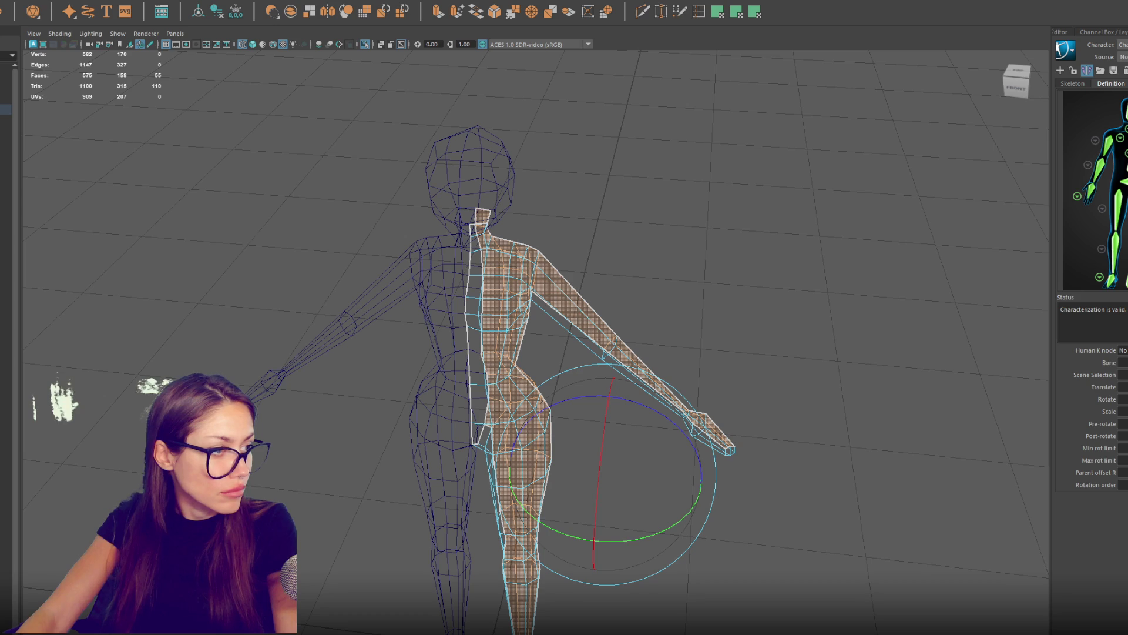
key(w)
Step: Grow the selection over the whole right half, rotate and scale it, then select the head
key(shift+period)
key(e)
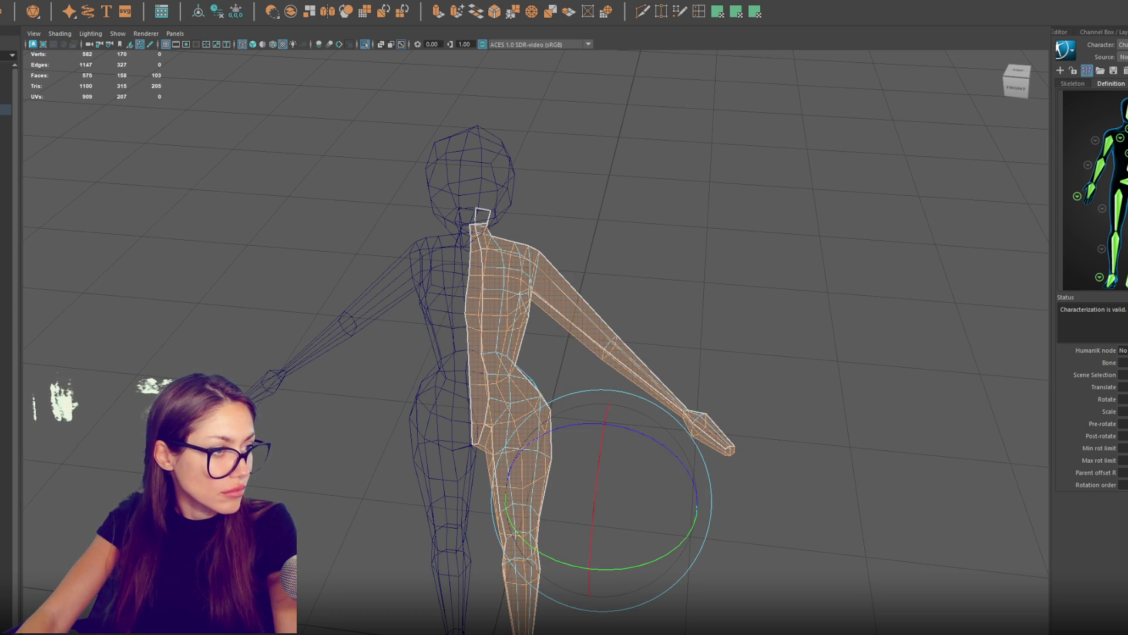
key(w)
key(e)
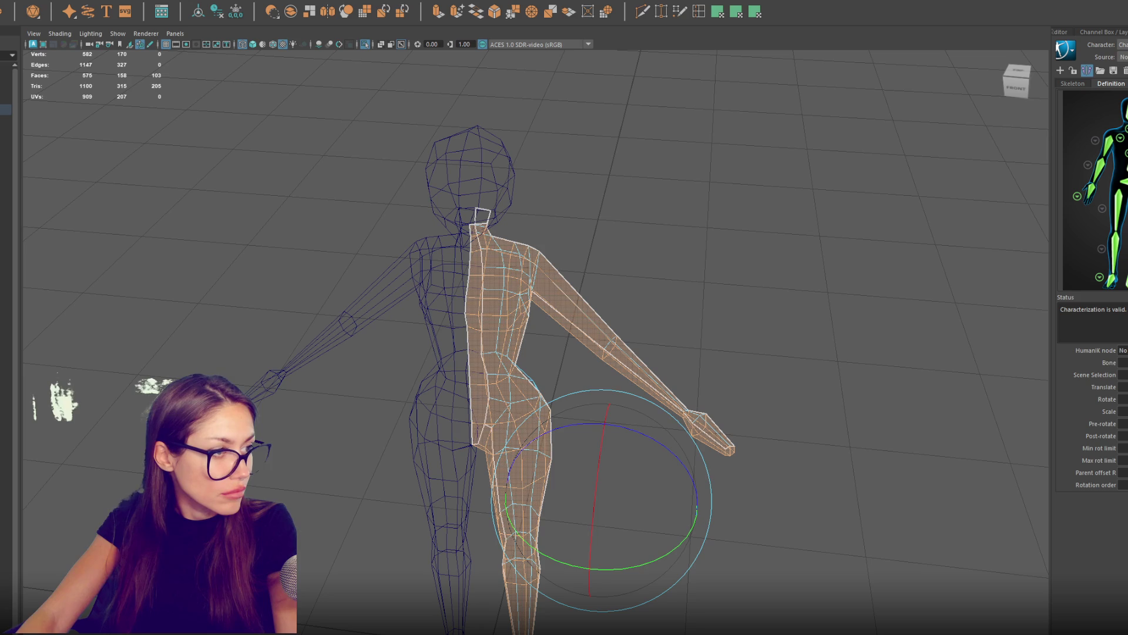
key(shift+comma)
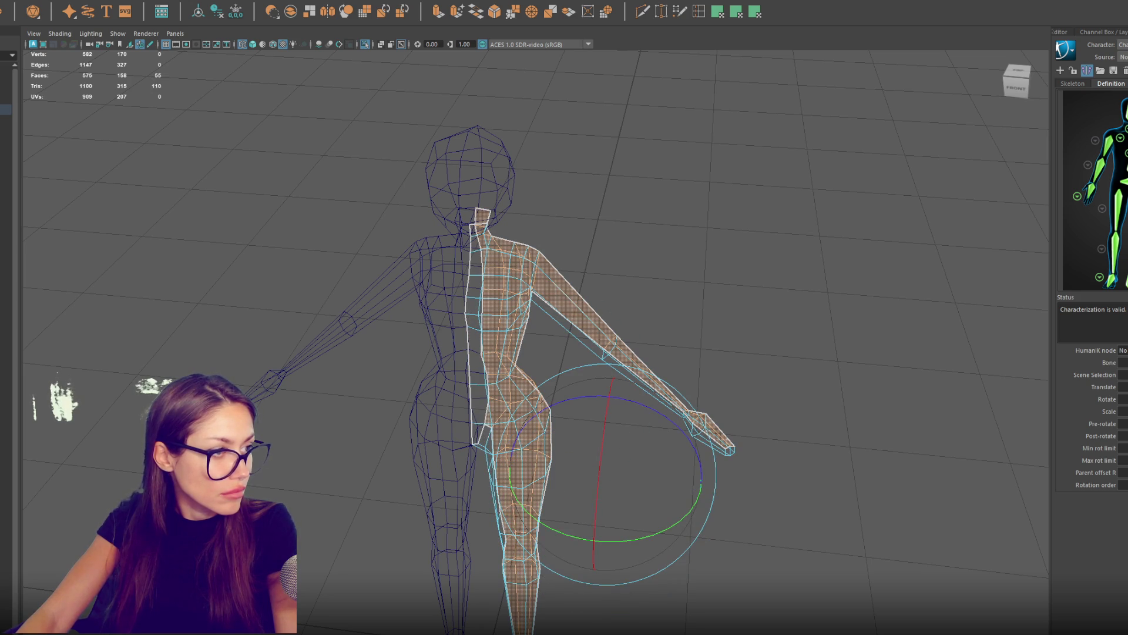
key(shift+period)
key(shift+period)
key(r)
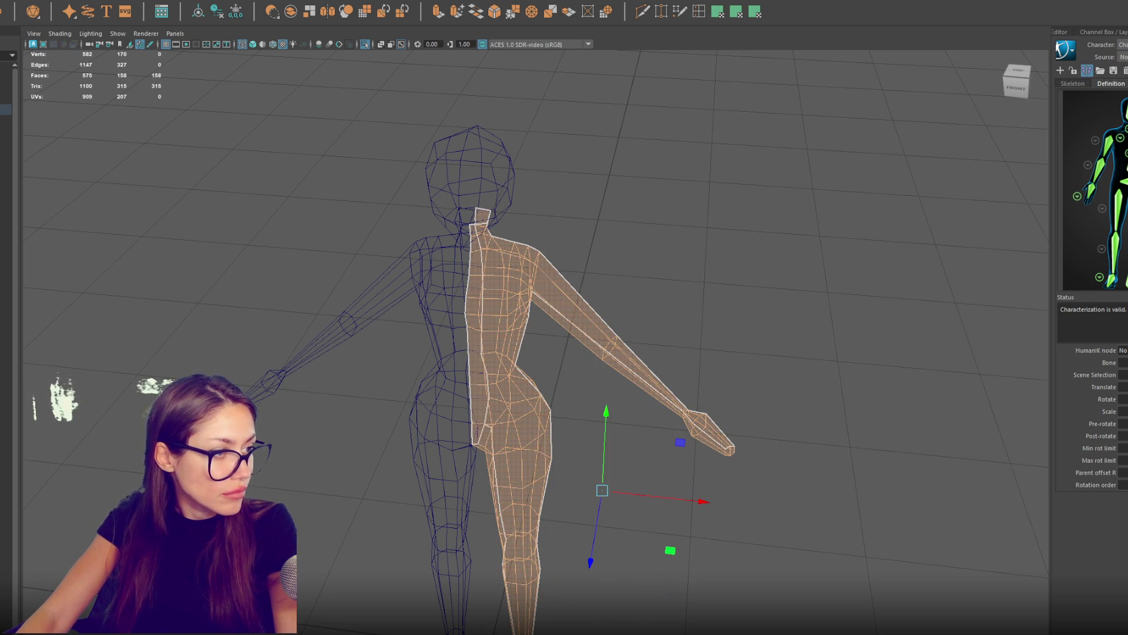
key(F8)
click(446, 142)
Step: Select one half of the head's faces in side view, invert the selection, and reapply the symmetry fix
key(f)
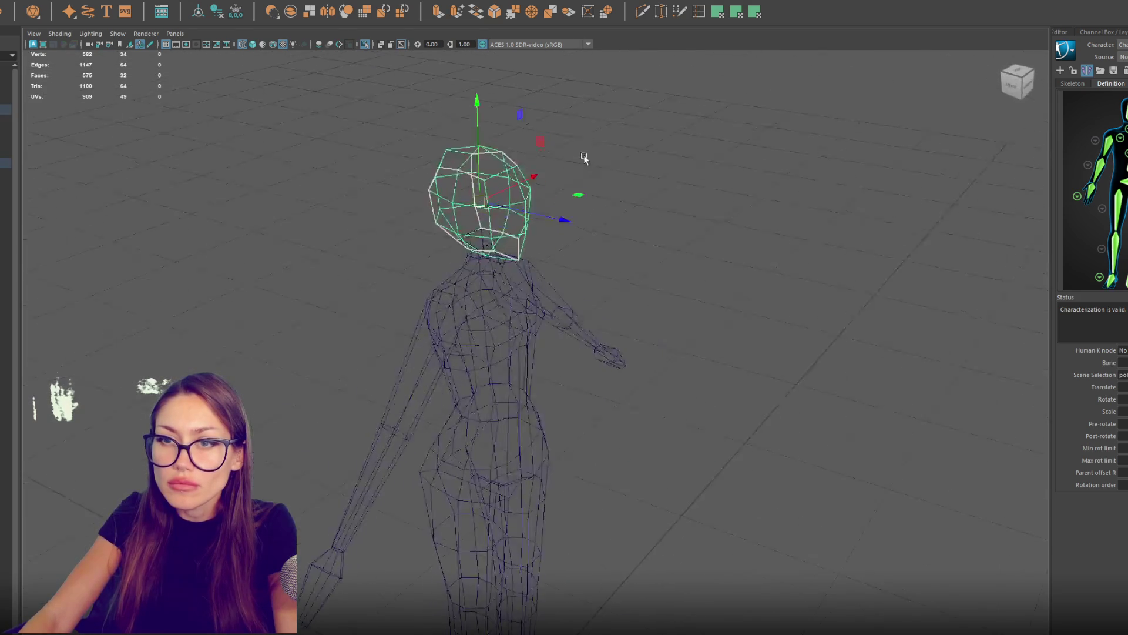
key(F11)
drag(605, 108, 421, 232)
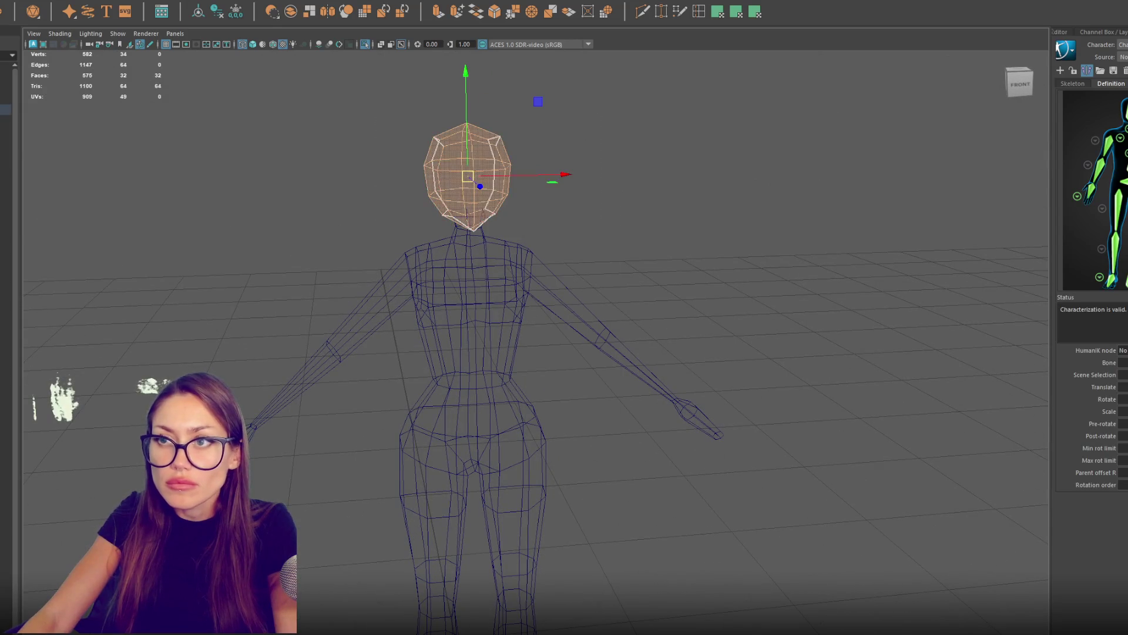
click(744, 13)
drag(714, 121, 538, 236)
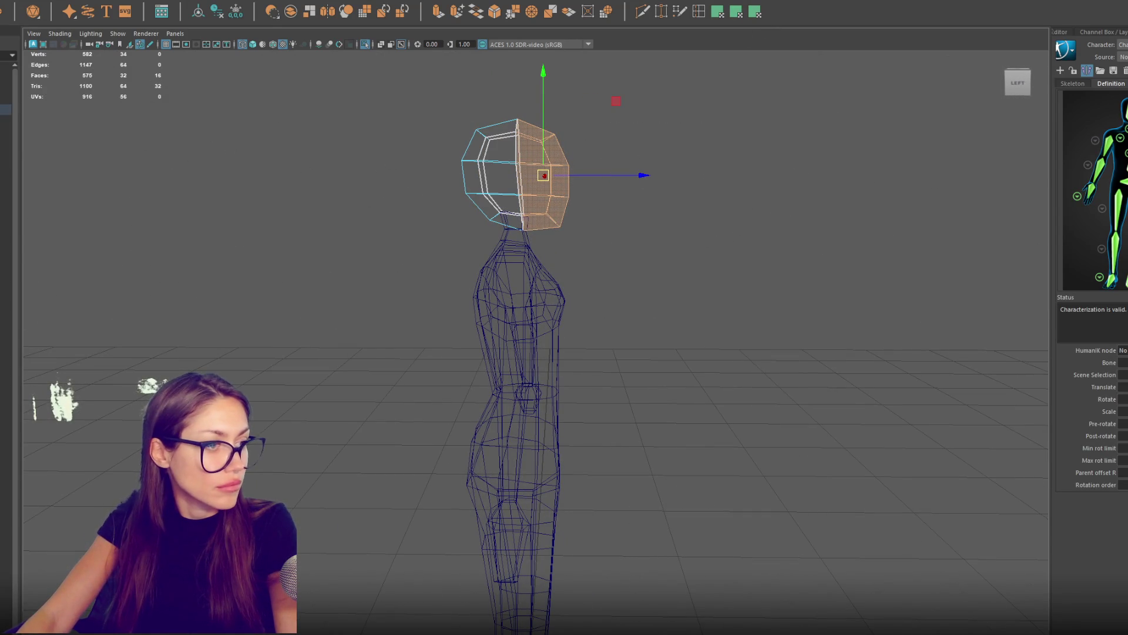
key(ctrl+shift+i)
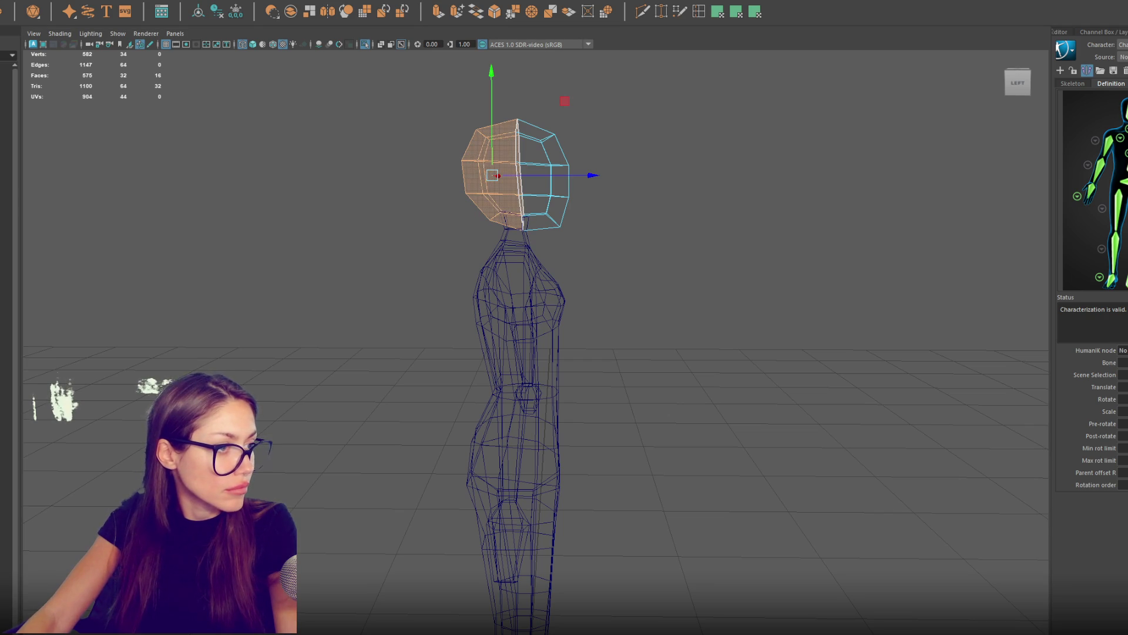
key(g)
key(ctrl+F12)
Step: Return to object mode and reselect the body mesh
key(F8)
click(594, 476)
key(ctrl+F11)
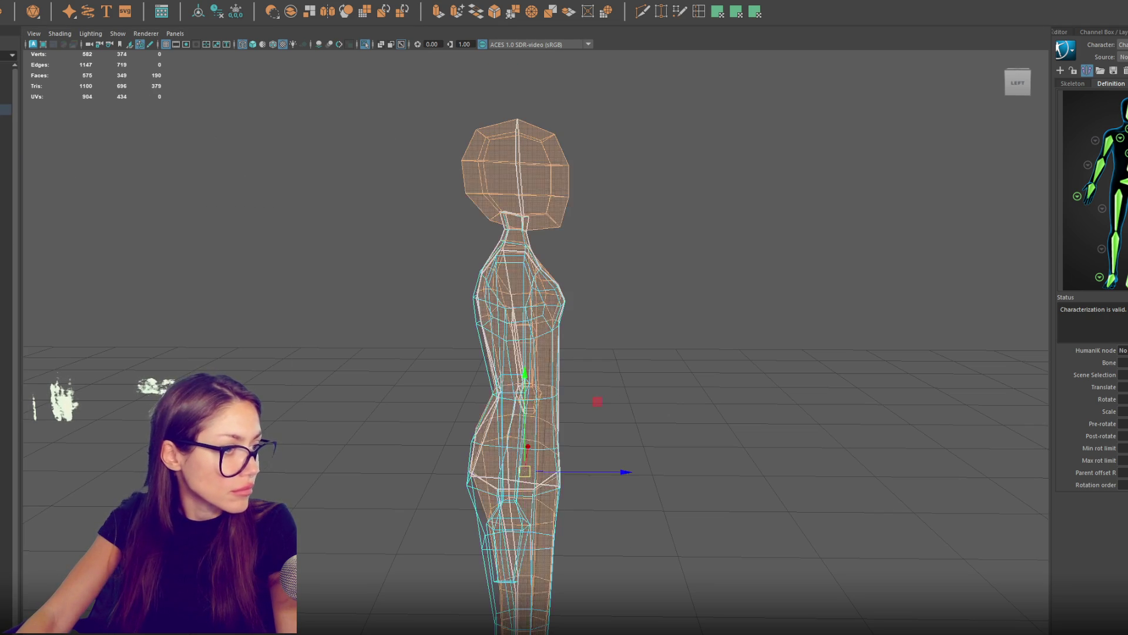
click(174, 232)
key(F8)
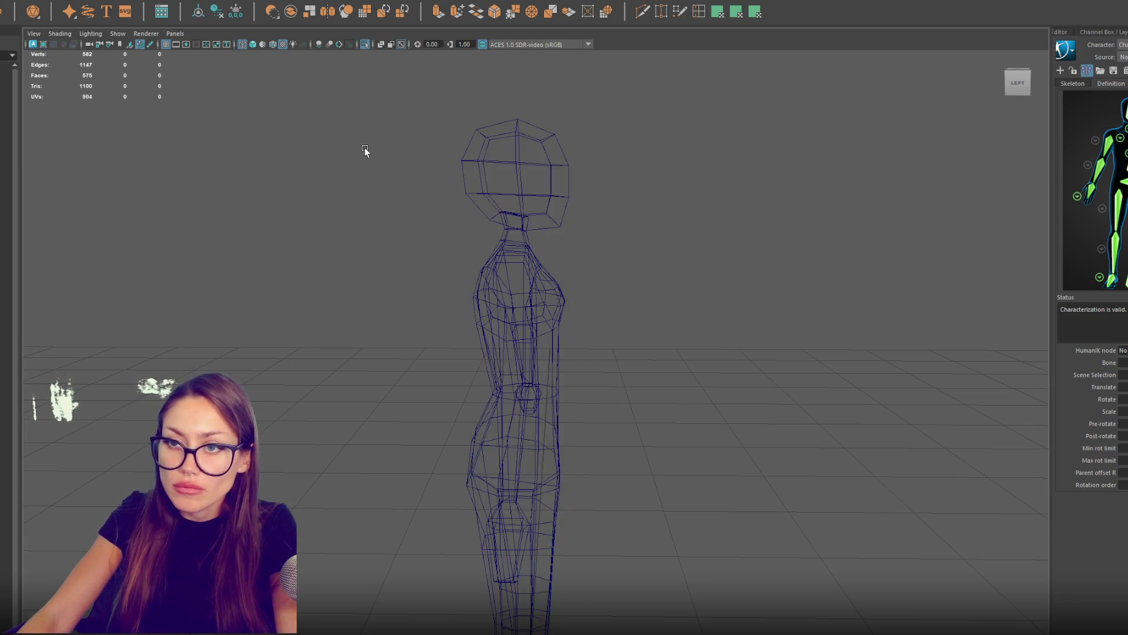
Step: Delete the body's left-half faces in front view, then undo the deletion
key(ctrl+F11)
scroll(385, 362, down, 3)
scroll(385, 366, down, 3)
drag(411, 359, 307, 363)
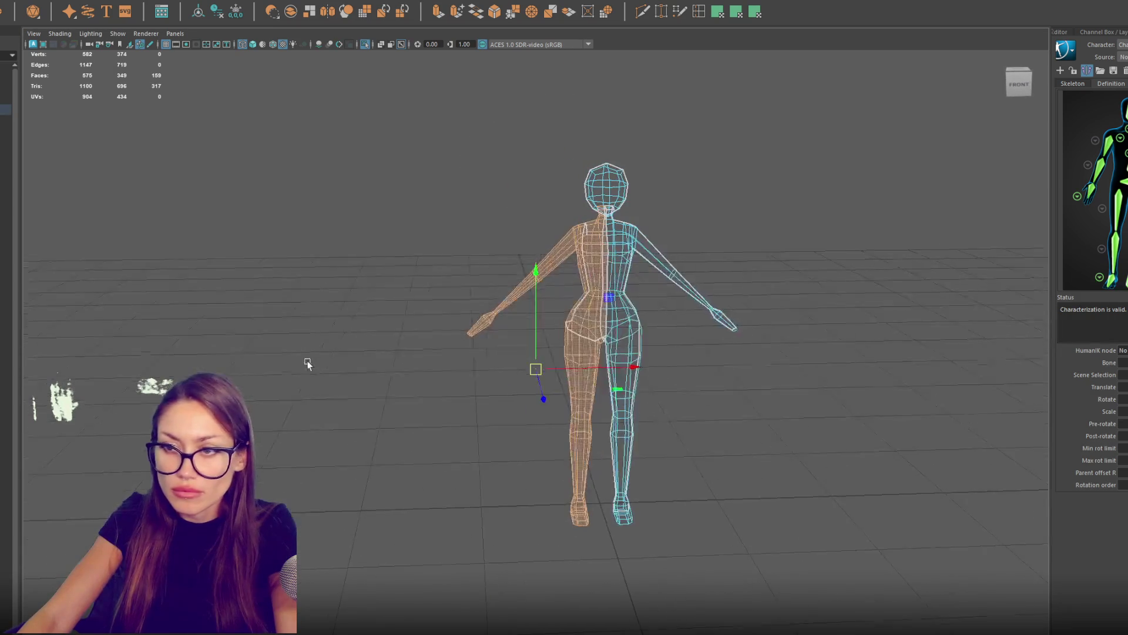
key(Delete)
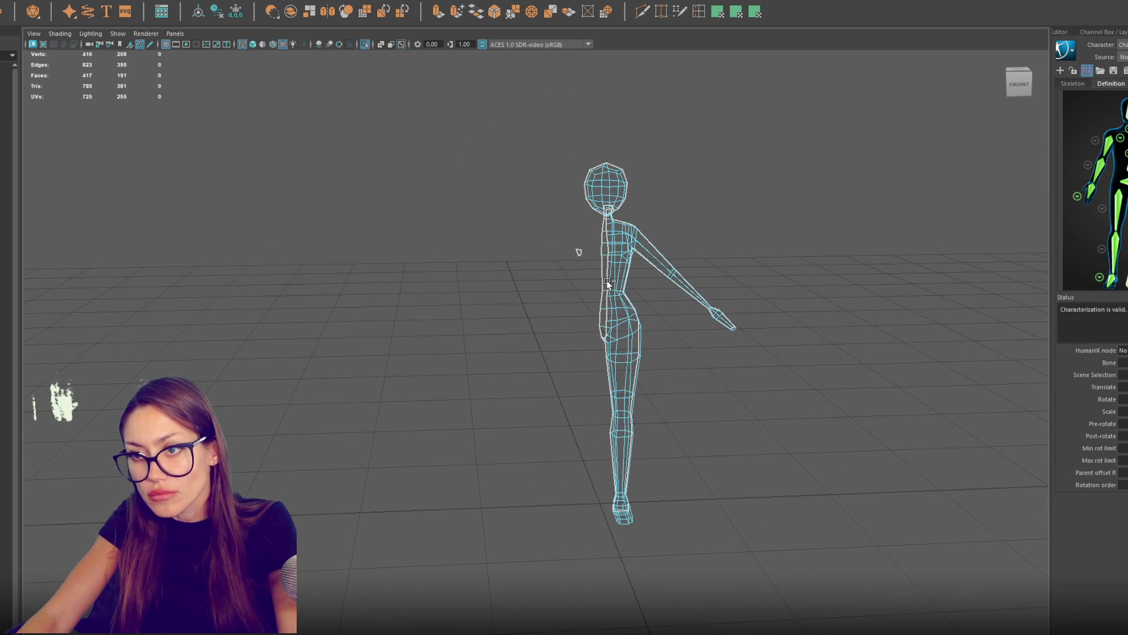
key(ctrl+z)
key(ctrl+z)
key(ctrl+z)
key(ctrl+z)
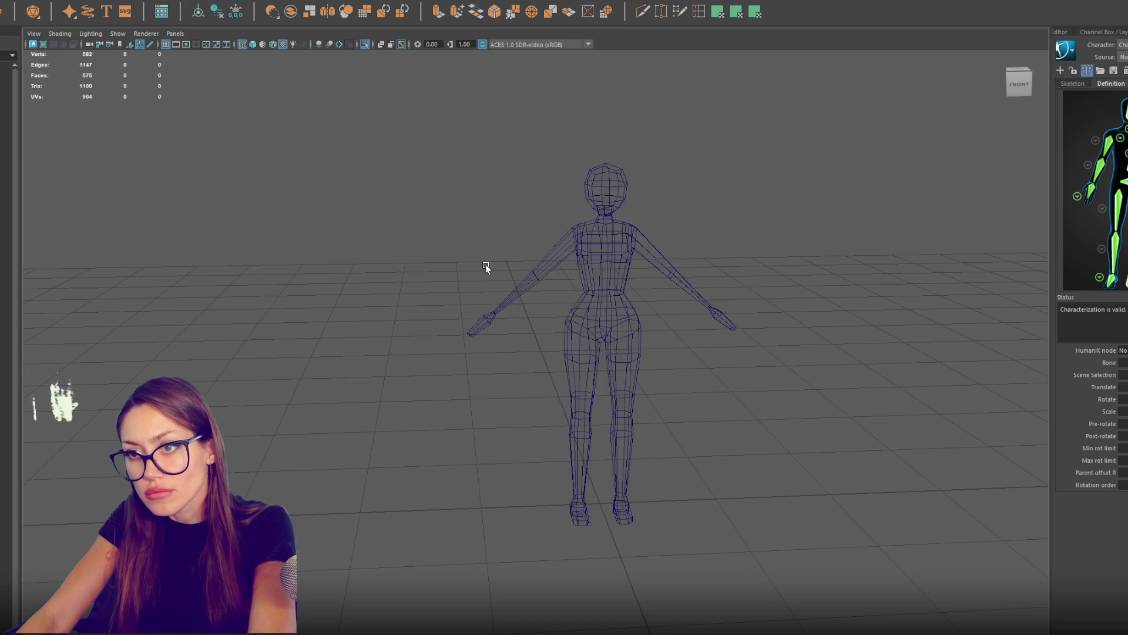
Step: Mirror the half body and combine both halves into one mesh
key(shift+z)
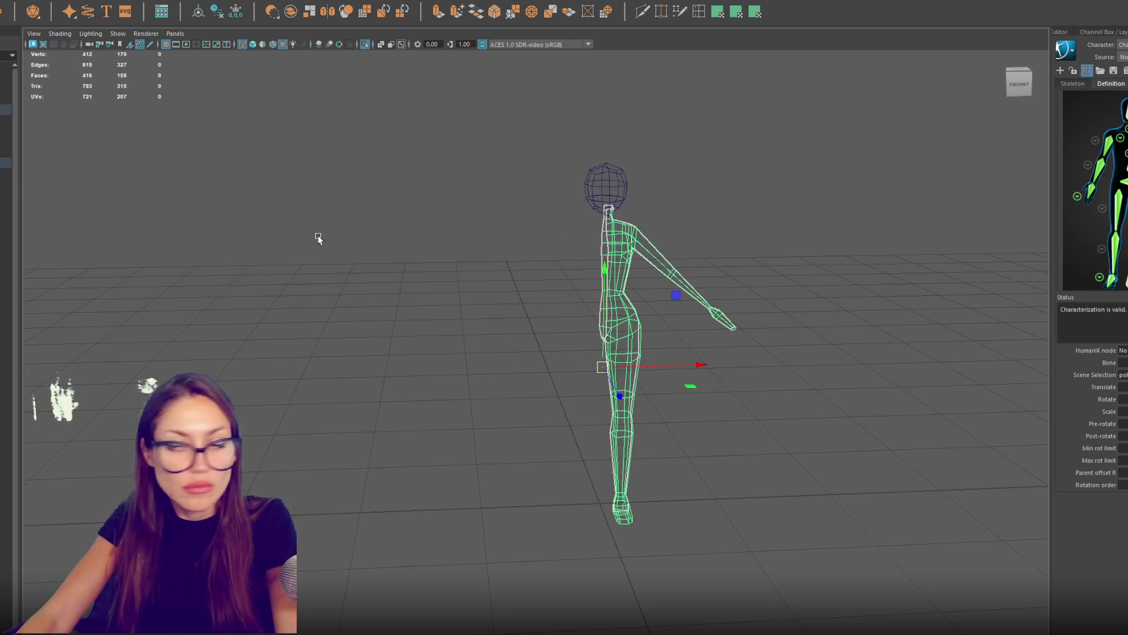
click(104, 139)
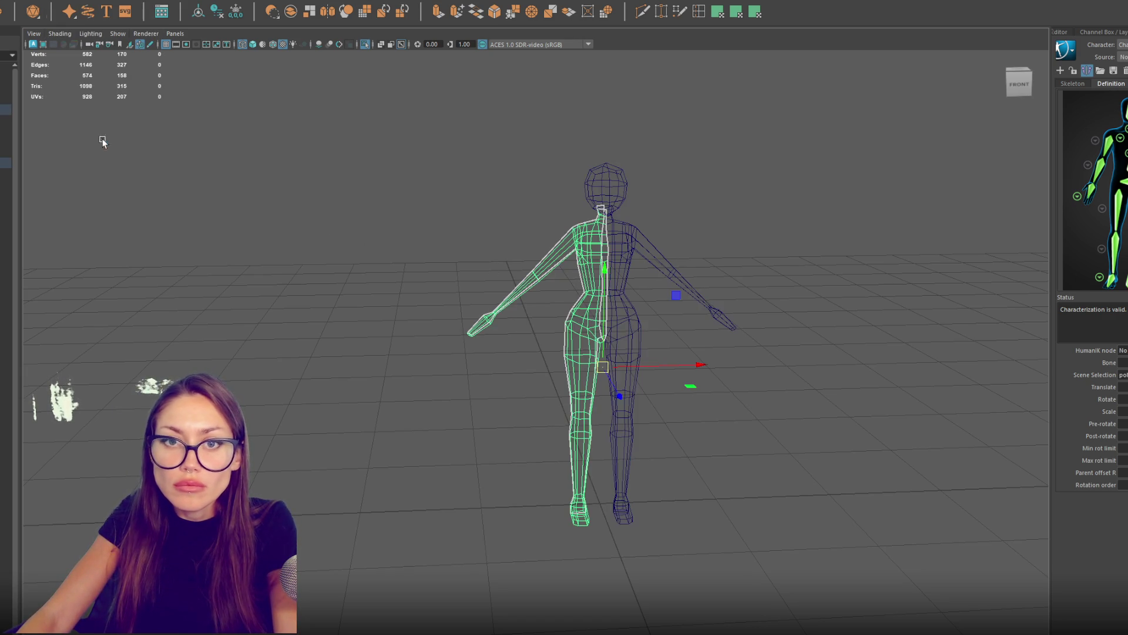
shift+click(630, 233)
click(89, 12)
Step: Select every vertex of the combined body and merge the centre-line vertices
key(ctrl+F9)
click(105, 0)
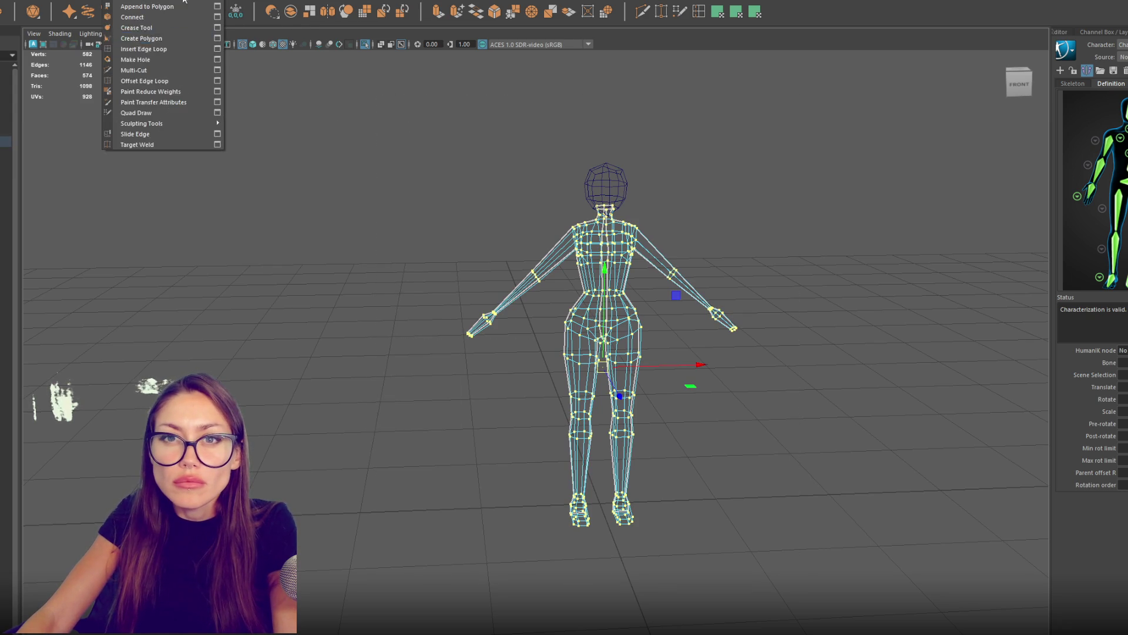
click(276, 1)
click(88, 1)
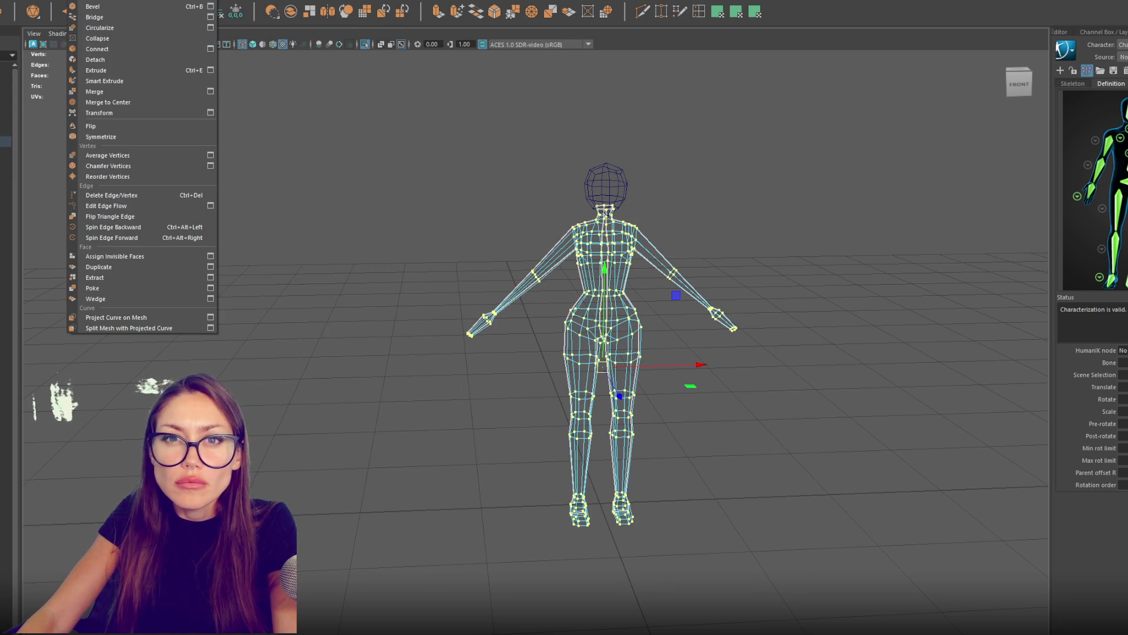
click(111, 91)
click(602, 183)
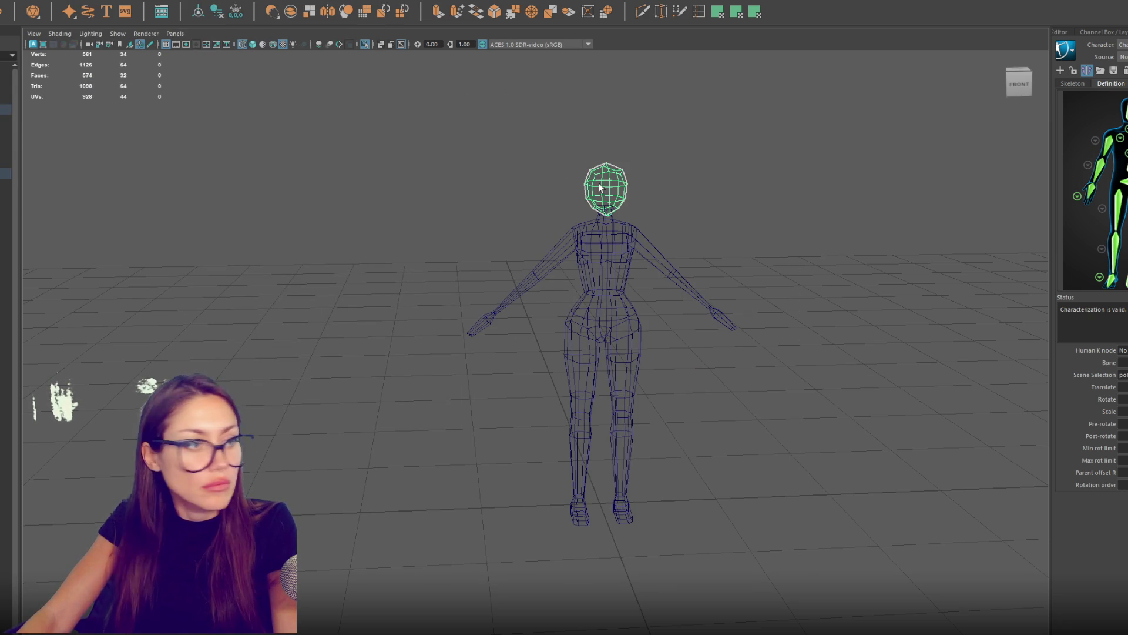
Step: Toggle the head between face and edge selection and select its right half
key(ctrl+F11)
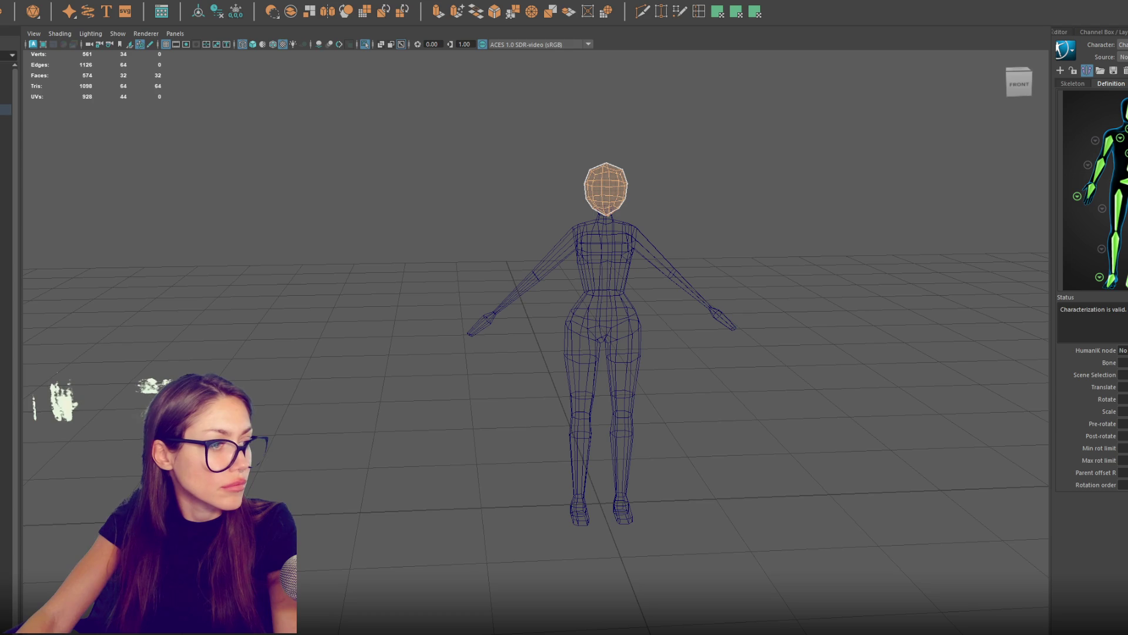
key(w)
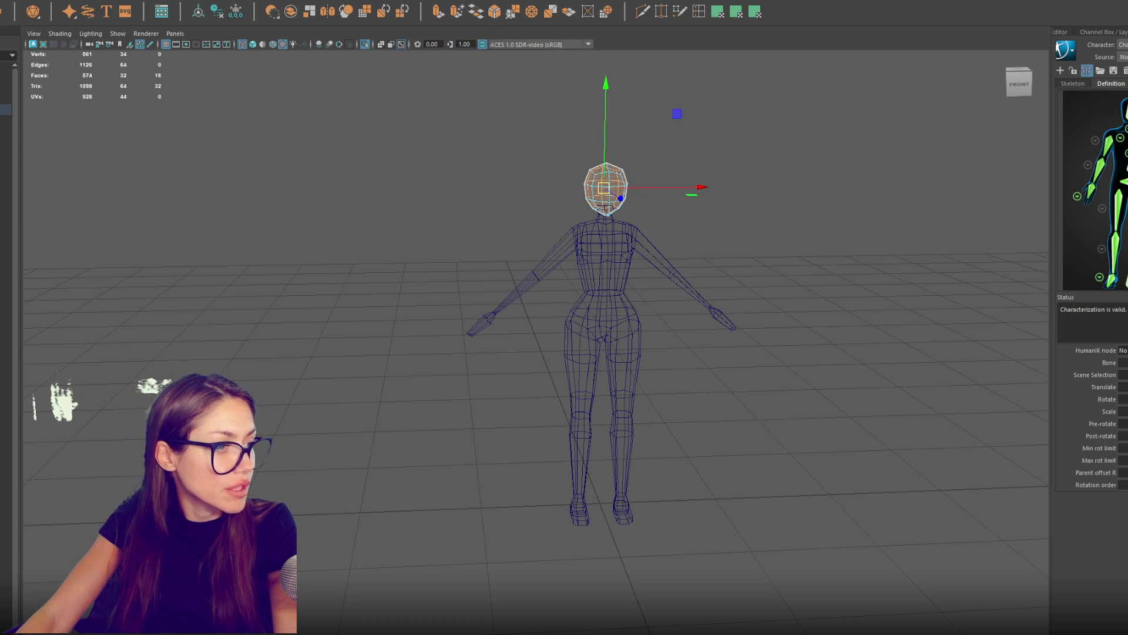
key(F10)
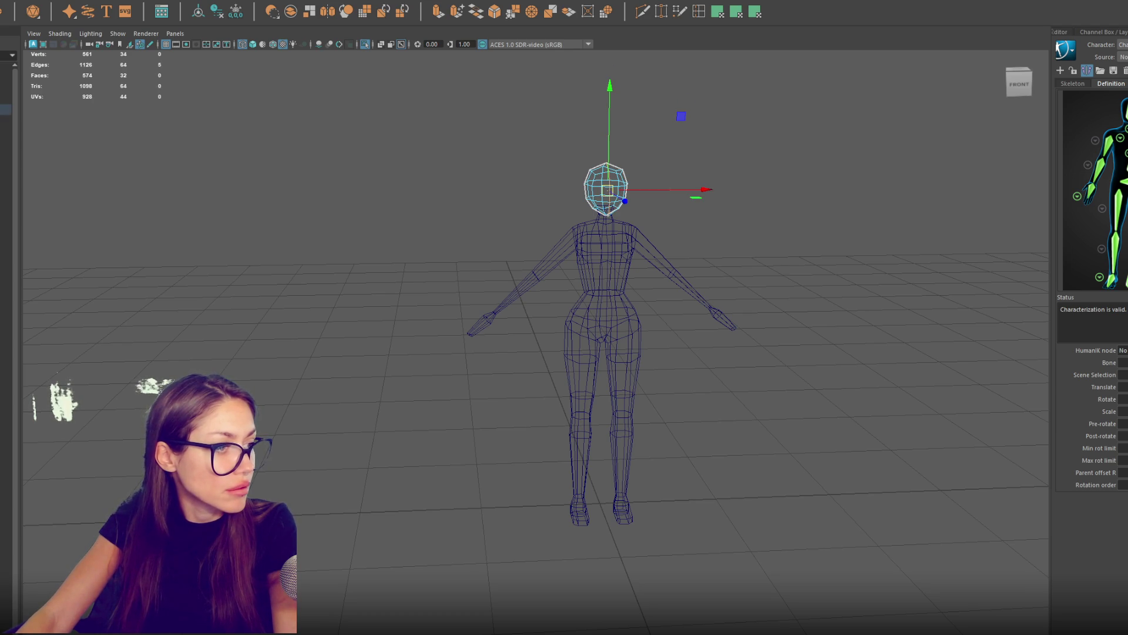
key(F11)
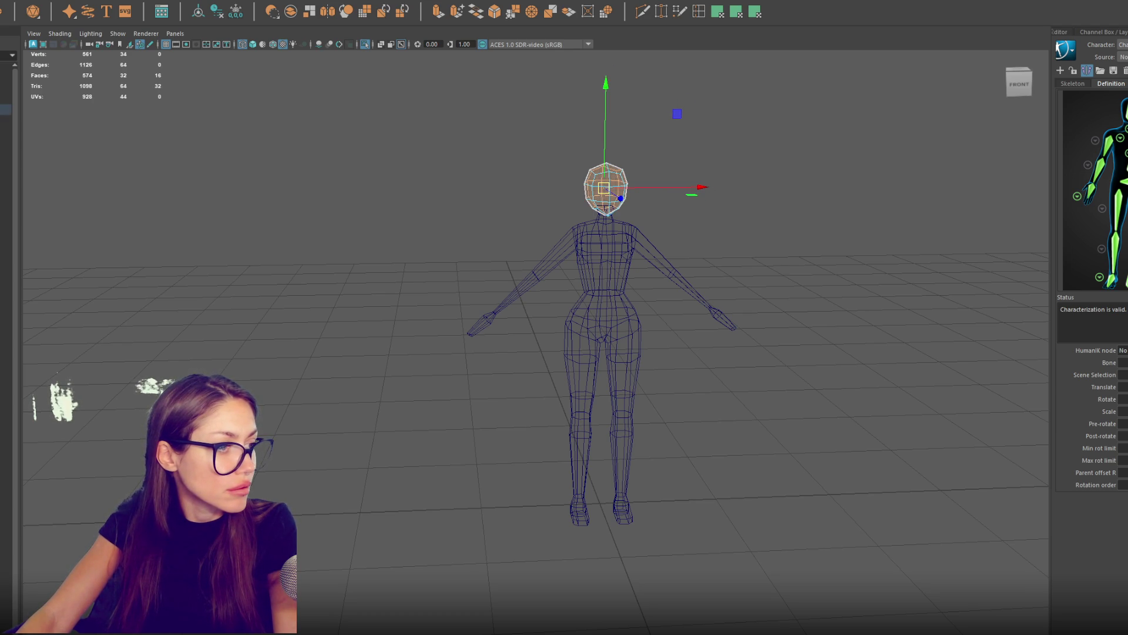
key(F10)
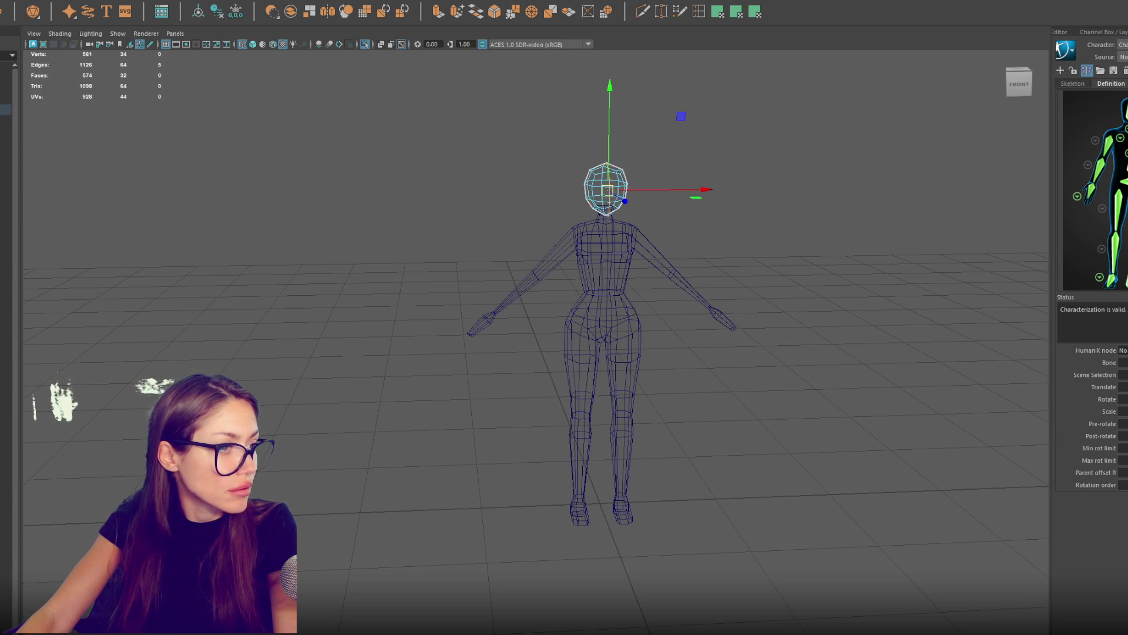
key(F11)
drag(607, 159, 634, 217)
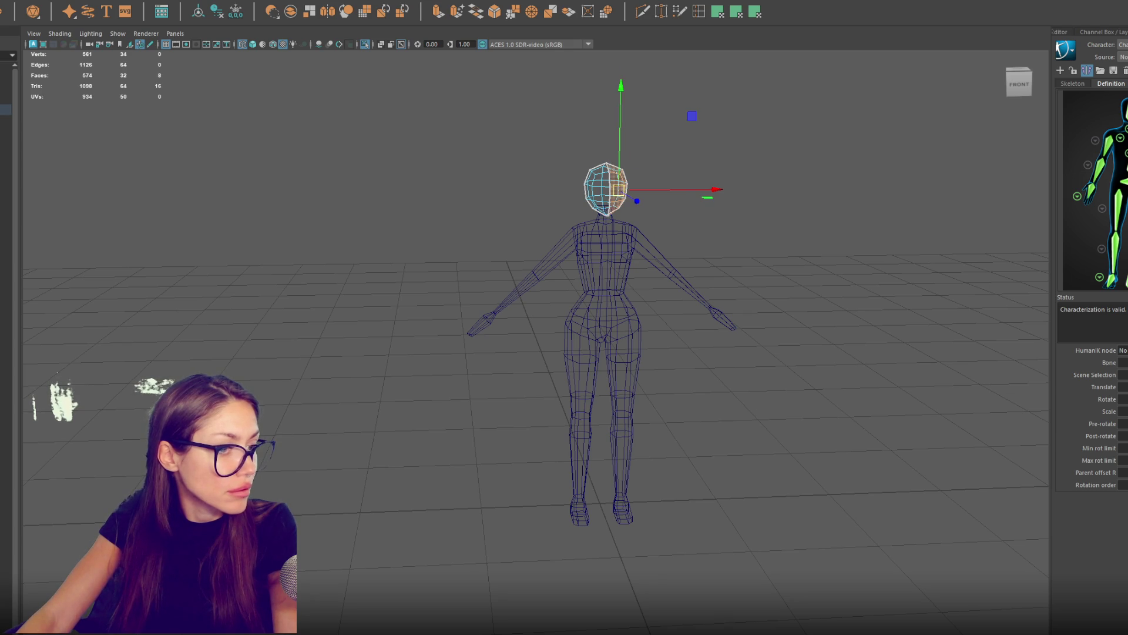
Step: Undo the head selection changes, return to object mode, and clear the selection
key(ctrl+z)
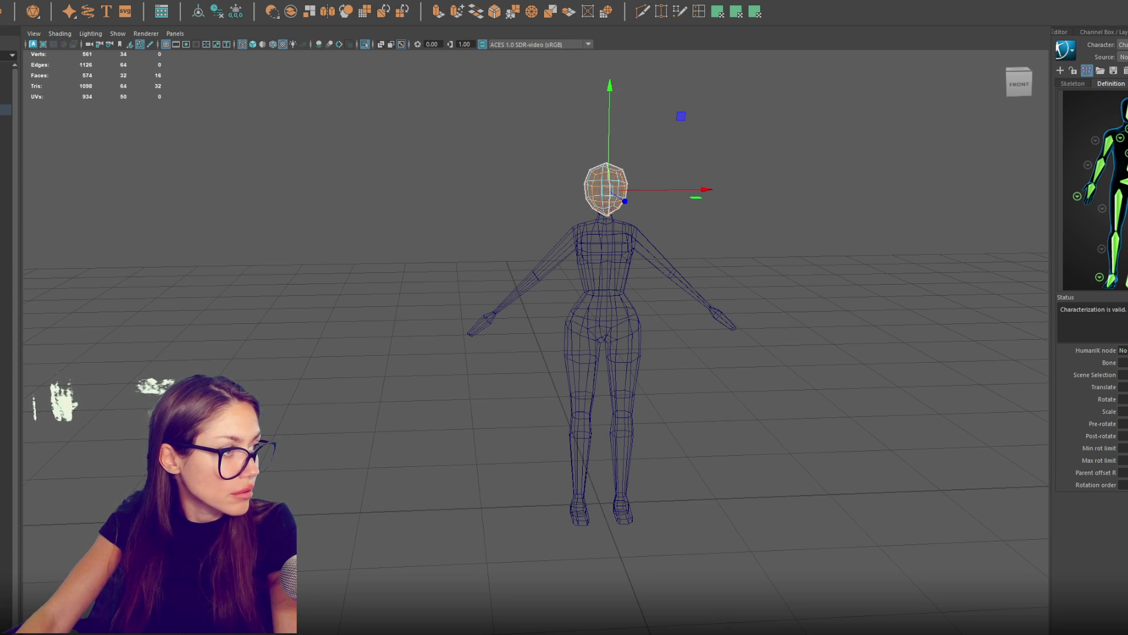
key(ctrl+z)
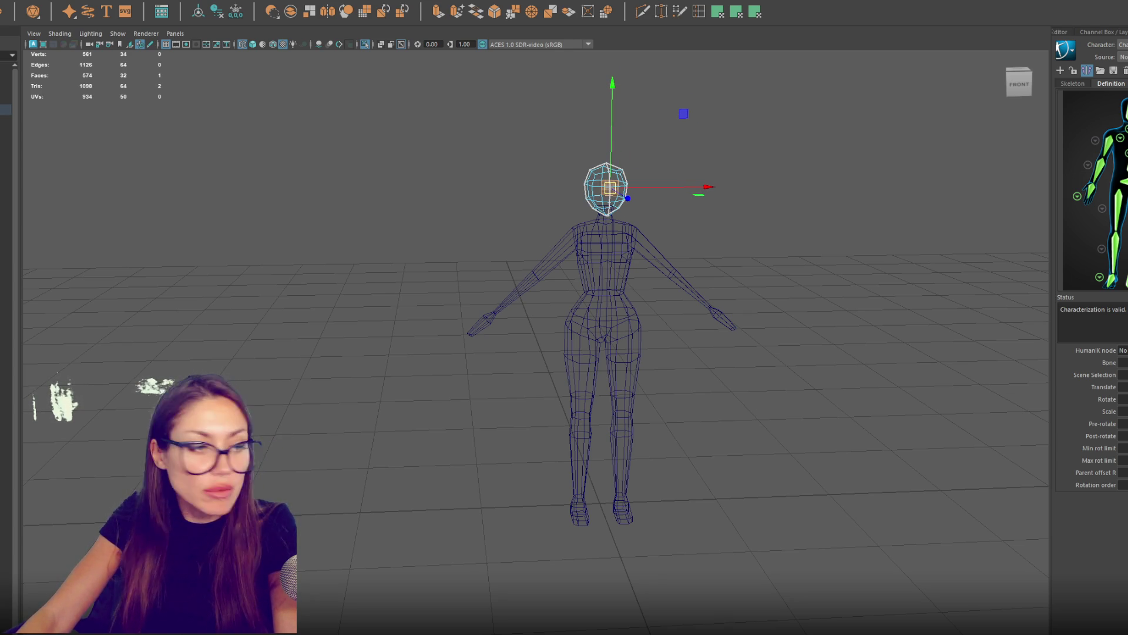
key(ctrl+z)
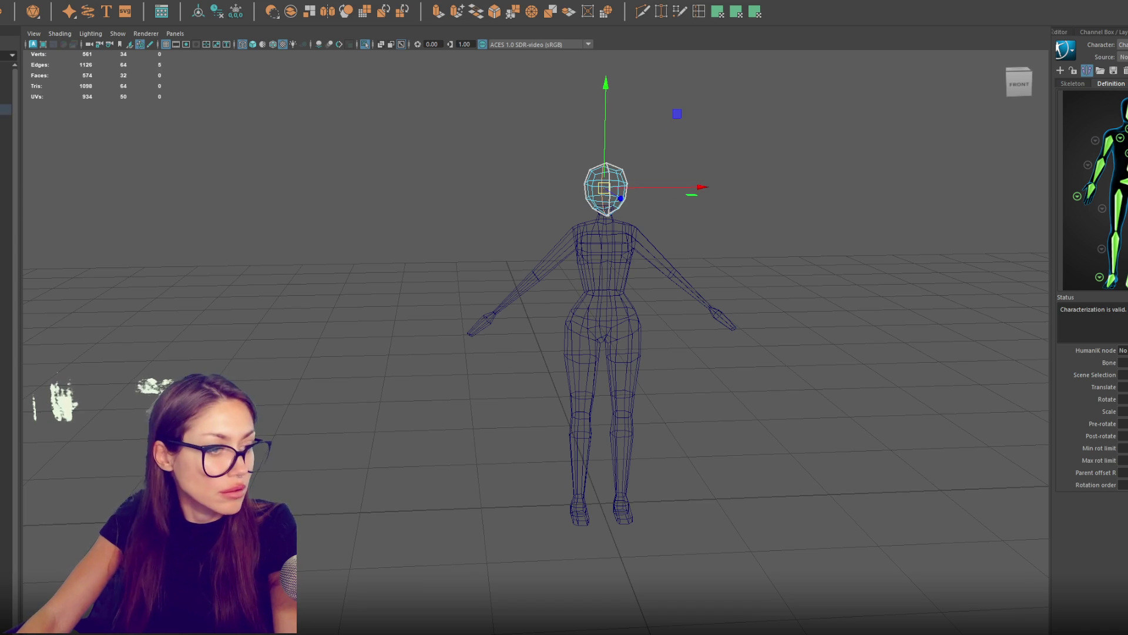
key(ctrl+z)
key(ctrl+z)
key(ctrl+z)
key(ctrl+z)
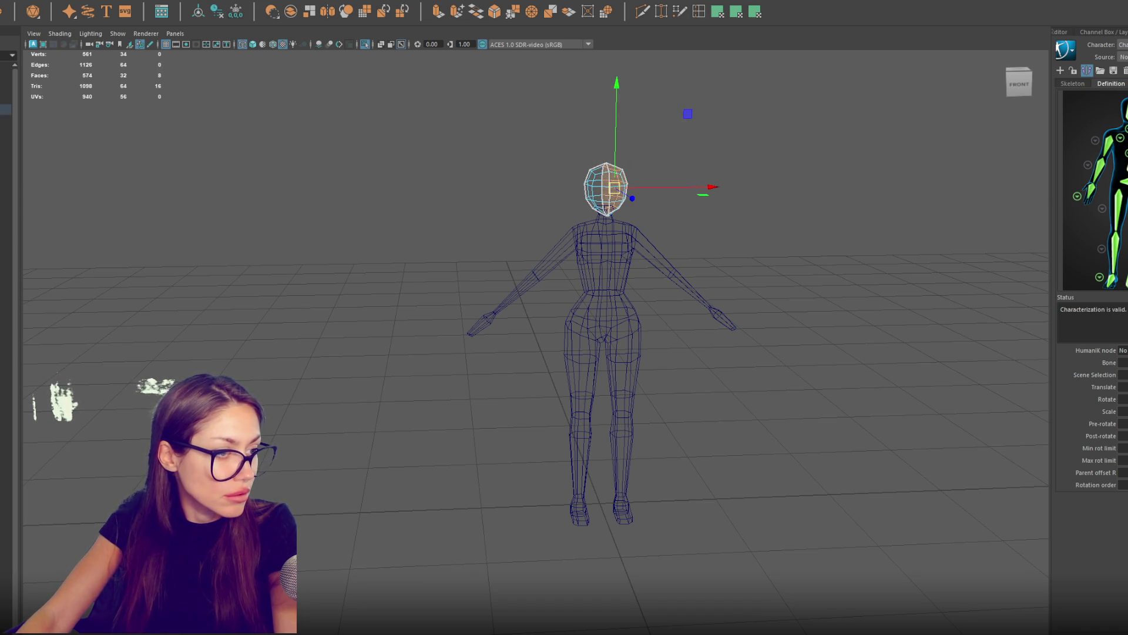
key(ctrl+z)
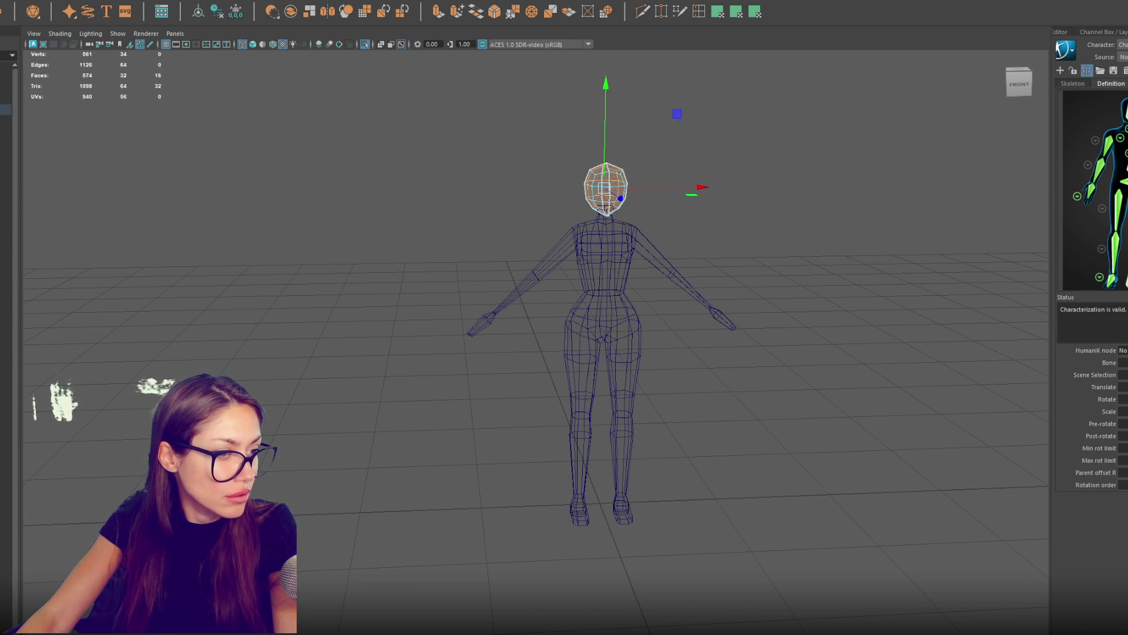
key(ctrl+z)
key(ctrl+z)
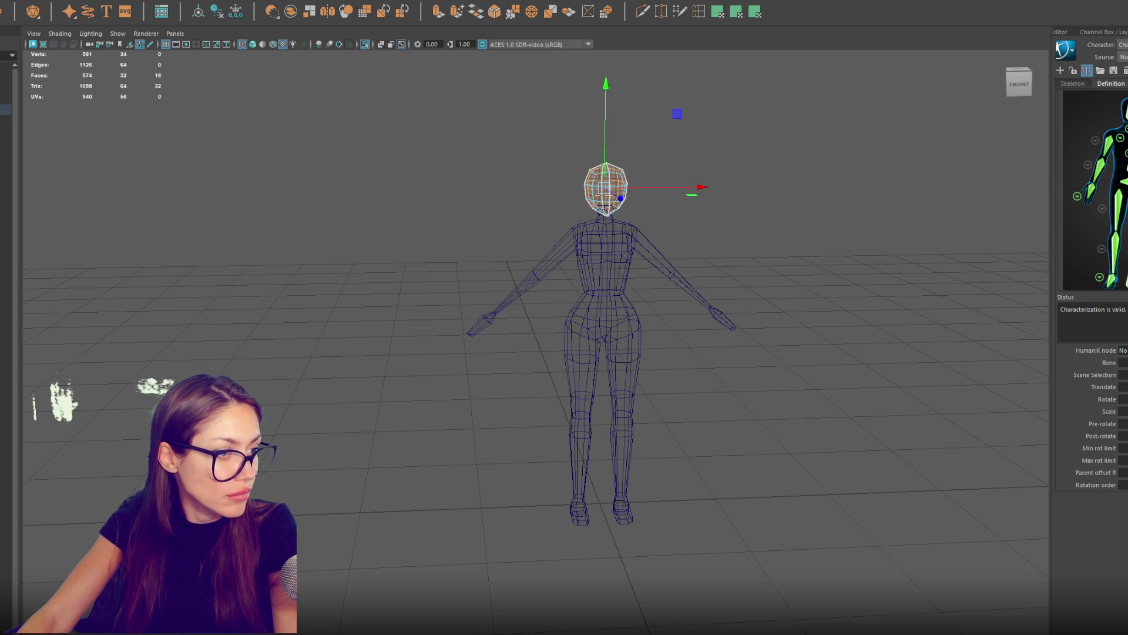
right_click(227, 188)
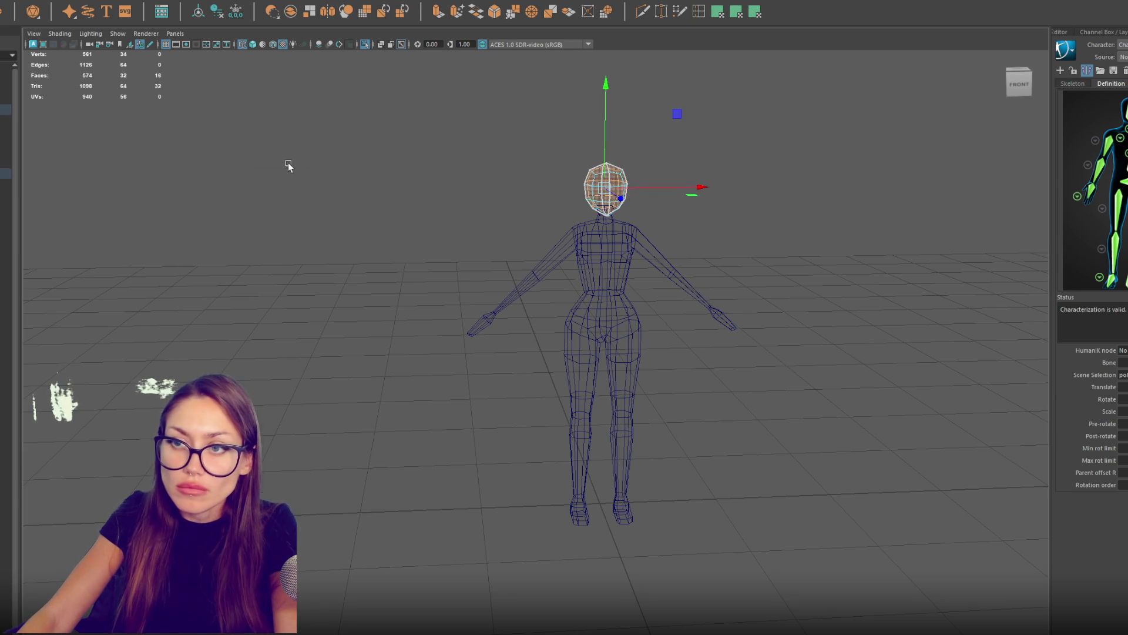
click(277, 176)
key(ctrl+z)
key(ctrl+z)
key(ctrl+z)
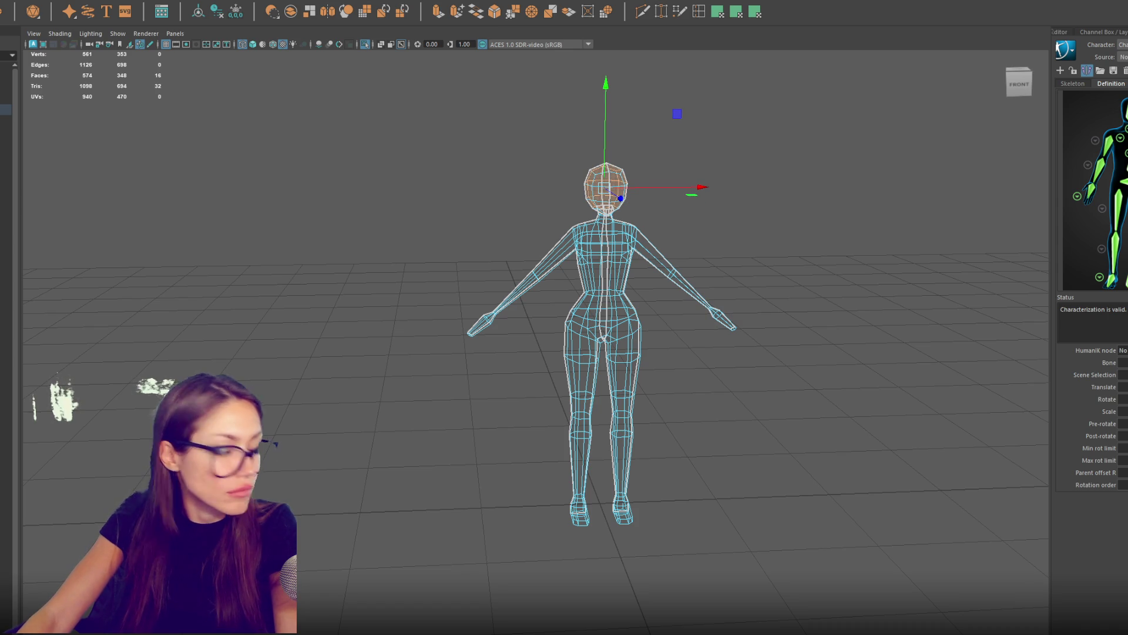
click(322, 130)
scroll(337, 204, up, 3)
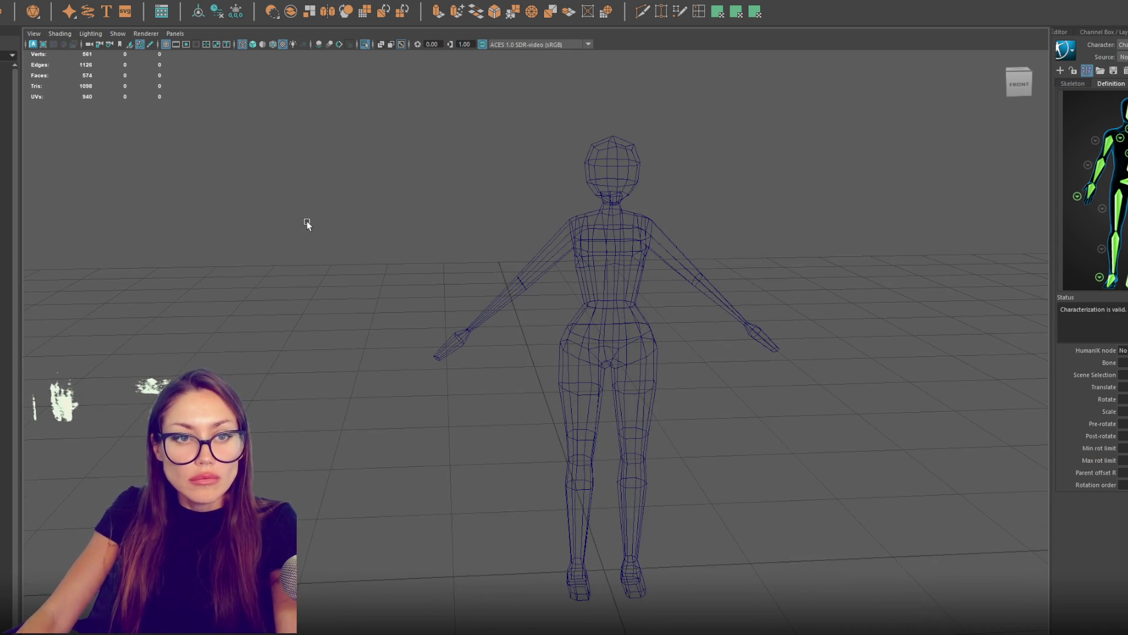
Step: Switch to shaded view, harden the body mesh edges, and orbit to check the back
key(5)
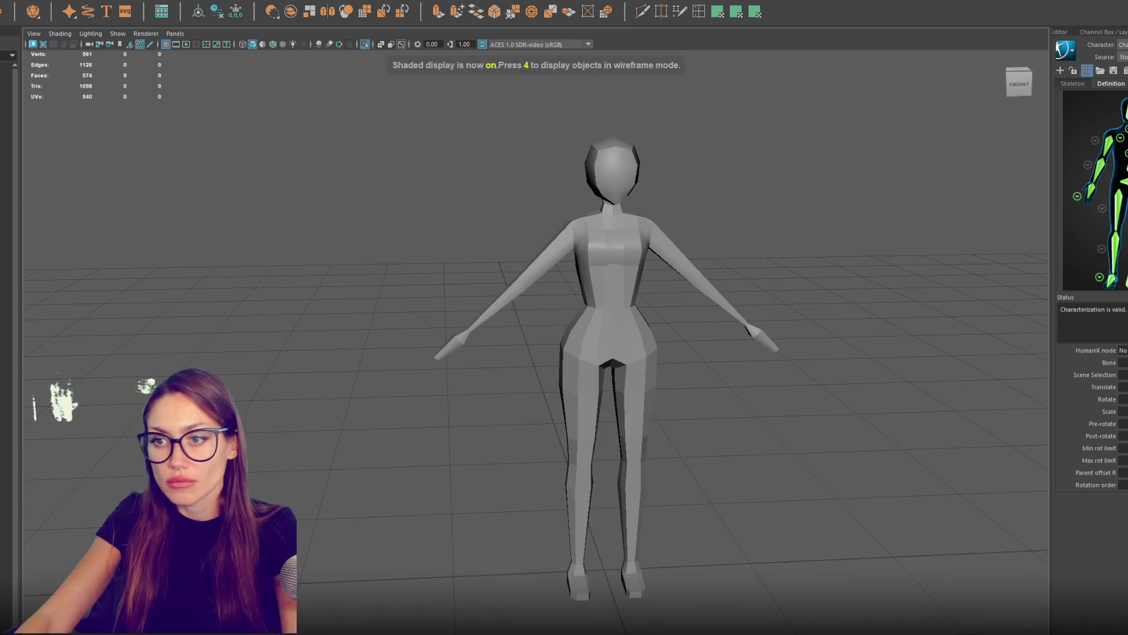
scroll(710, 111, up, 5)
click(585, 221)
shift+right_click(759, 149)
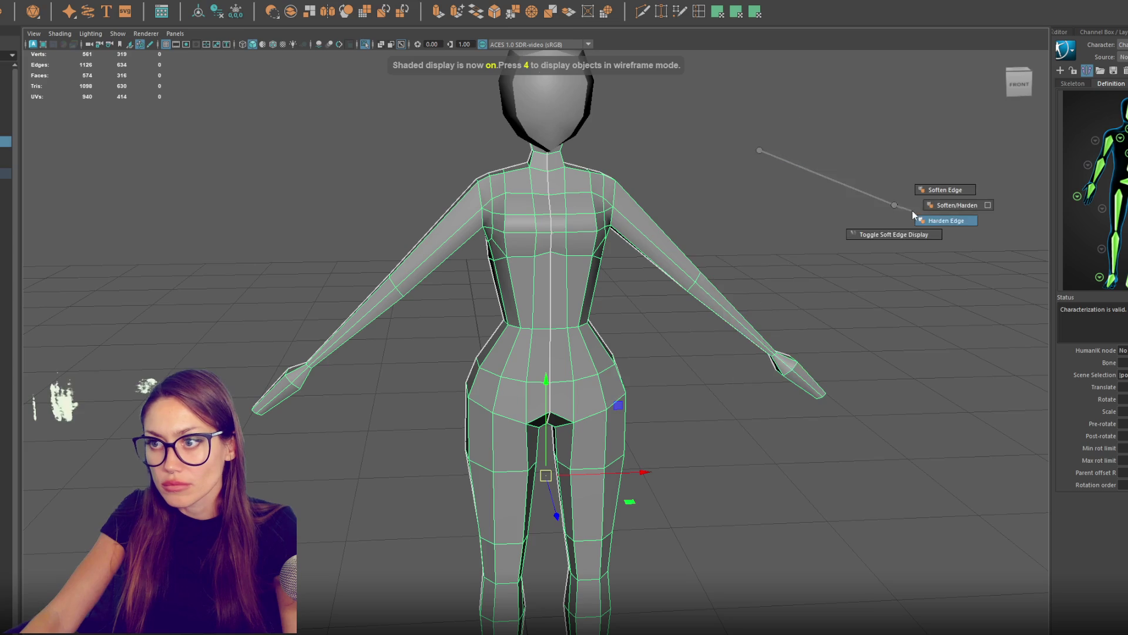
click(912, 210)
click(811, 212)
scroll(822, 206, down, 3)
mouse_move(825, 206)
mouse_down()
mouse_move(589, 205)
mouse_move(813, 209)
mouse_up()
scroll(806, 202, up, 4)
scroll(595, 317, down, 2)
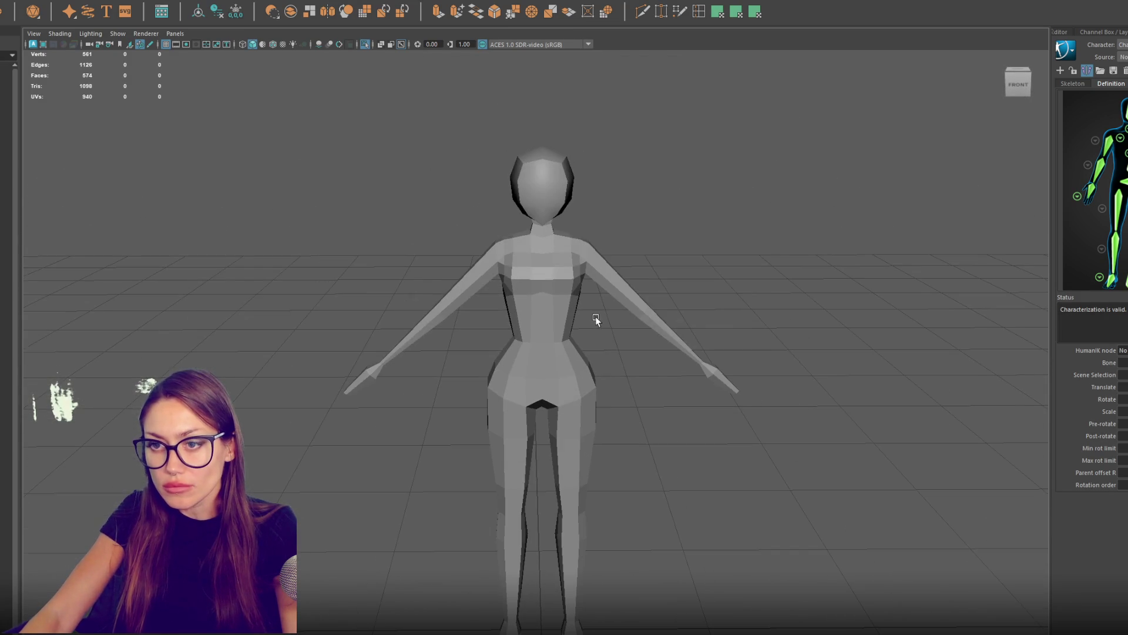
mouse_move(608, 311)
mouse_down()
mouse_move(652, 324)
mouse_move(1097, 309)
mouse_up()
scroll(610, 276, up, 5)
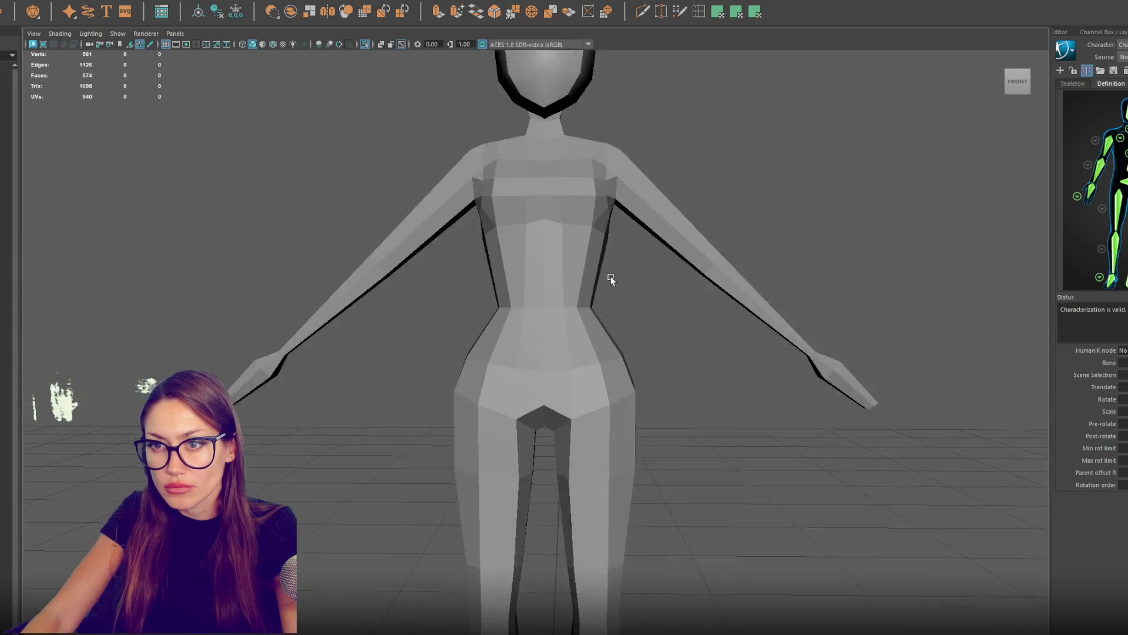
Step: Harden the head mesh edges and tumble around the figure to inspect the faceted shading
click(588, 176)
shift+right_click(731, 171)
click(885, 214)
scroll(753, 206, down, 3)
mouse_move(753, 206)
mouse_down()
mouse_move(758, 247)
mouse_move(319, 247)
mouse_move(647, 270)
mouse_up()
click(529, 353)
scroll(786, 333, up, 4)
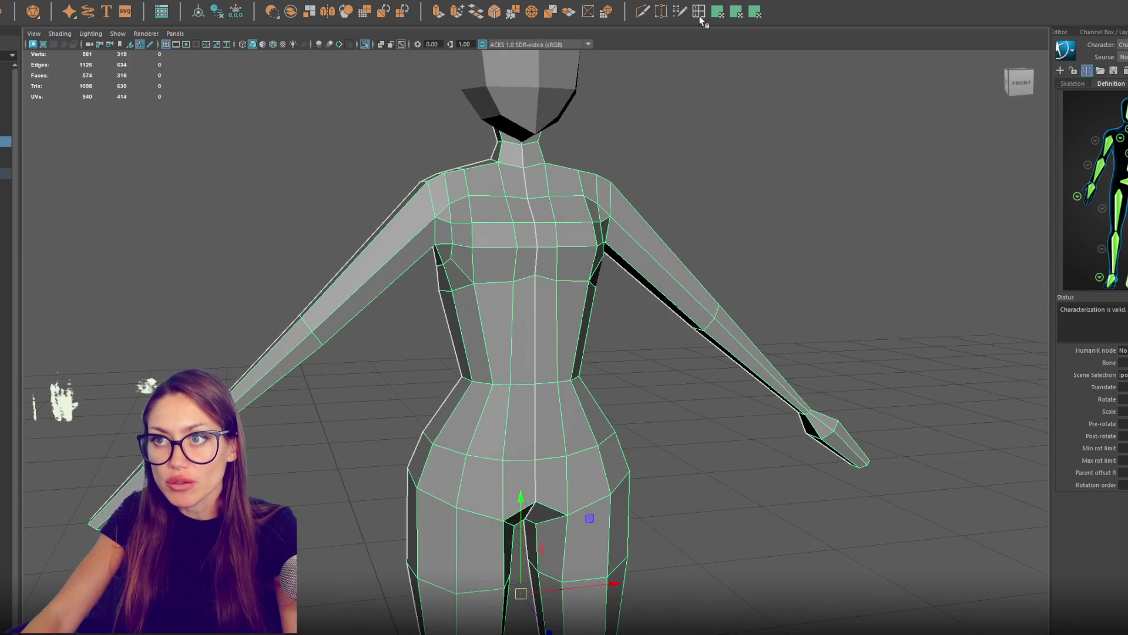
Step: With the Insert Edge Loop tool and Symmetry Object X, add a mirrored forearm loop
double_click(700, 16)
click(332, 315)
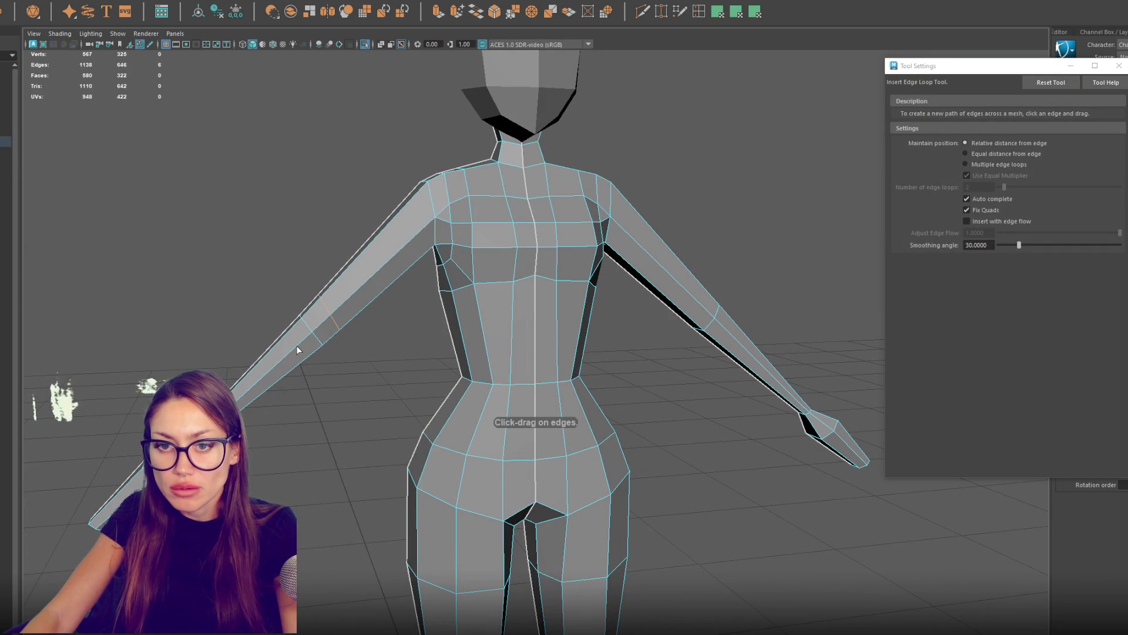
key(ctrl+z)
click(365, 10)
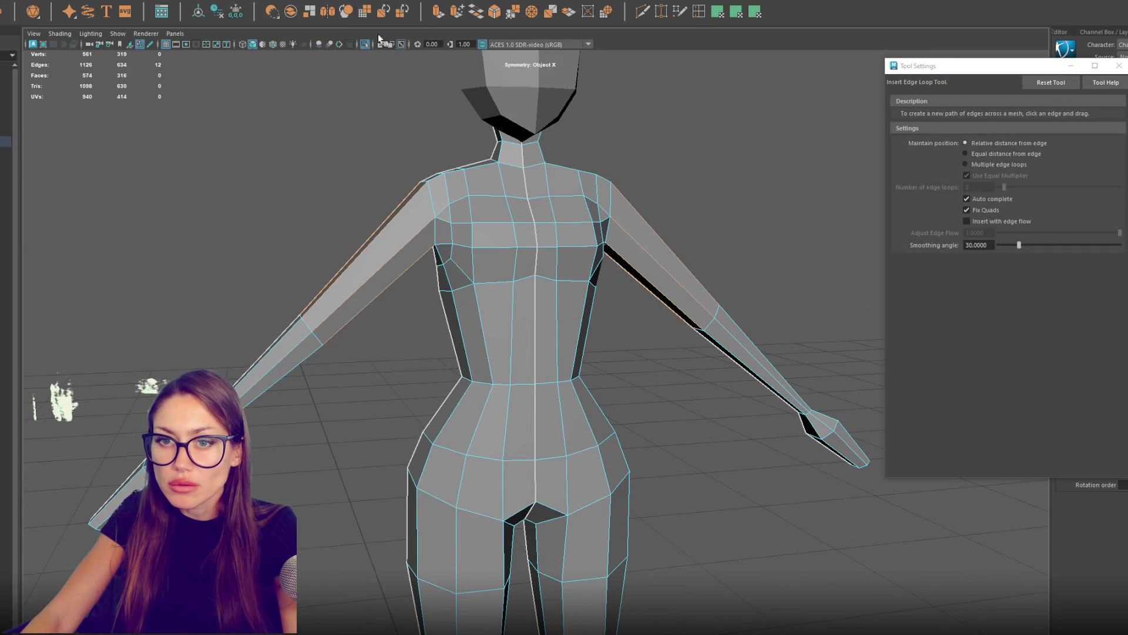
click(296, 349)
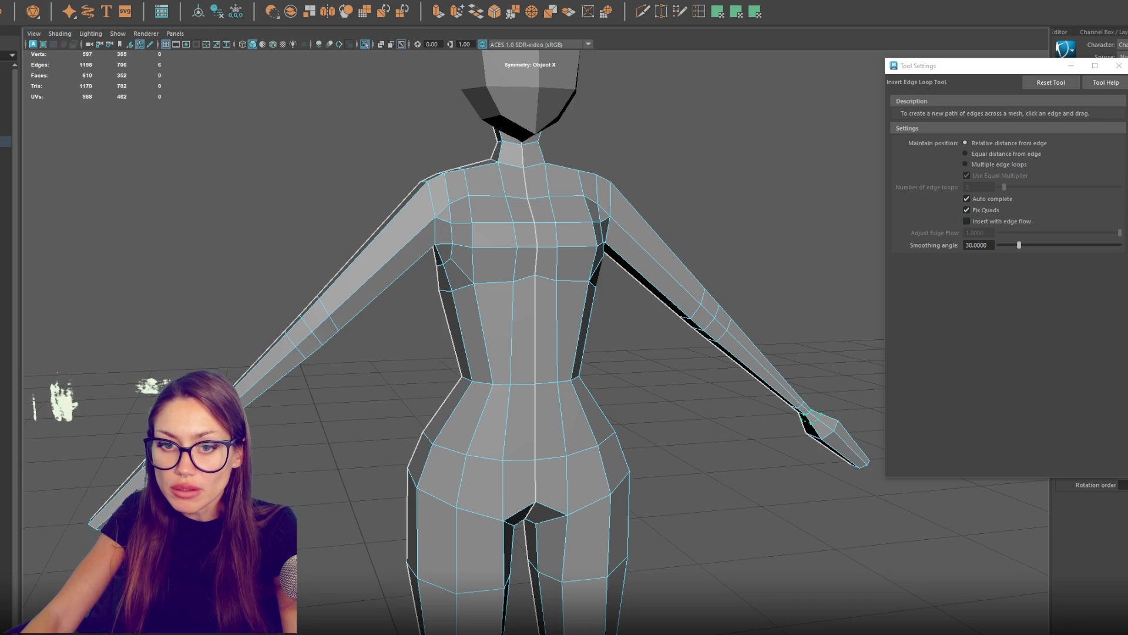
Step: Add edge loops around the hips and waist, then scale and move the hip loop
click(507, 413)
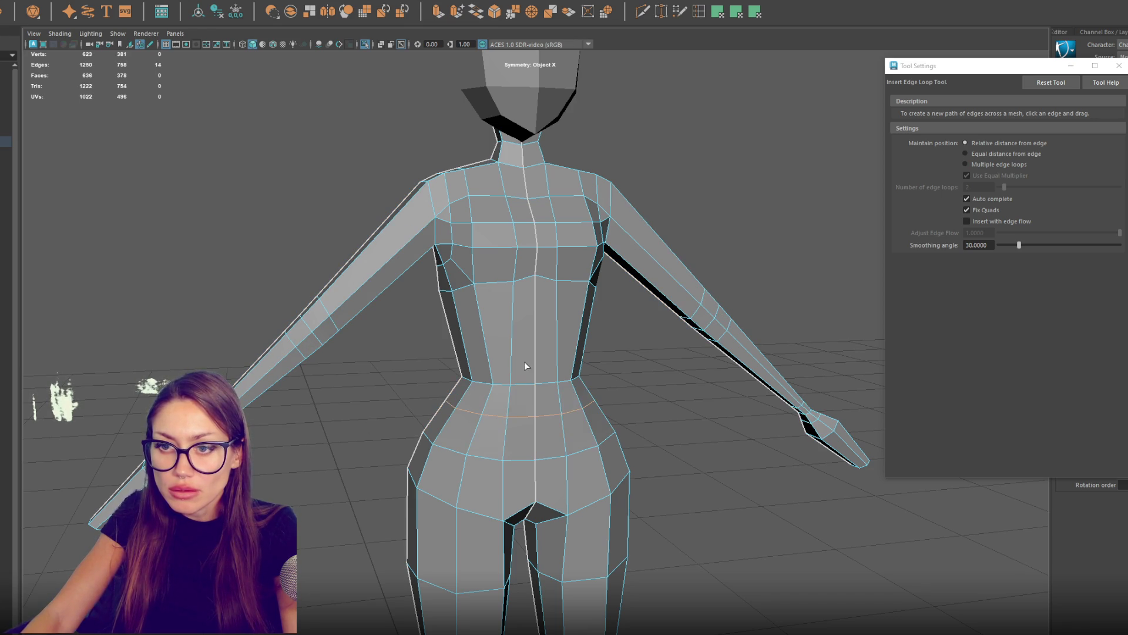
click(515, 353)
scroll(514, 353, down, 3)
drag(576, 314, 605, 317)
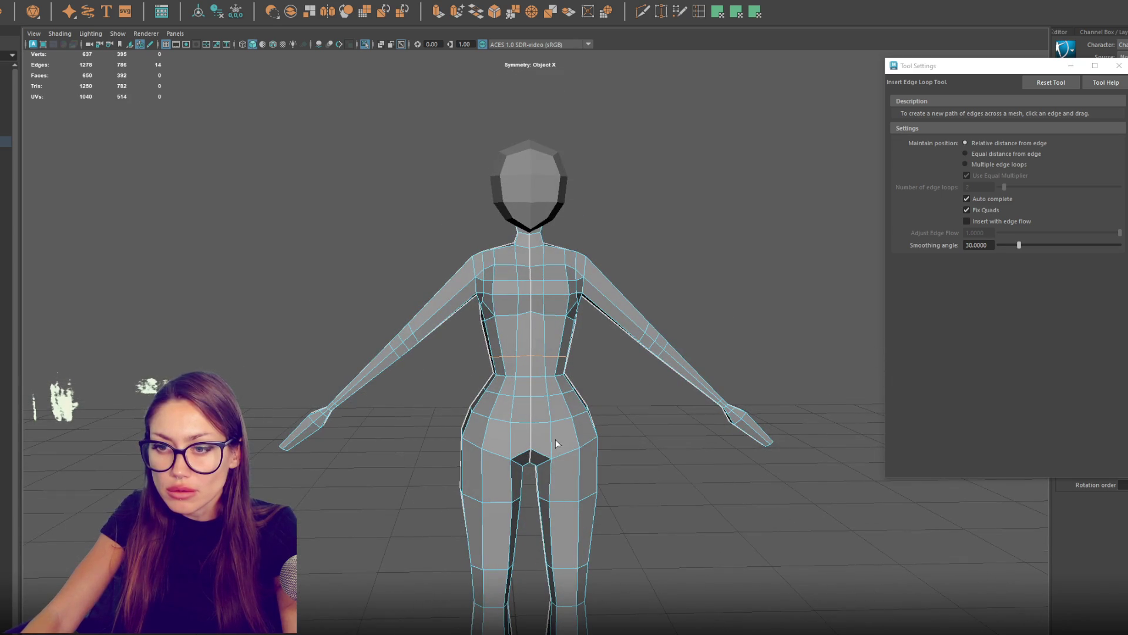
scroll(555, 439, up, 5)
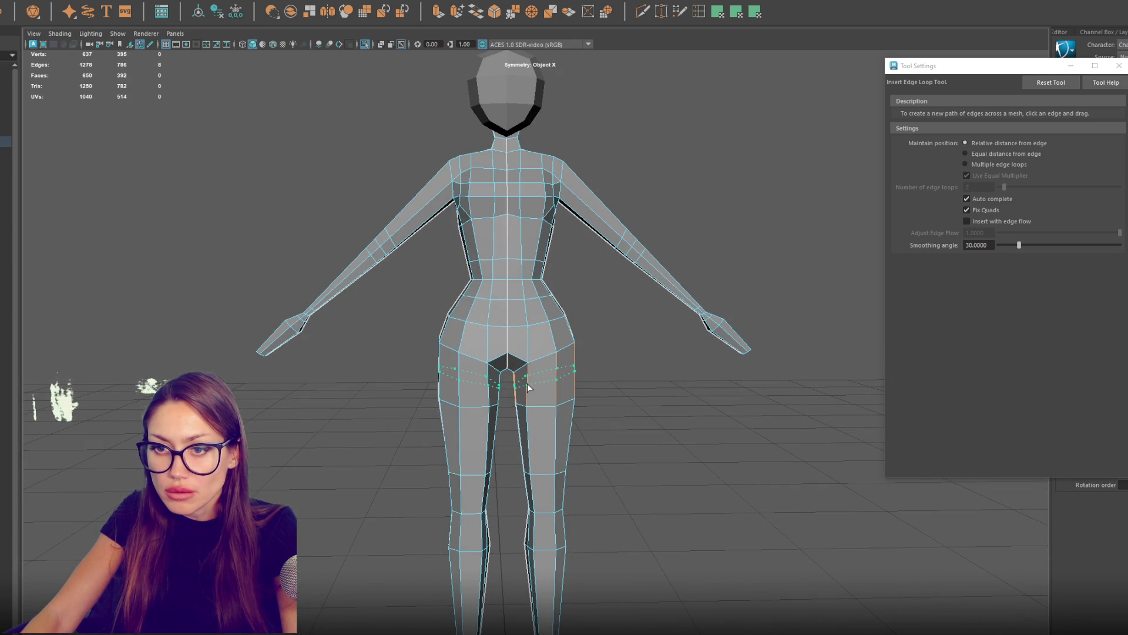
key(r)
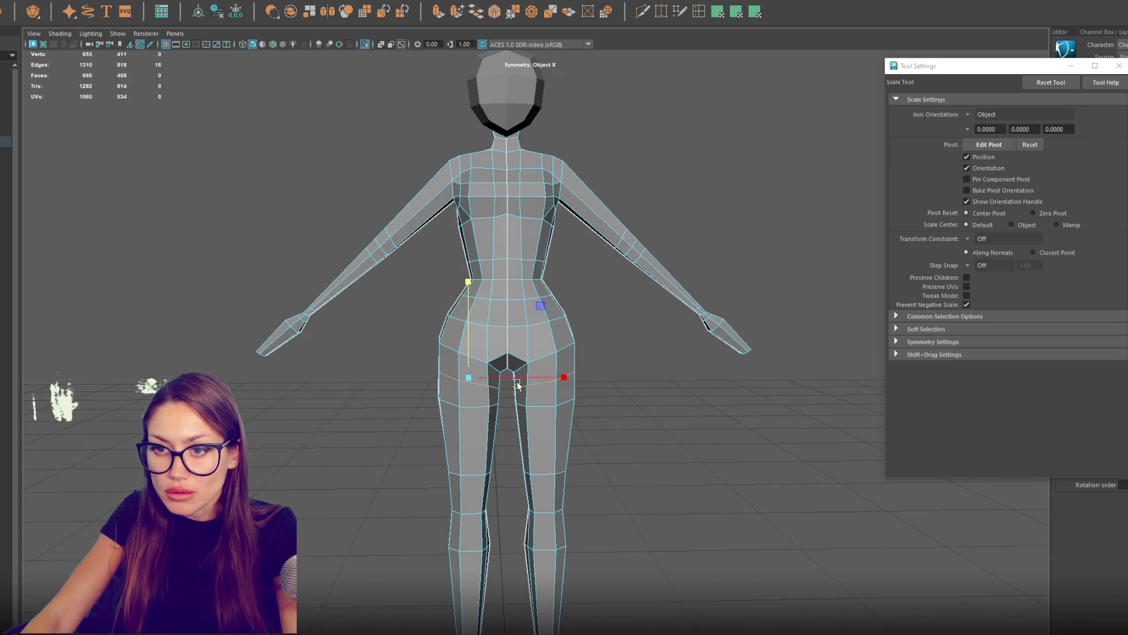
key(w)
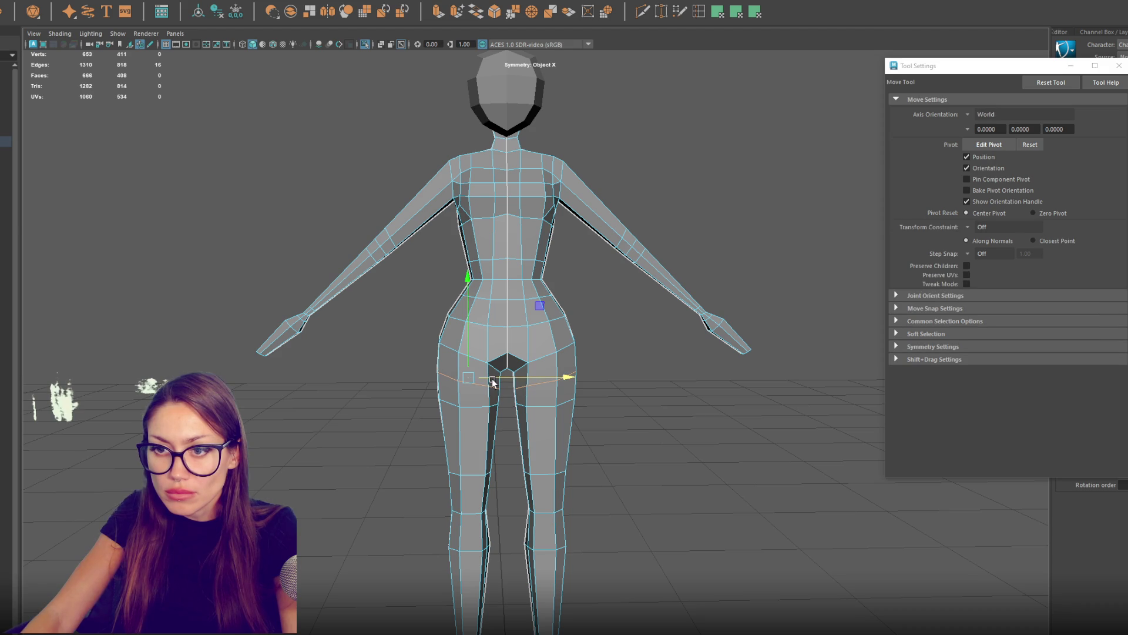
Step: Insert more edge loops around the lower legs near the knees
click(699, 11)
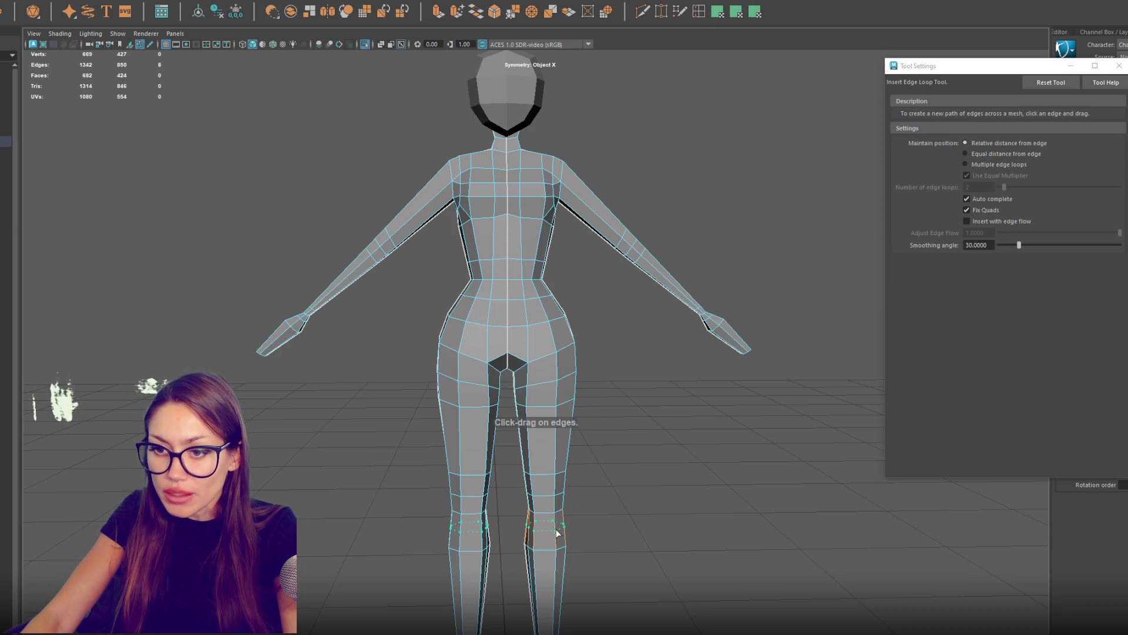
scroll(624, 467, down, 2)
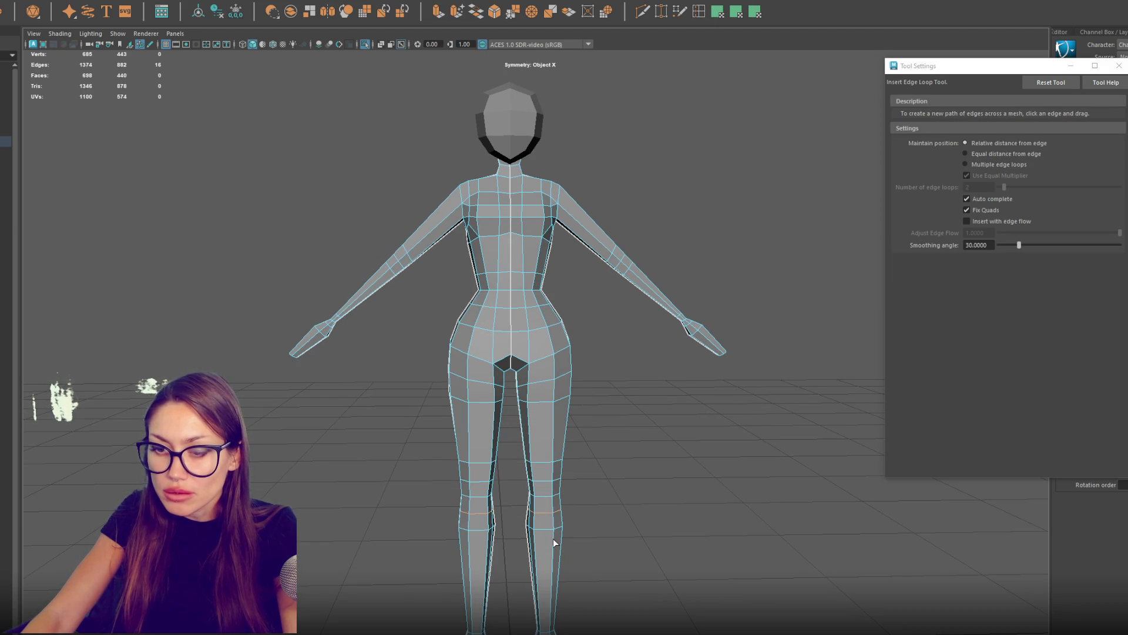
alt+drag(553, 539, 566, 466)
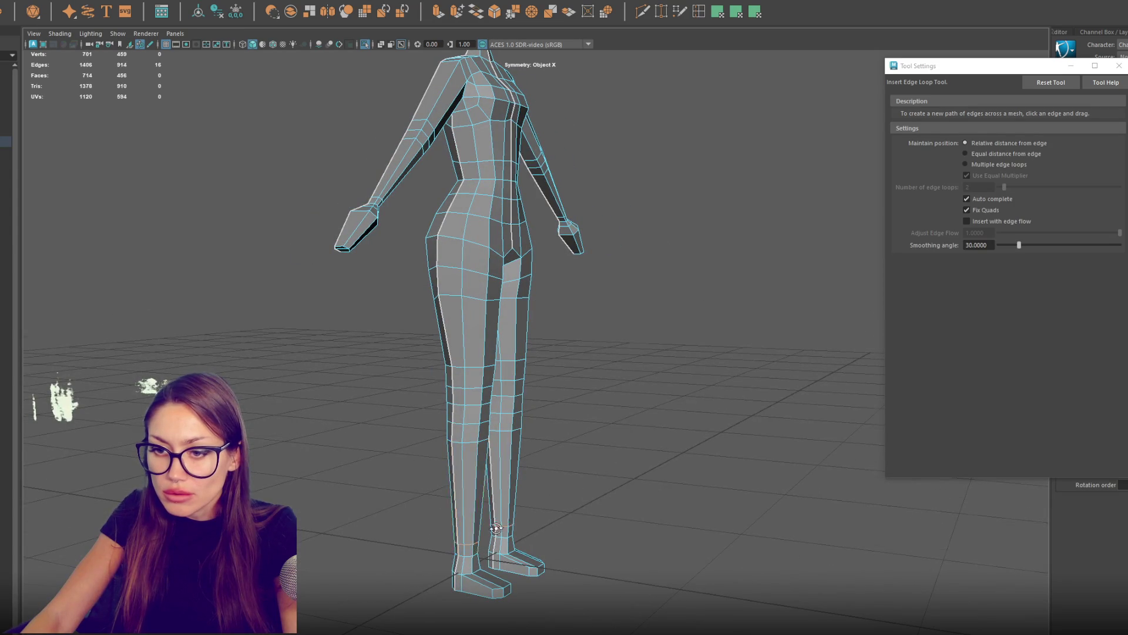
alt+drag(488, 535, 527, 516)
Step: Show vertices with F9 and select a foot vertex for moving
key(q)
key(F9)
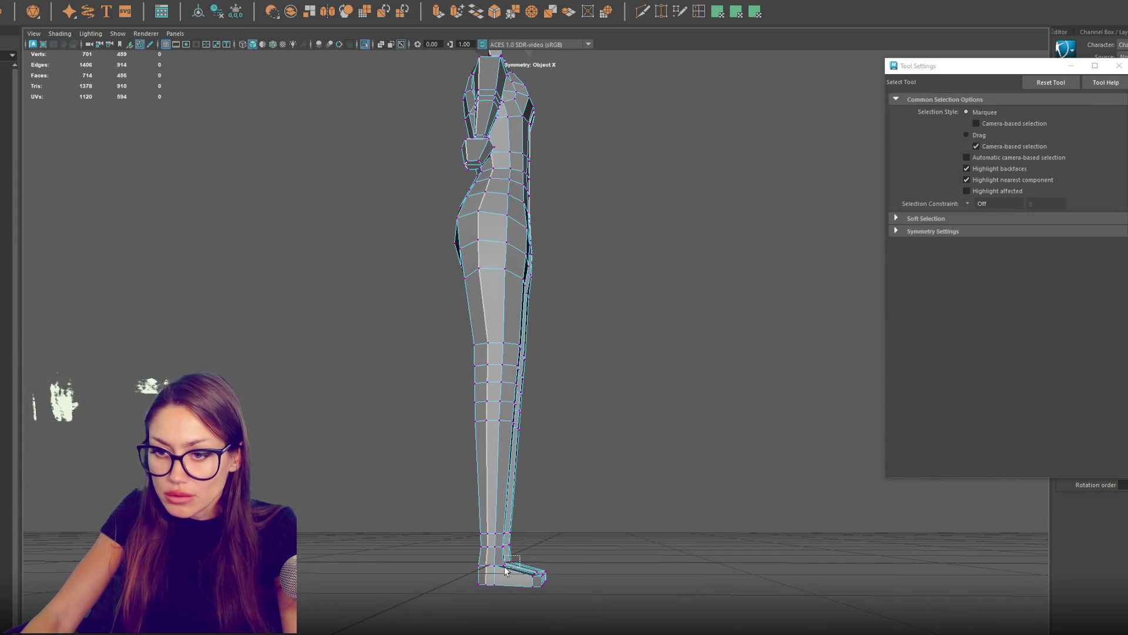
key(w)
click(545, 563)
Step: Select the foot vertices, scale them, and move the toe tip vertices
key(q)
key(w)
mouse_move(528, 564)
mouse_down()
mouse_move(566, 599)
mouse_move(429, 600)
mouse_up()
key(4)
key(q)
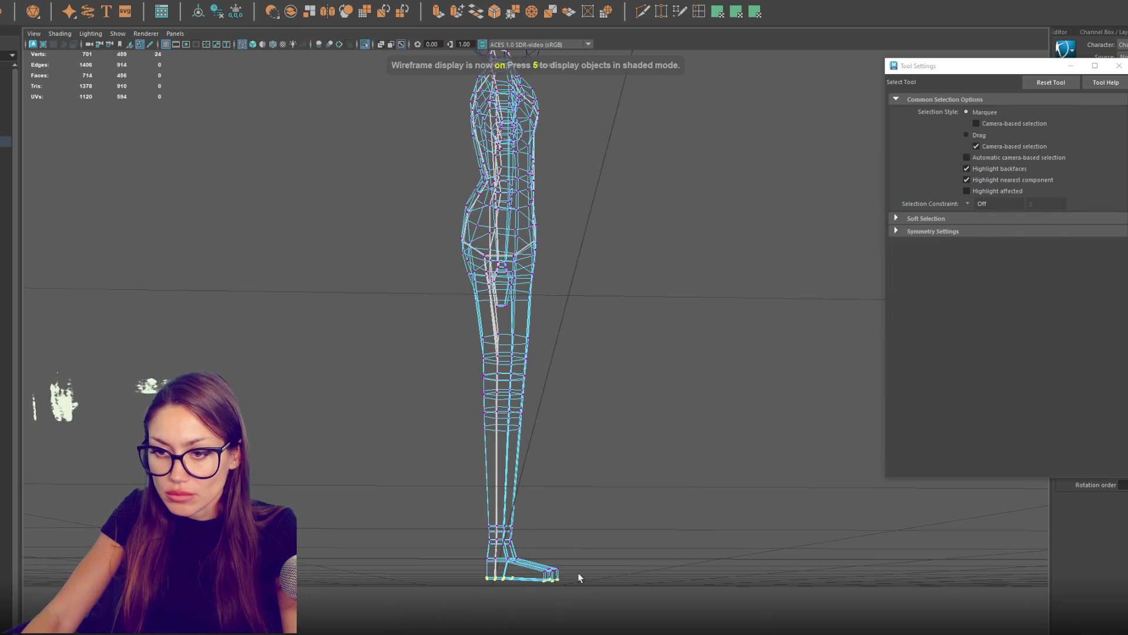
key(r)
key(q)
drag(547, 607, 574, 554)
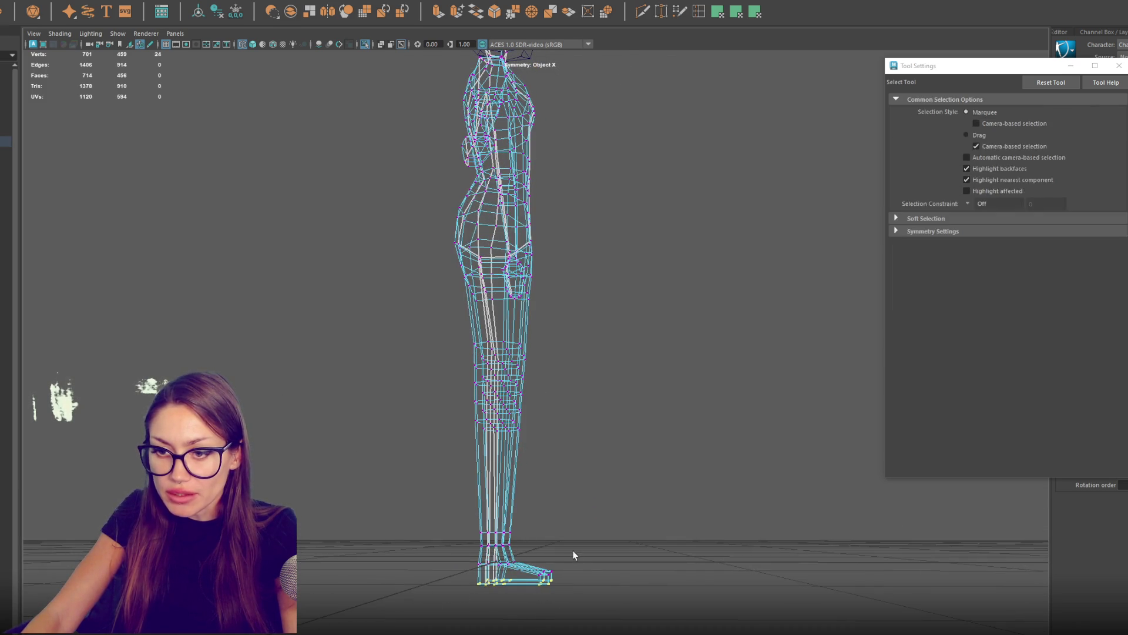
key(w)
key(5)
click(622, 335)
drag(622, 335, 579, 361)
Step: Insert an edge loop across the foot and scale the vertices along it
click(699, 11)
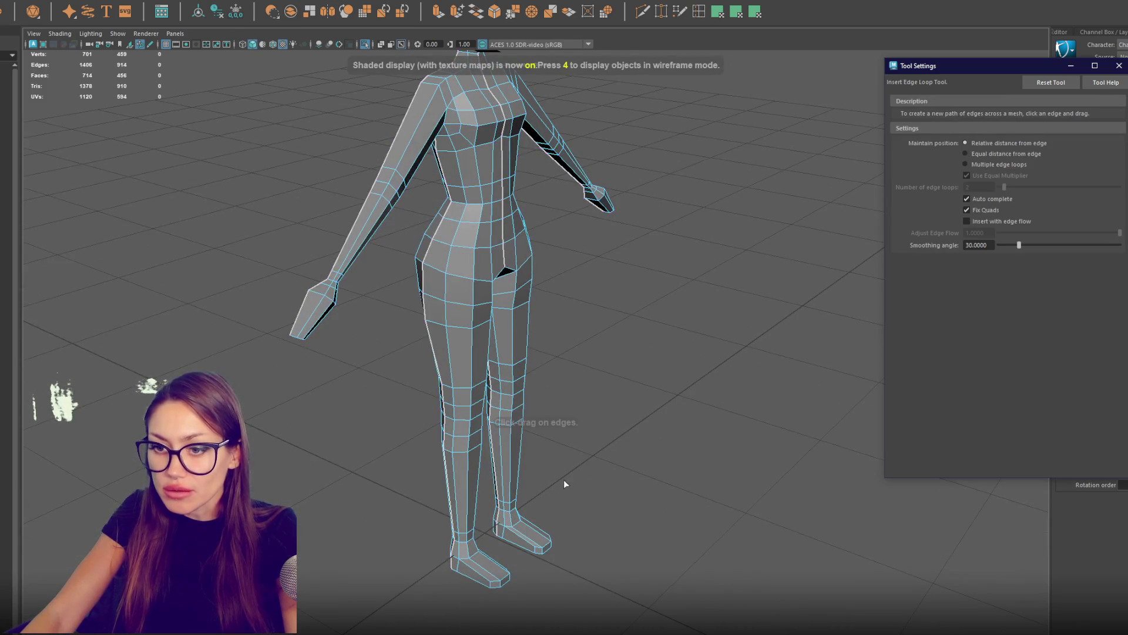
click(515, 539)
mouse_move(515, 540)
mouse_down()
mouse_move(629, 479)
mouse_move(601, 495)
mouse_up()
right_click(711, 324)
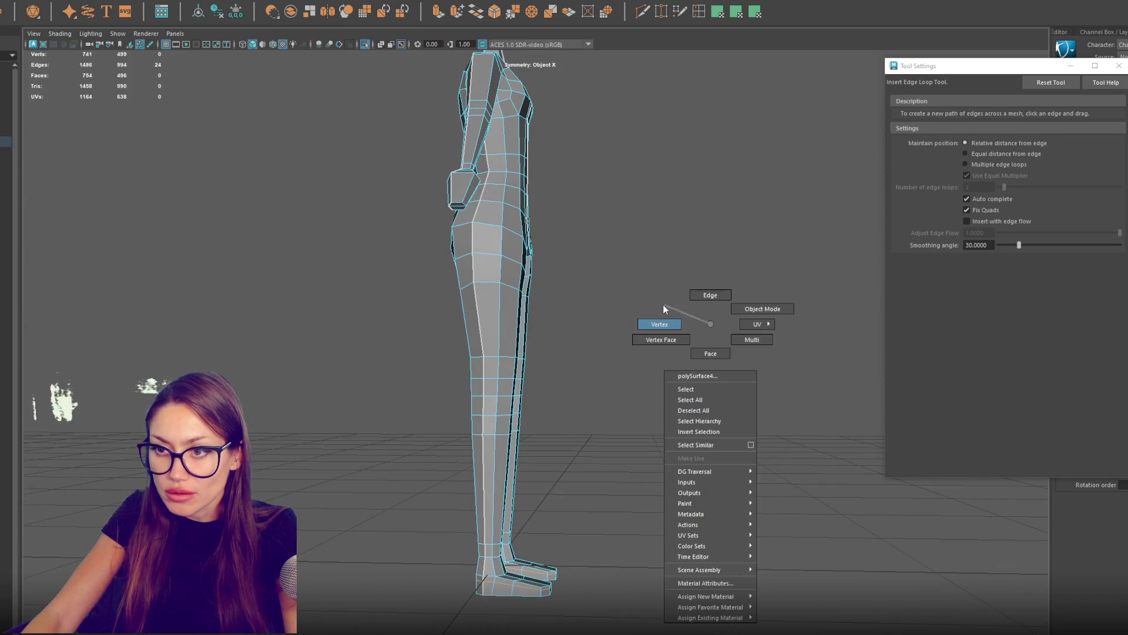
drag(538, 545, 517, 590)
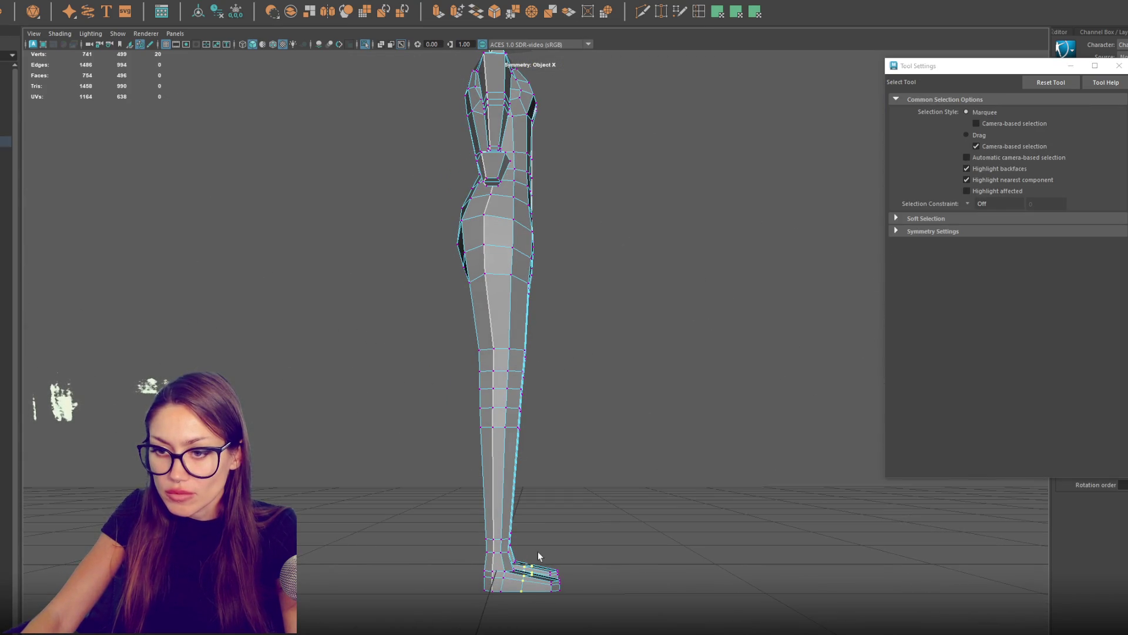
key(r)
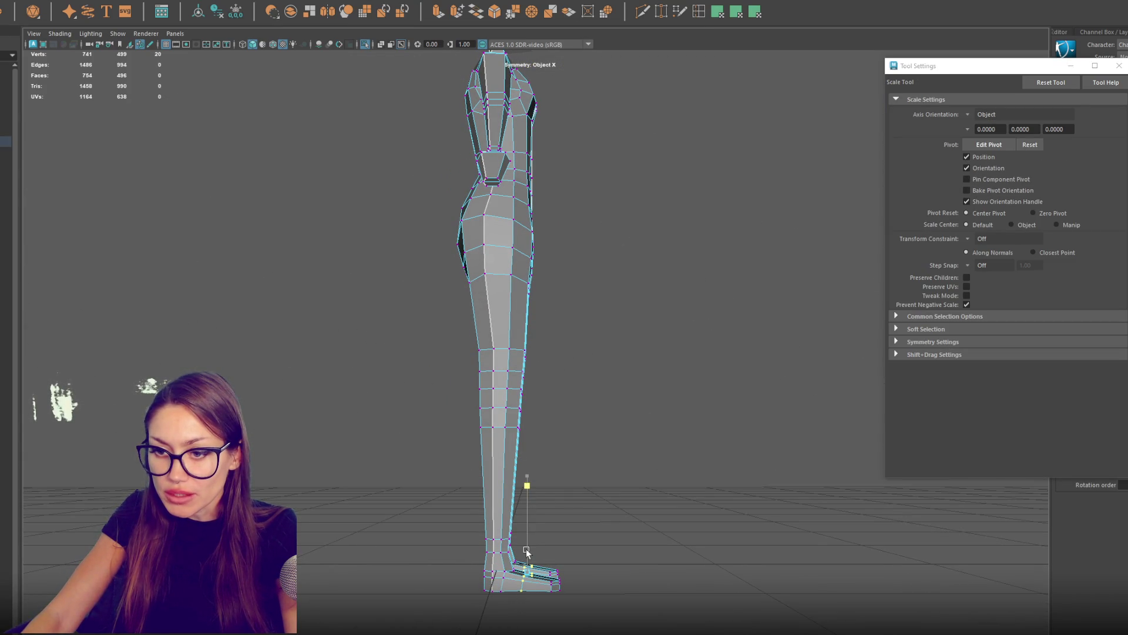
drag(526, 555, 584, 499)
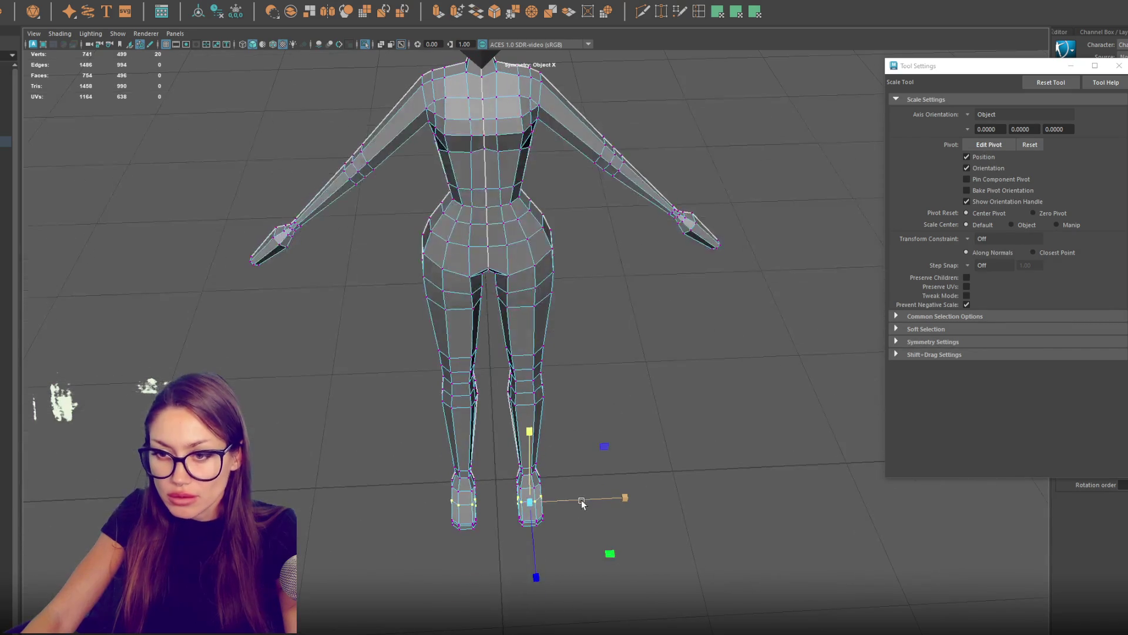
key(w)
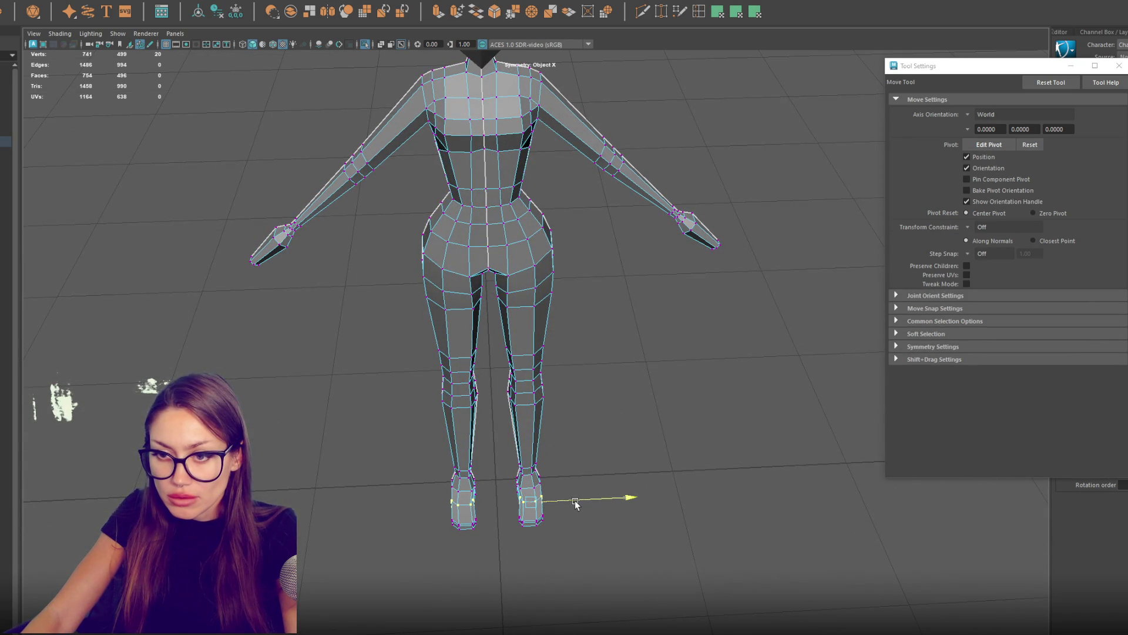
Step: Move the front foot vertices along the X axis
scroll(573, 504, up, 3)
key(q)
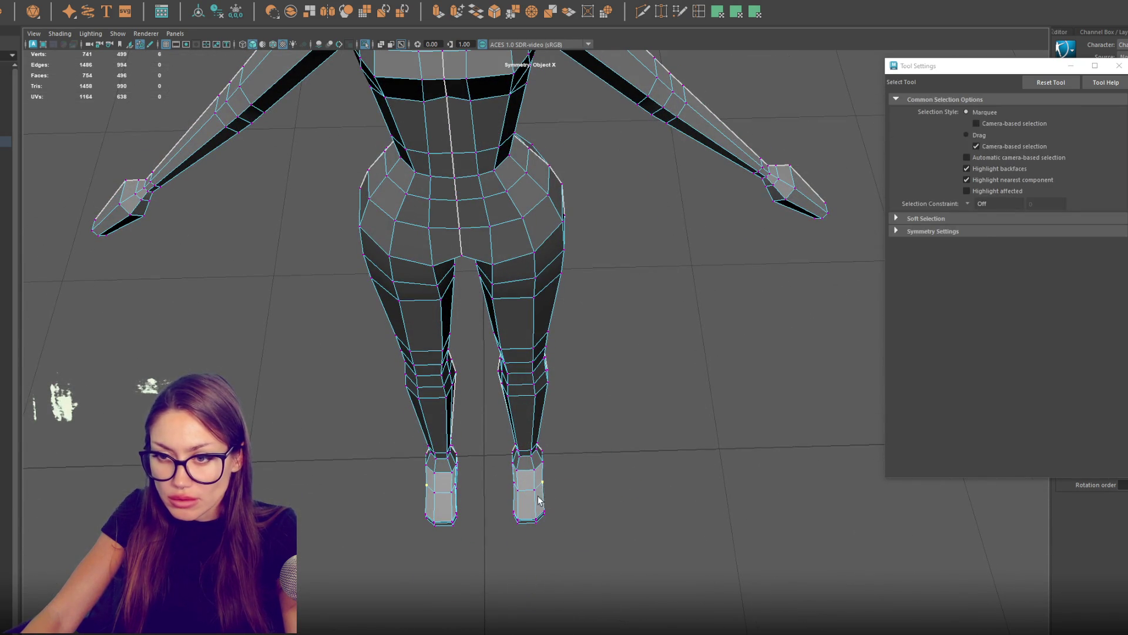
drag(539, 500, 539, 500)
key(w)
click(568, 486)
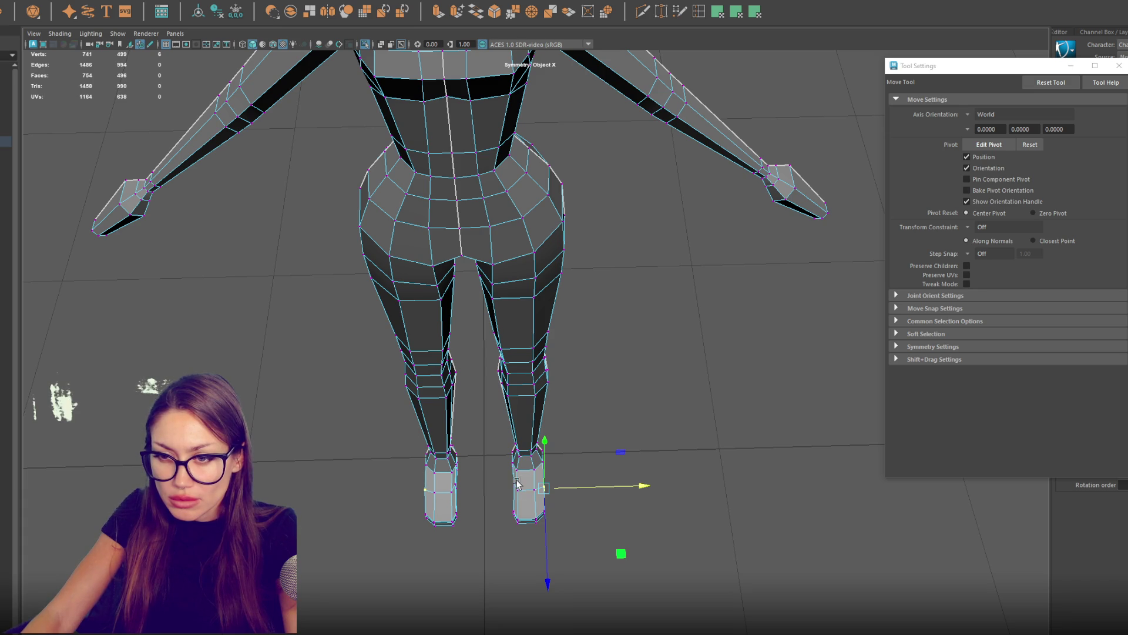
drag(458, 483, 447, 476)
Step: Select the toe vertices at the front of the foot and push them forward
click(497, 556)
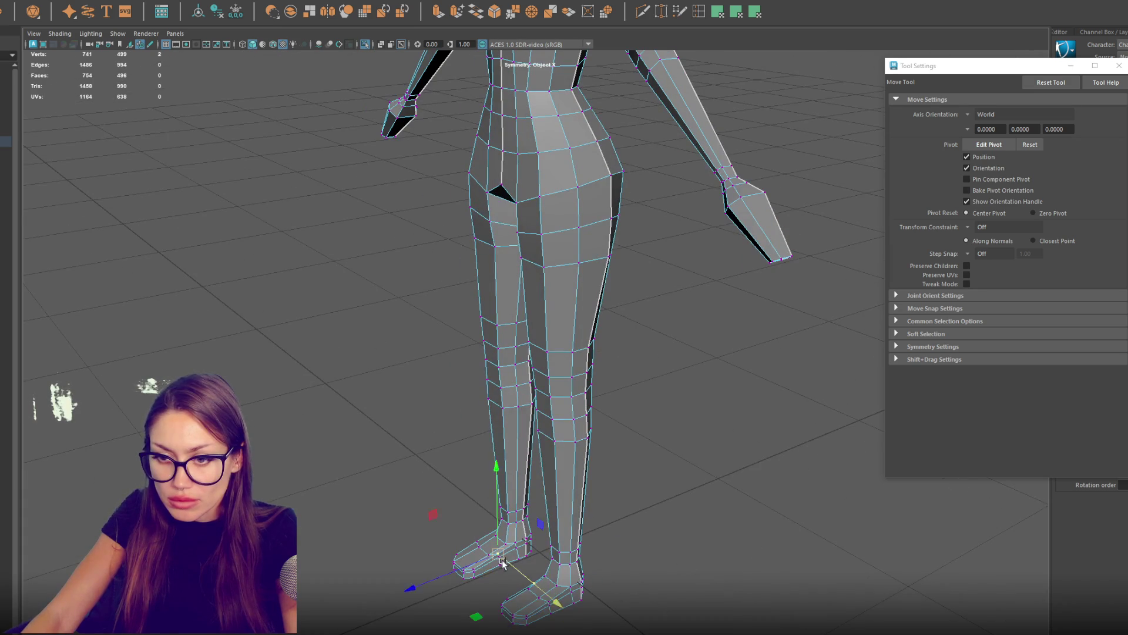
key(q)
key(w)
drag(500, 561, 405, 583)
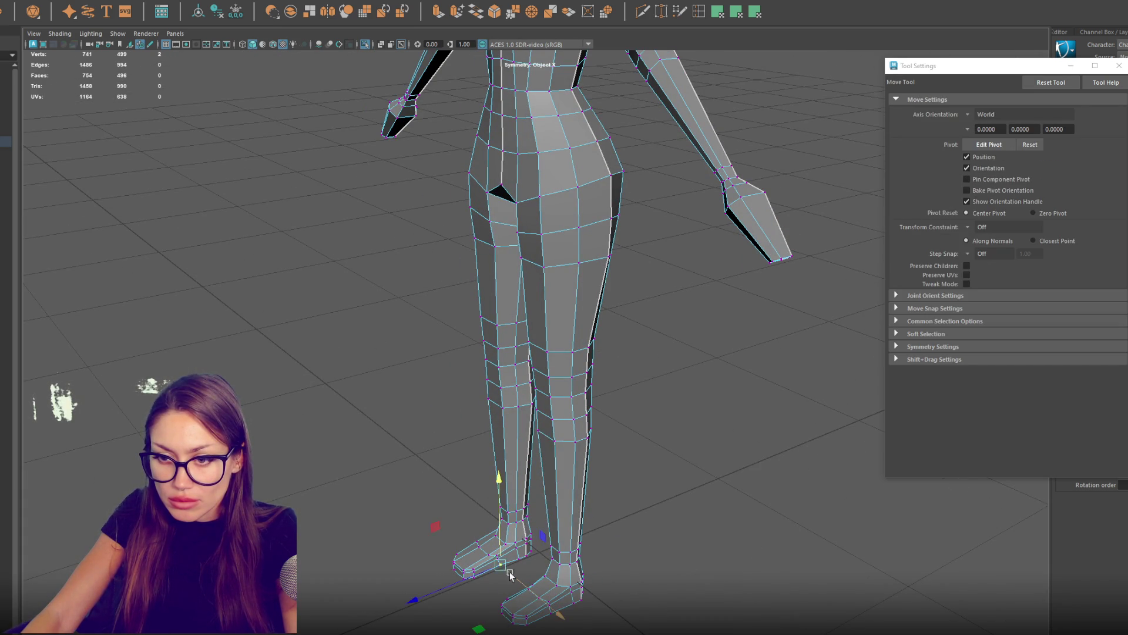
mouse_move(662, 551)
mouse_down()
mouse_move(662, 527)
mouse_move(621, 541)
mouse_move(732, 541)
mouse_move(720, 552)
mouse_up()
click(462, 505)
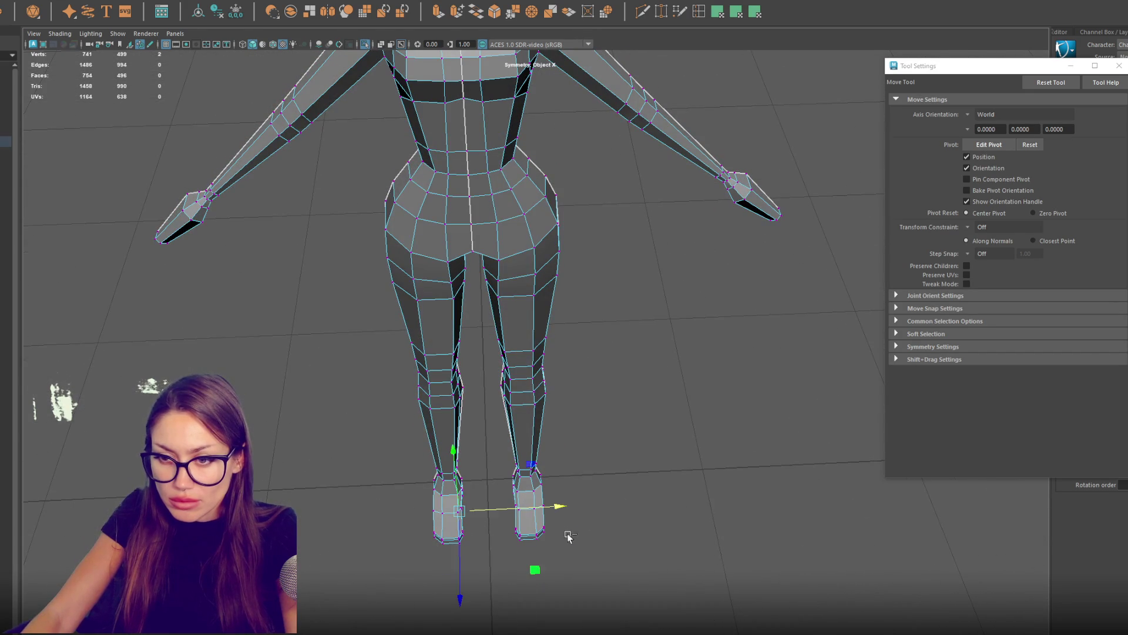
key(q)
mouse_move(522, 518)
mouse_down()
mouse_move(500, 512)
mouse_move(544, 499)
mouse_move(525, 545)
mouse_move(537, 532)
mouse_move(532, 557)
mouse_move(532, 533)
mouse_up()
key(w)
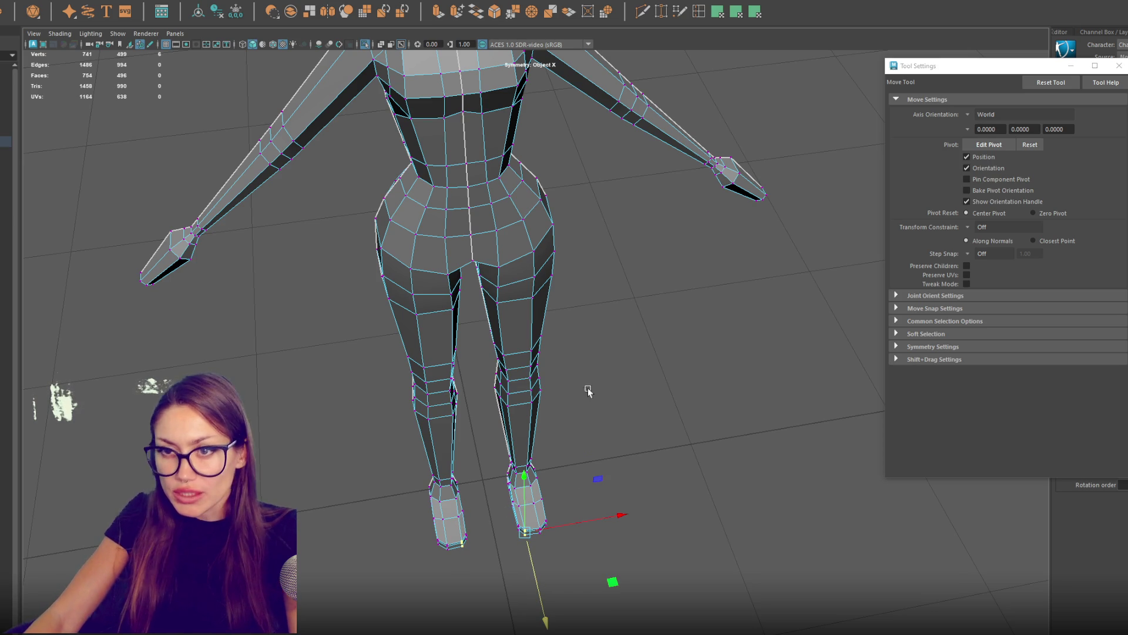
mouse_move(617, 309)
alt+mouse_down()
mouse_move(597, 254)
mouse_move(491, 247)
mouse_move(597, 214)
mouse_move(511, 194)
mouse_move(541, 191)
mouse_move(496, 252)
mouse_move(501, 277)
mouse_move(482, 264)
alt+mouse_up()
Step: From the front, lower the inner-thigh vertex pair slightly
key(q)
key(w)
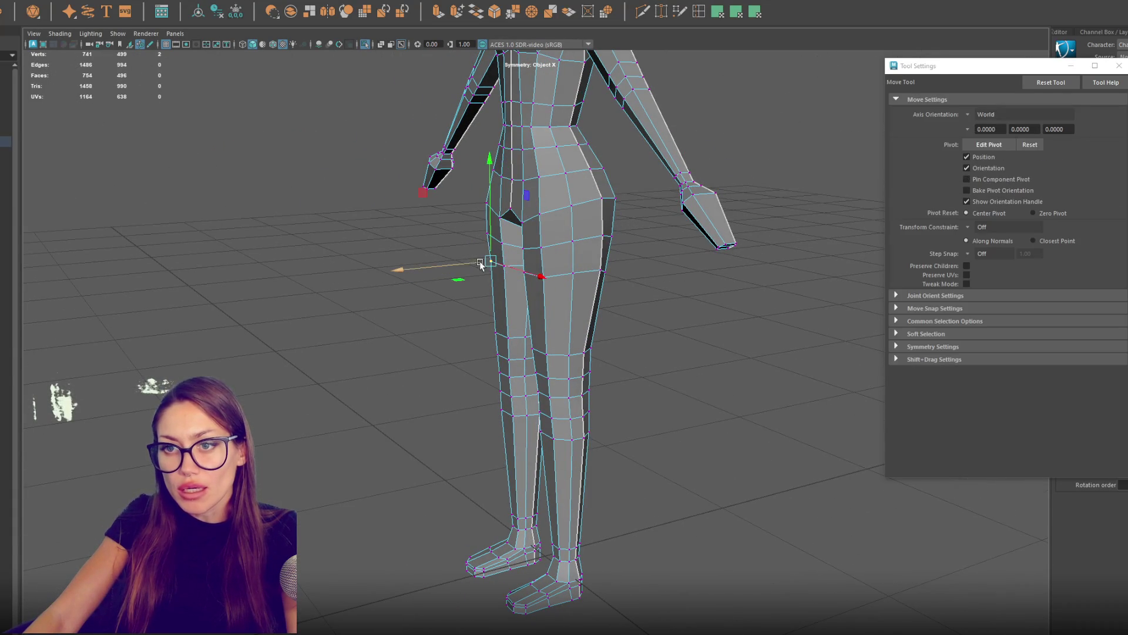
mouse_move(593, 275)
alt+mouse_down()
mouse_move(688, 270)
mouse_move(602, 258)
alt+mouse_up()
click(500, 252)
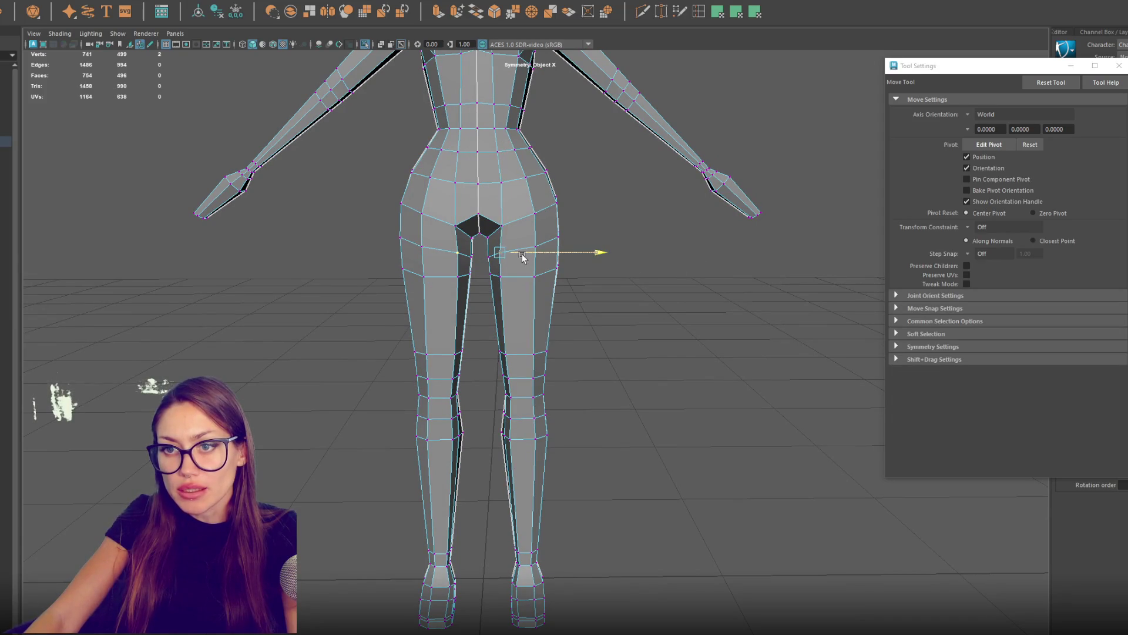
drag(502, 233, 511, 238)
Step: Push the upper outer-thigh hip vertex slightly outward
click(535, 246)
click(560, 234)
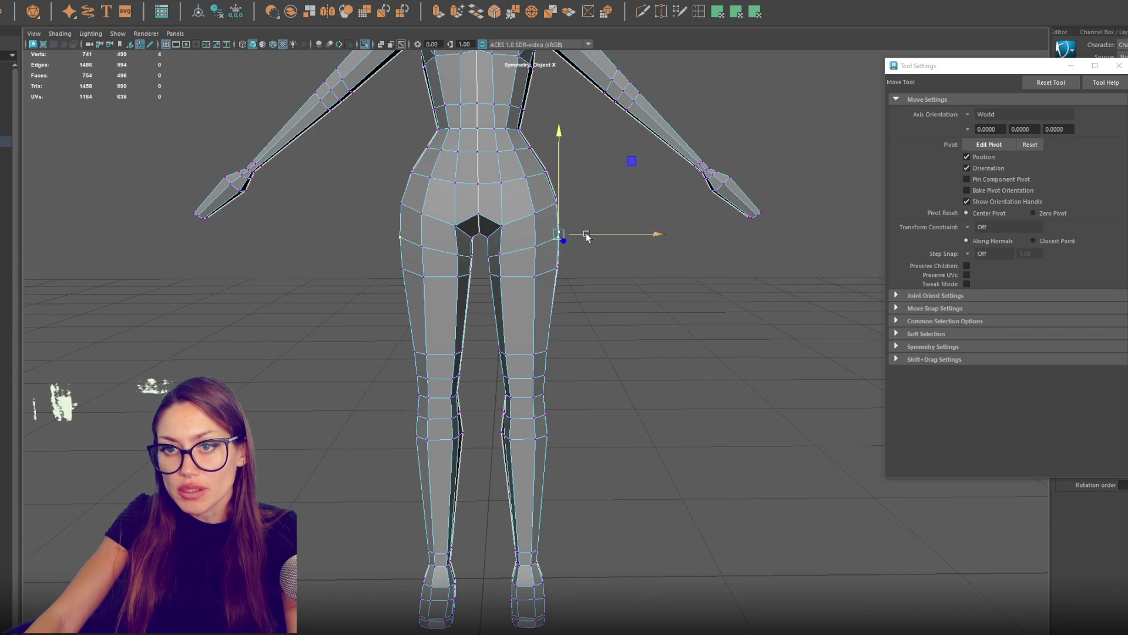
drag(588, 236, 590, 237)
click(558, 267)
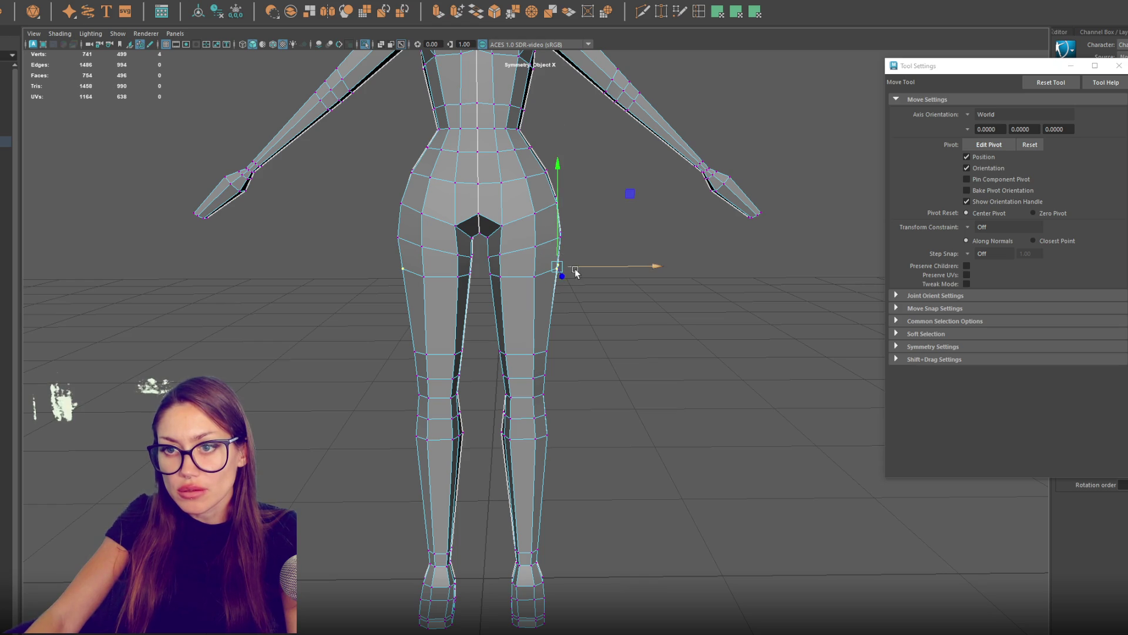
scroll(580, 267, down, 3)
drag(576, 277, 808, 275)
Step: From the back, raise the inner-thigh vertices slightly
click(617, 306)
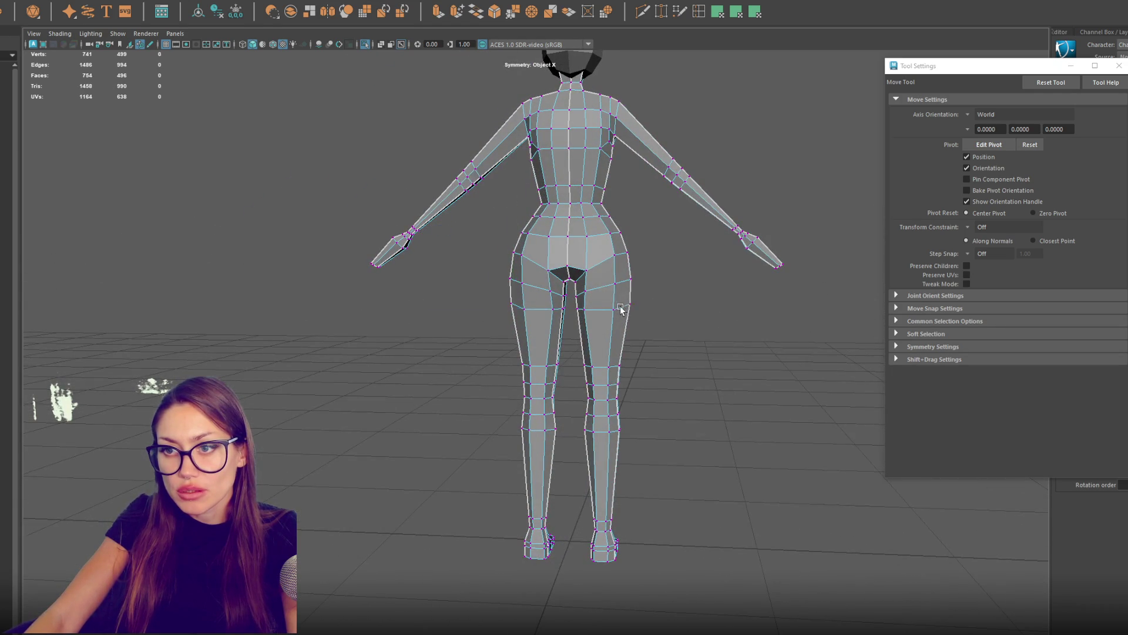
drag(617, 306, 598, 308)
click(597, 309)
click(557, 288)
drag(546, 289, 542, 294)
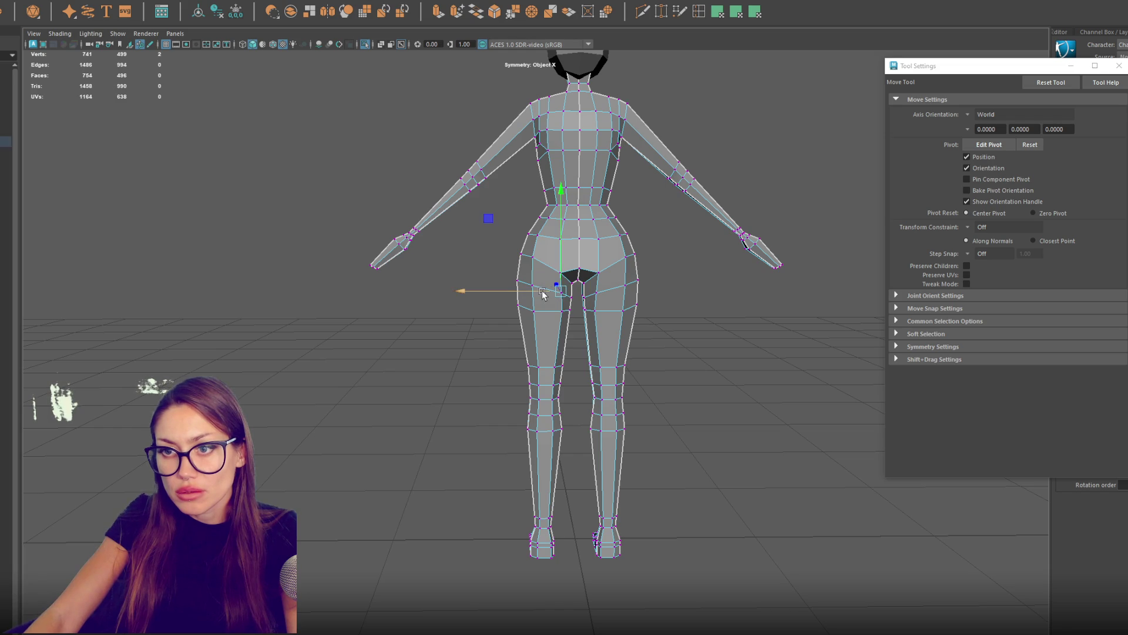
Step: Return the mesh to object mode
key(q)
key(w)
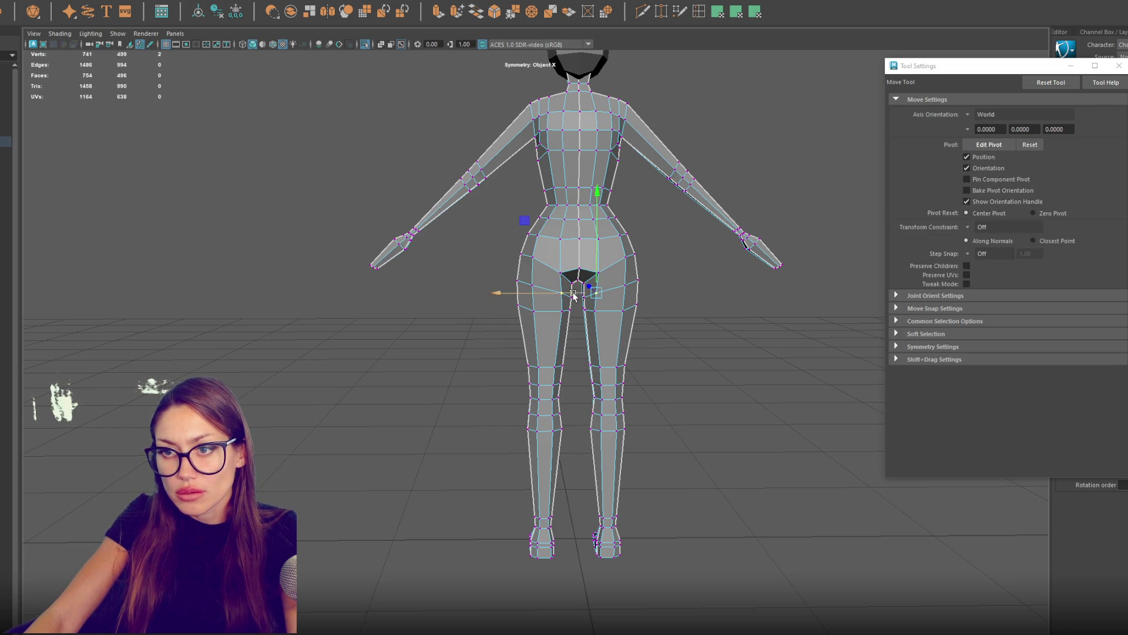
key(q)
key(w)
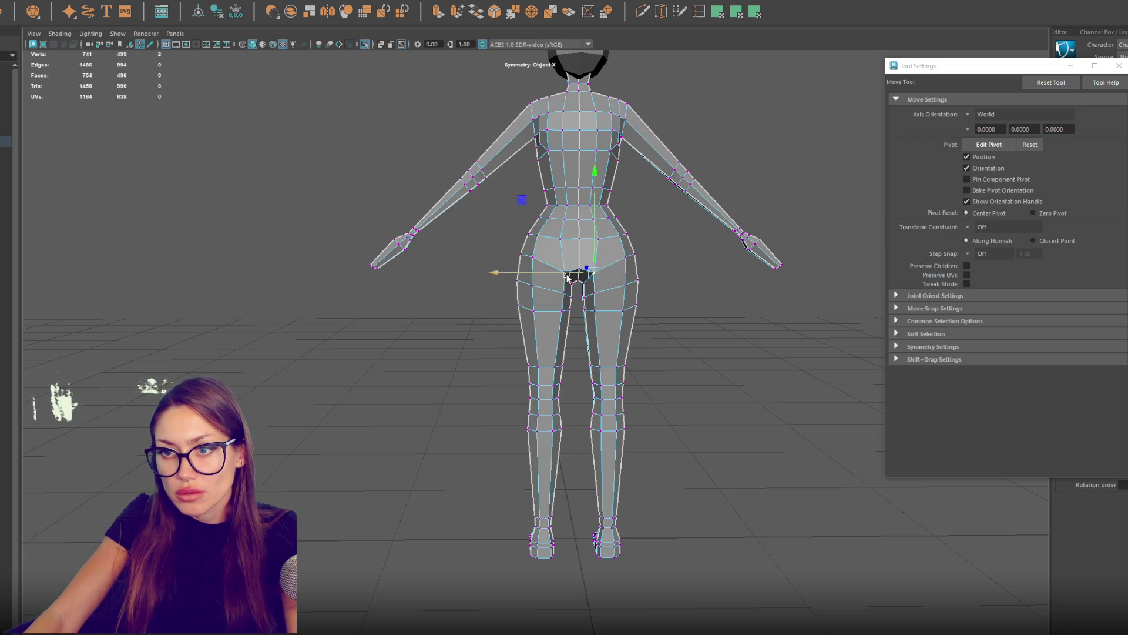
key(q)
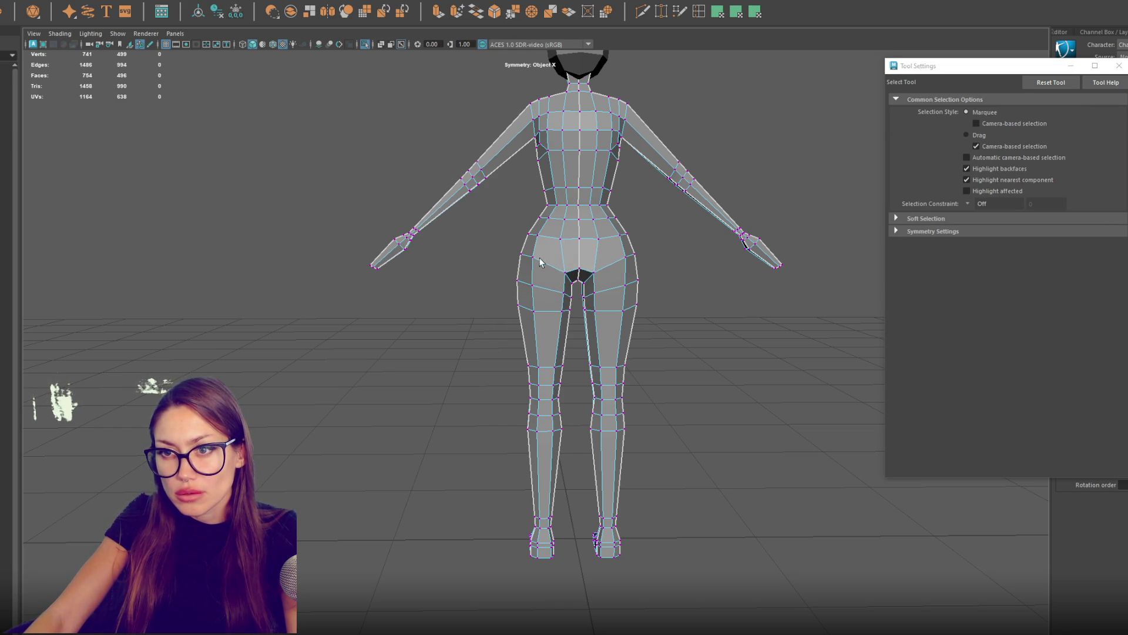
right_click(588, 266)
click(639, 254)
Step: Insert an extra edge loop around the arm
click(353, 326)
mouse_move(307, 332)
mouse_down()
mouse_move(276, 325)
mouse_move(315, 335)
mouse_move(503, 320)
mouse_up()
scroll(460, 290, up, 3)
scroll(461, 289, up, 2)
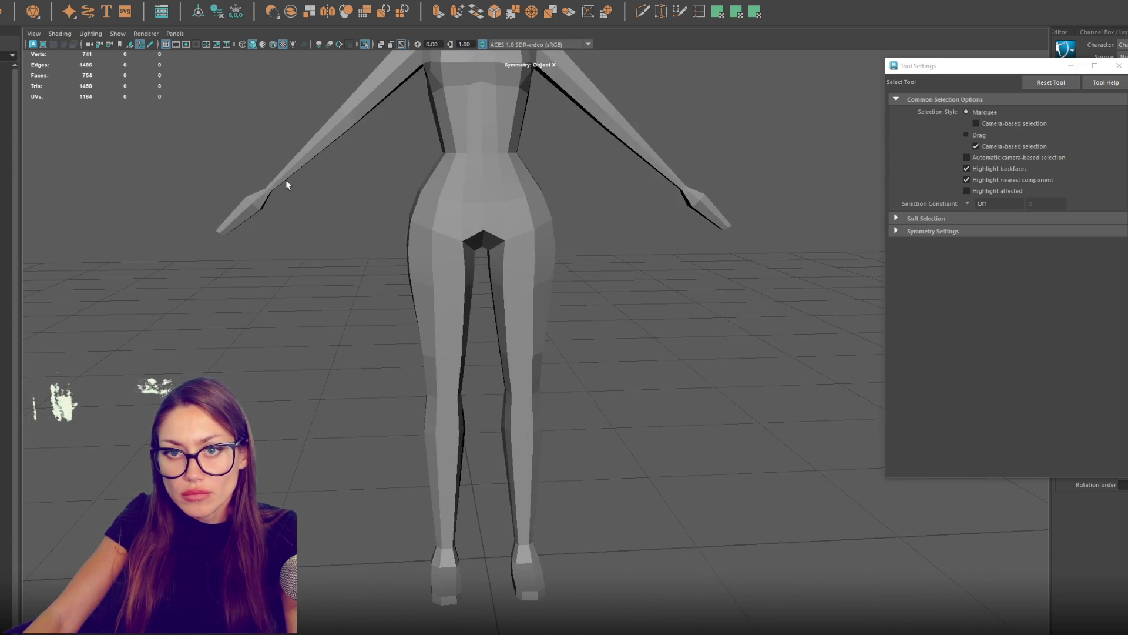
mouse_move(286, 185)
mouse_down()
mouse_move(434, 328)
mouse_move(529, 235)
mouse_move(668, 32)
mouse_up()
click(433, 327)
shift+right_click(533, 287)
click(441, 359)
drag(440, 361, 471, 347)
Step: In Face mode, extrude the hand's end faces with Ctrl+E and pull them outward
right_click(389, 215)
click(390, 242)
click(385, 317)
mouse_move(378, 308)
mouse_down()
mouse_move(594, 318)
mouse_move(517, 302)
mouse_up()
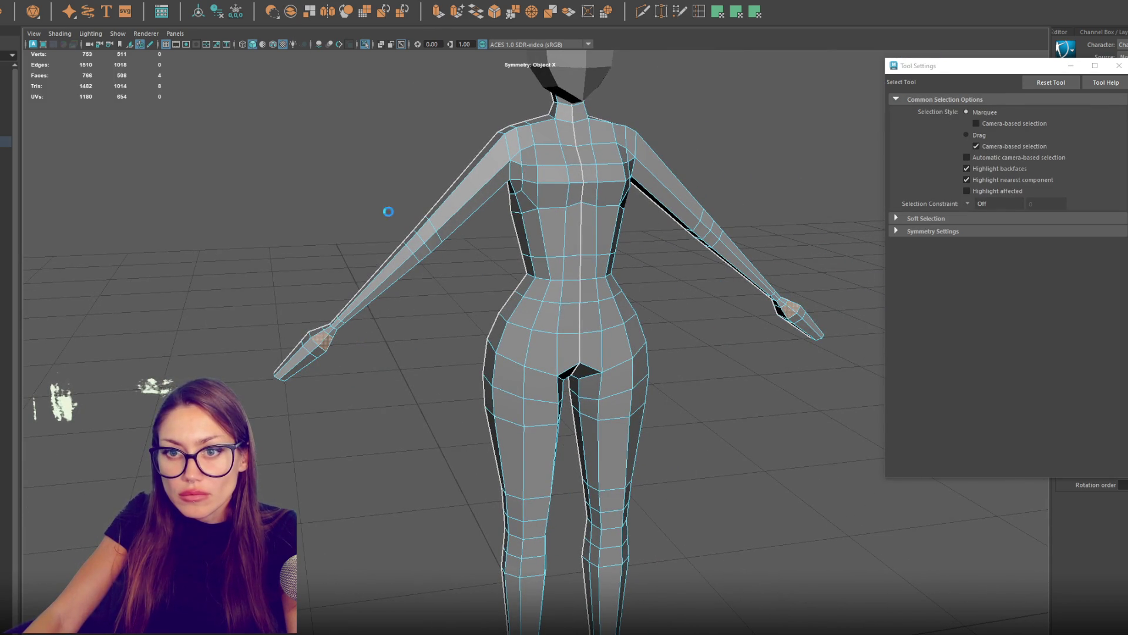
key(ctrl+e)
drag(340, 347, 534, 359)
key(w)
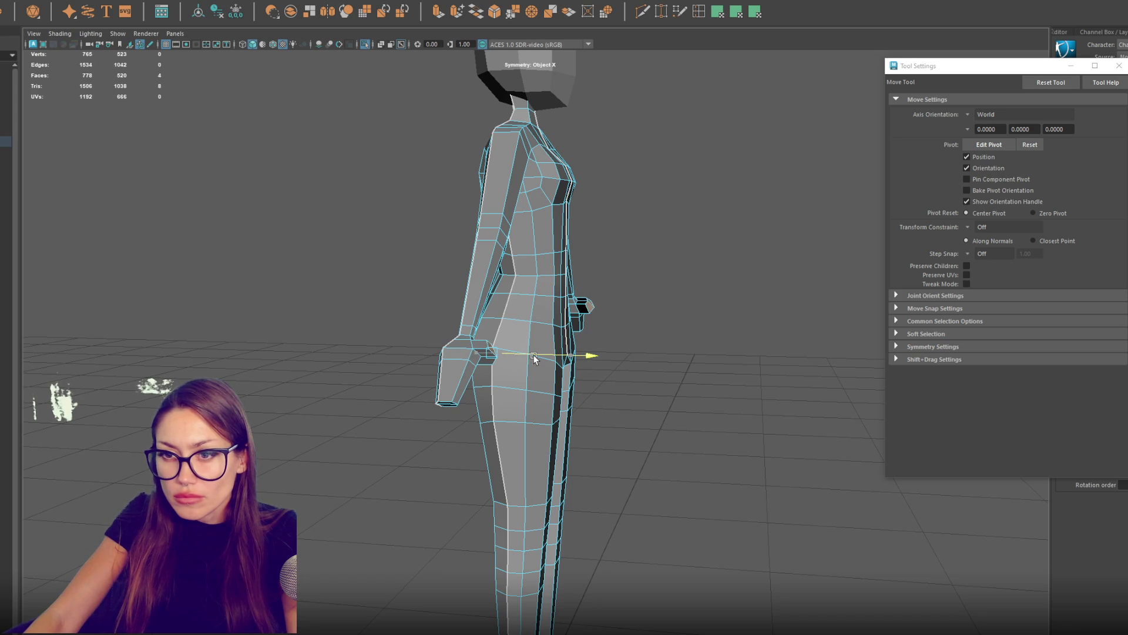
drag(534, 358, 535, 358)
Step: Extrude a thumb from the hand faces, then move and scale it
key(q)
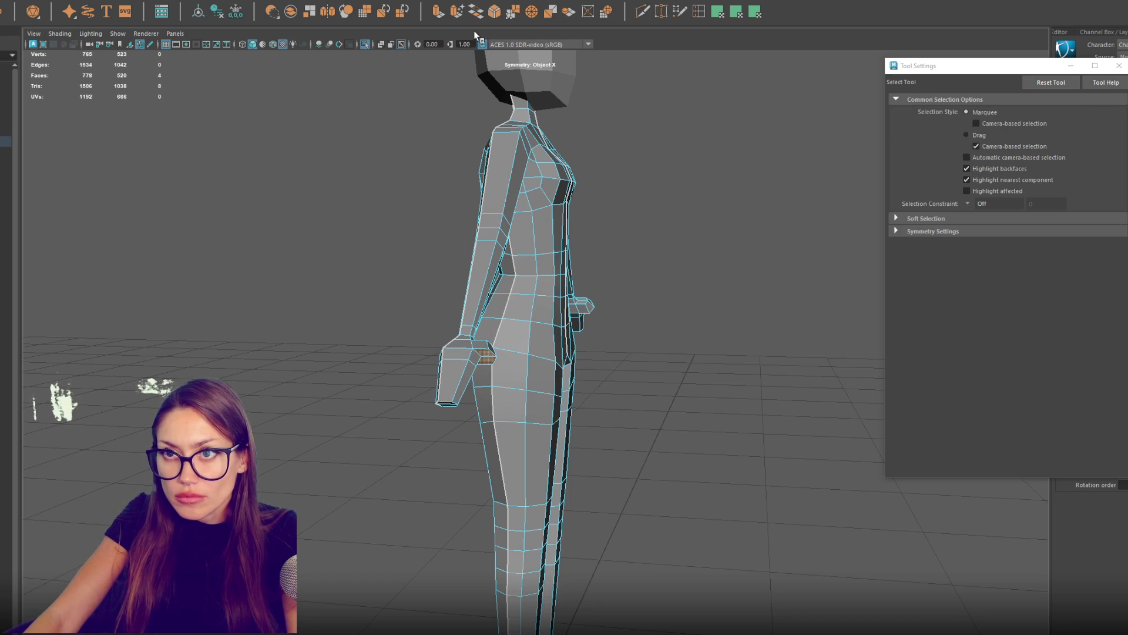
key(ctrl+e)
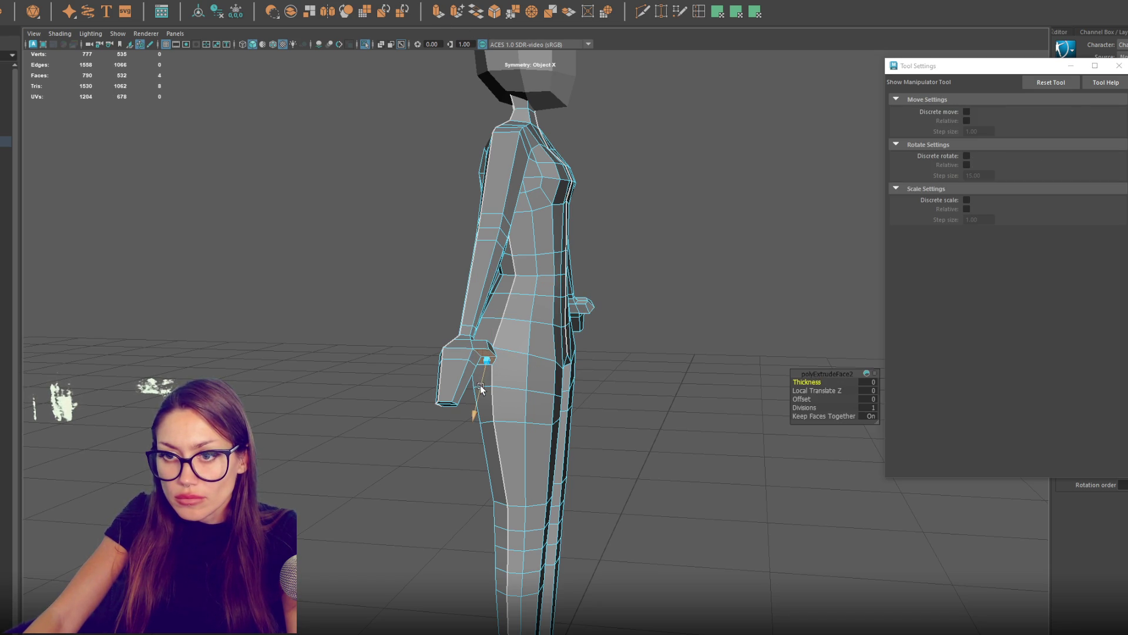
key(w)
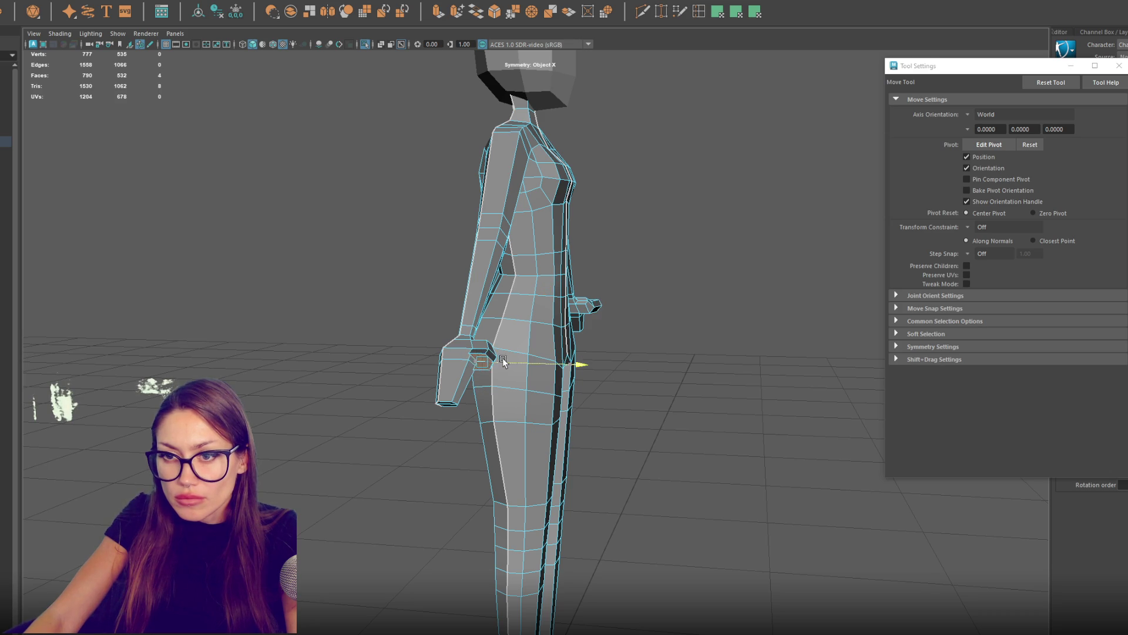
key(r)
mouse_move(502, 358)
mouse_down()
mouse_move(356, 331)
mouse_move(310, 338)
mouse_move(317, 350)
mouse_move(297, 315)
mouse_move(355, 358)
mouse_up()
key(w)
scroll(359, 356, up, 6)
mouse_move(505, 354)
mouse_down()
mouse_move(468, 340)
mouse_move(391, 423)
mouse_move(512, 463)
mouse_move(656, 381)
mouse_up()
Step: Undo the unwanted foot and extrusion changes
right_click(656, 381)
key(q)
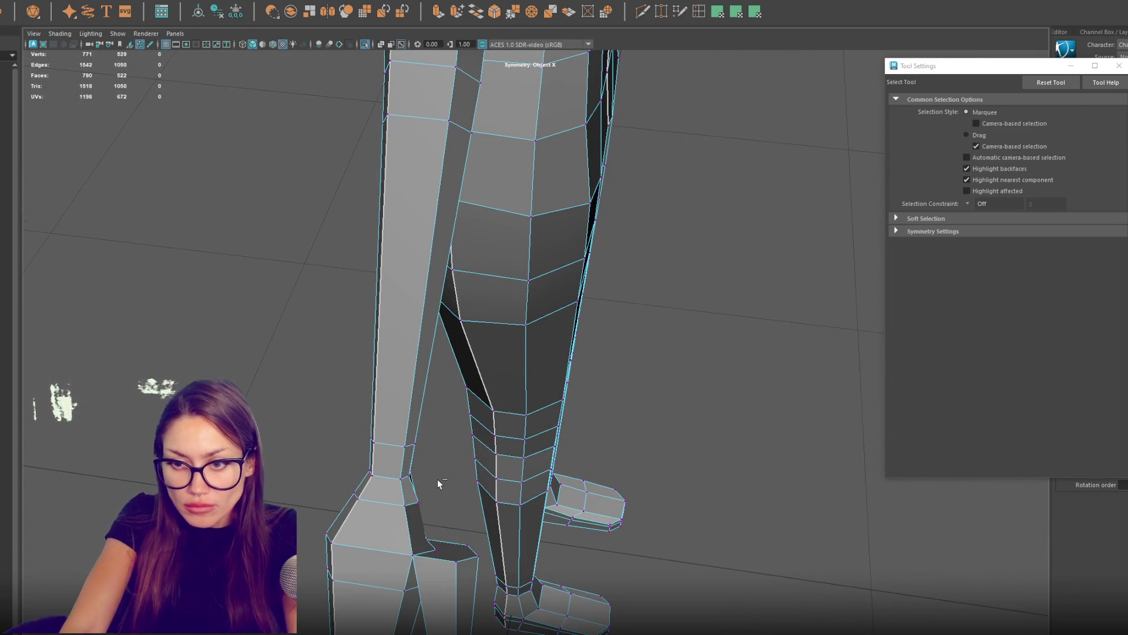
key(ctrl+z)
drag(421, 502, 319, 420)
click(309, 422)
right_click(339, 445)
drag(321, 450, 276, 501)
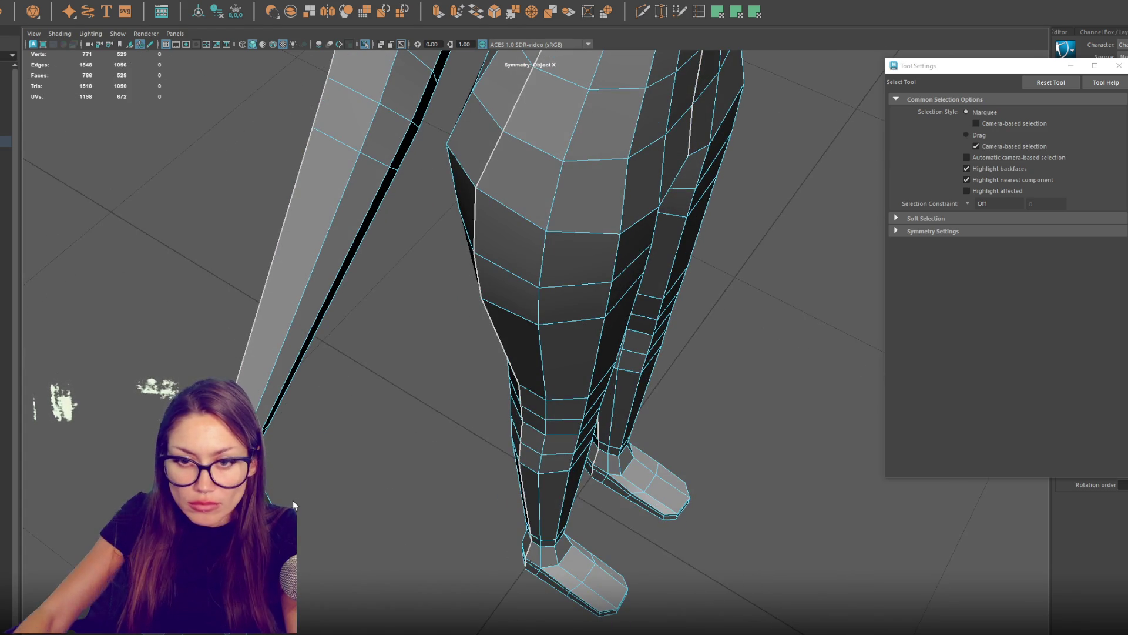
key(ctrl+z)
key(ctrl+z)
key(ctrl+z)
key(ctrl+z)
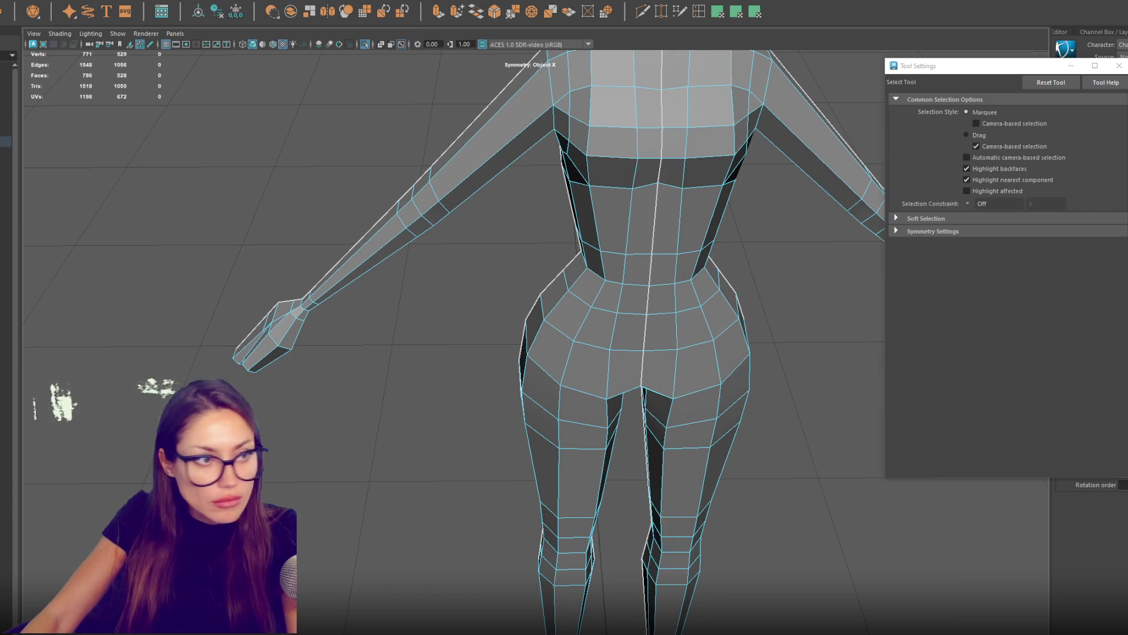
Step: Move and scale the hand vertices, then select the thumb vertices
mouse_move(183, 323)
mouse_down()
mouse_move(317, 340)
mouse_move(264, 329)
mouse_move(332, 292)
mouse_move(251, 292)
mouse_up()
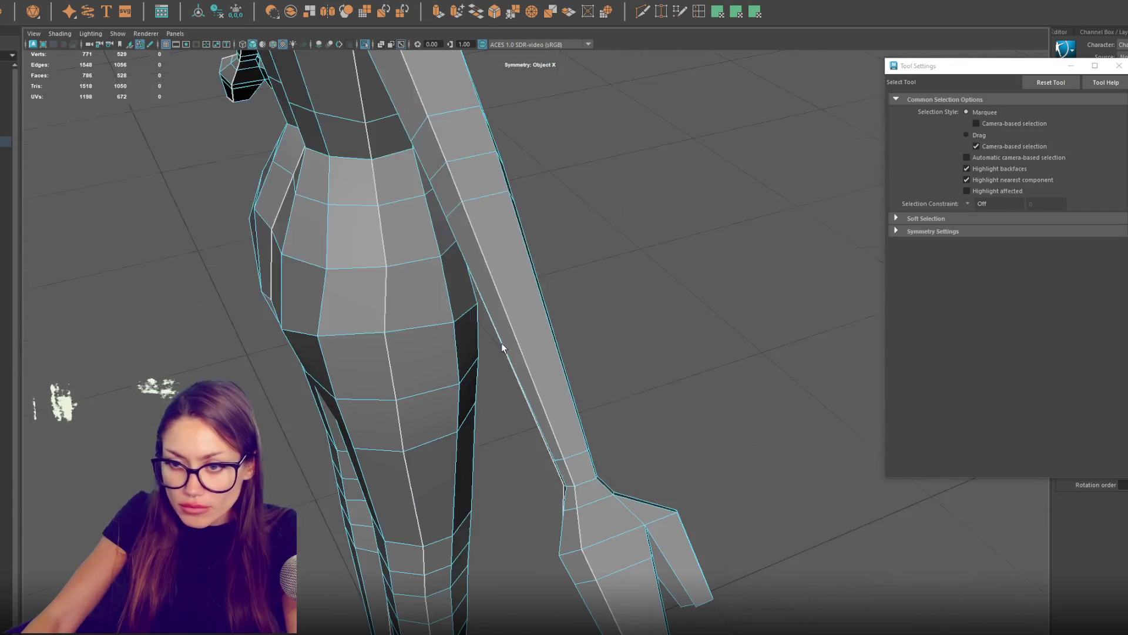
drag(361, 333, 329, 353)
key(w)
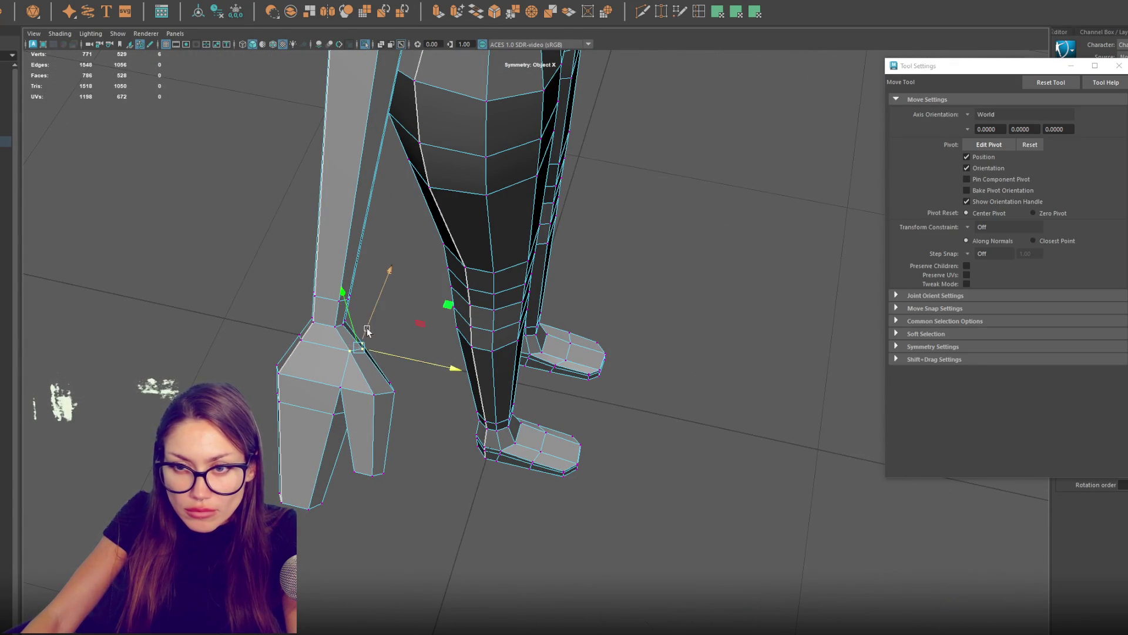
mouse_move(379, 322)
mouse_down()
mouse_move(336, 341)
mouse_move(347, 350)
mouse_move(404, 329)
mouse_move(318, 437)
mouse_move(325, 458)
mouse_up()
key(r)
mouse_move(411, 400)
mouse_down()
mouse_move(428, 379)
mouse_move(434, 403)
mouse_move(408, 351)
mouse_move(410, 245)
mouse_up()
key(q)
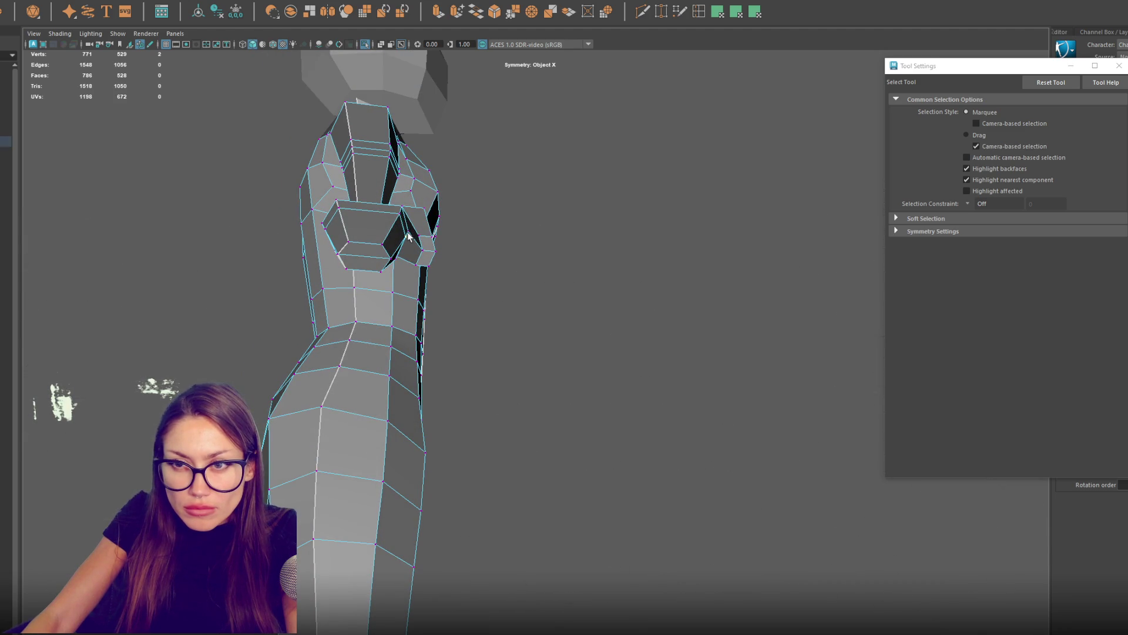
shift+click(406, 238)
Step: Scale the thumb-tip vertices inward to pinch the thumb tip narrower
key(w)
click(420, 249)
key(q)
click(423, 241)
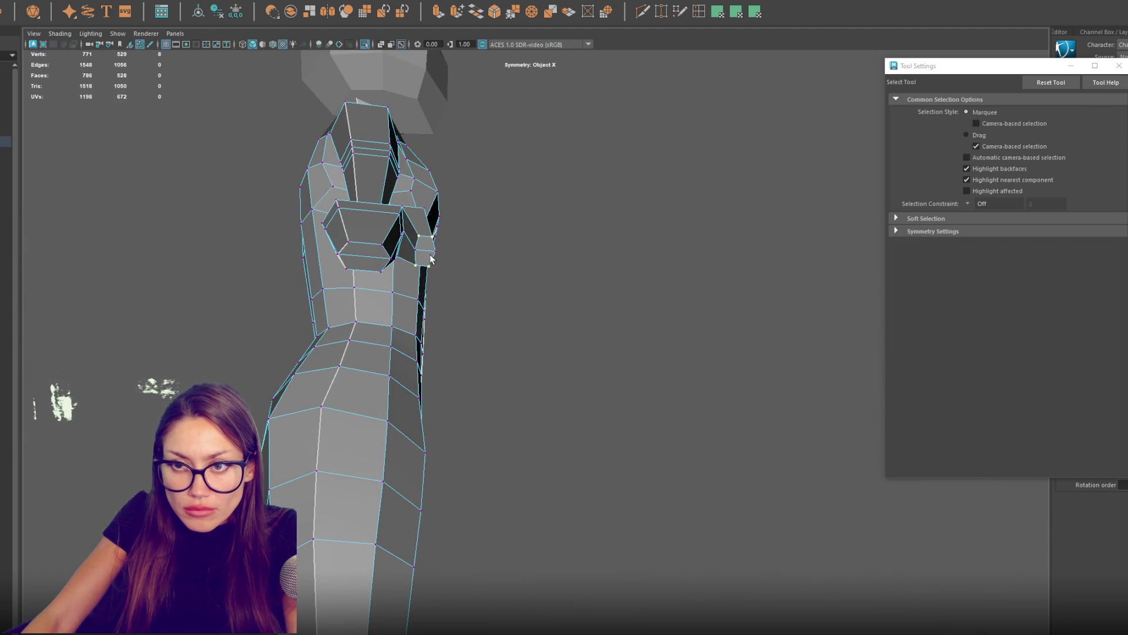
key(r)
mouse_move(430, 260)
mouse_down()
mouse_move(419, 254)
mouse_move(415, 214)
mouse_up()
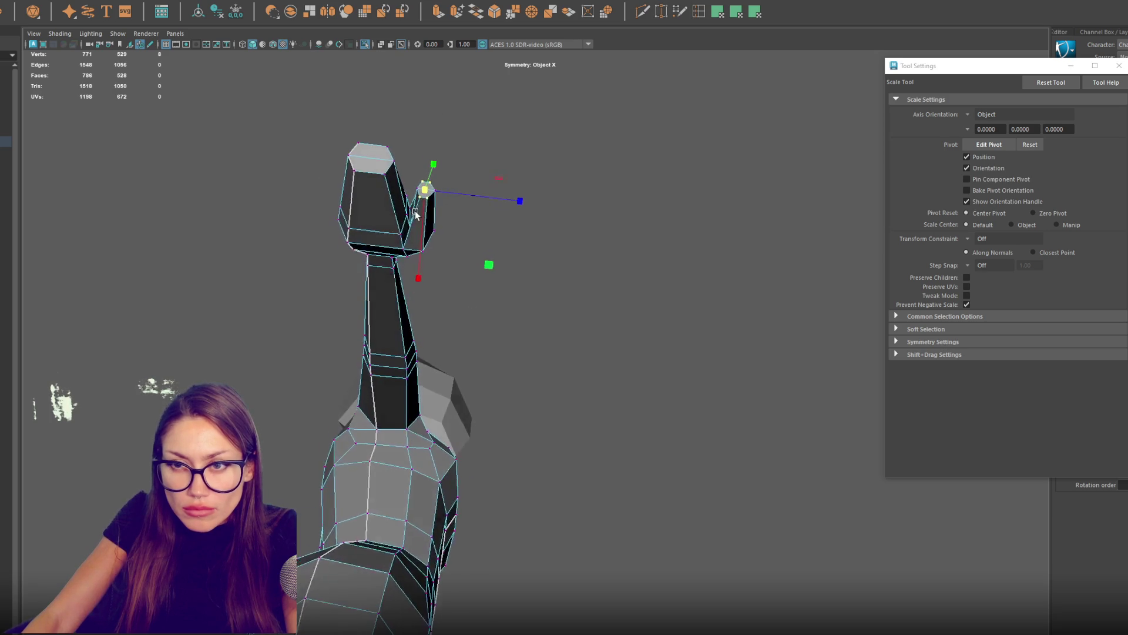
Step: Frame the thumb and box-select the hand's middle-loop vertices in wireframe
click(417, 216)
key(f)
drag(540, 377, 534, 340)
scroll(481, 246, up, 3)
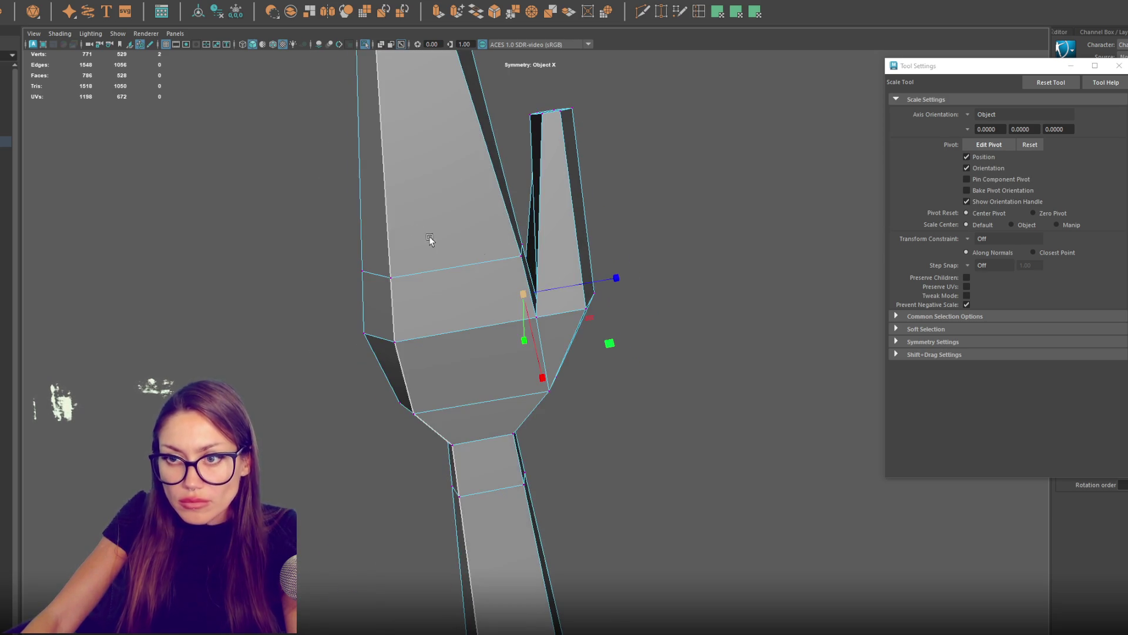
key(4)
mouse_move(448, 217)
mouse_down()
mouse_move(367, 276)
mouse_move(314, 295)
mouse_up()
key(5)
Step: Select the hand's top-loop vertices and reposition them to taper the paddle
key(w)
drag(458, 311, 461, 262)
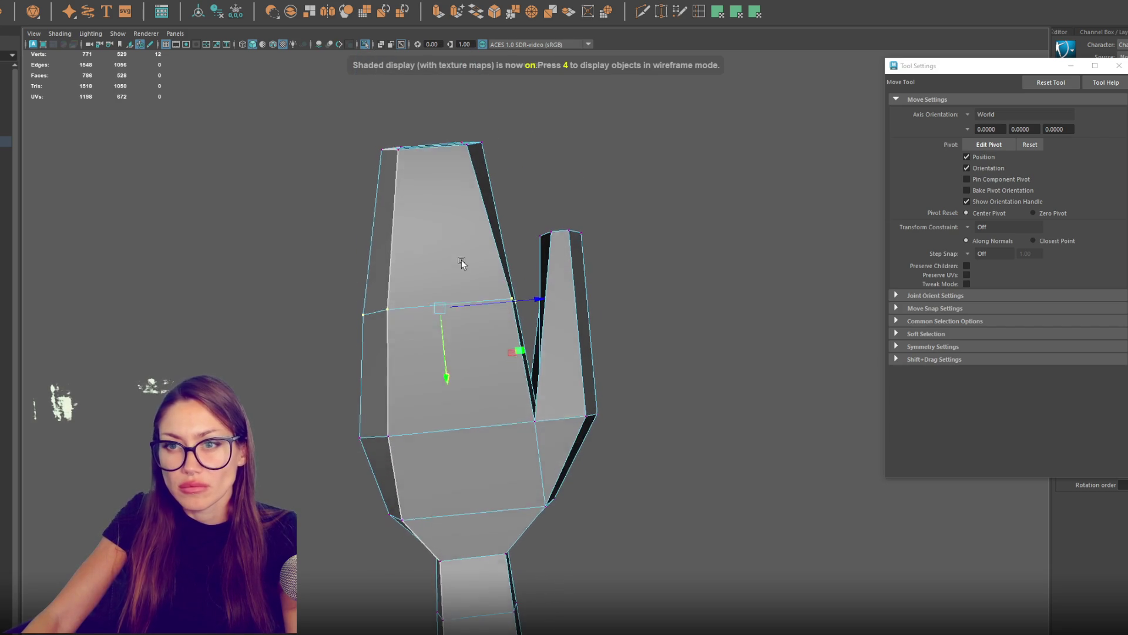
drag(511, 122, 331, 196)
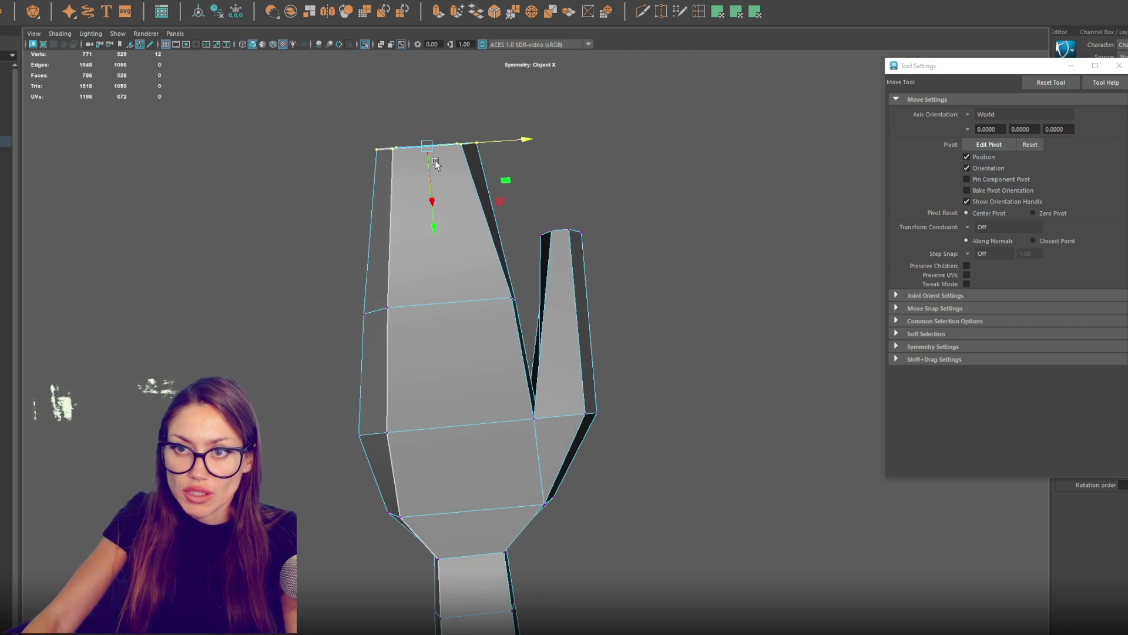
drag(441, 197, 446, 249)
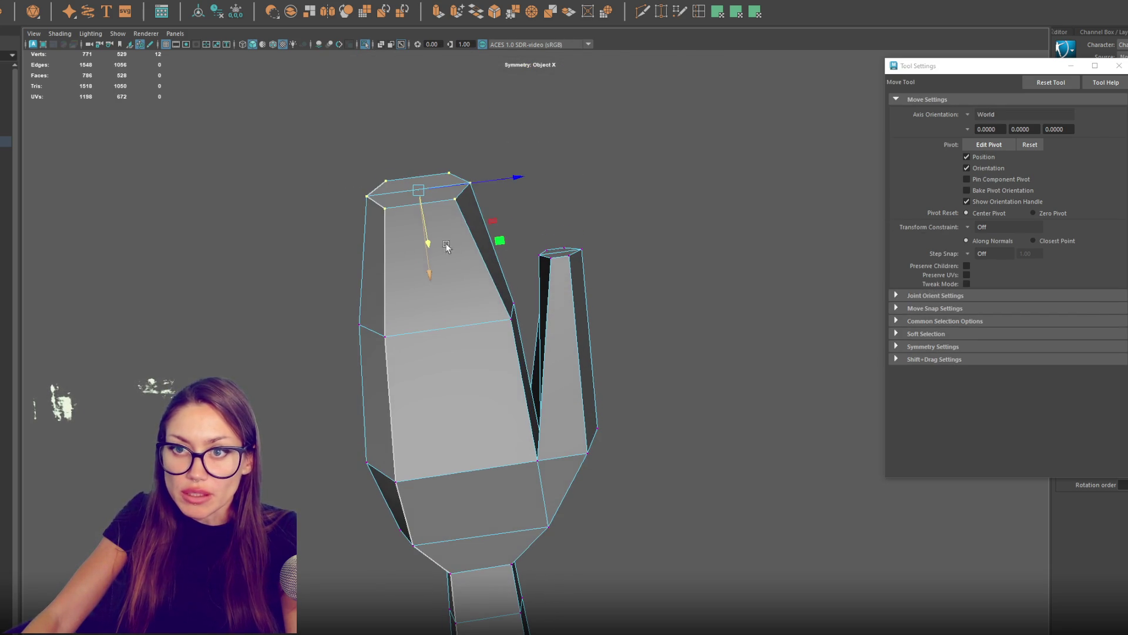
click(511, 325)
mouse_move(528, 319)
mouse_down()
mouse_move(518, 416)
mouse_move(496, 456)
mouse_move(382, 434)
mouse_move(488, 474)
mouse_move(464, 399)
mouse_move(479, 450)
mouse_move(580, 524)
mouse_move(441, 537)
mouse_move(442, 560)
mouse_move(443, 386)
mouse_move(415, 340)
mouse_move(440, 315)
mouse_up()
shift+click(460, 469)
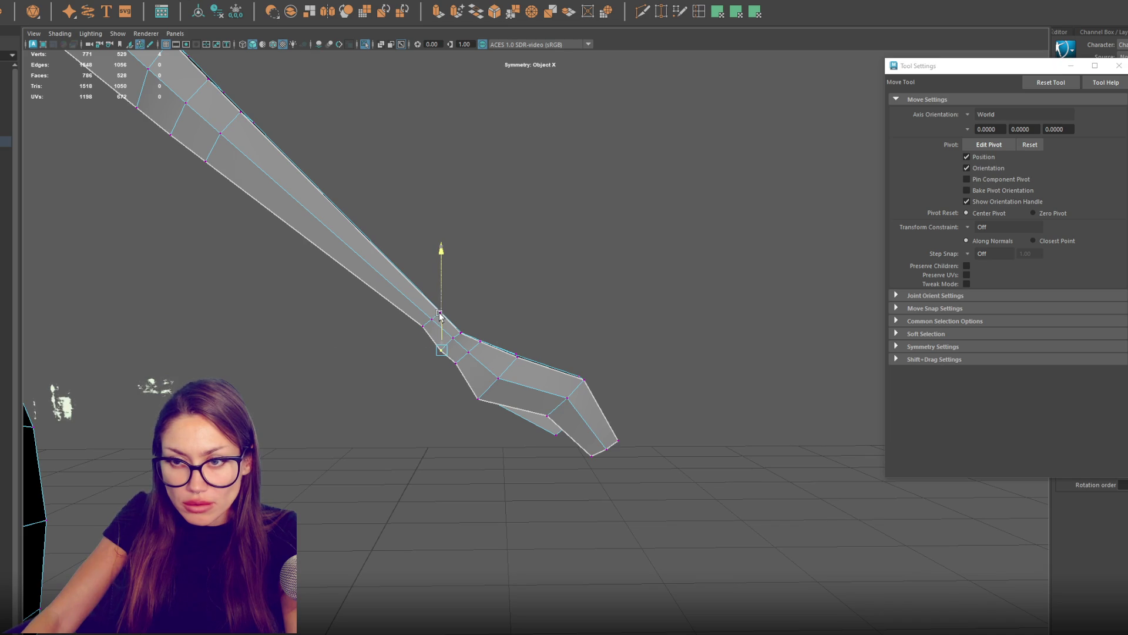
Step: In wireframe, slide the wrist vertex sideways and scale the three fingertip vertices
key(4)
click(458, 366)
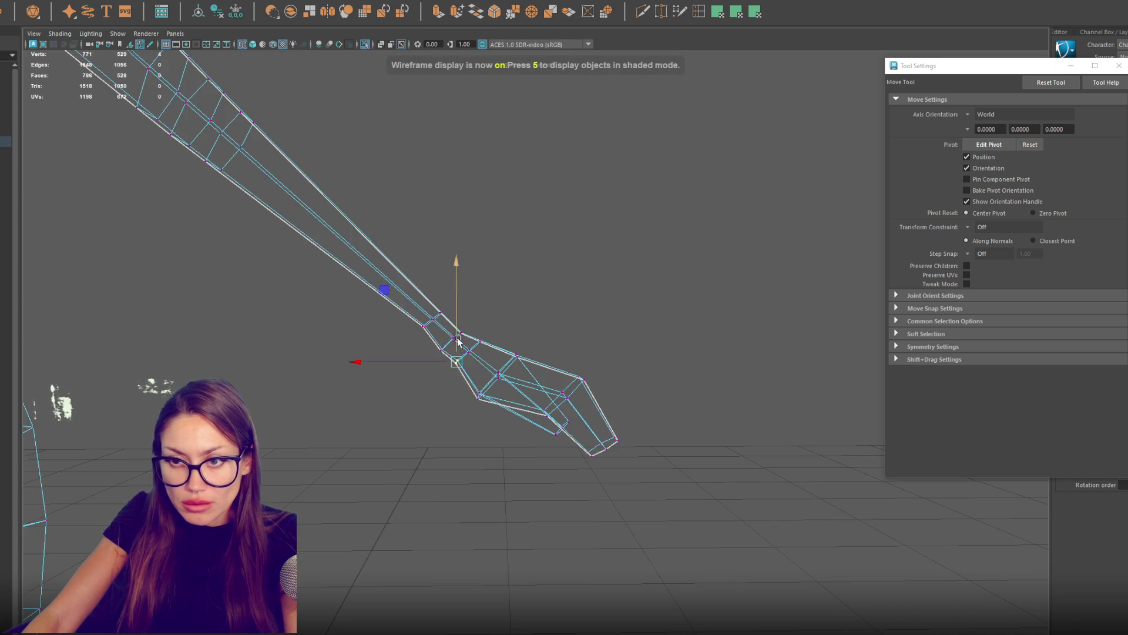
drag(434, 373, 427, 374)
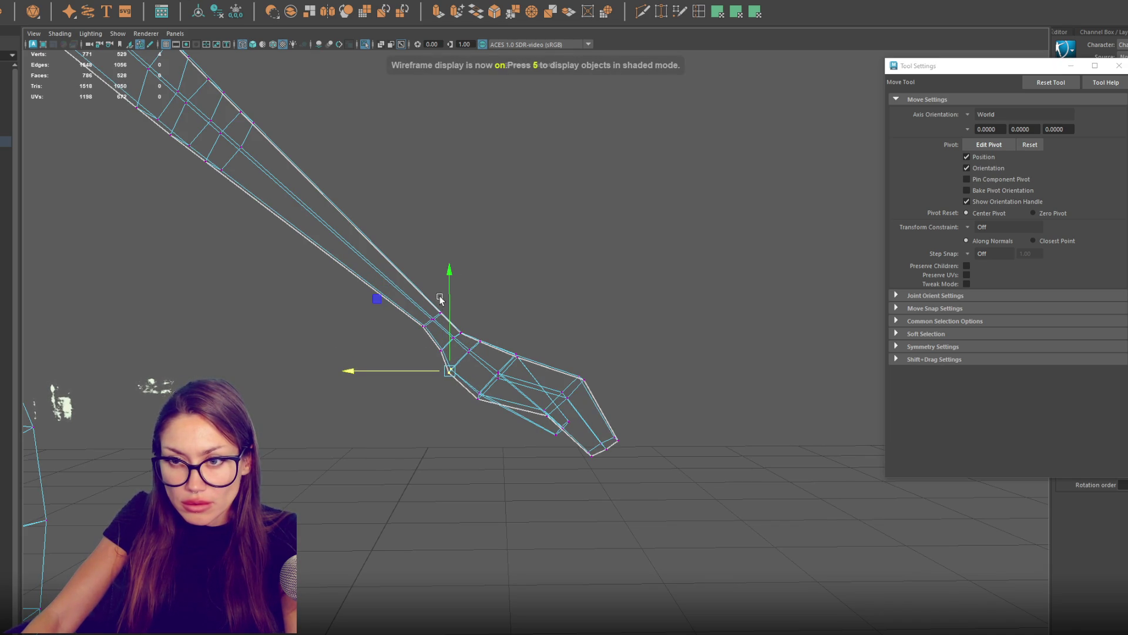
key(q)
mouse_move(456, 288)
mouse_down()
mouse_move(391, 330)
mouse_move(428, 244)
mouse_up()
key(w)
key(r)
key(q)
Step: Reposition individual hand vertices near the wrist
click(455, 336)
key(w)
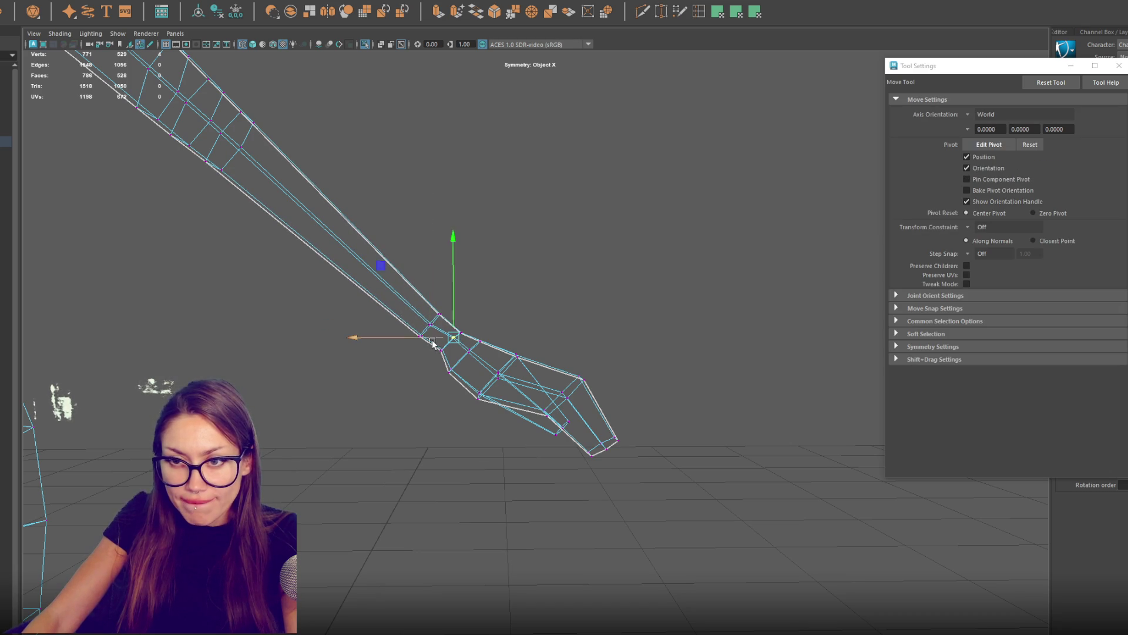
key(q)
click(470, 351)
key(w)
drag(576, 383, 576, 384)
Step: Move the fingertip vertices outward and up, then rotate them to angle the hand
drag(569, 476, 629, 429)
drag(517, 448, 543, 448)
drag(624, 420, 625, 396)
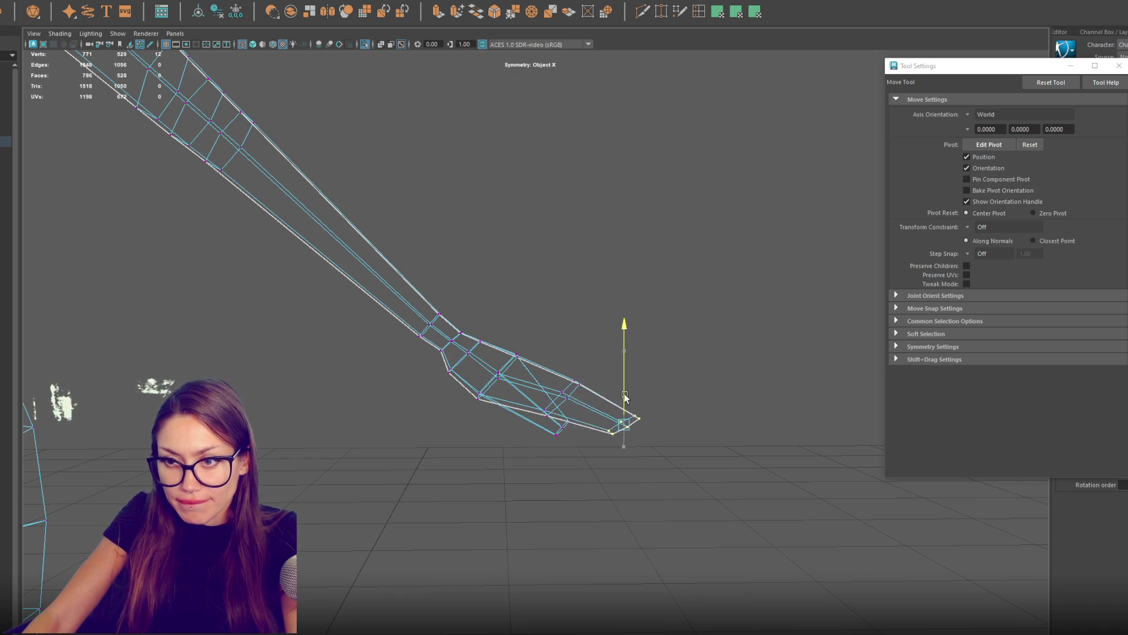
key(e)
drag(618, 333, 543, 344)
Step: Select and move the wrist-area vertices
key(q)
drag(572, 397, 555, 440)
key(w)
drag(568, 382, 560, 438)
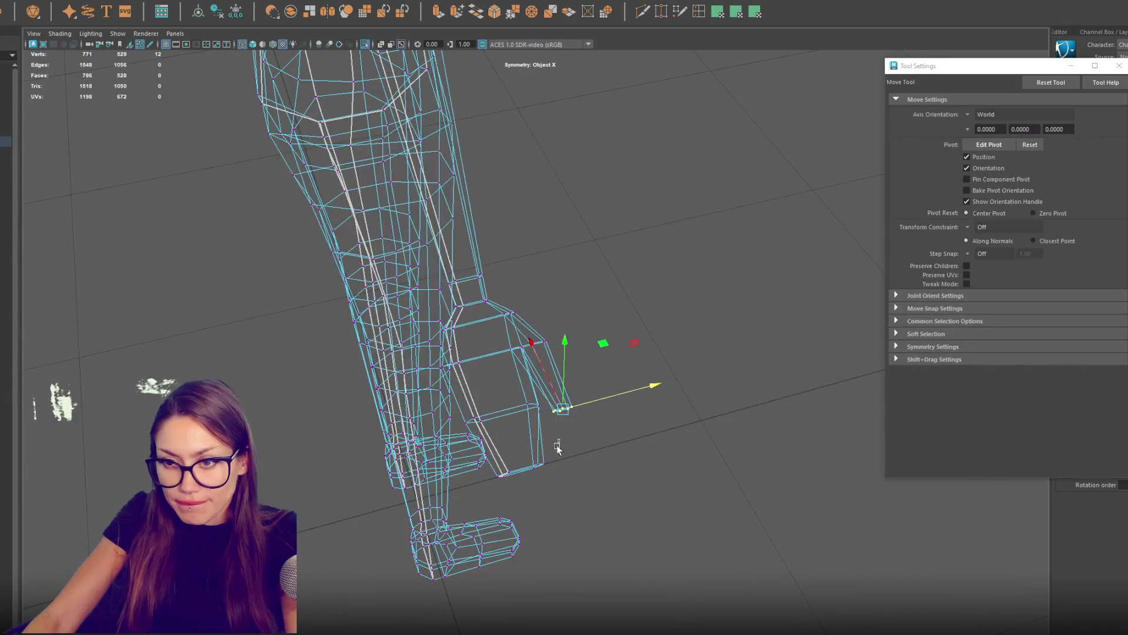
drag(494, 493, 494, 492)
mouse_move(494, 493)
mouse_down()
mouse_move(550, 487)
mouse_move(594, 464)
mouse_move(626, 383)
mouse_move(664, 365)
mouse_up()
Step: Select the edge loop around the wrist and move it
key(q)
right_click(667, 362)
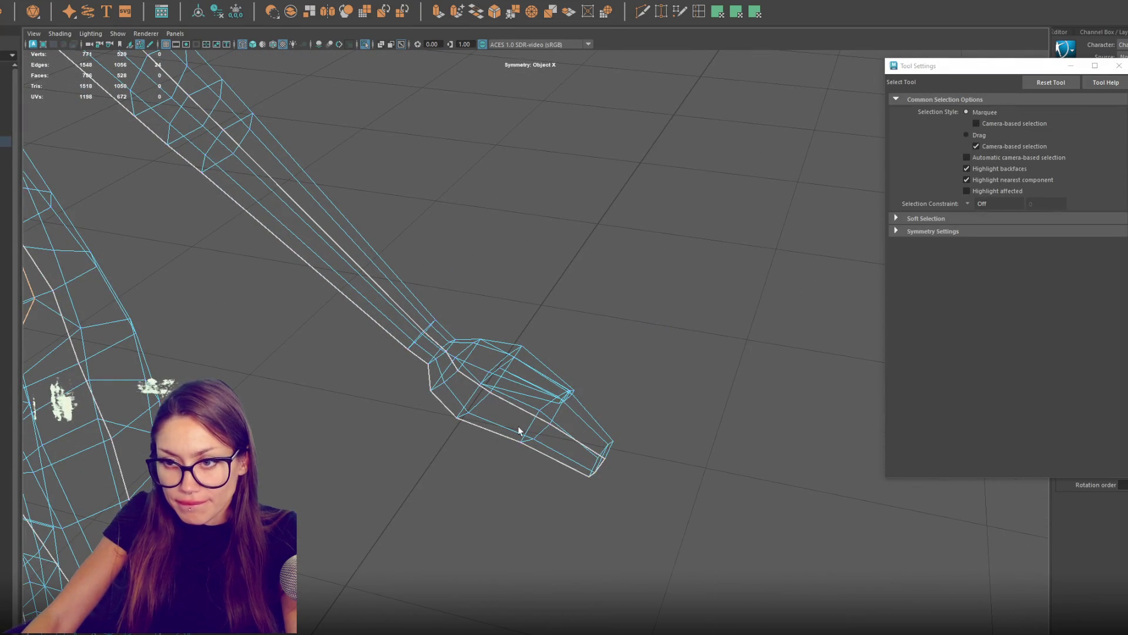
drag(552, 418, 627, 382)
double_click(567, 376)
key(w)
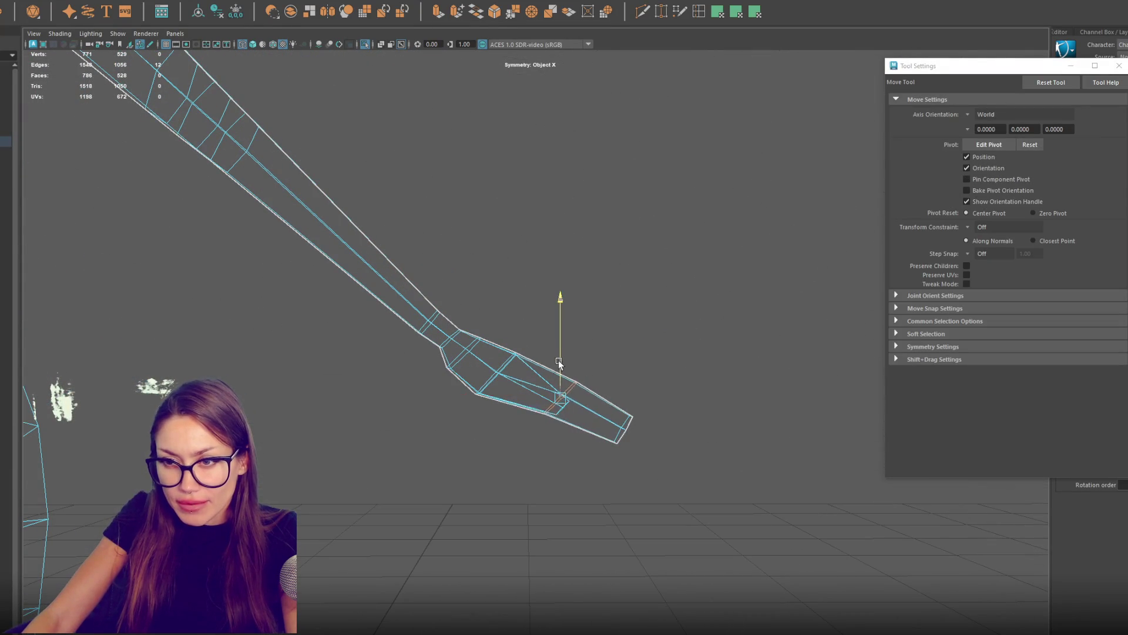
key(F9)
Step: Scale the hand-tip vertices closer together to slim the mitten end
drag(672, 372, 614, 450)
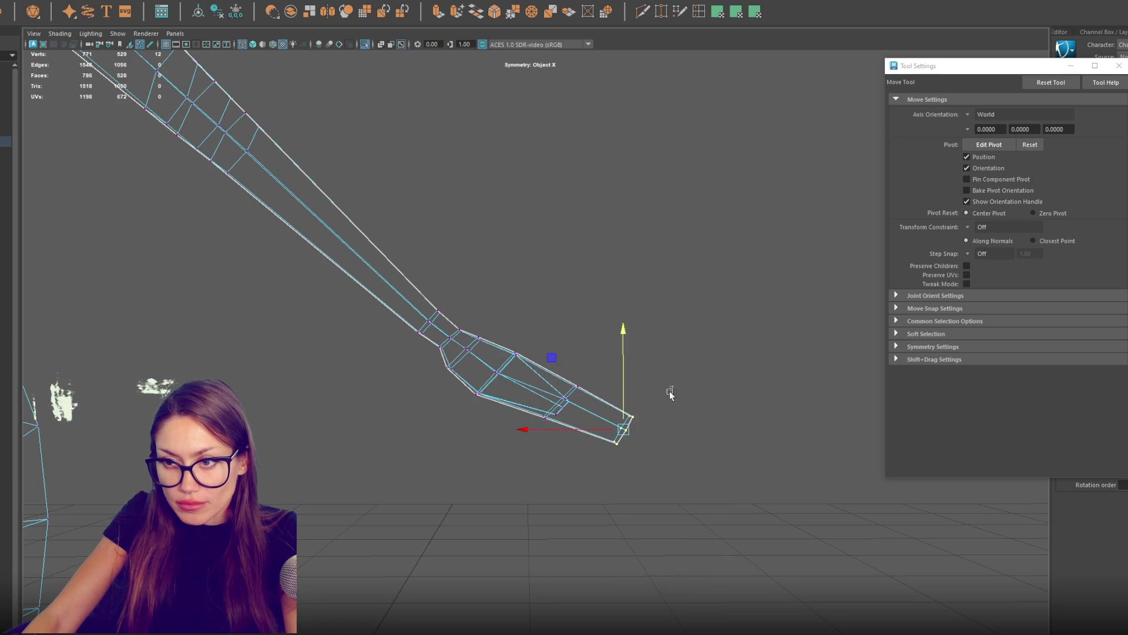
key(r)
drag(633, 400, 609, 446)
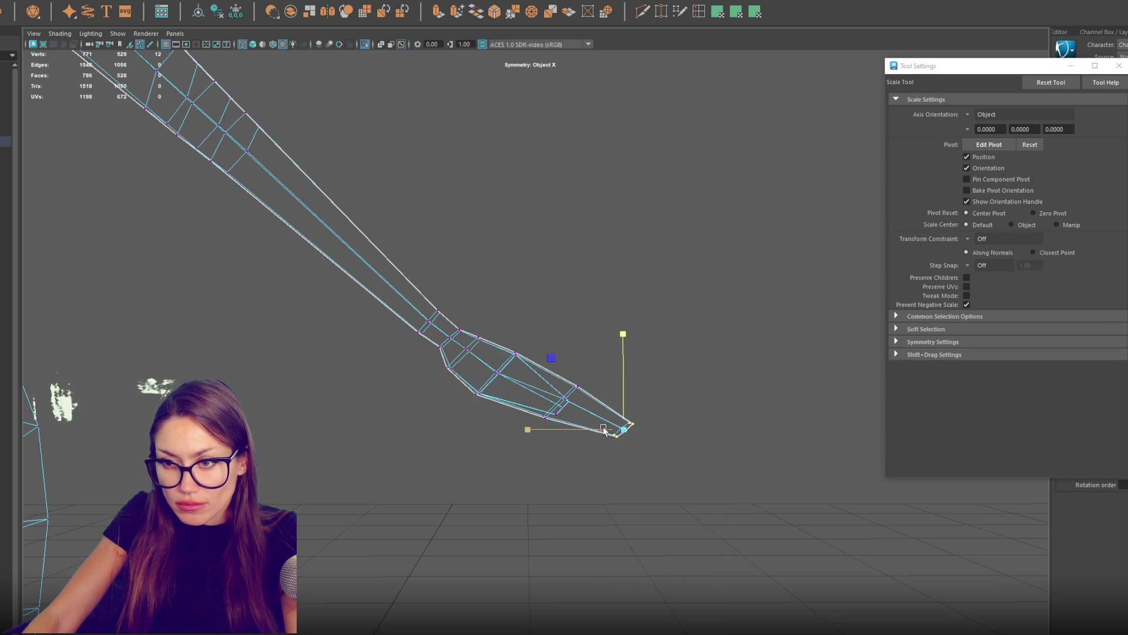
key(e)
key(w)
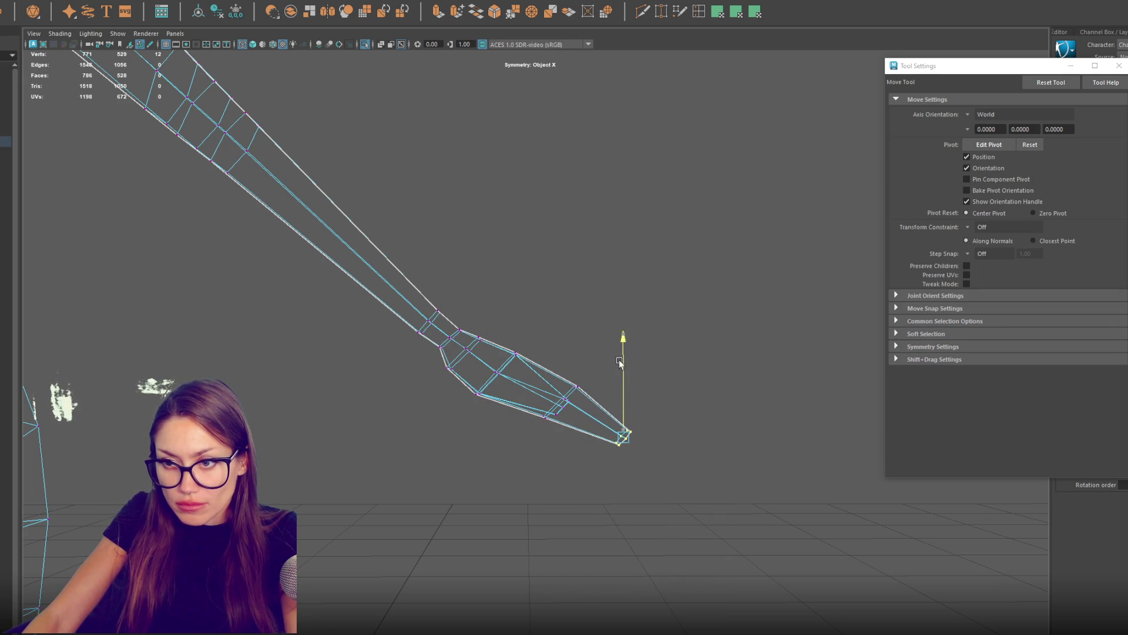
Step: Push the hand-tip vertex sideways, then switch back to shaded display
drag(620, 362, 562, 415)
key(q)
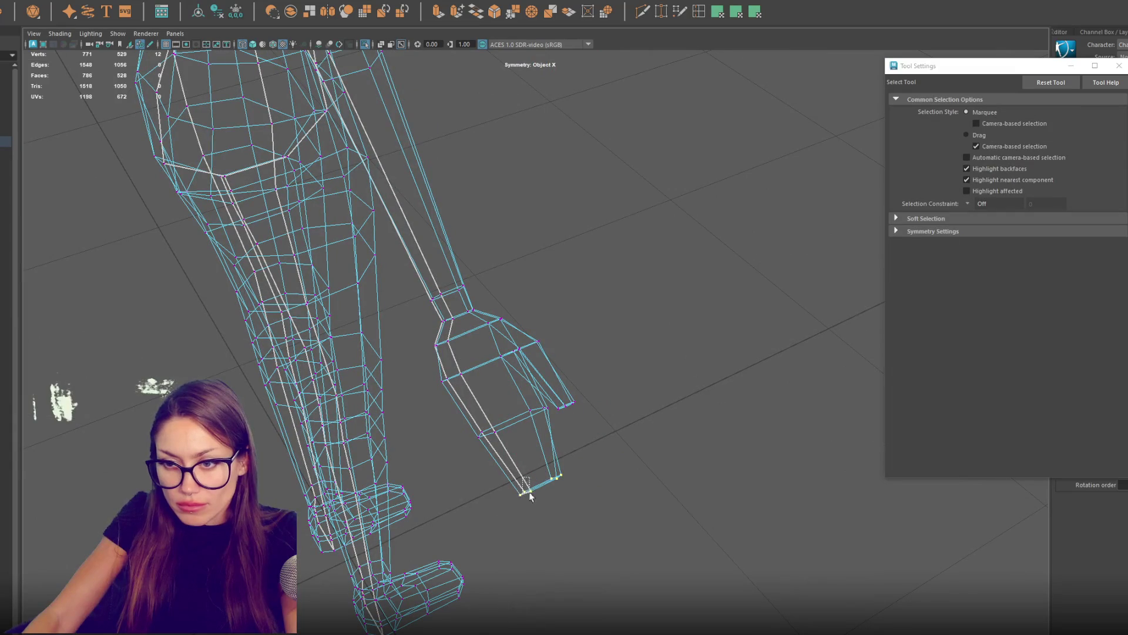
key(w)
mouse_move(555, 491)
mouse_down()
mouse_move(650, 418)
mouse_move(605, 438)
mouse_up()
key(q)
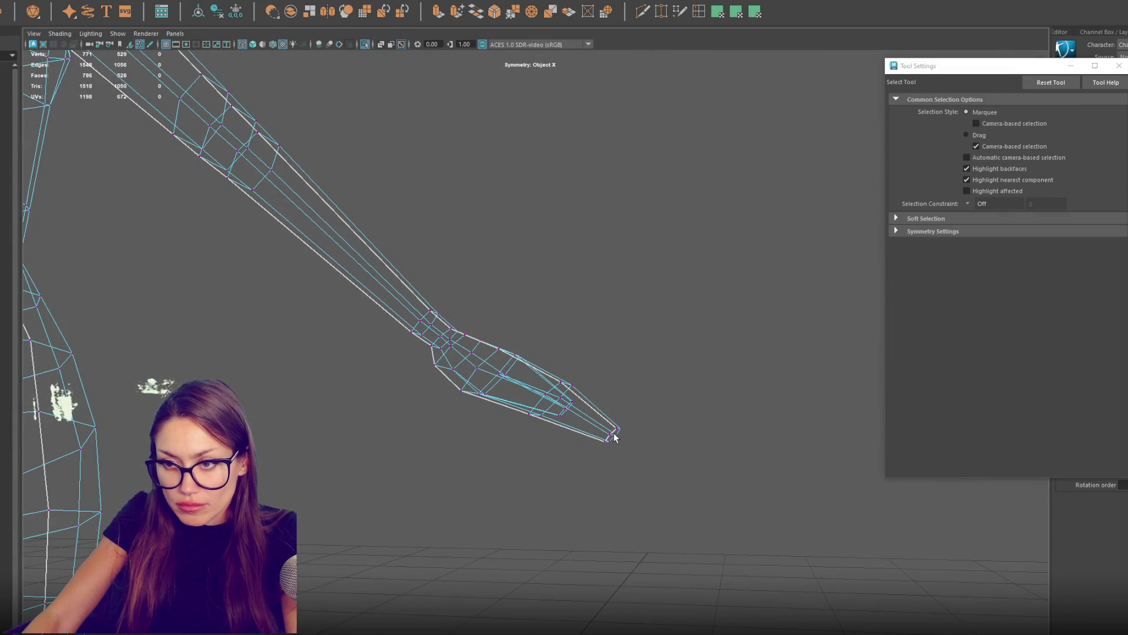
key(w)
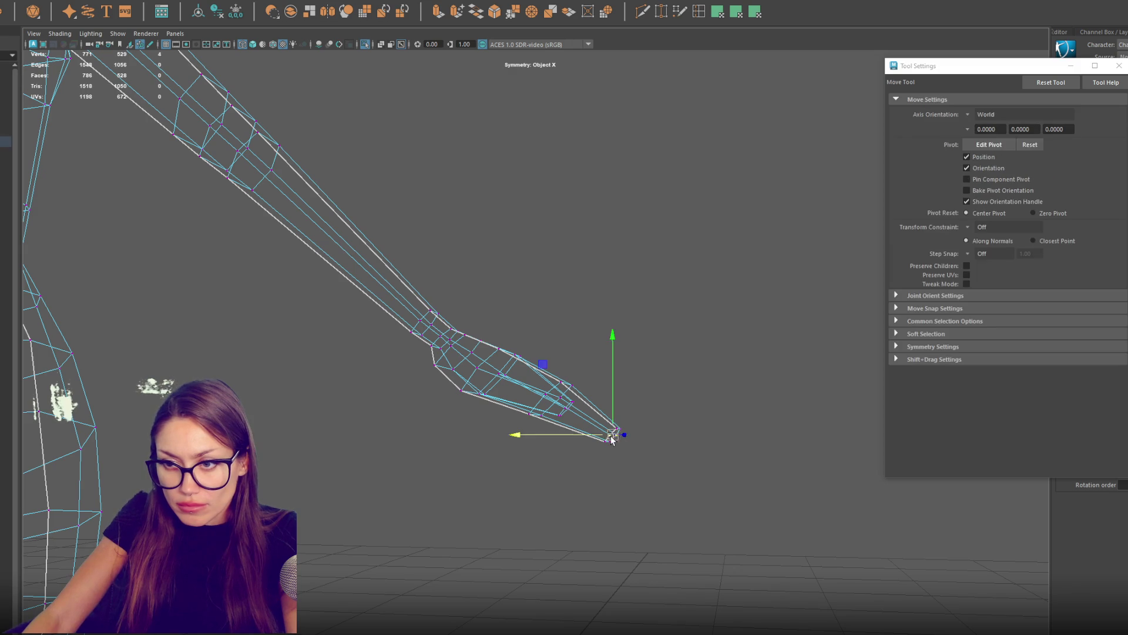
mouse_move(592, 437)
mouse_down()
mouse_move(616, 420)
mouse_move(581, 446)
mouse_move(538, 410)
mouse_up()
key(6)
scroll(578, 449, up, 2)
click(539, 410)
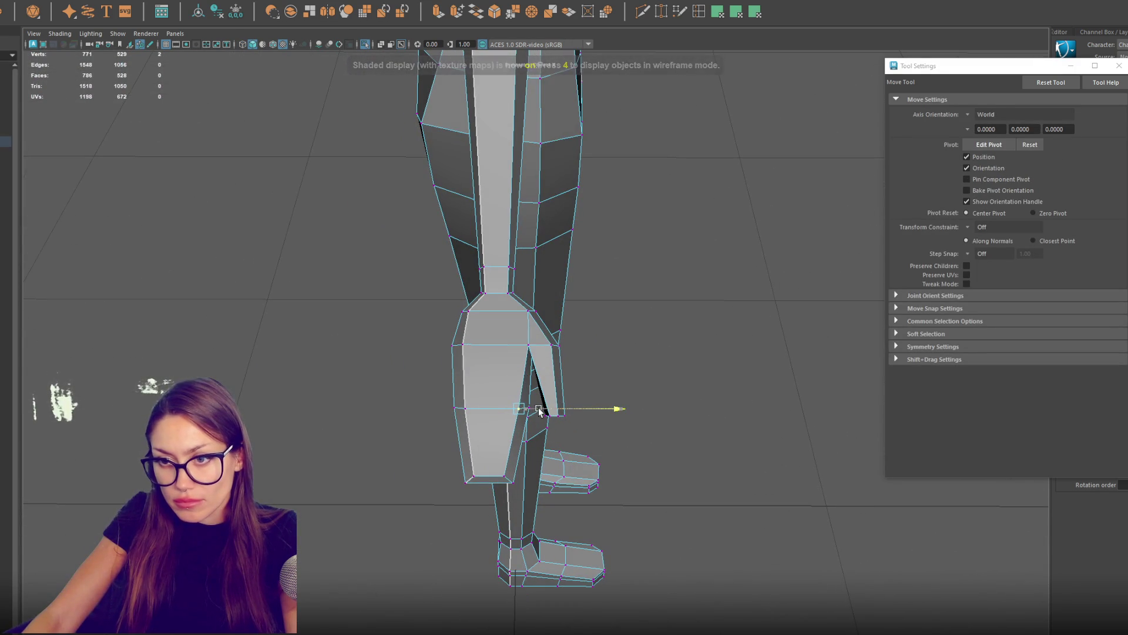
Step: Pull a thumb vertex outward to reshape the thumb
key(q)
drag(527, 348, 536, 385)
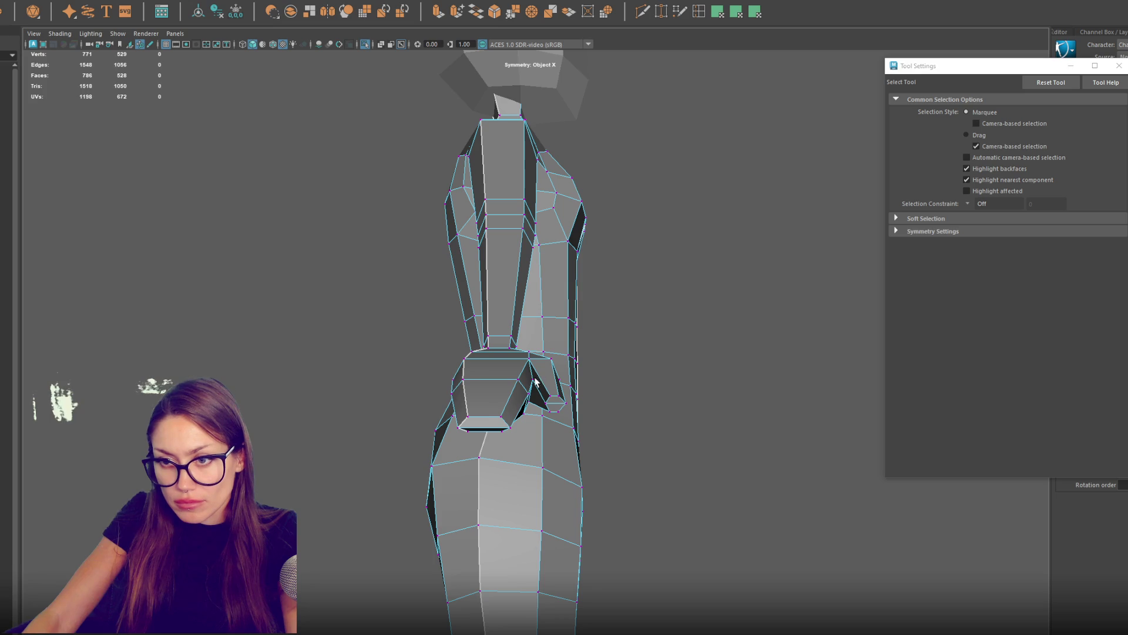
scroll(534, 381, down, 3)
key(w)
scroll(536, 332, up, 4)
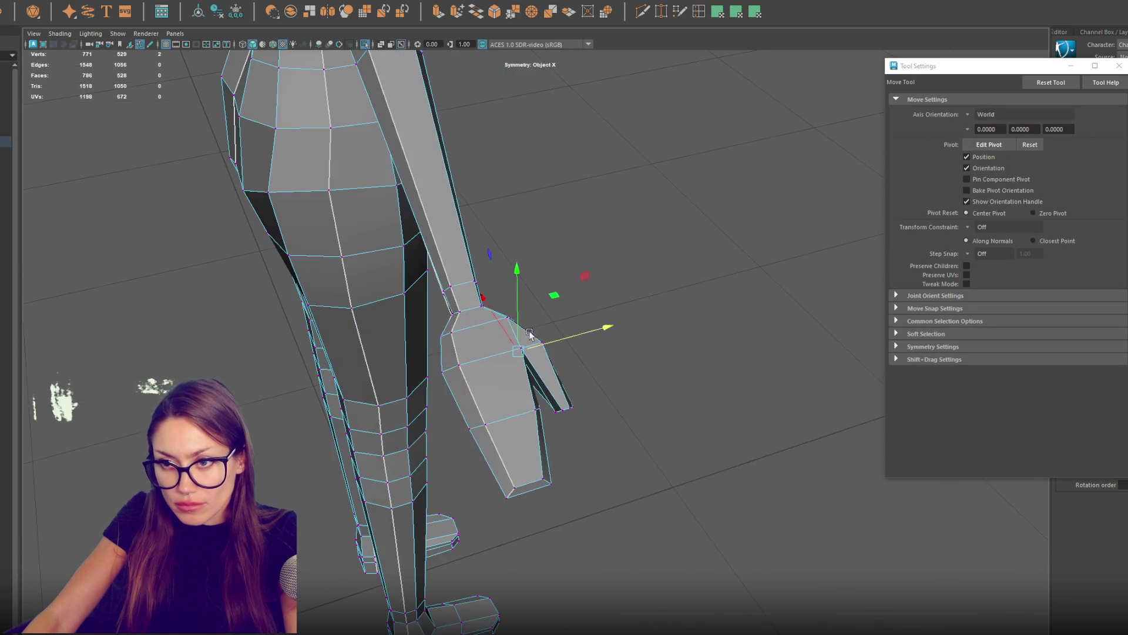
click(509, 356)
mouse_move(532, 376)
mouse_down()
mouse_move(551, 375)
mouse_move(537, 378)
mouse_move(568, 407)
mouse_up()
Step: Shift the vertices along the wrist's side outward
scroll(568, 408, up, 5)
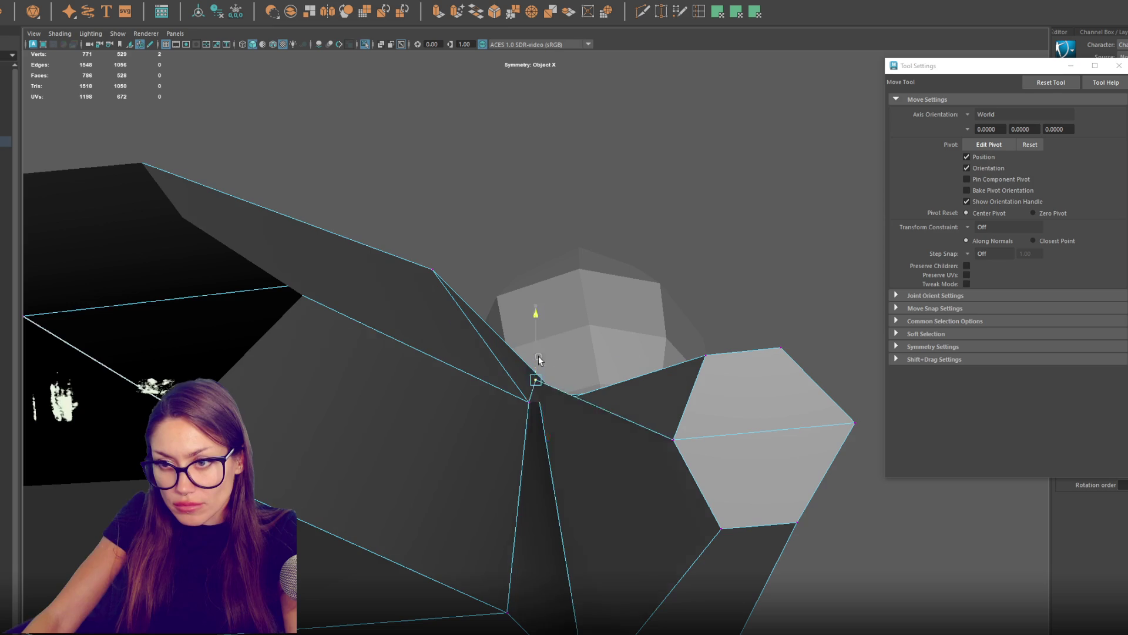
scroll(549, 422, down, 5)
mouse_move(549, 422)
mouse_down()
mouse_move(554, 390)
mouse_move(567, 428)
mouse_move(576, 421)
mouse_move(591, 376)
mouse_move(594, 252)
mouse_up()
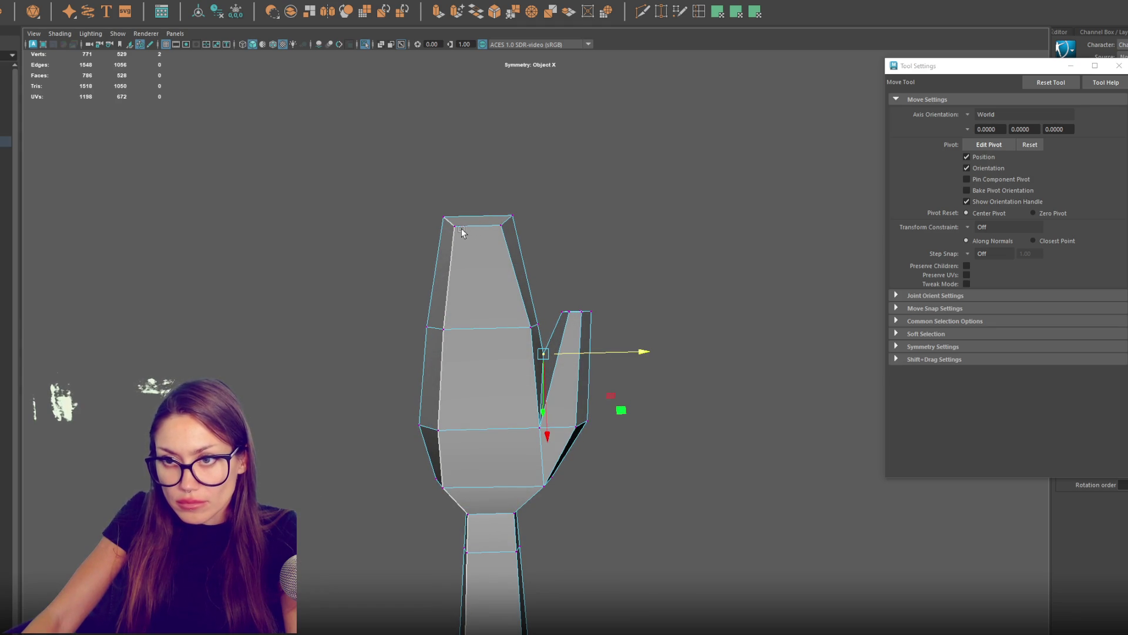
click(529, 327)
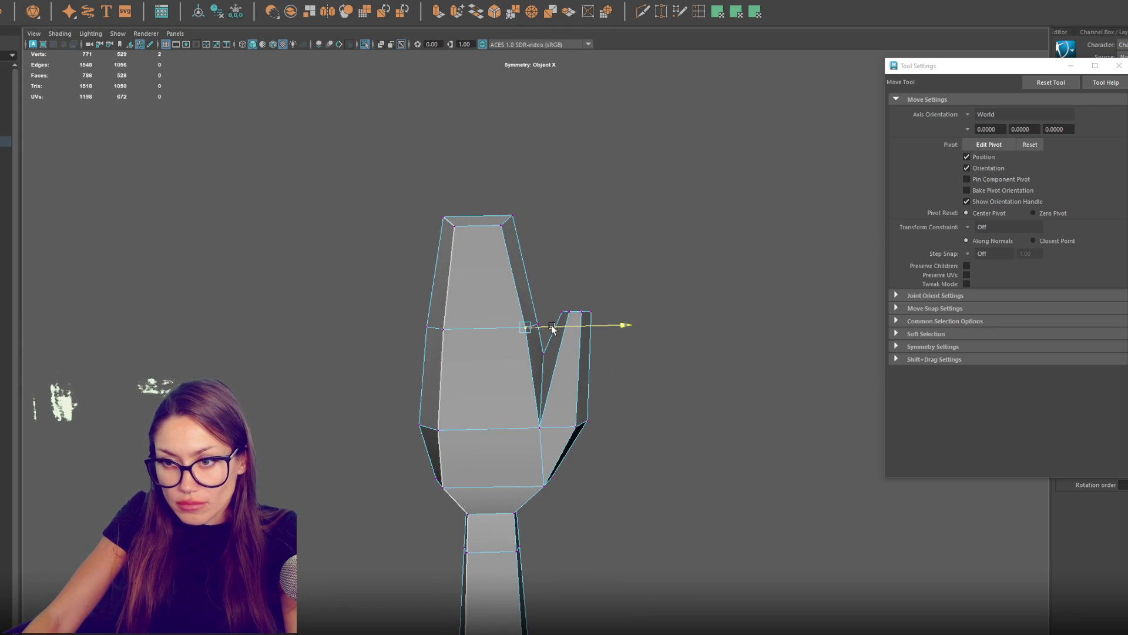
drag(539, 430, 539, 394)
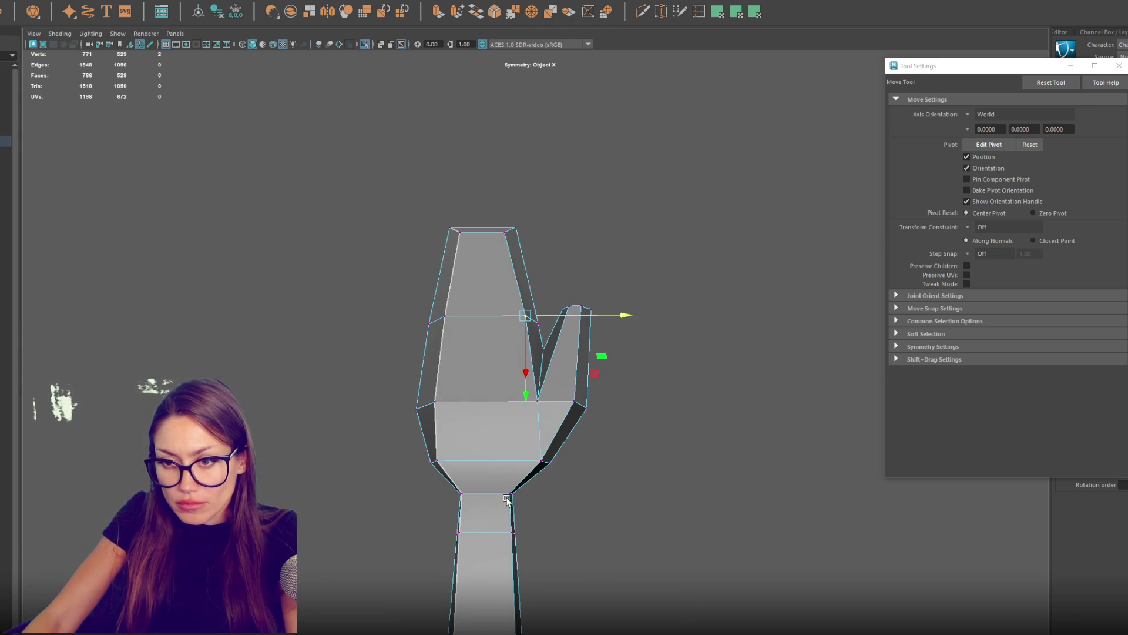
drag(538, 489, 499, 628)
drag(547, 516, 558, 517)
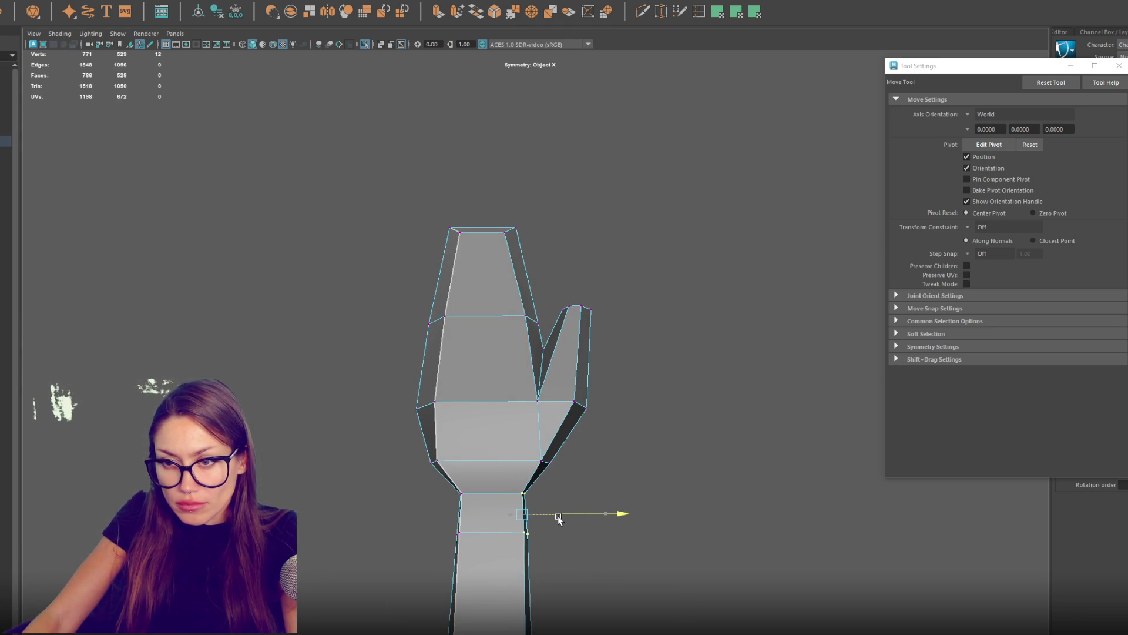
Step: Pull the left wrist and forearm vertices inward
click(444, 463)
click(472, 495)
drag(471, 495, 529, 493)
click(523, 492)
click(522, 531)
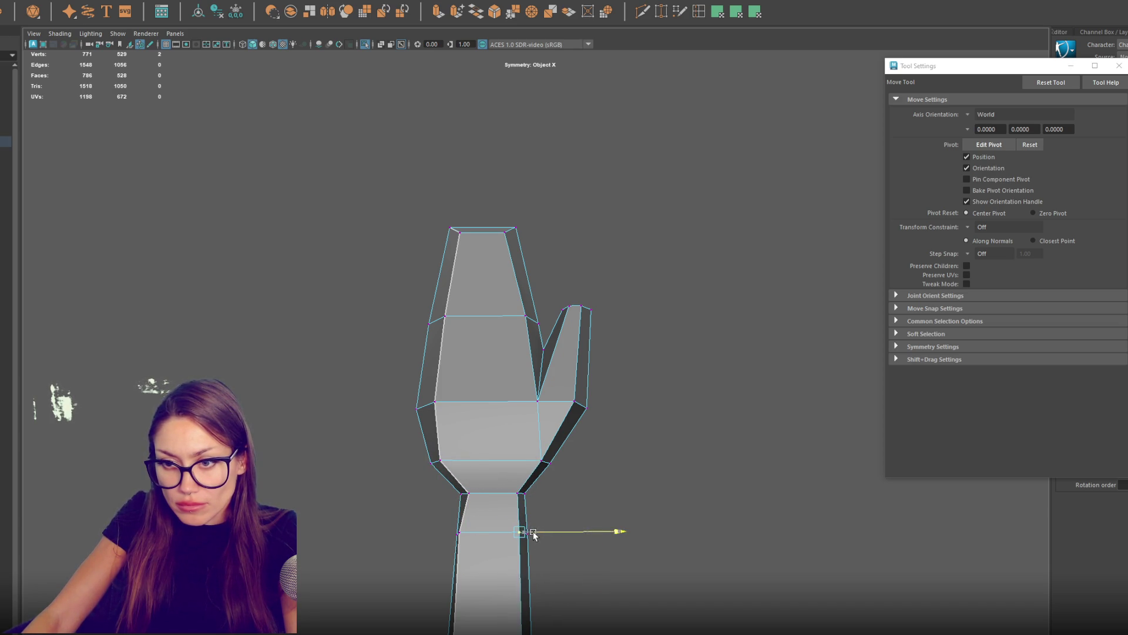
click(463, 533)
drag(478, 532, 486, 533)
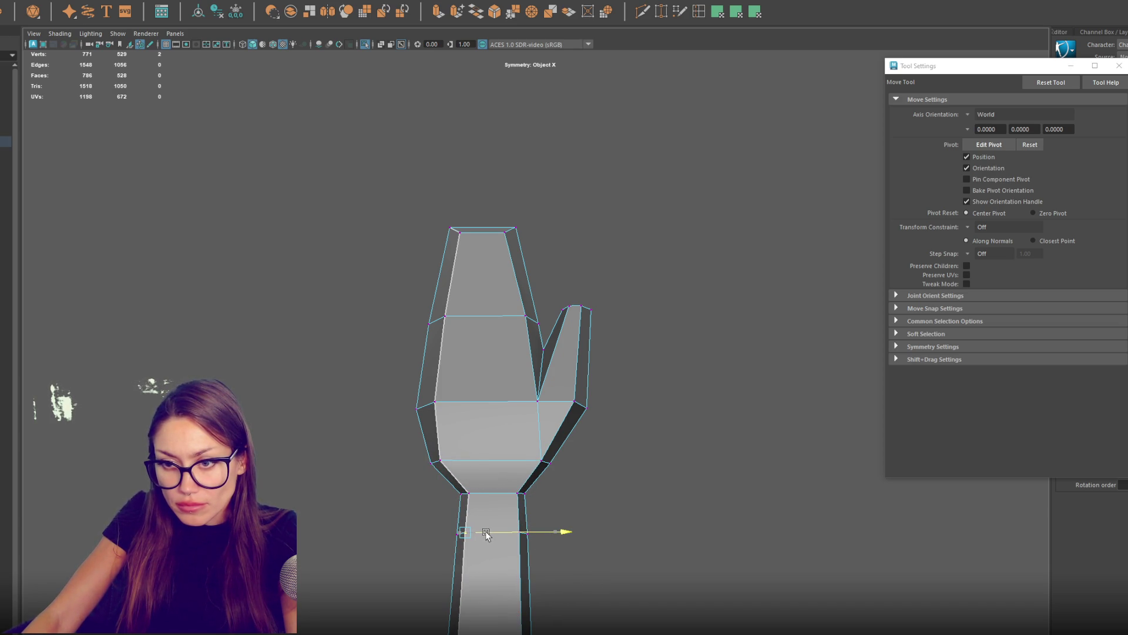
click(470, 495)
Step: Move the wrist vertex up and outward for a cleaner hand transition
mouse_move(463, 533)
alt+mouse_down()
mouse_move(484, 552)
mouse_move(487, 532)
alt+mouse_up()
key(q)
key(w)
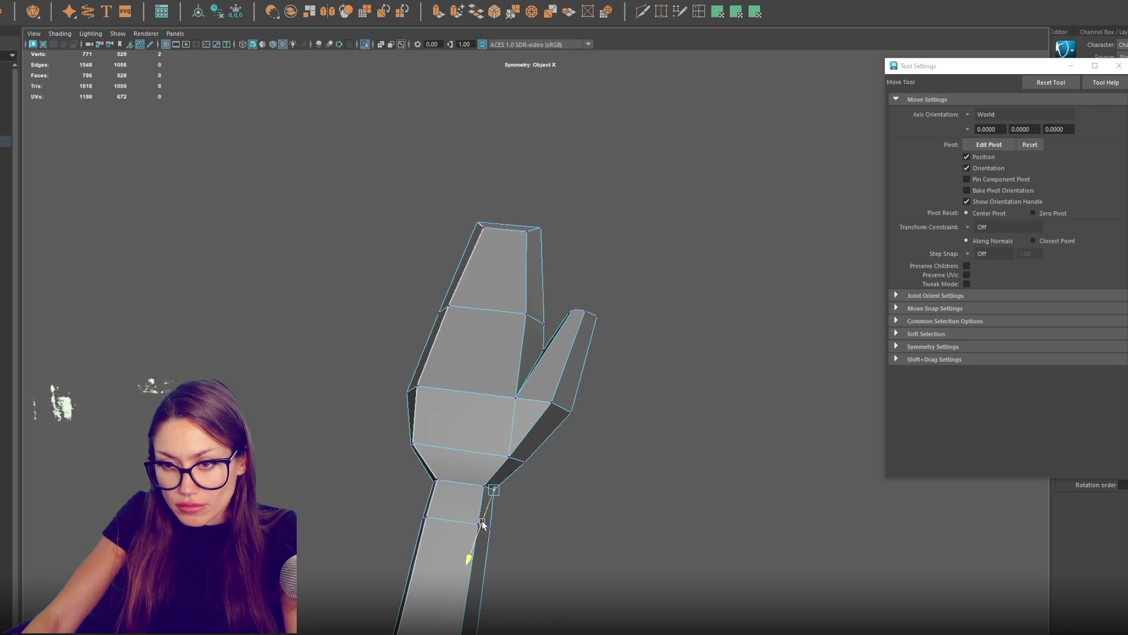
mouse_move(526, 460)
mouse_down()
mouse_move(549, 470)
mouse_move(550, 528)
mouse_up()
mouse_move(550, 528)
alt+mouse_down()
mouse_move(468, 456)
mouse_move(621, 262)
mouse_move(604, 297)
mouse_move(442, 281)
alt+mouse_up()
scroll(621, 263, down, 5)
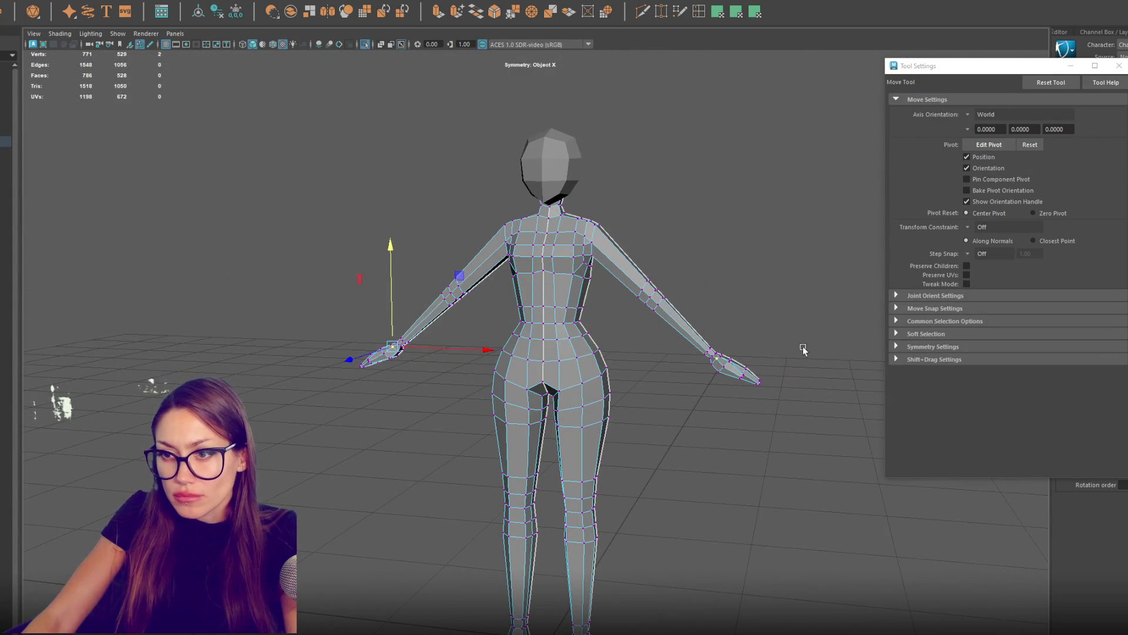
Step: Rotate both hands' vertices so the mitten tips tilt slightly downward
mouse_move(803, 347)
mouse_down()
mouse_move(712, 399)
mouse_move(727, 399)
mouse_up()
key(4)
key(q)
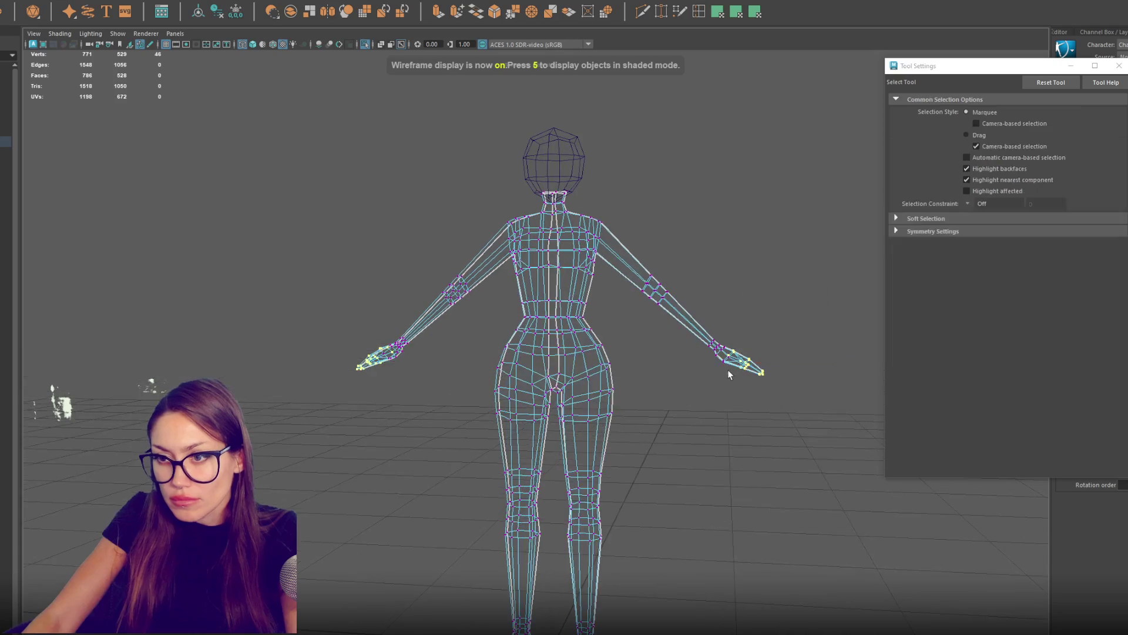
key(e)
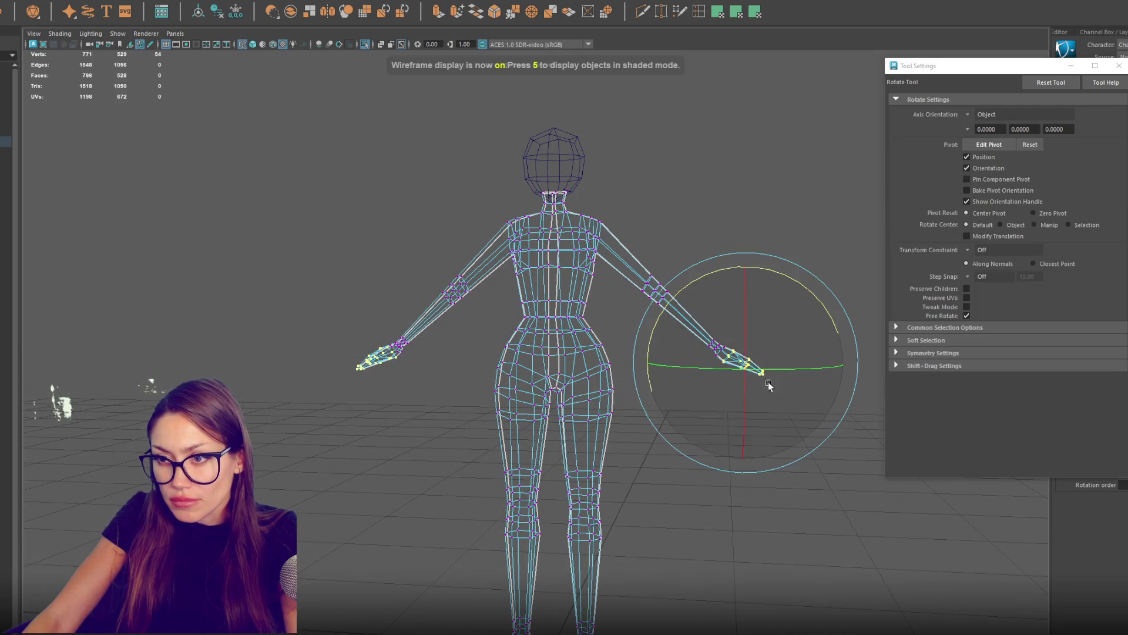
mouse_move(801, 317)
mouse_down()
mouse_move(825, 327)
mouse_move(801, 300)
mouse_up()
key(w)
key(ctrl+z)
key(ctrl+z)
key(ctrl+z)
key(e)
key(w)
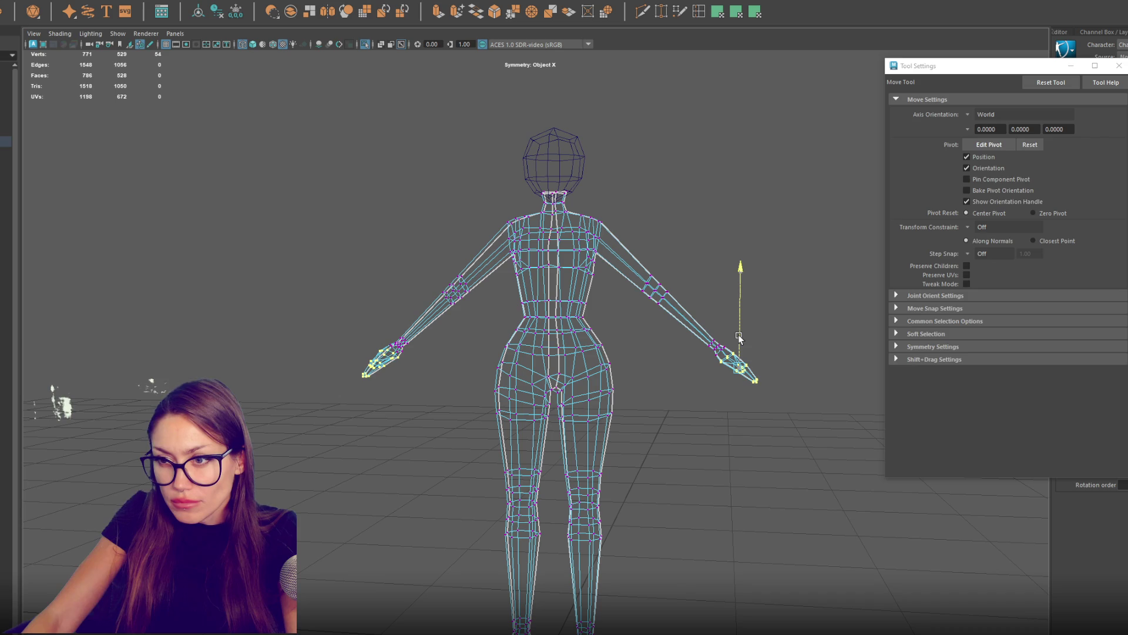